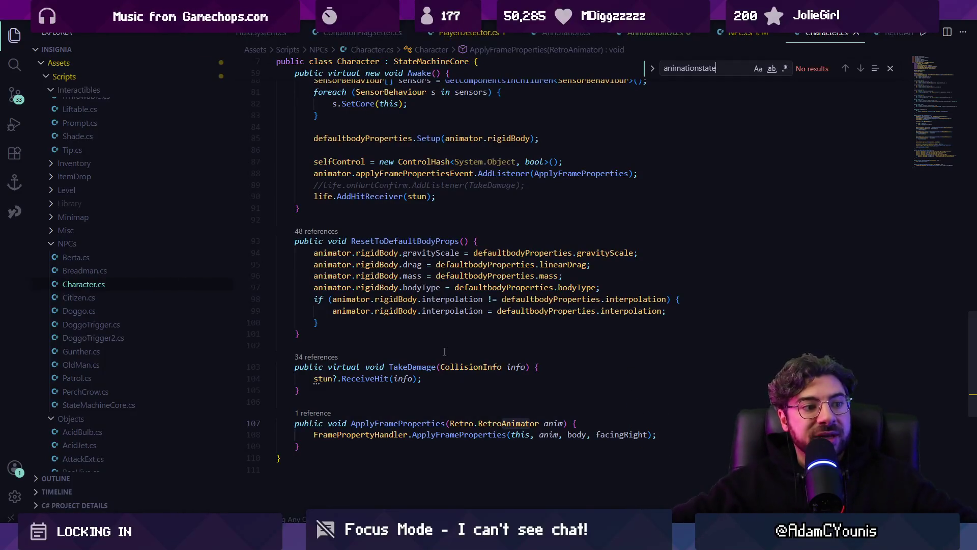
Step: Review the Awake and ResetToDefaultBodyProps methods in Character.cs
click(442, 224)
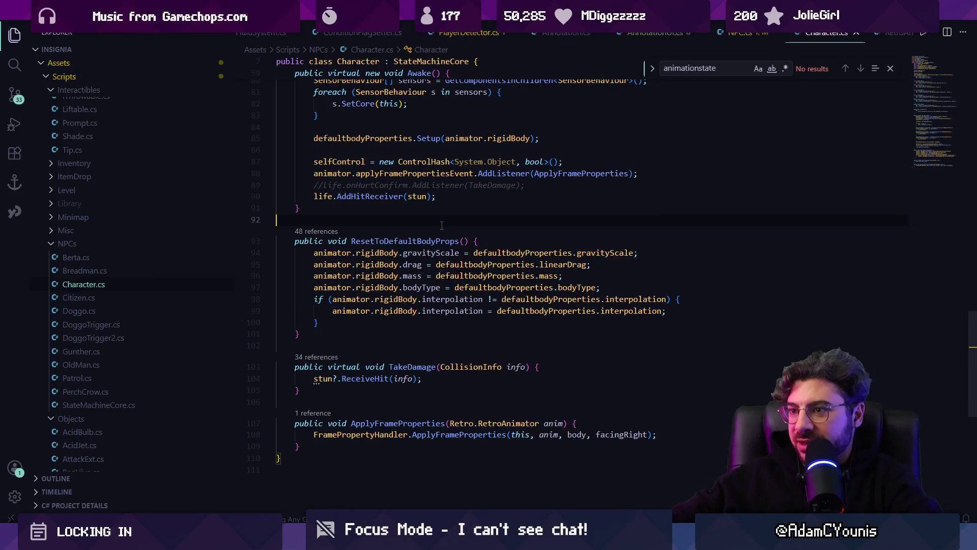
key(Down)
key(Down)
key(Down)
key(End)
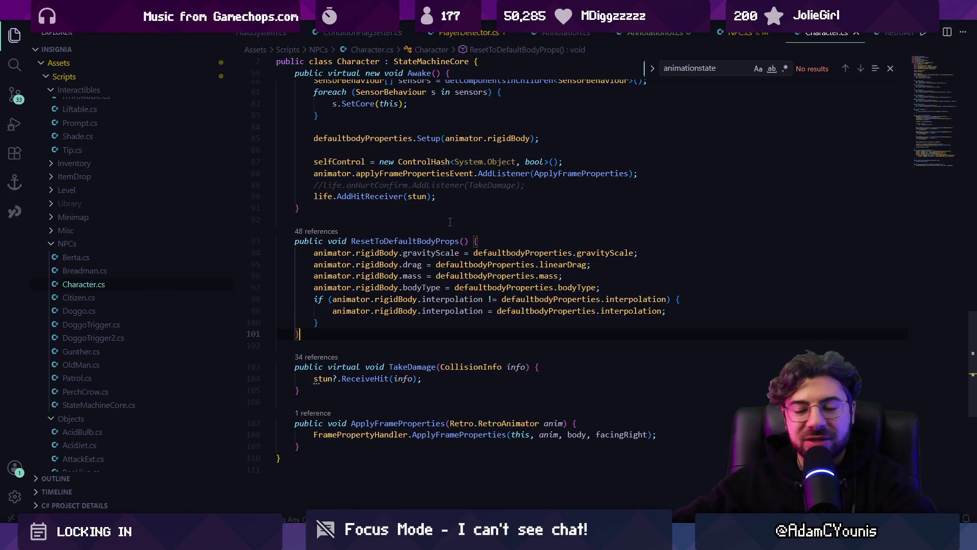
click(511, 207)
scroll(511, 197, up, 5)
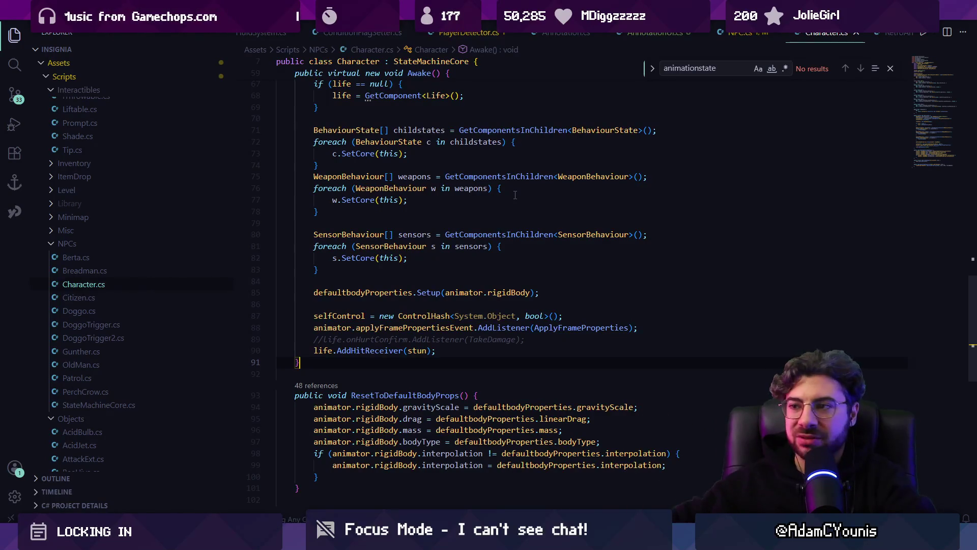
scroll(407, 279, up, 1)
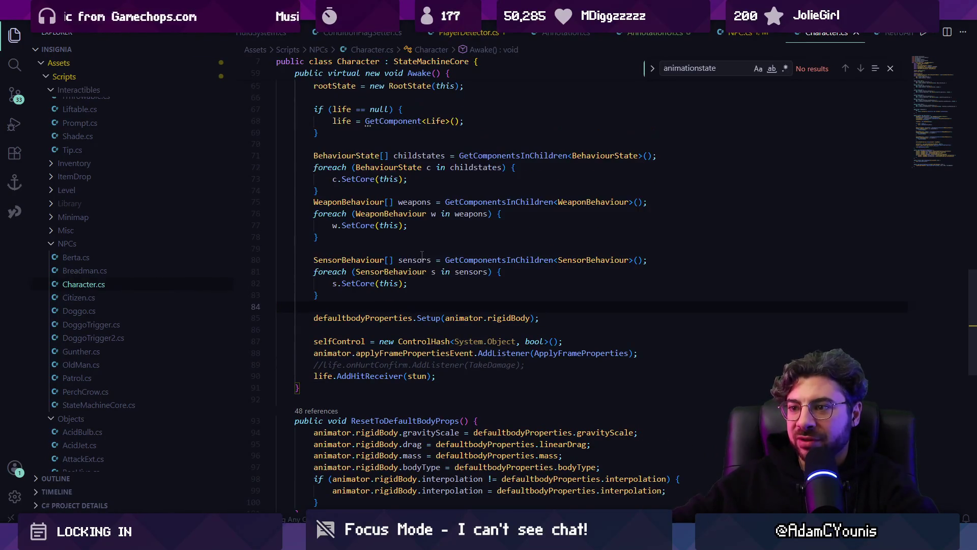
scroll(454, 249, down, 5)
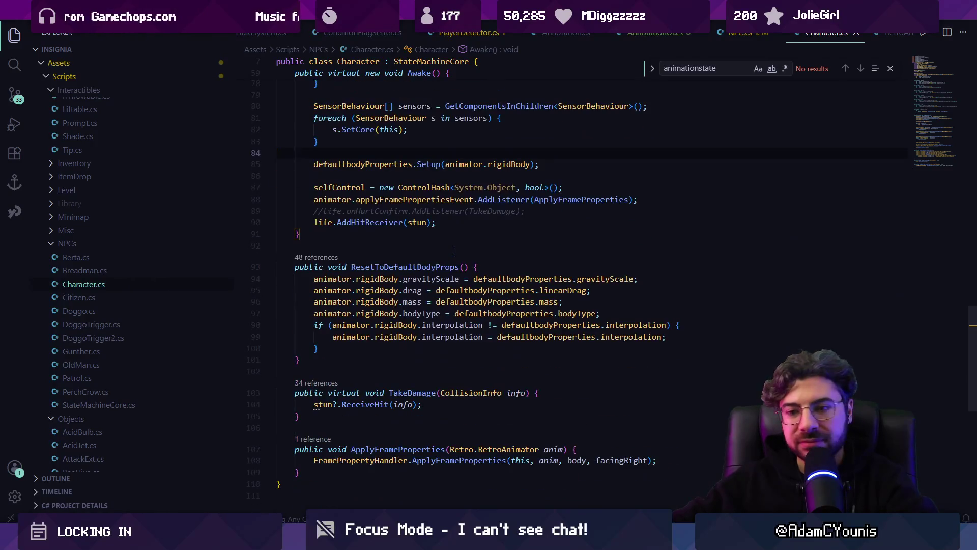
scroll(447, 257, down, 3)
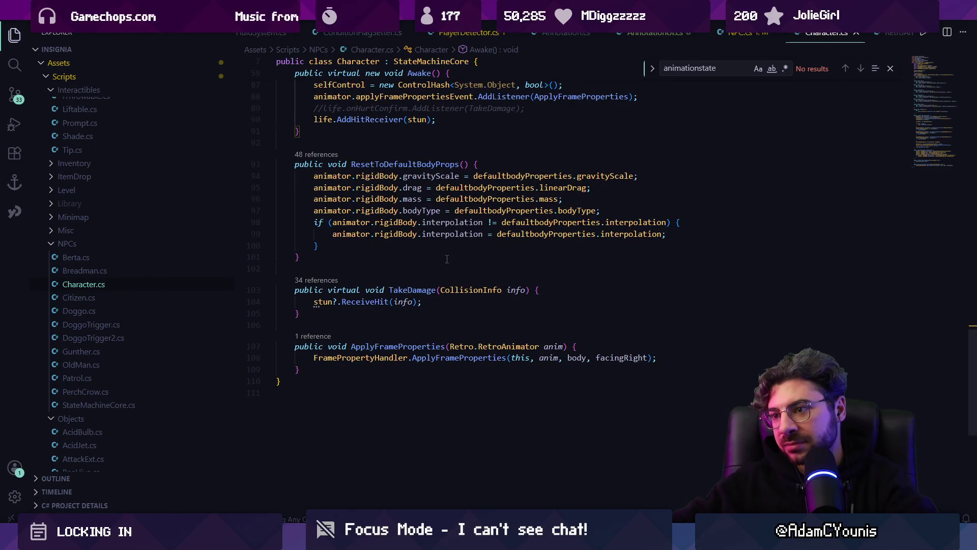
scroll(446, 259, up, 15)
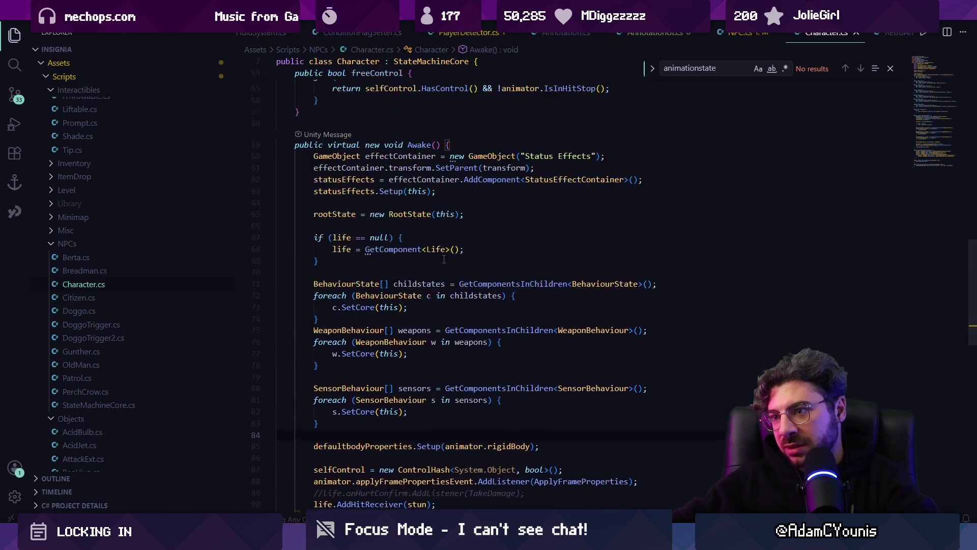
Step: Look over the NPC.cs, AnnotationUI.cs and PlayerDetector.cs scripts
key(ctrl+Tab)
click(651, 34)
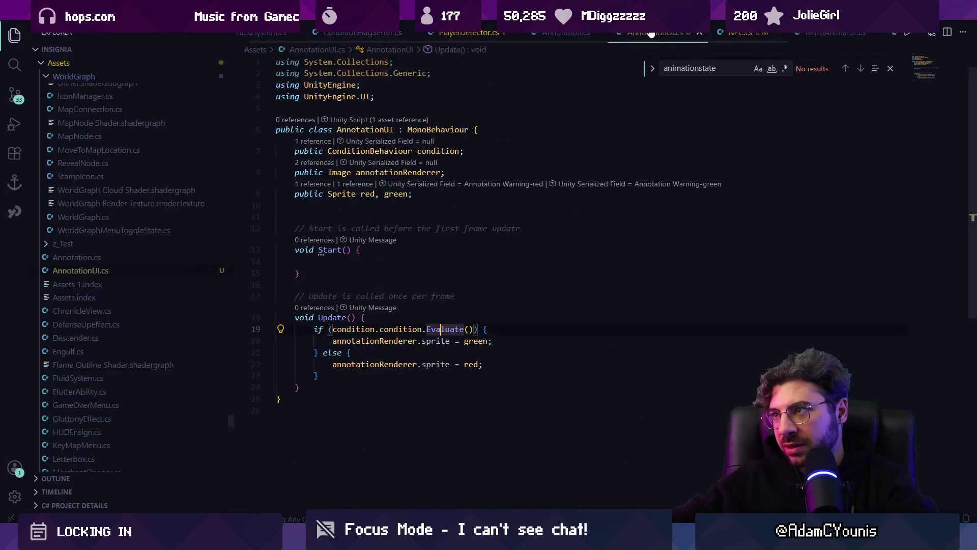
click(446, 34)
key(alt+Tab)
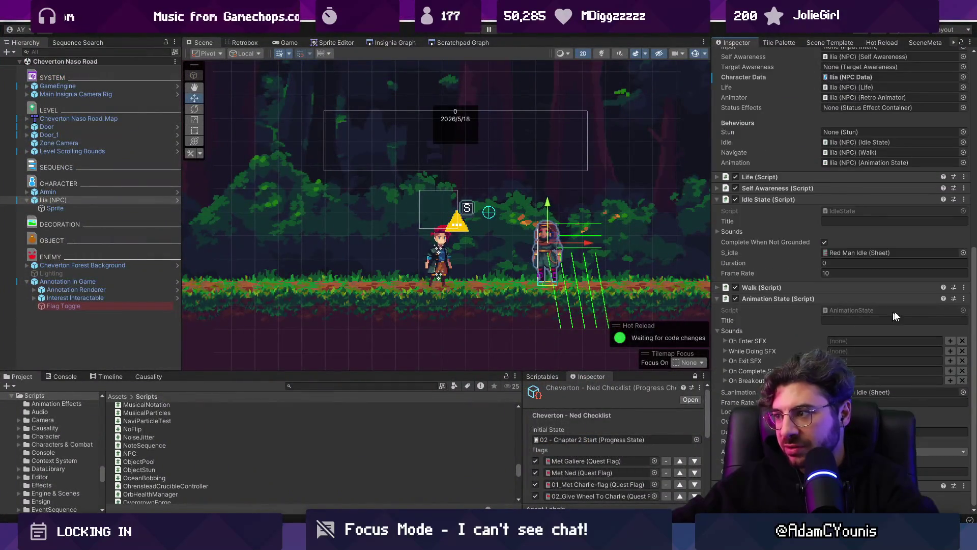
Step: Run Setup NPCData from Ilia's NPC (Script) component menu to apply the Ilia Idle sheet
scroll(896, 285, up, 10)
click(964, 244)
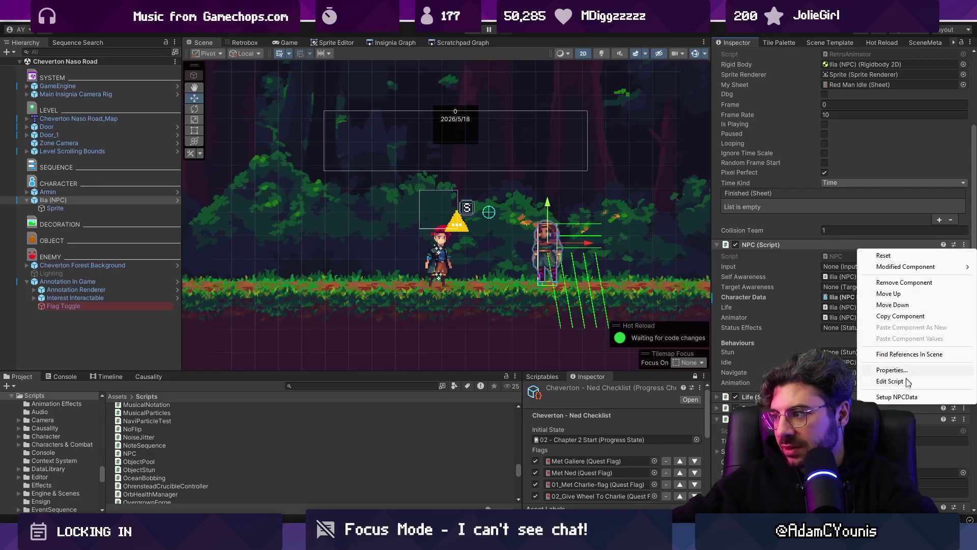
click(903, 397)
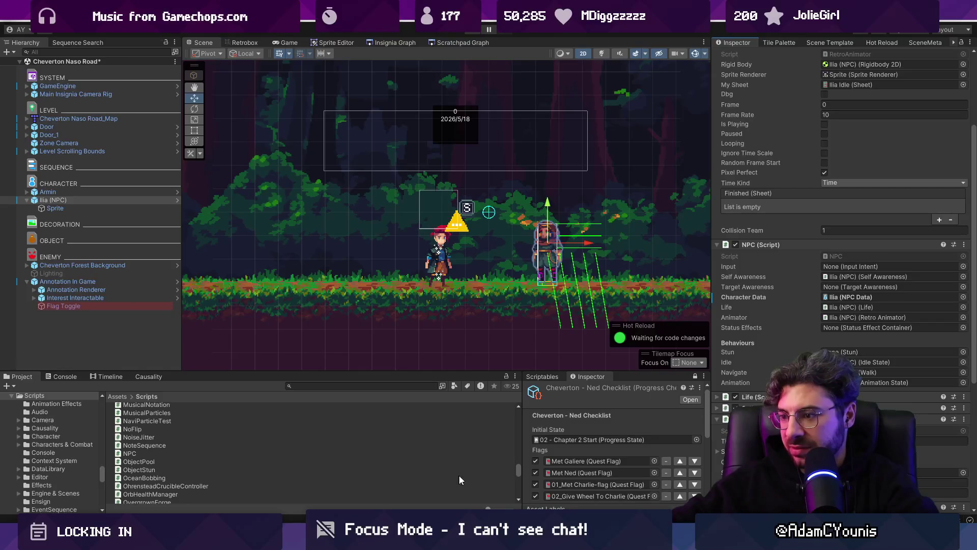
key(alt+Tab)
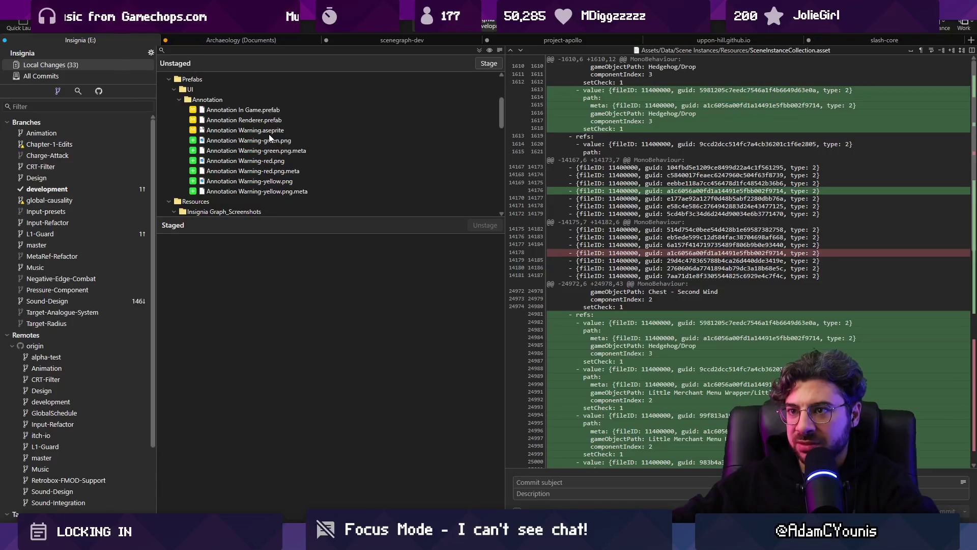
Step: Stage all changes in Fork and commit them as 'Adds annotation flag toggler'
scroll(269, 136, down, 5)
scroll(270, 136, down, 5)
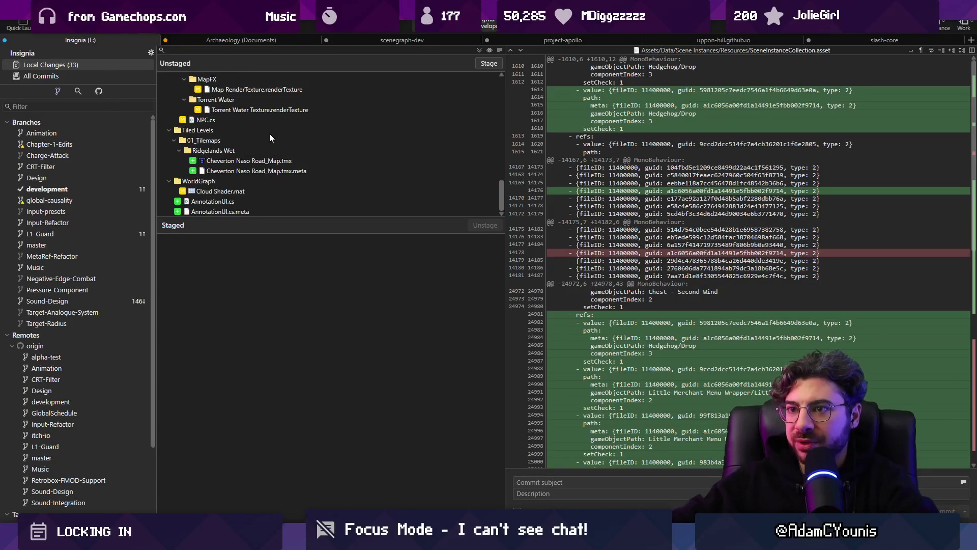
click(488, 63)
click(570, 481)
text(Adds )
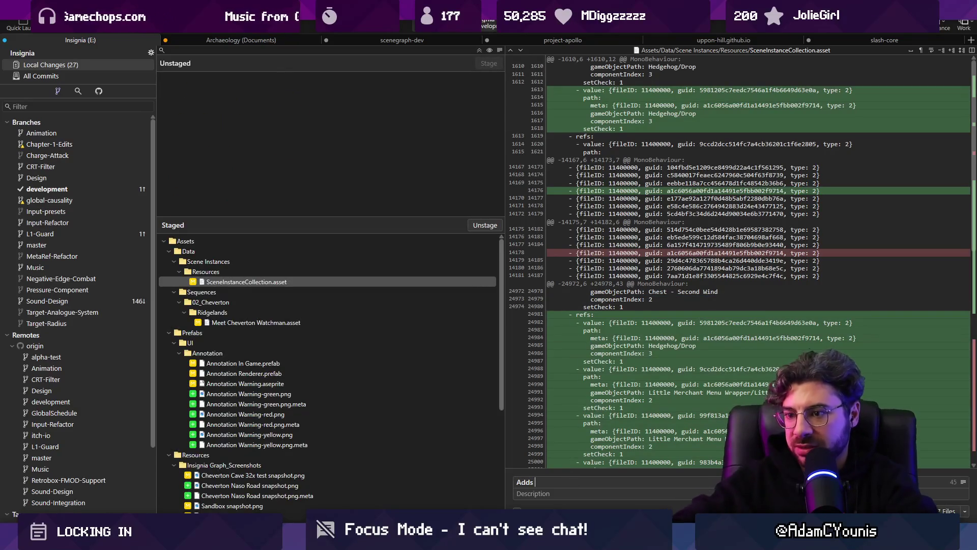
text(annotation )
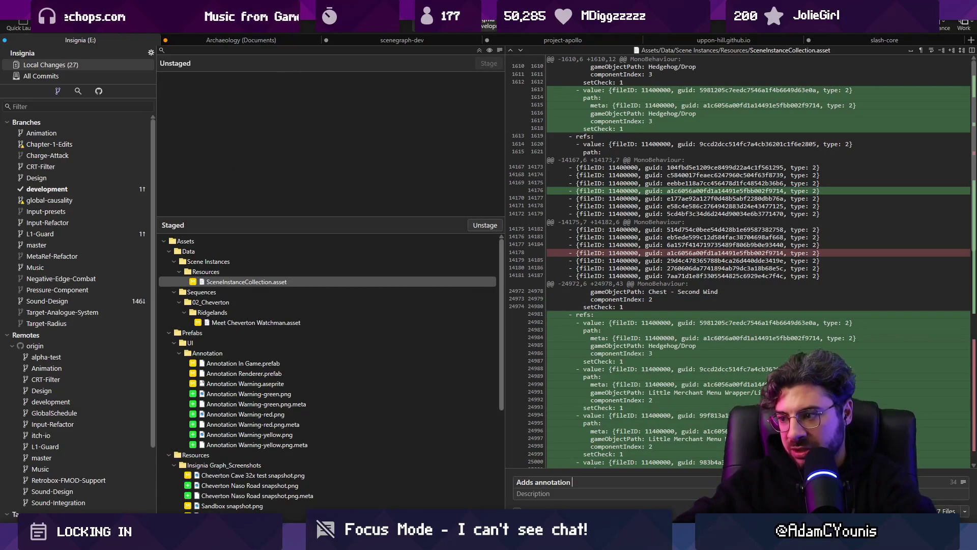
text(fo)
key(BackSpace)
key(BackSpace)
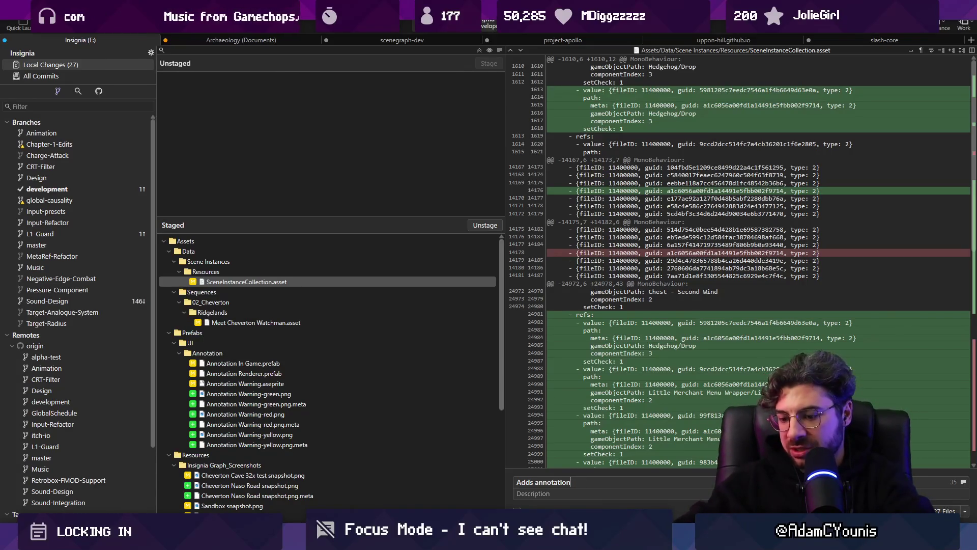
text( flag toggler)
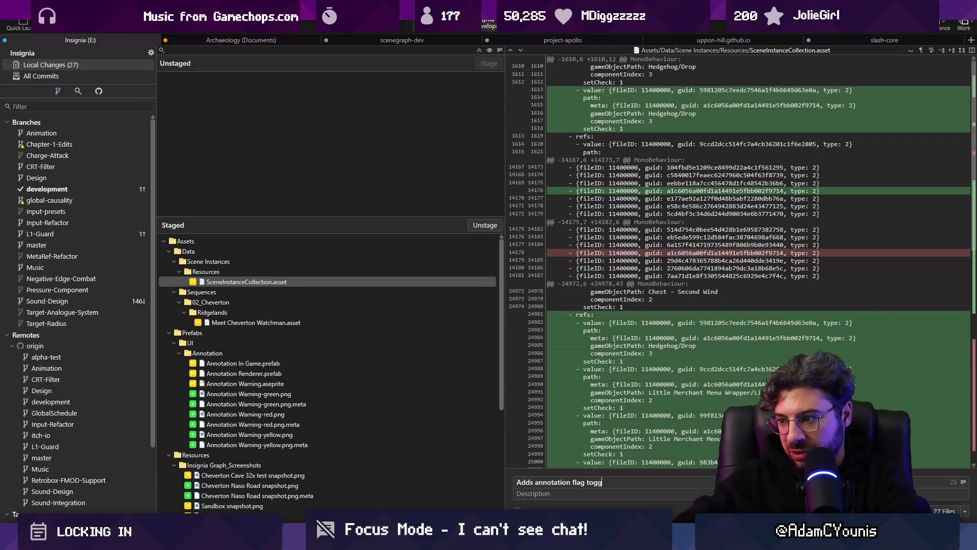
key(ctrl+Return)
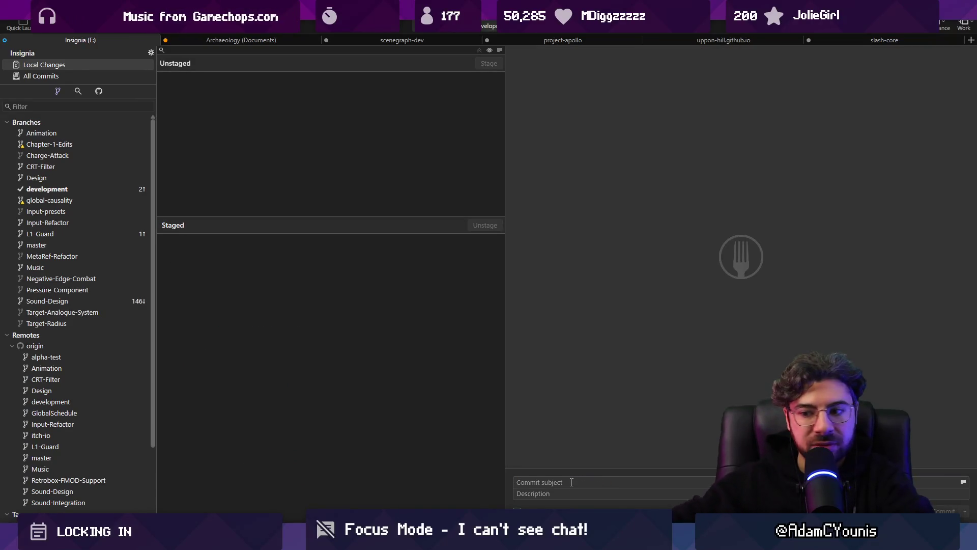
key(alt+Tab)
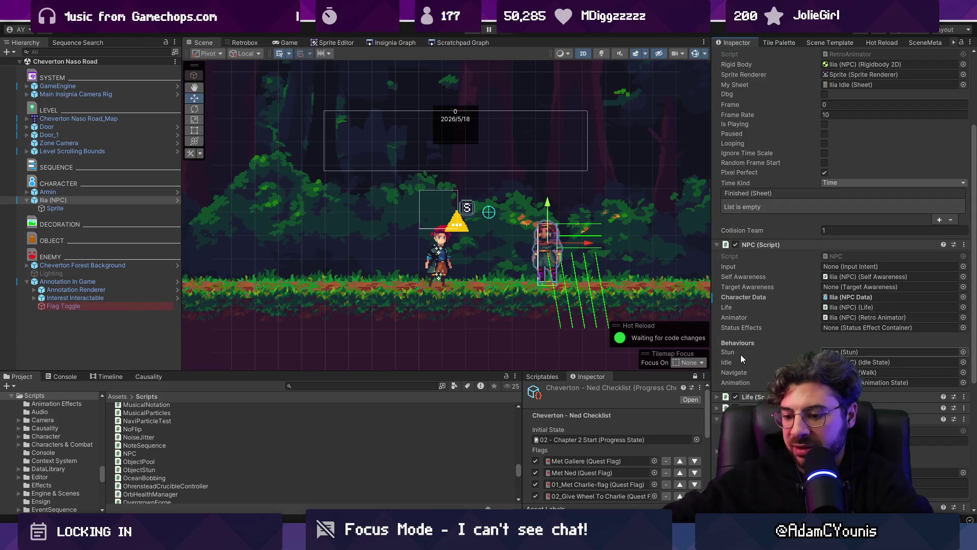
Step: Play-test the Cheverton Naso Road scene with Ilia, then stop Play mode
key(ctrl+p)
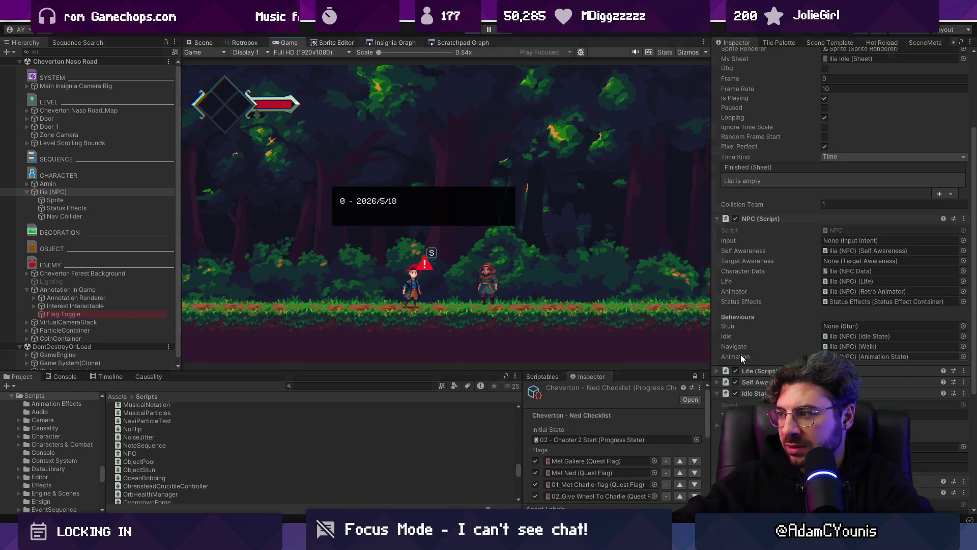
key(ctrl+p)
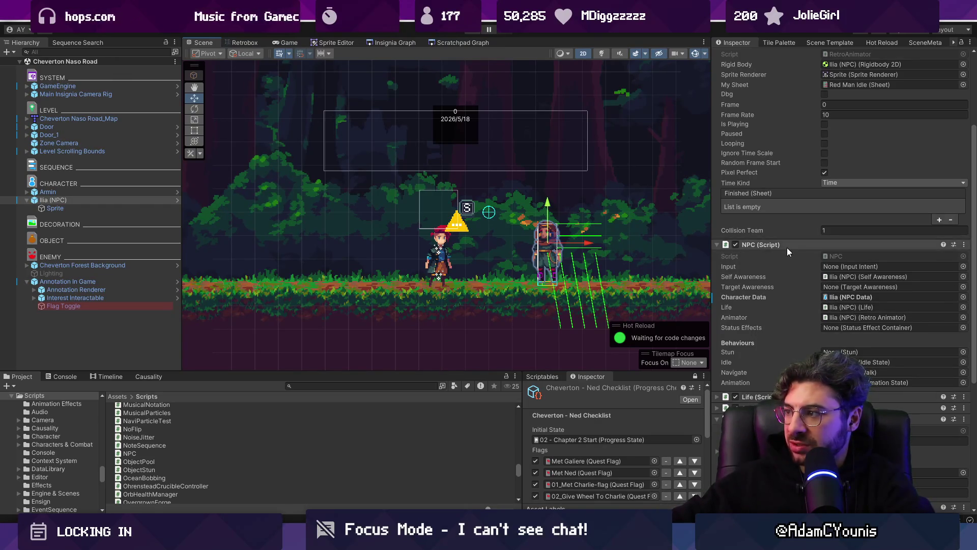
scroll(786, 248, up, 3)
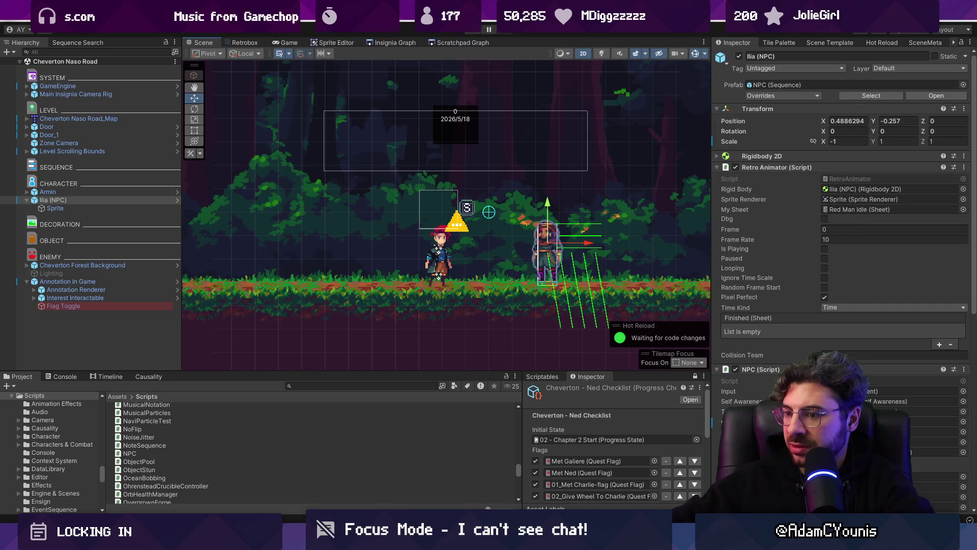
Step: View the remaining Cloud Shader.mat diff in Fork
key(alt+Tab)
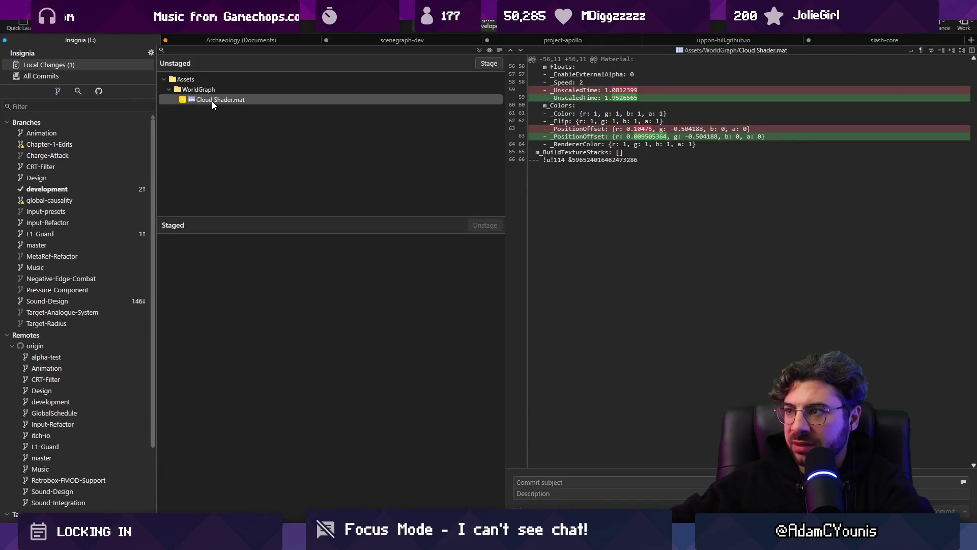
click(212, 100)
key(alt+Tab)
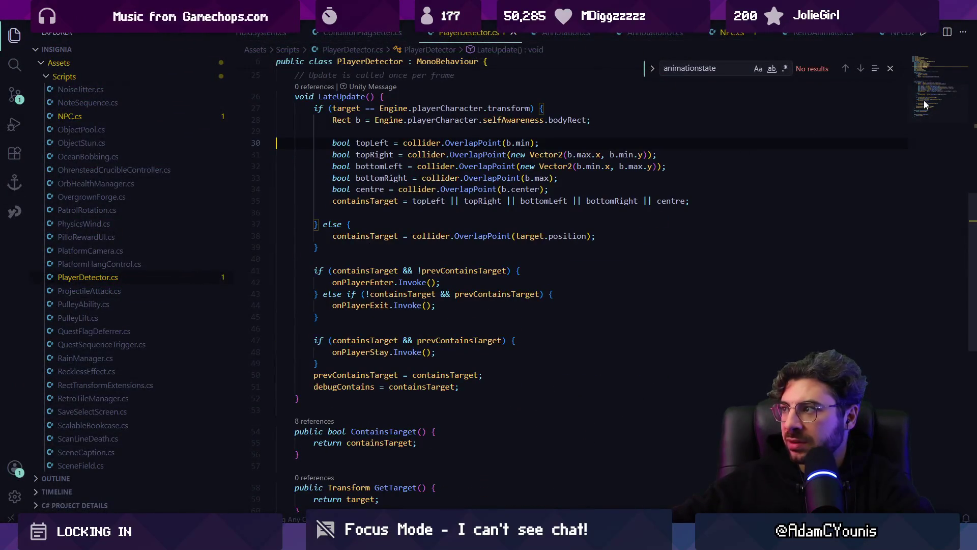
Step: Open ScrollingCameraBoundary.cs through the quick file search
scroll(458, 300, down, 5)
scroll(475, 294, up, 5)
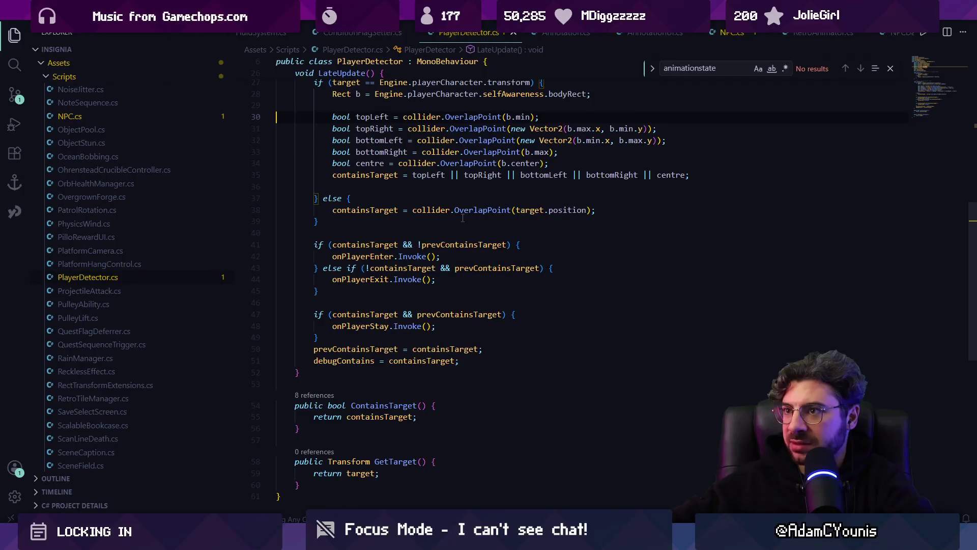
key(ctrl+p)
text(level)
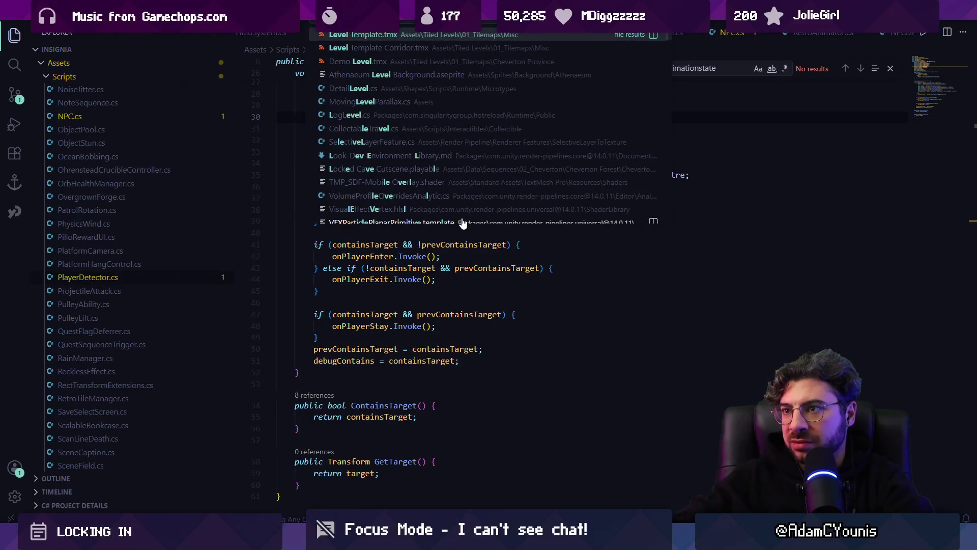
text( background)
key(ctrl+BackSpace)
key(ctrl+BackSpace)
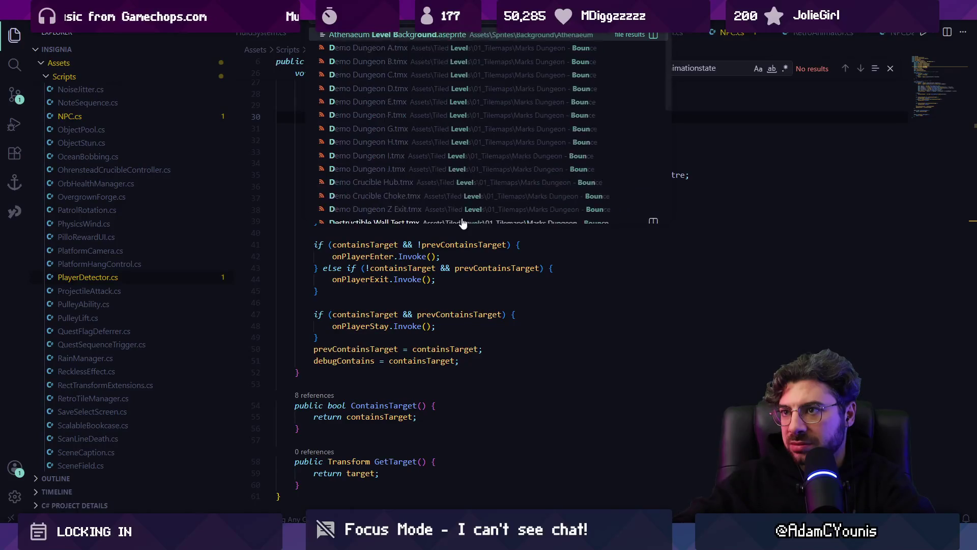
text(scrolling)
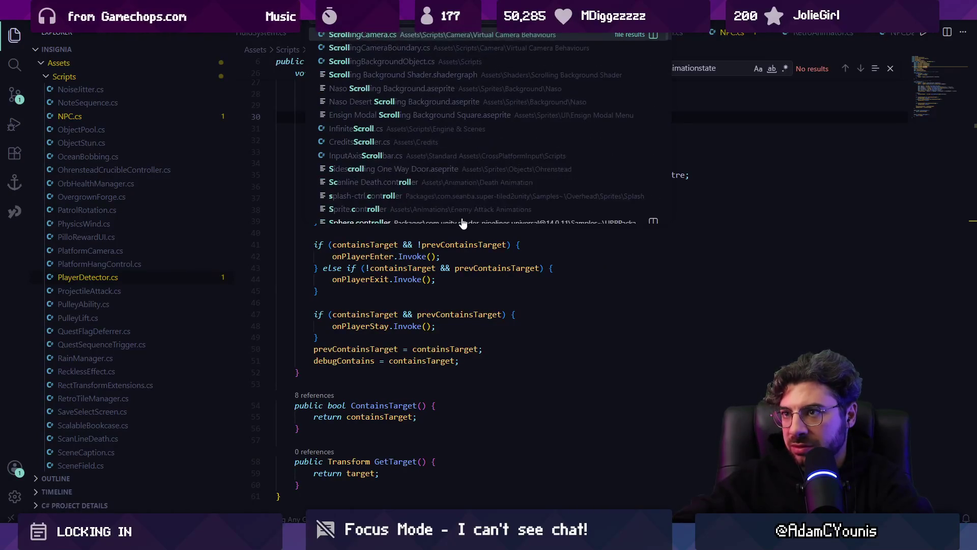
key(BackSpace)
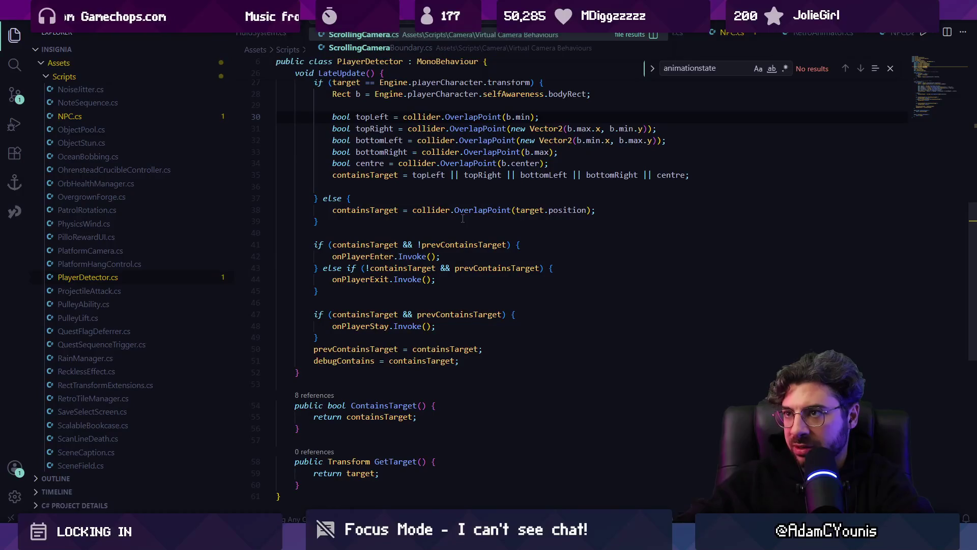
key(Return)
Step: Find the OnValidate method and look over its body
key(ctrl+f)
text(onvalida)
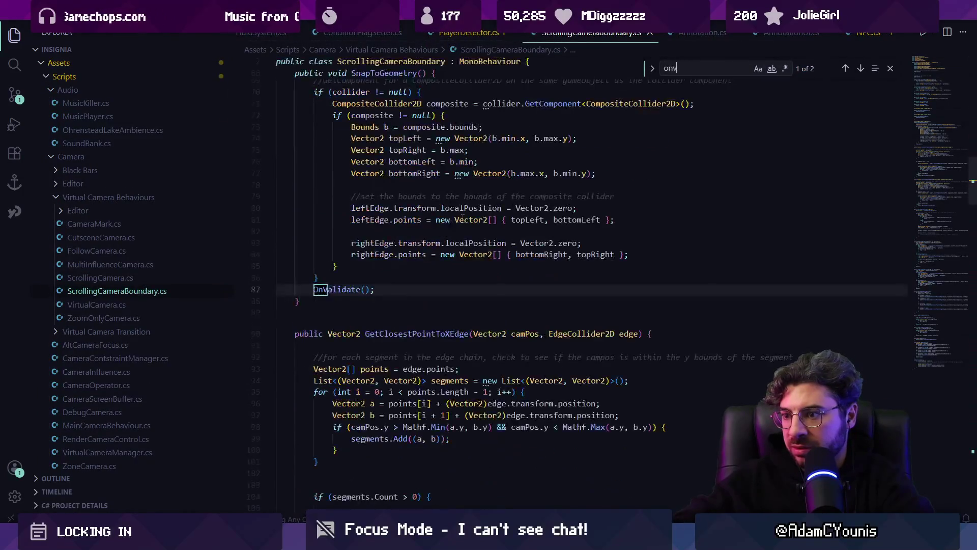
key(Return)
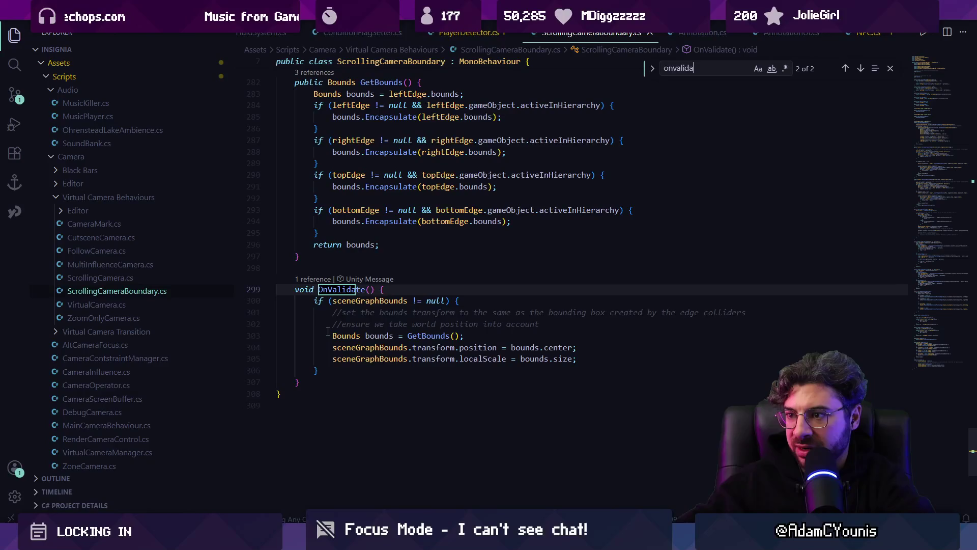
drag(278, 300, 580, 370)
click(579, 370)
Step: Search the file for 'mark', then close the Find widget and return to Unity
key(ctrl+f)
text(sa)
key(BackSpace)
key(BackSpace)
text(mark)
key(Escape)
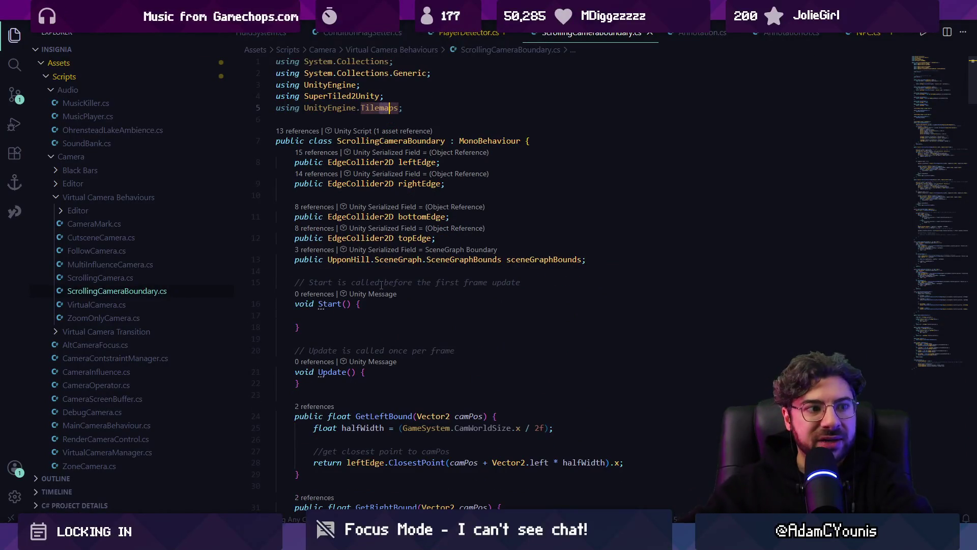
key(alt+Tab)
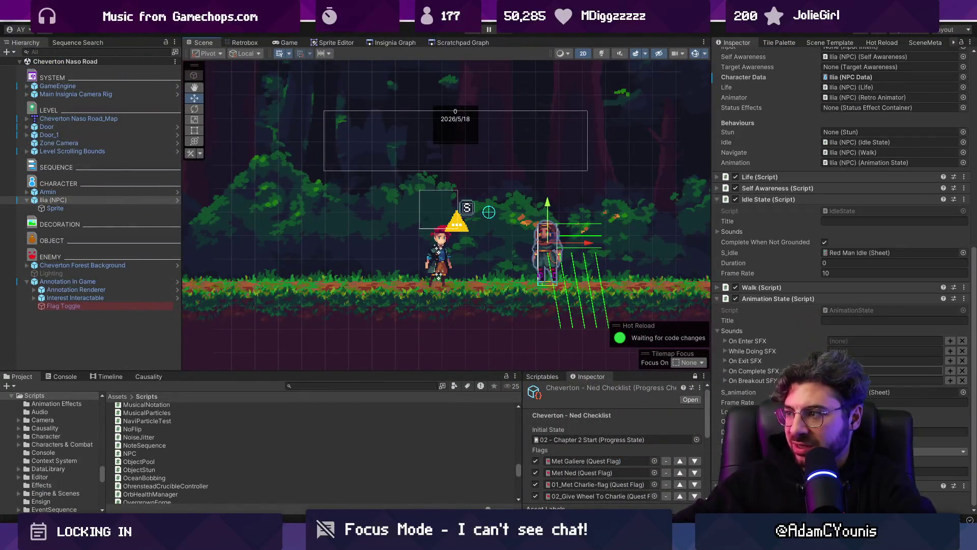
Step: Select Ilia (NPC) and locate its AnimationState script in the project
scroll(822, 326, up, 6)
click(104, 201)
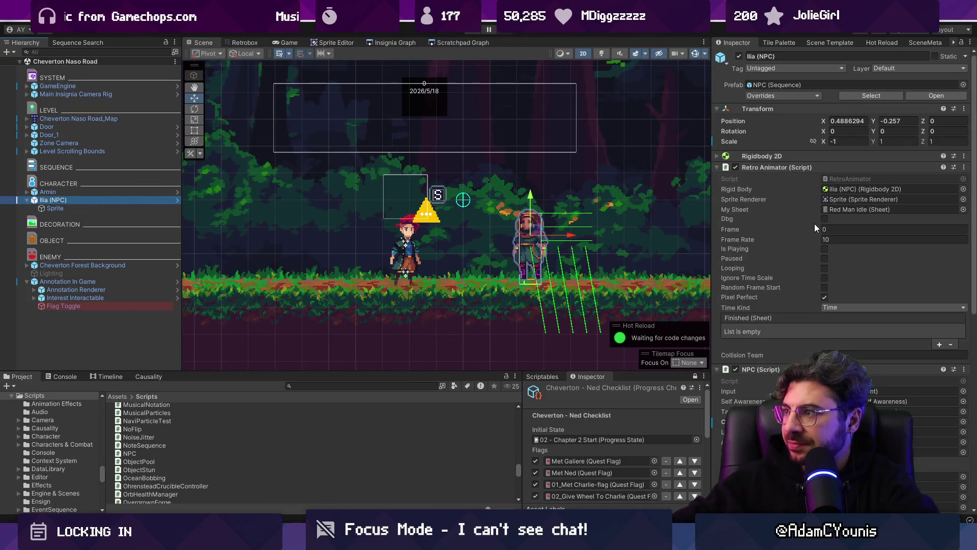
scroll(813, 224, down, 5)
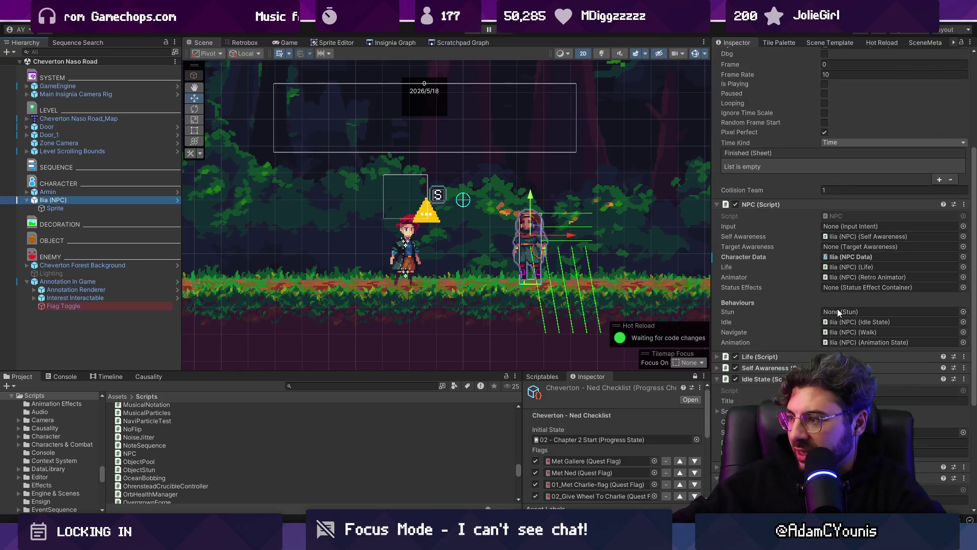
scroll(768, 227, down, 4)
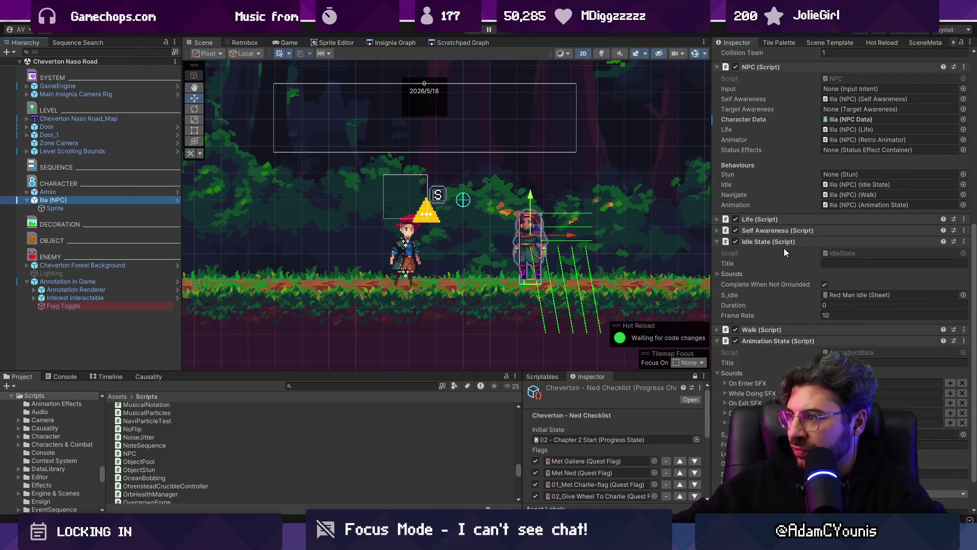
scroll(783, 247, down, 1)
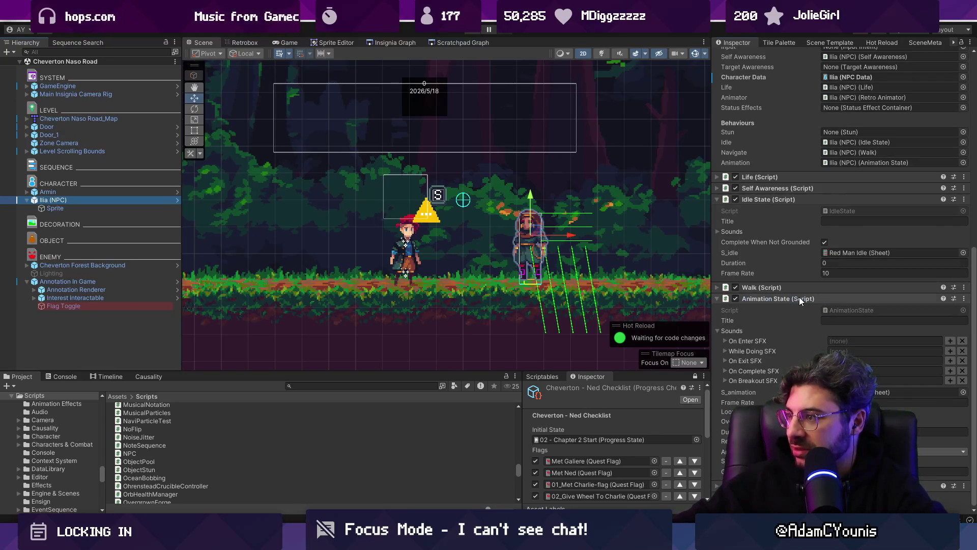
scroll(800, 301, up, 4)
scroll(856, 306, down, 4)
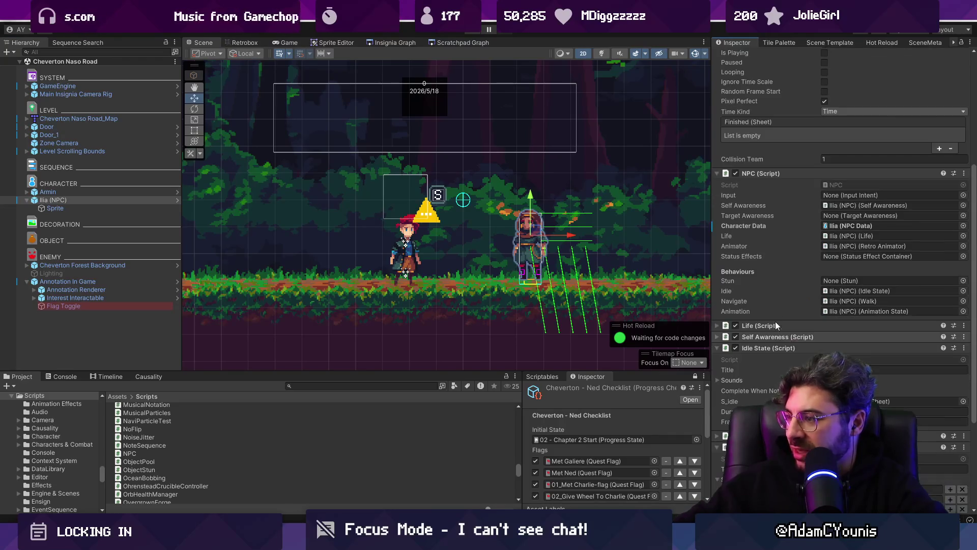
click(856, 310)
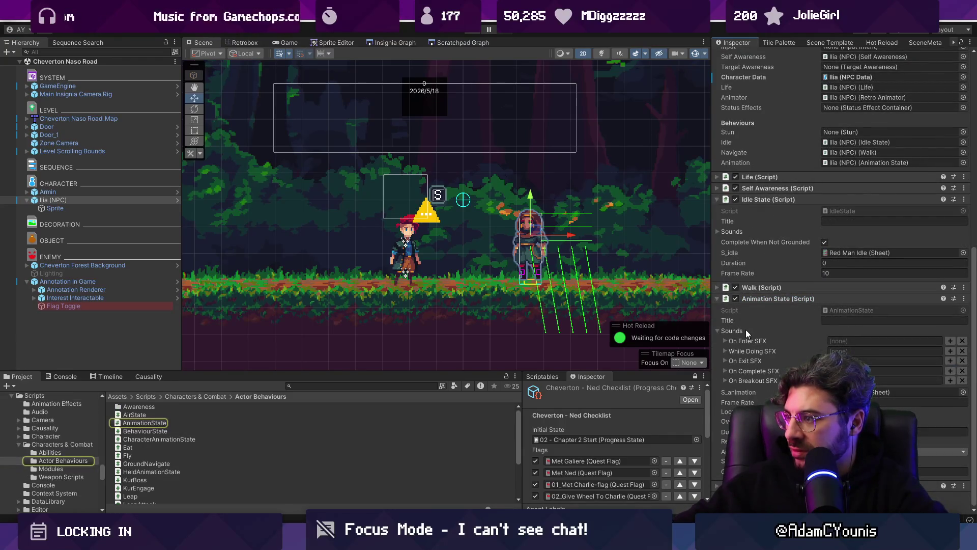
Step: Check which object Ilia's Animation behaviour references
scroll(857, 314, up, 1)
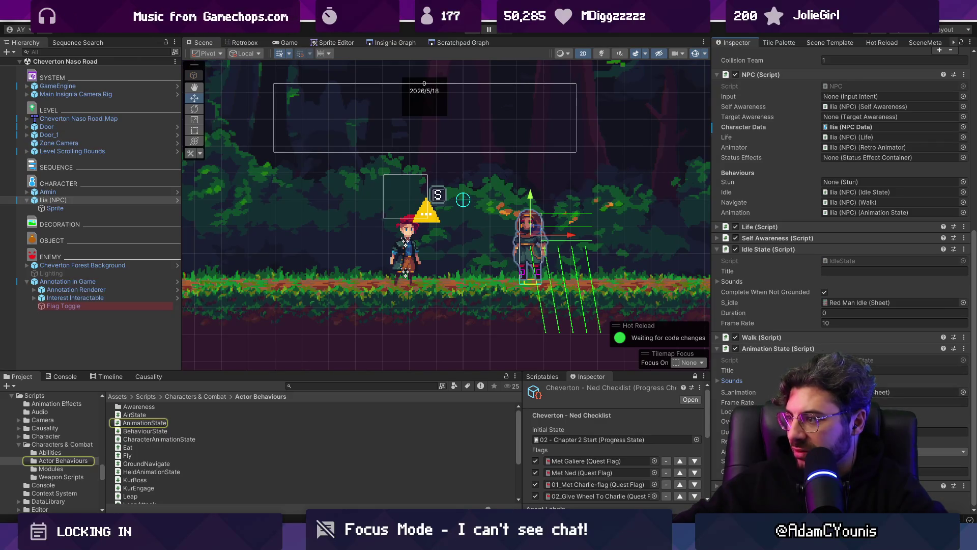
scroll(852, 300, up, 4)
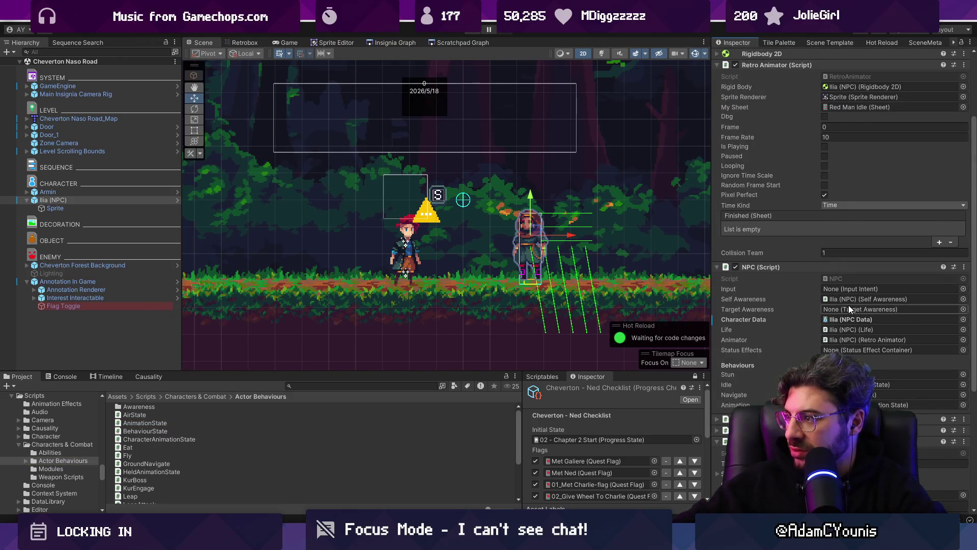
scroll(848, 304, down, 1)
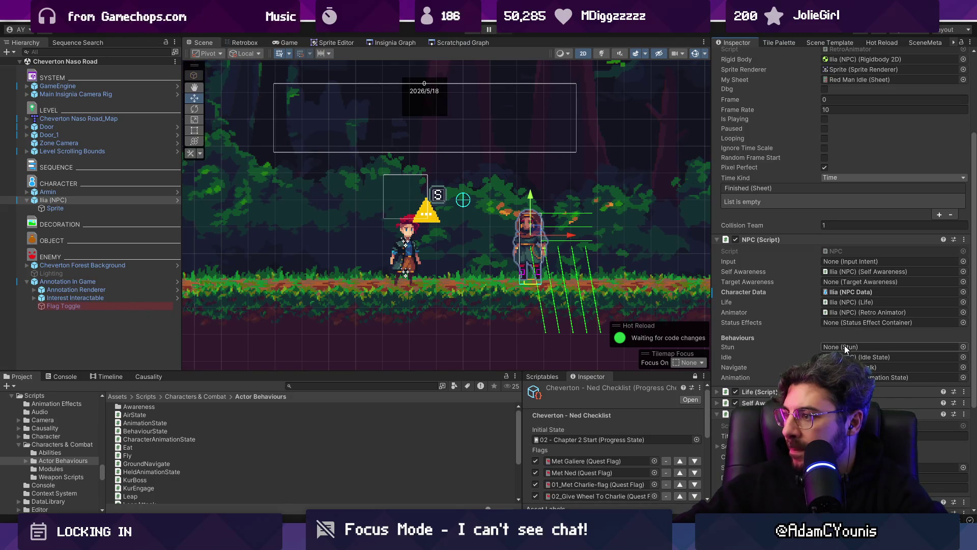
click(895, 378)
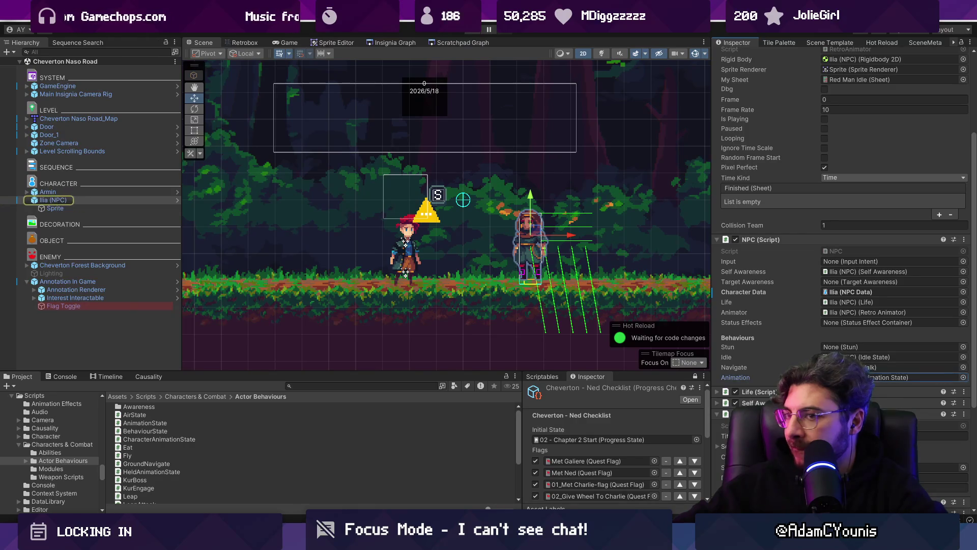
scroll(895, 377, down, 5)
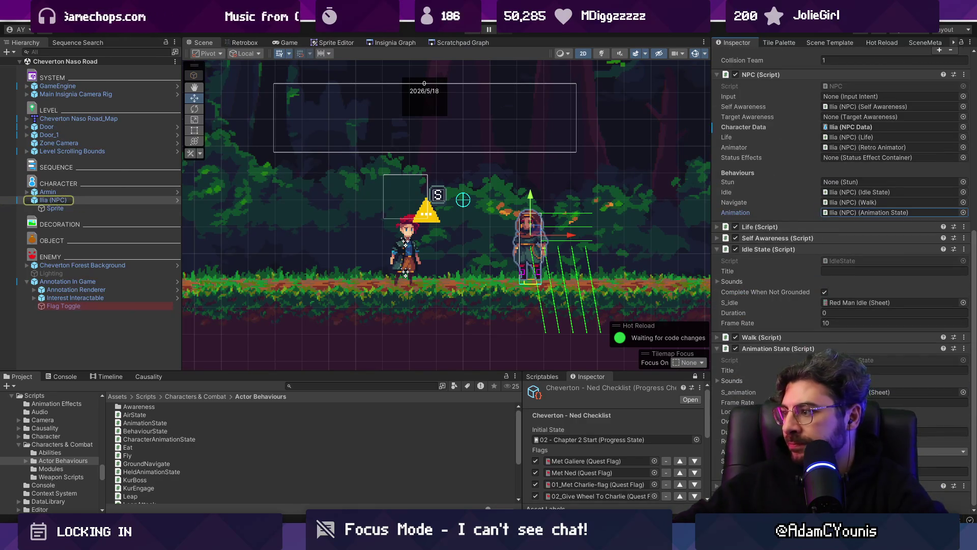
key(alt+Tab)
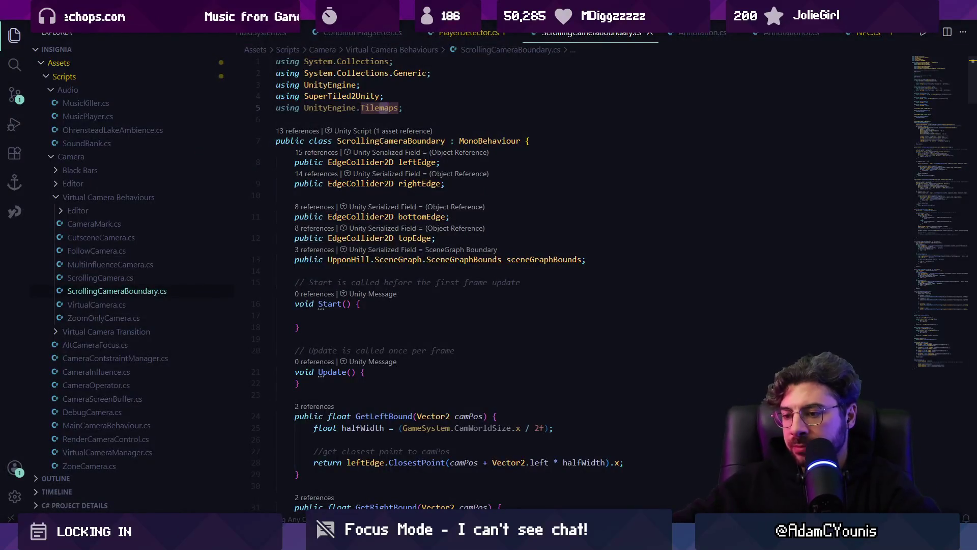
key(alt+Tab)
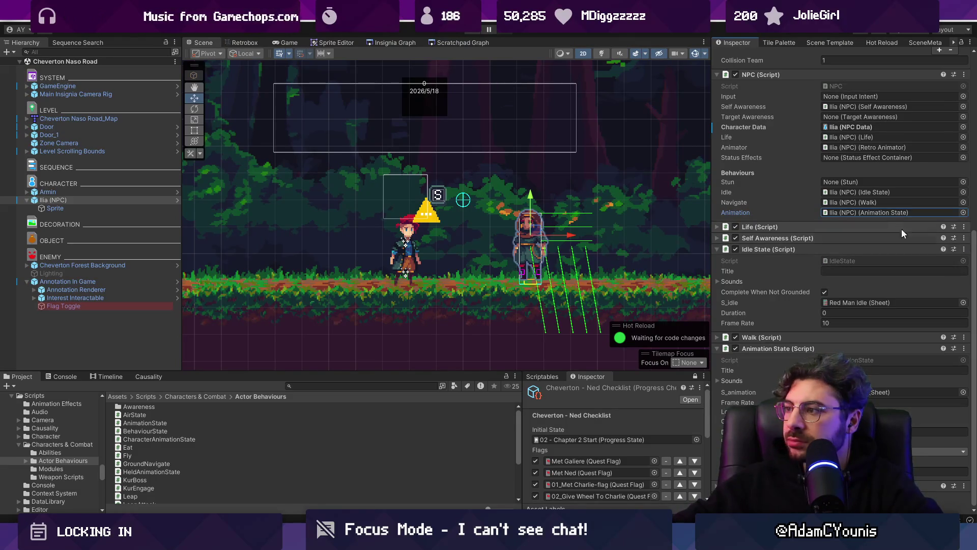
Step: Run Setup NPCData from the NPC (Script) kebab menu on Ilia
scroll(954, 219, up, 3)
click(965, 157)
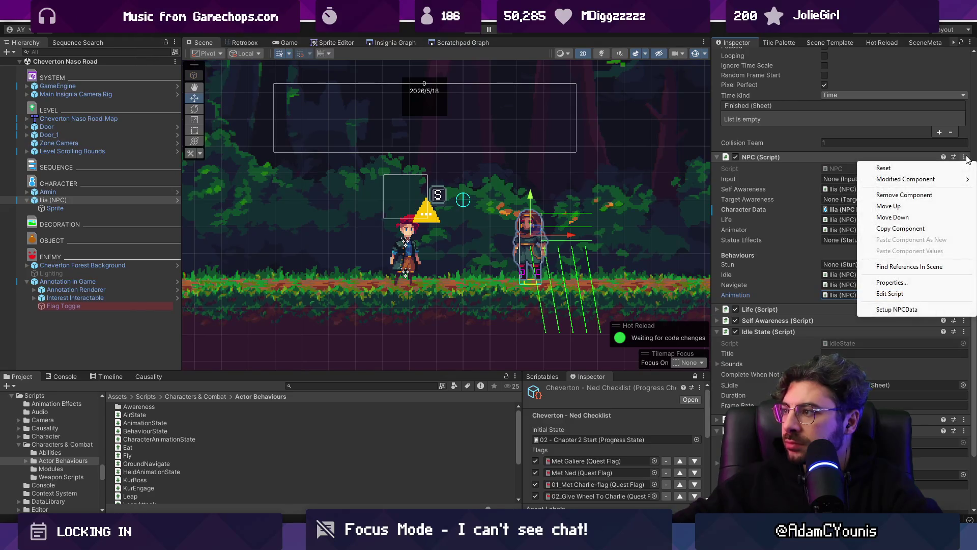
click(896, 309)
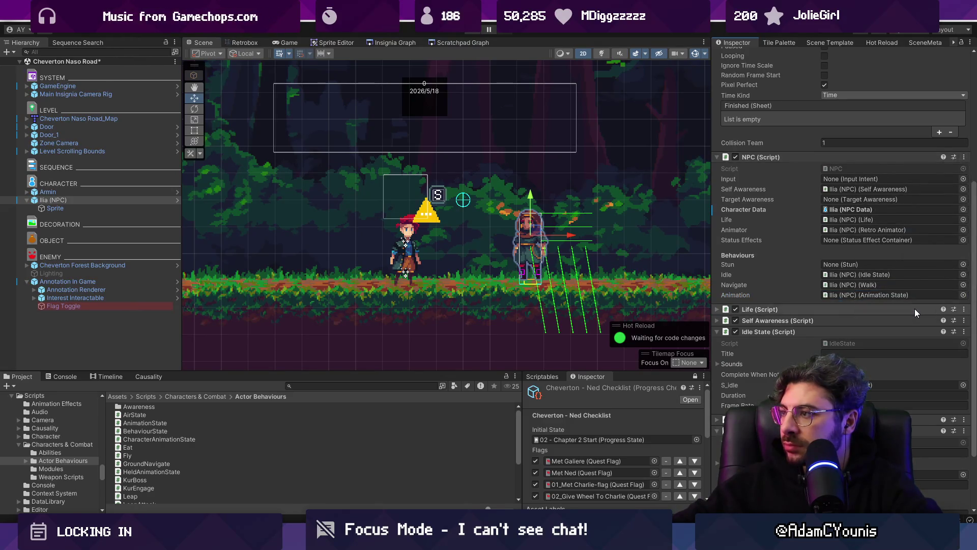
scroll(914, 309, down, 1)
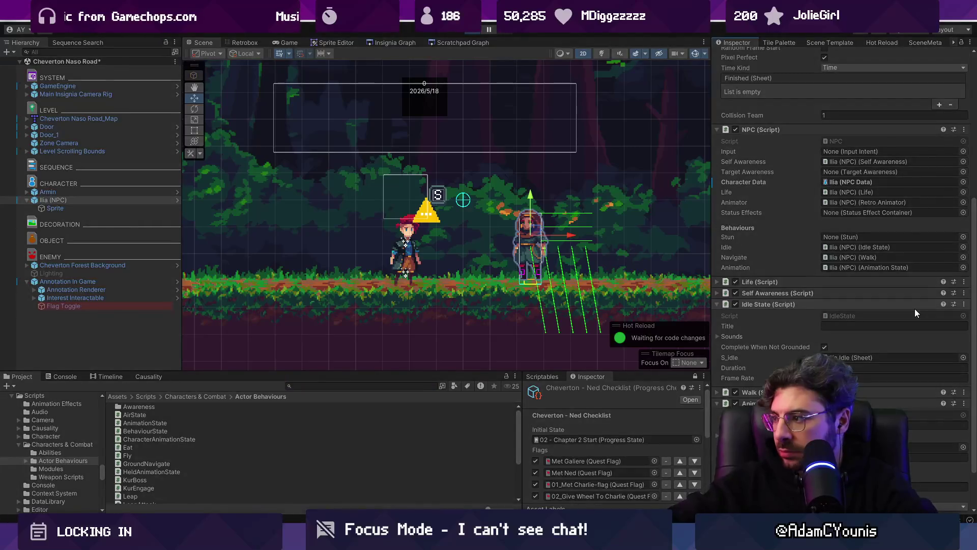
Step: Play-test the scene and stop Play mode
key(ctrl+p)
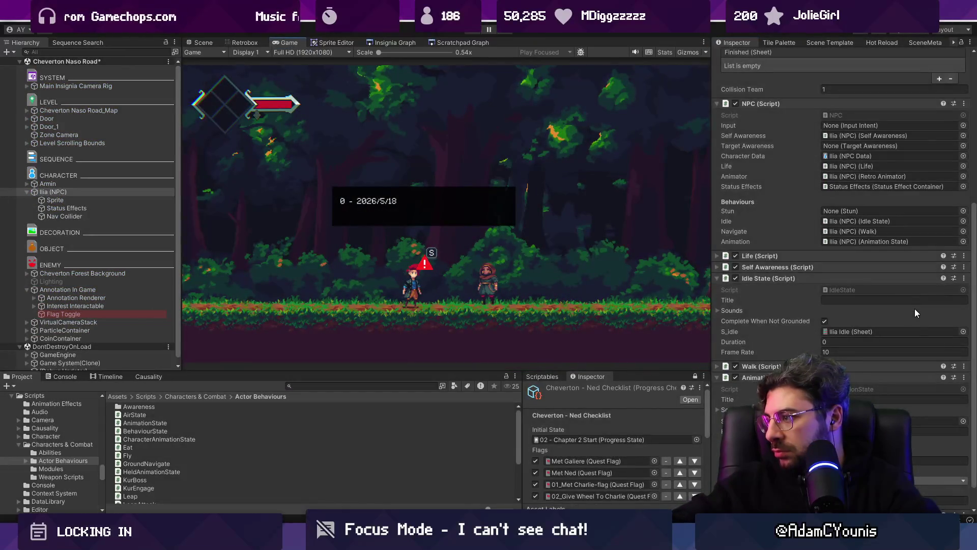
key(ctrl+p)
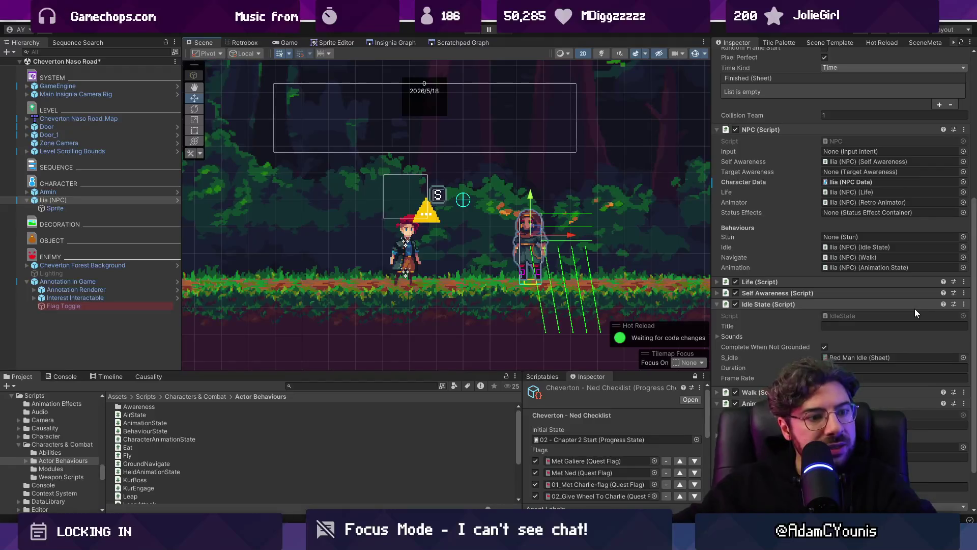
key(alt+Tab)
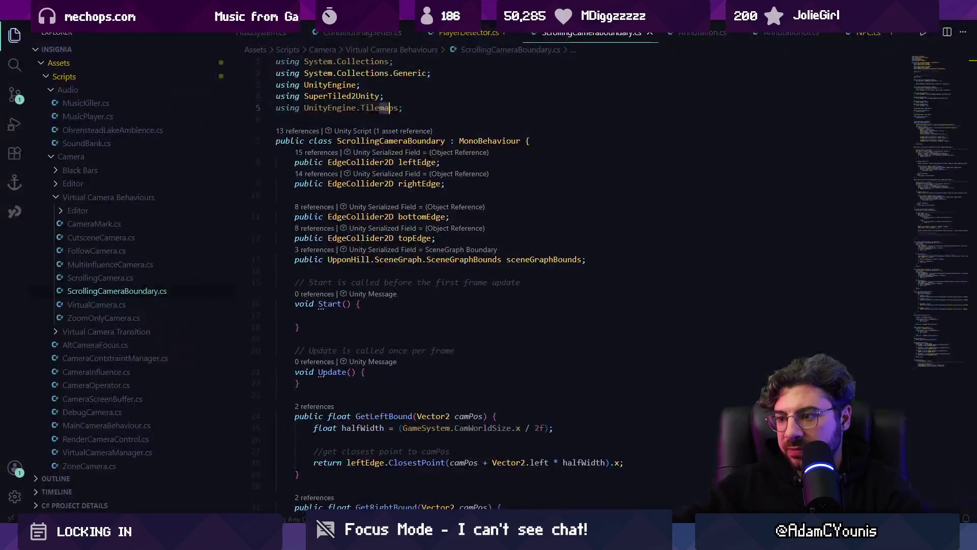
Step: Open the AI chat panel and bring up NPC.cs beside it
click(927, 351)
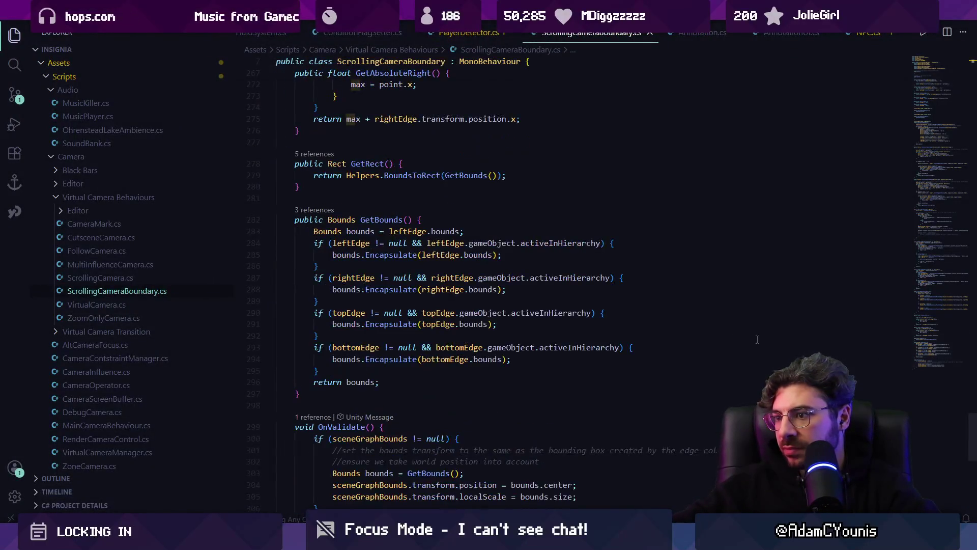
key(ctrl+alt+i)
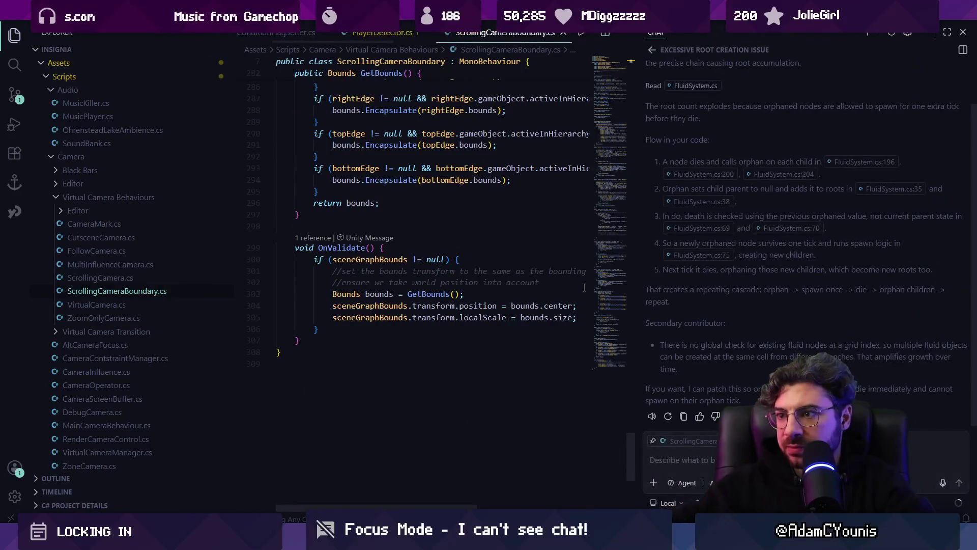
click(370, 35)
click(277, 32)
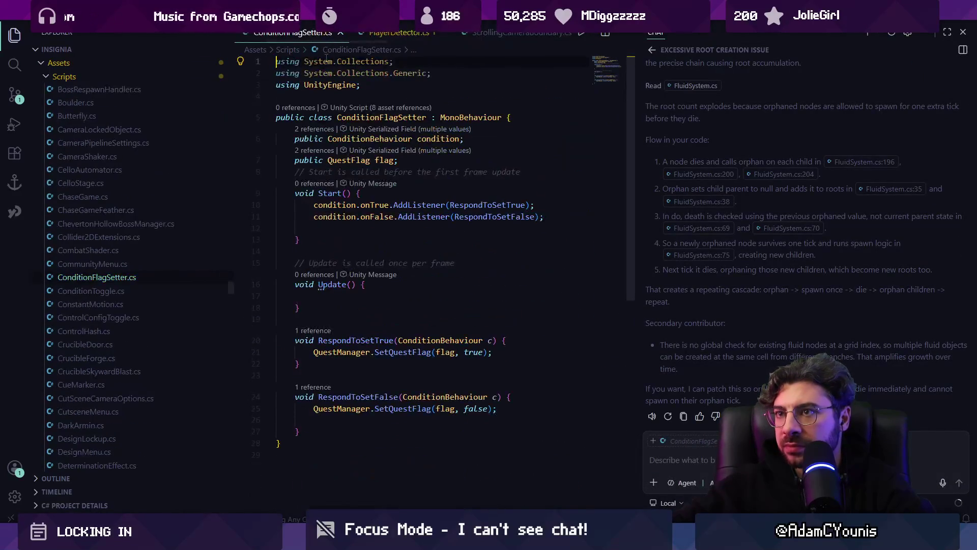
key(ctrl+p)
text(npc)
key(Return)
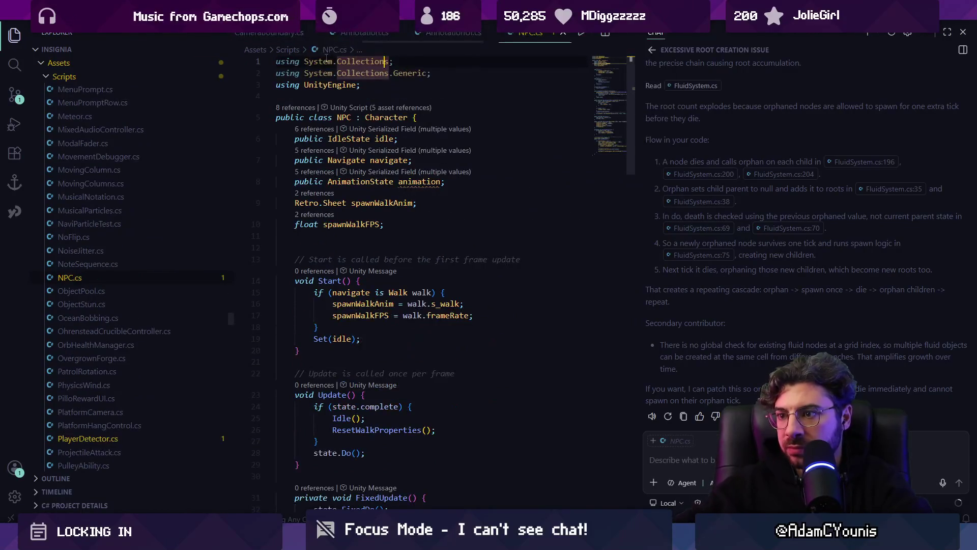
Step: Select SetupNPCData (lines 81–97) and ask why its changes don't persist after play mode
scroll(462, 360, down, 15)
scroll(461, 360, down, 2)
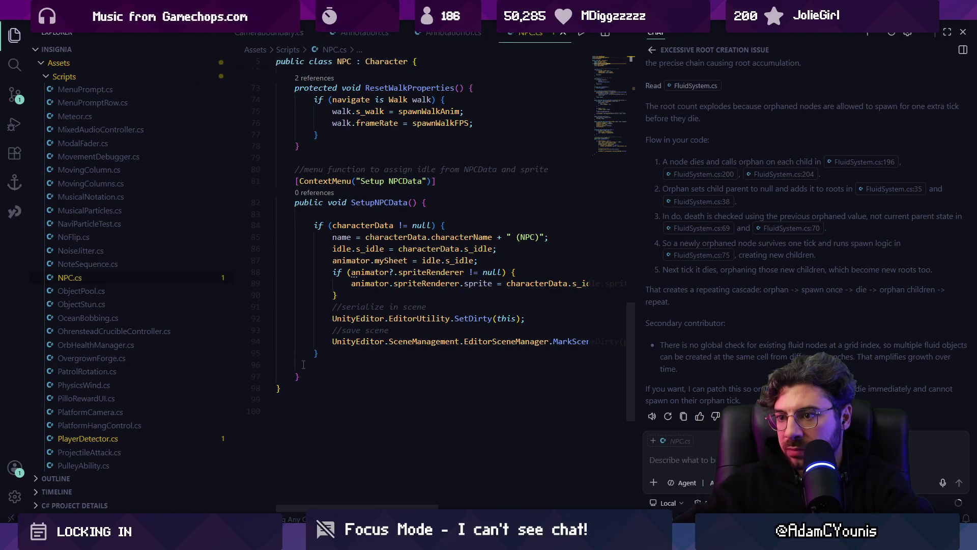
drag(305, 377, 262, 188)
click(685, 460)
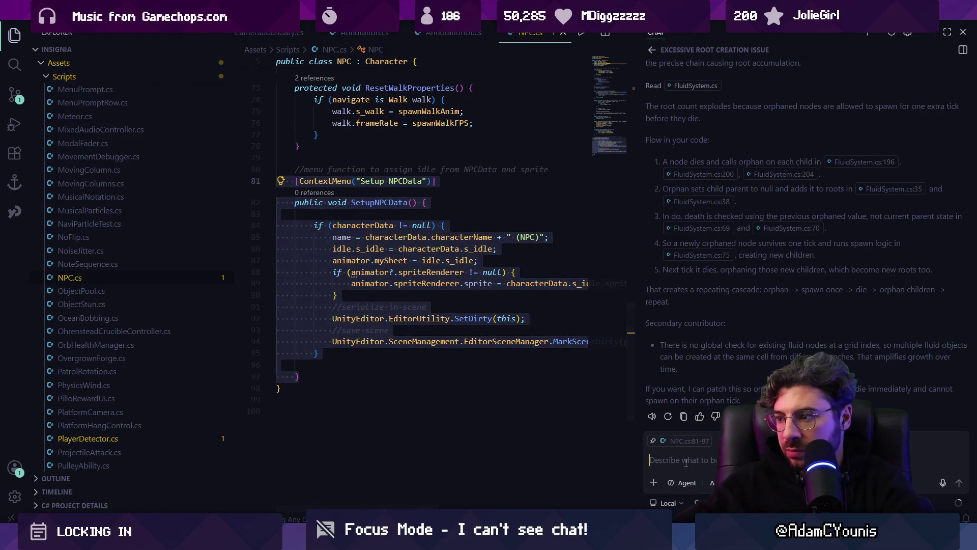
text(why do these chang…r / exi)
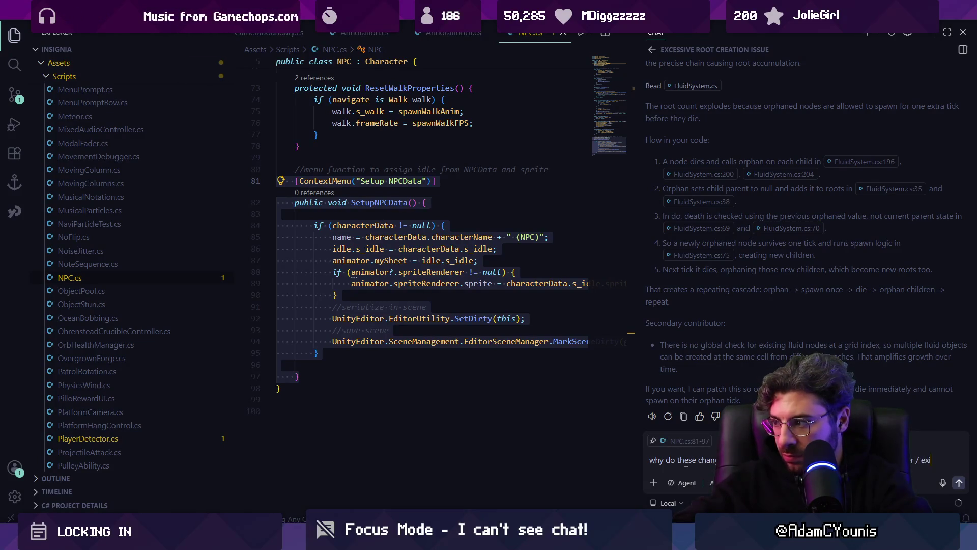
text(mode back to what)
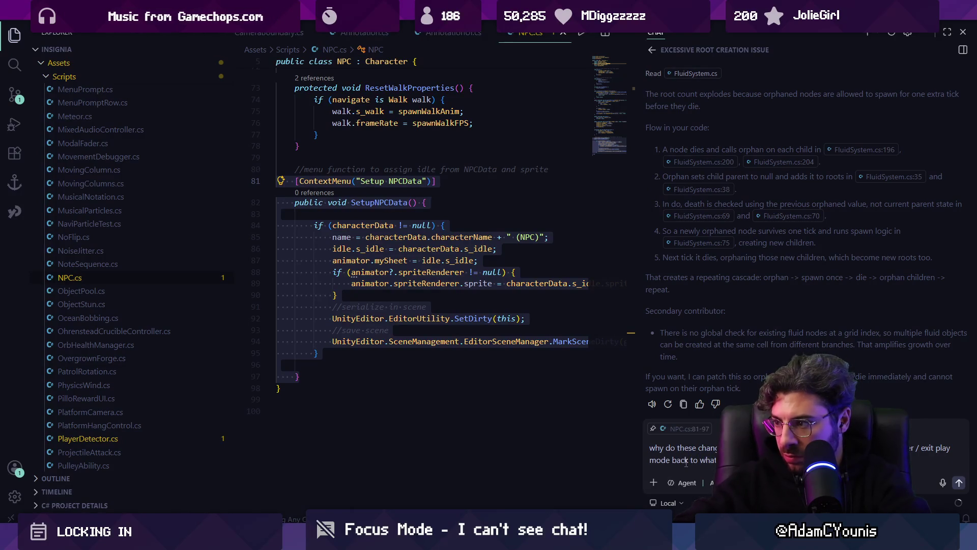
key(Return)
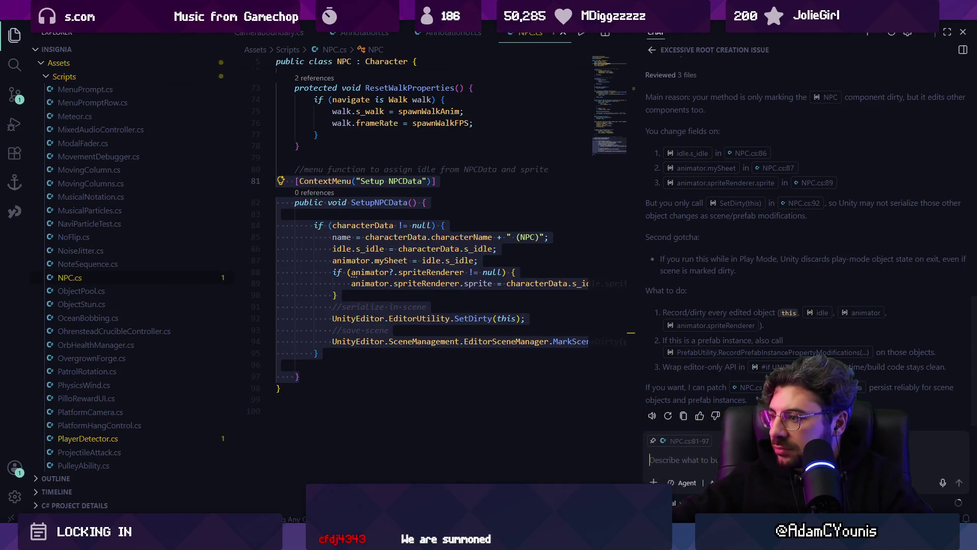
Step: Start typing a follow-up asking the assistant to fix the issue
text(fixc)
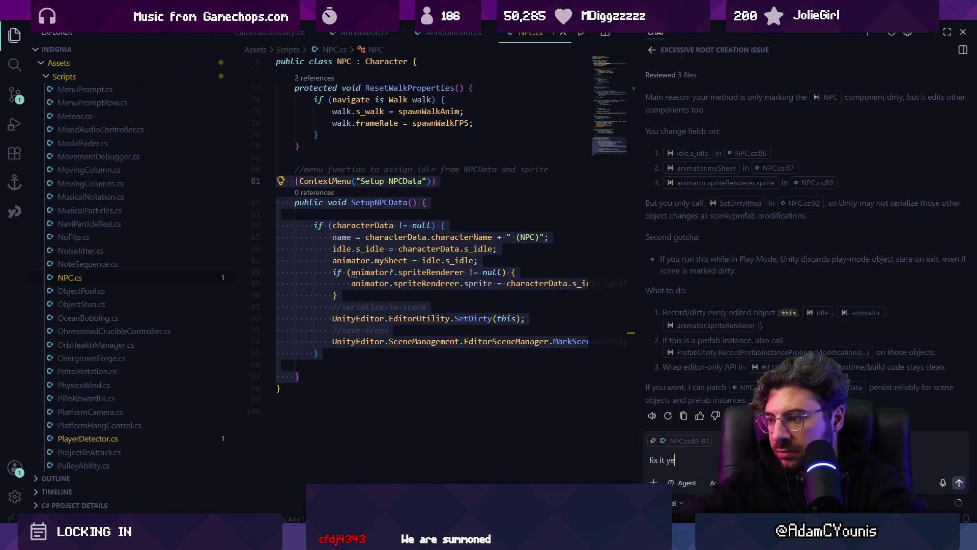
text(ah)
Step: Send the fix request and keep the agent's edits to SetupNPCData in NPC.cs
key(Return)
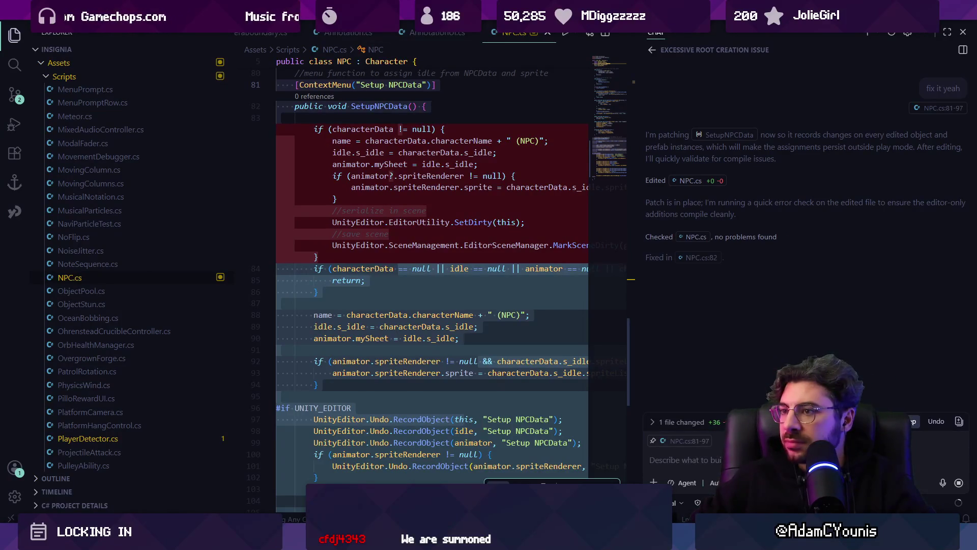
scroll(456, 356, down, 5)
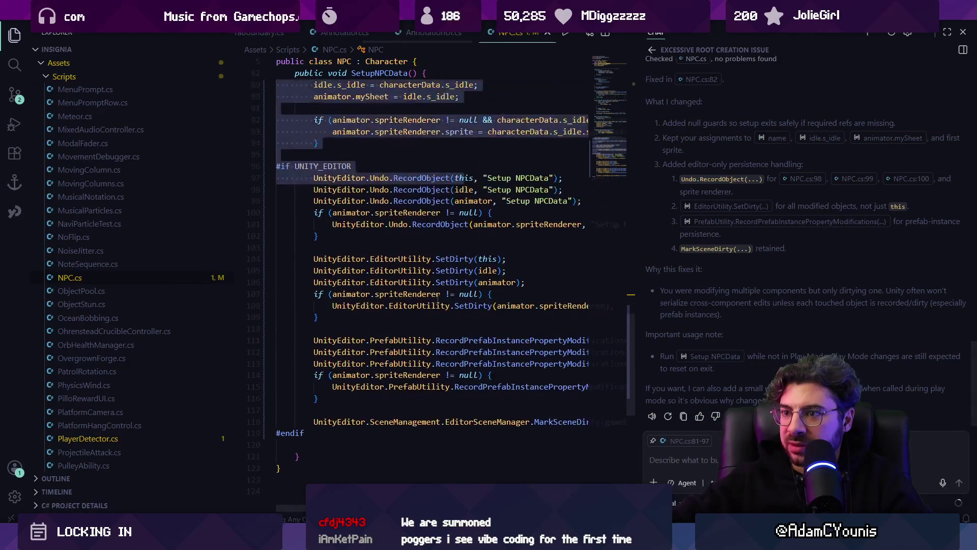
click(410, 266)
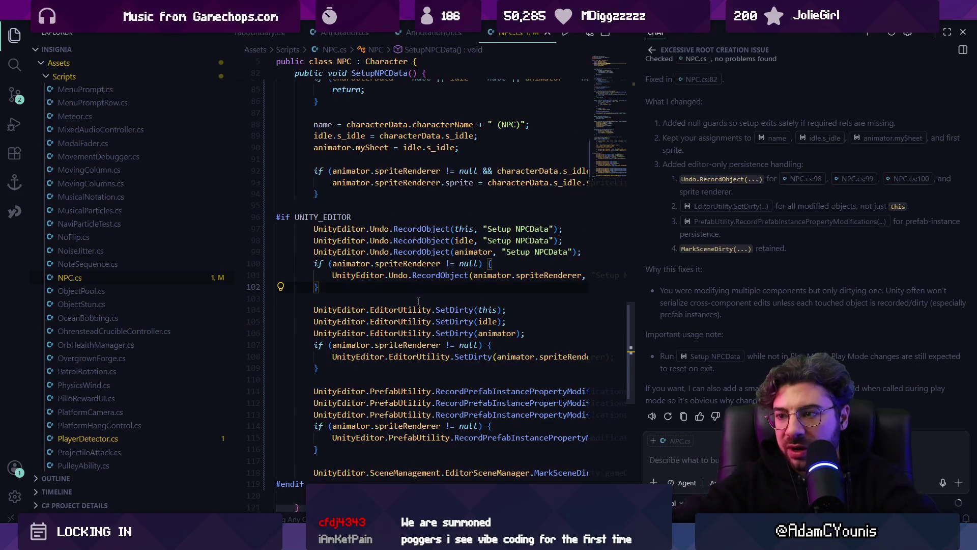
Step: Hide the chat and review the new RecordObject and dirty-marking lines 97–102
key(ctrl+alt+b)
scroll(428, 290, up, 3)
scroll(428, 290, down, 3)
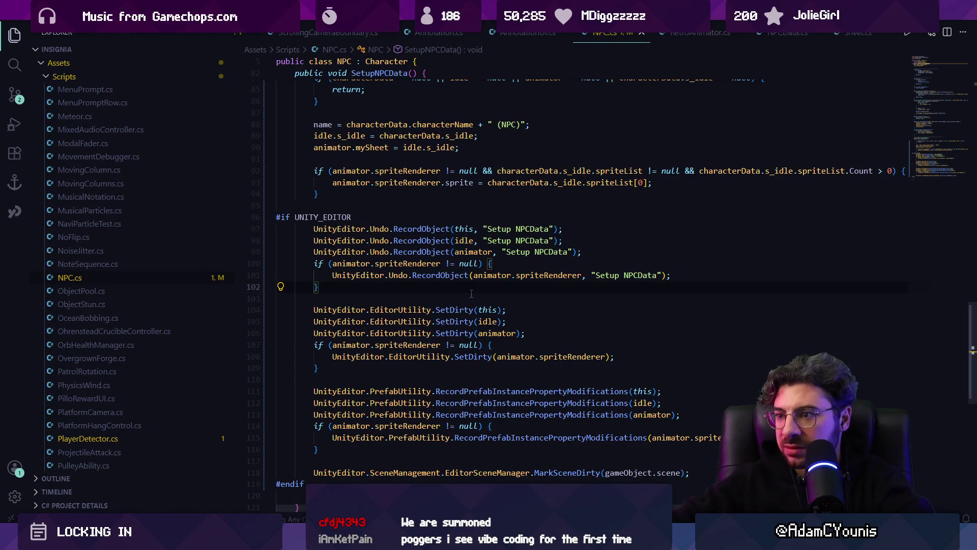
click(413, 228)
click(432, 240)
click(436, 287)
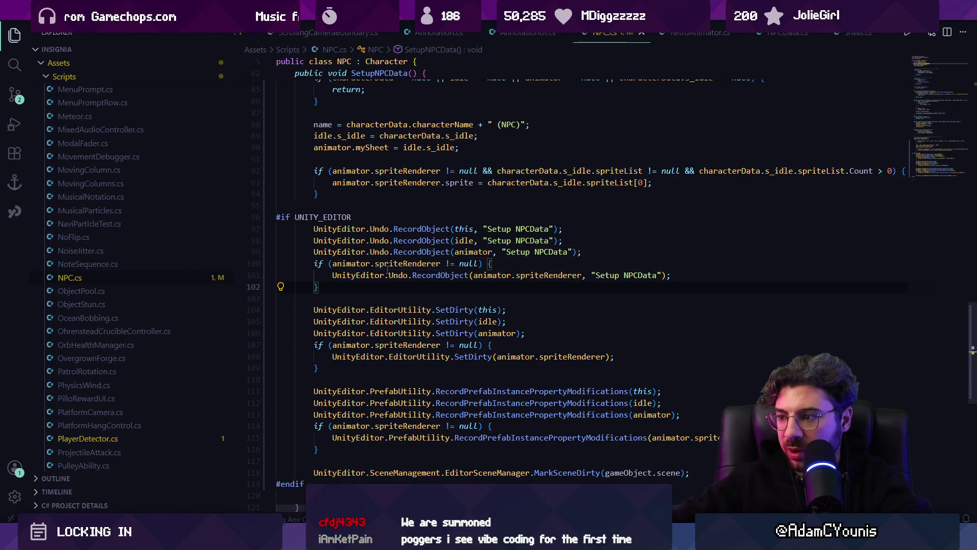
scroll(387, 270, up, 3)
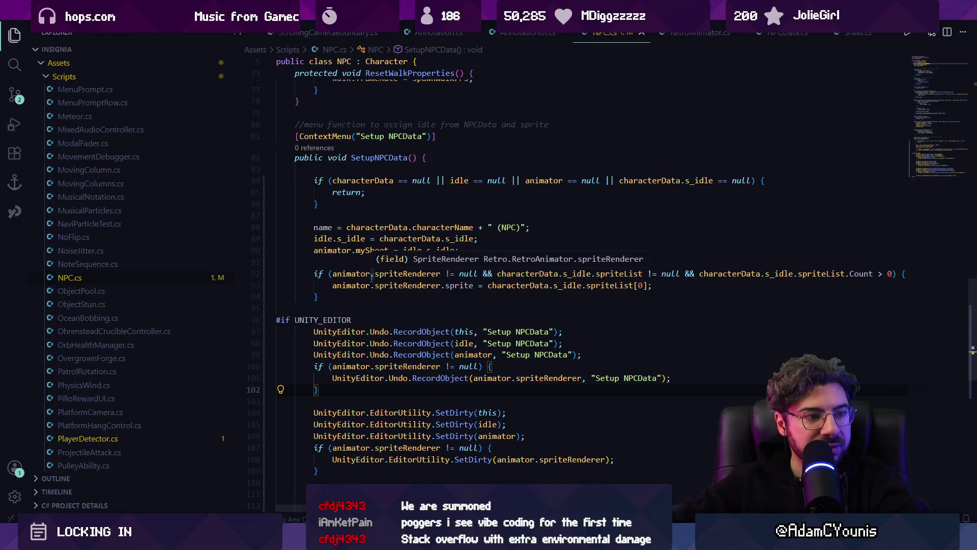
Step: Reopen the chat and set its mode to Ask
key(ctrl+alt+i)
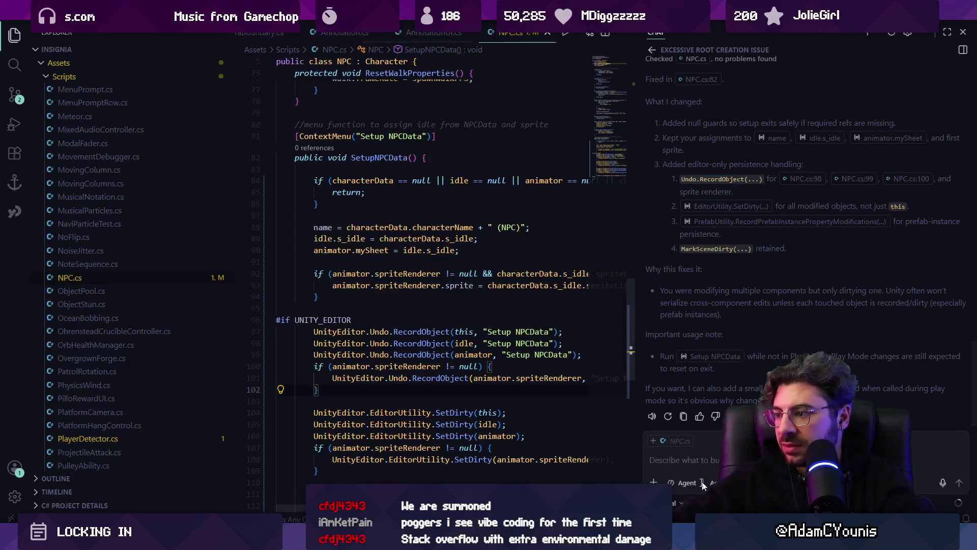
click(688, 483)
click(687, 431)
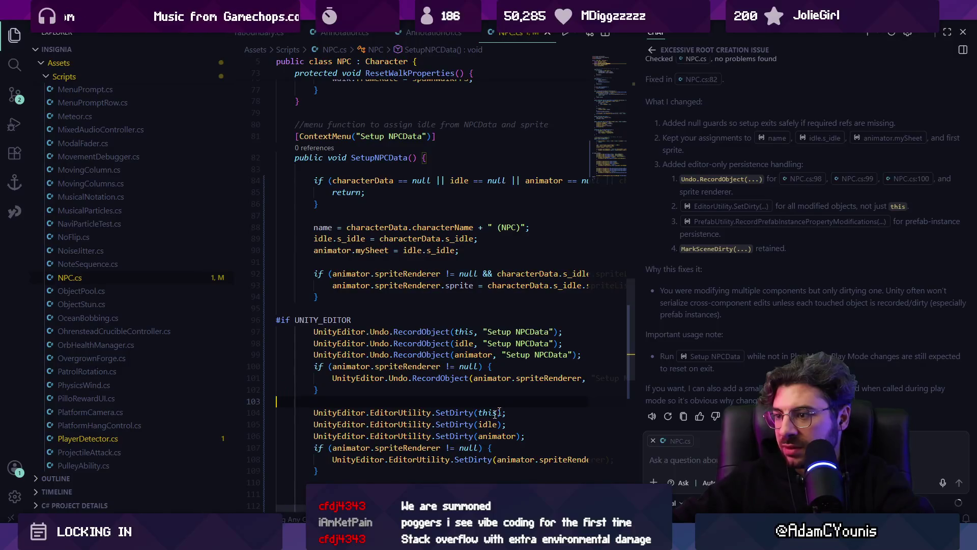
key(alt+Tab)
scroll(733, 268, down, 2)
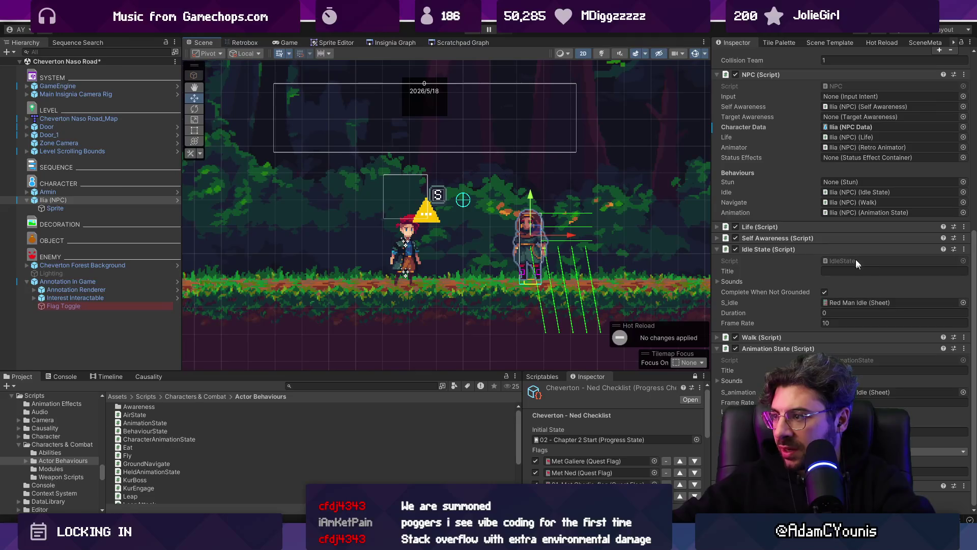
Step: Run Setup NPCData from the NPC (Script) right-click menu to assign Ilia Idle
scroll(906, 241, up, 6)
right_click(945, 241)
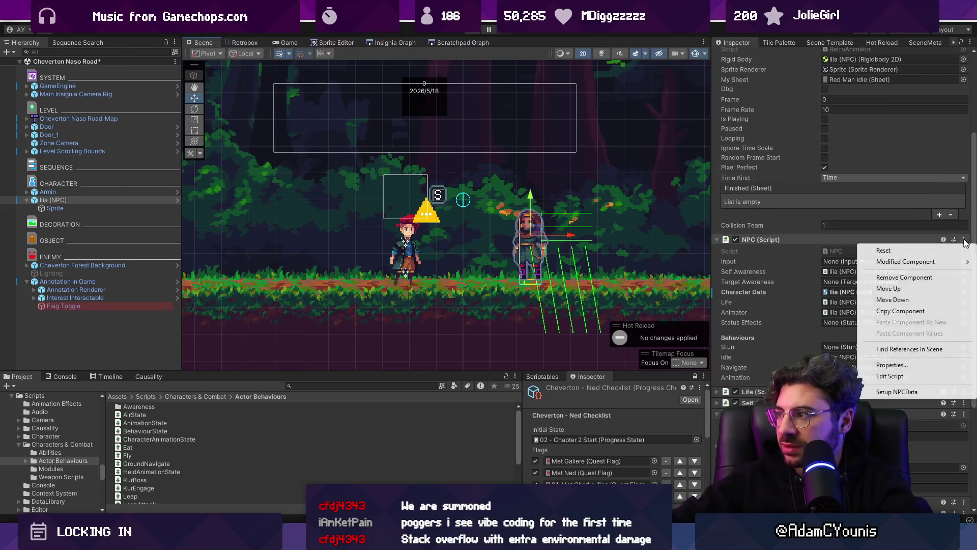
click(911, 394)
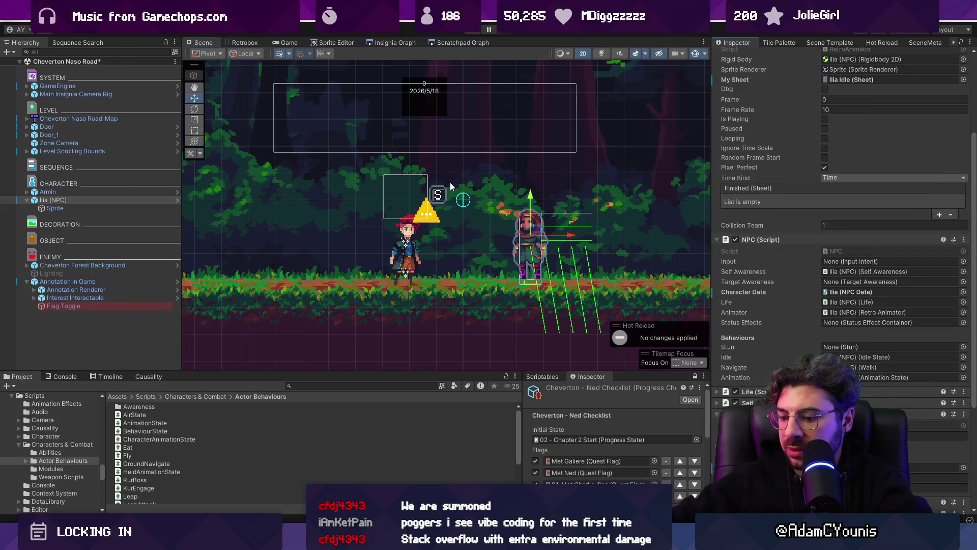
Step: Play-test the scene and save Cheverton Naso Road
key(ctrl+p)
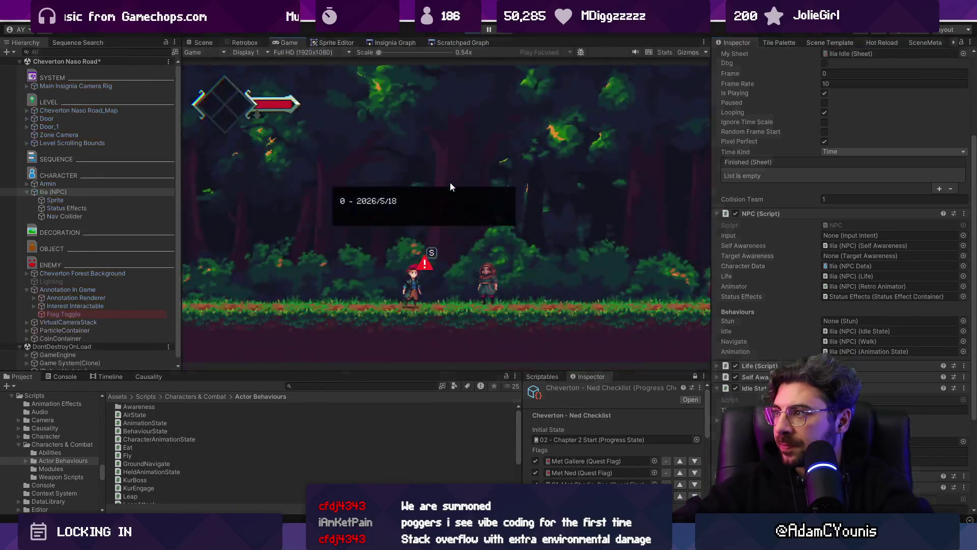
key(ctrl+p)
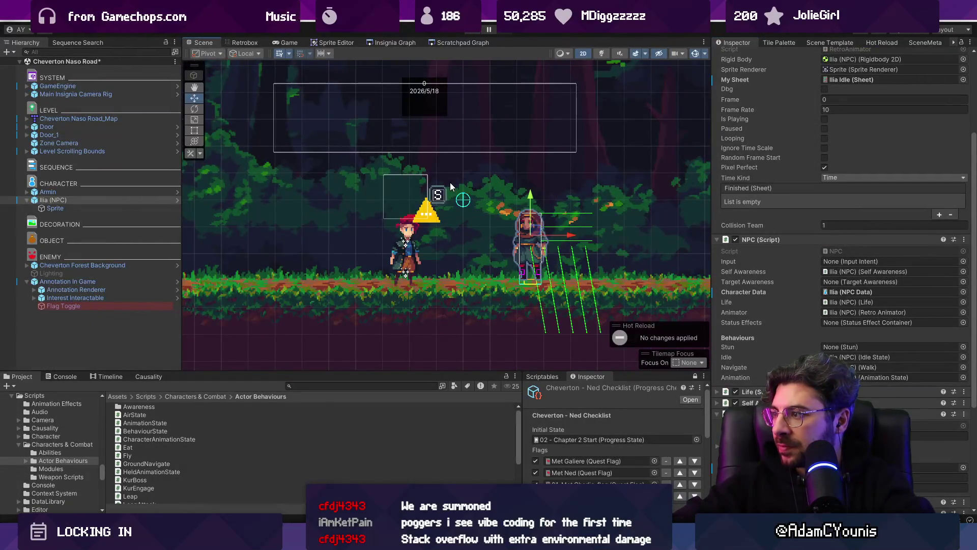
key(ctrl+s)
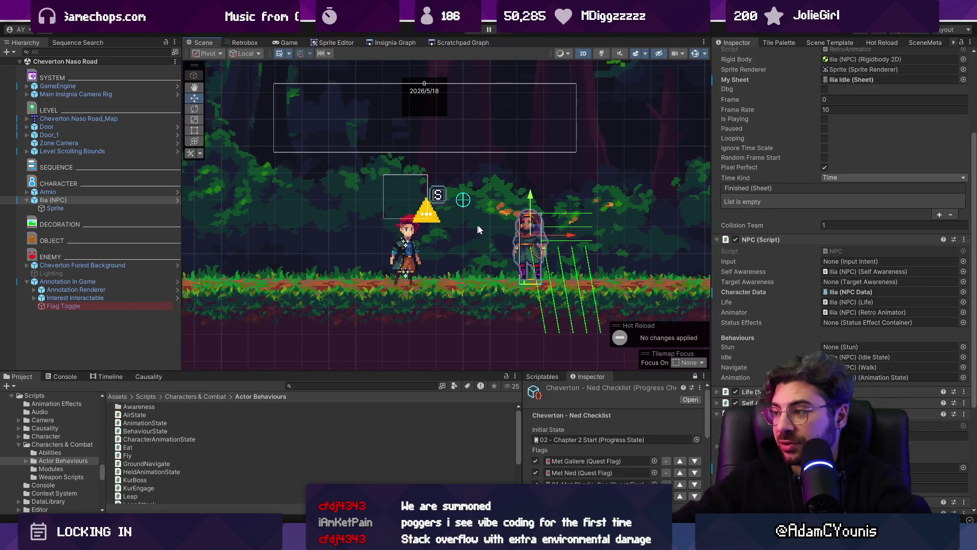
mouse_move(344, 540)
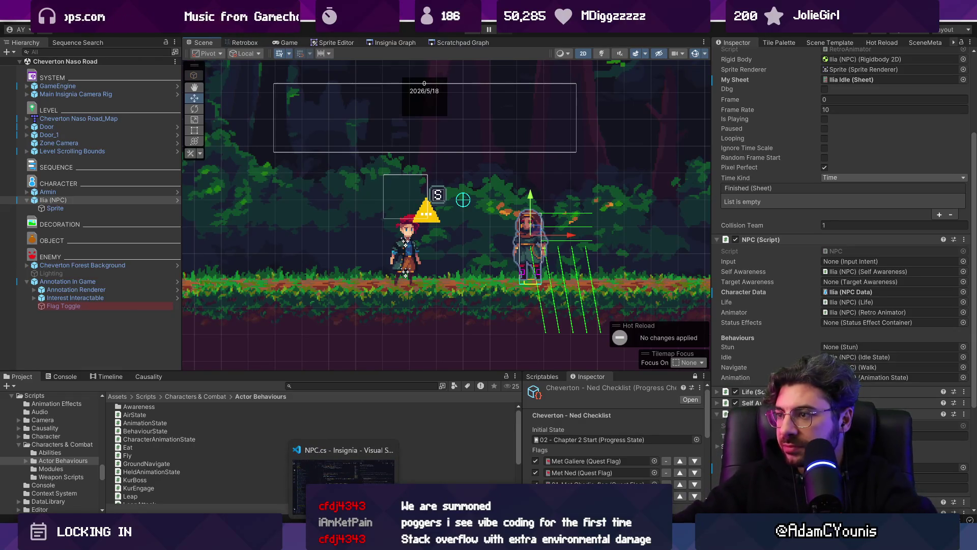
click(343, 479)
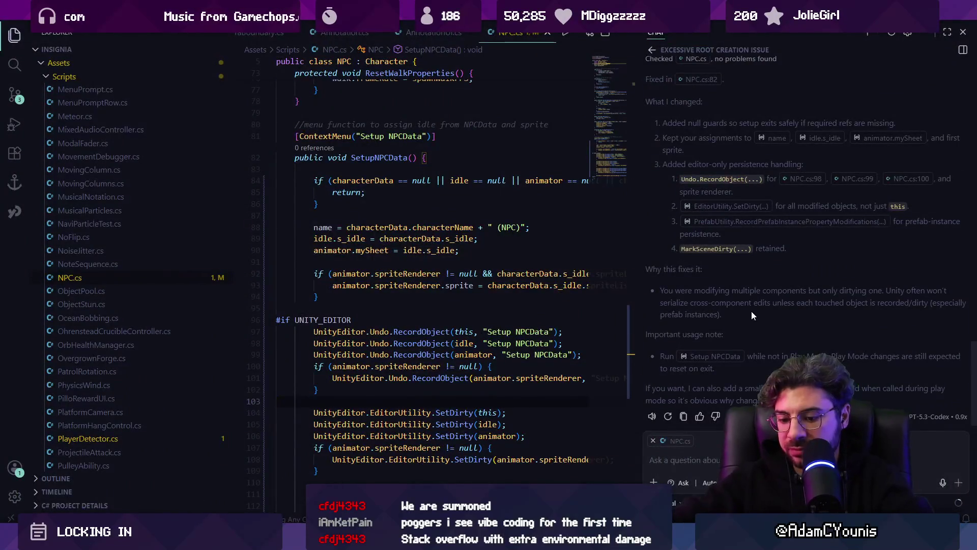
Step: Hide the Copilot chat, read through SetupNPCData in NPC.cs, and place the caret on line 91
key(ctrl+alt+b)
scroll(461, 260, up, 3)
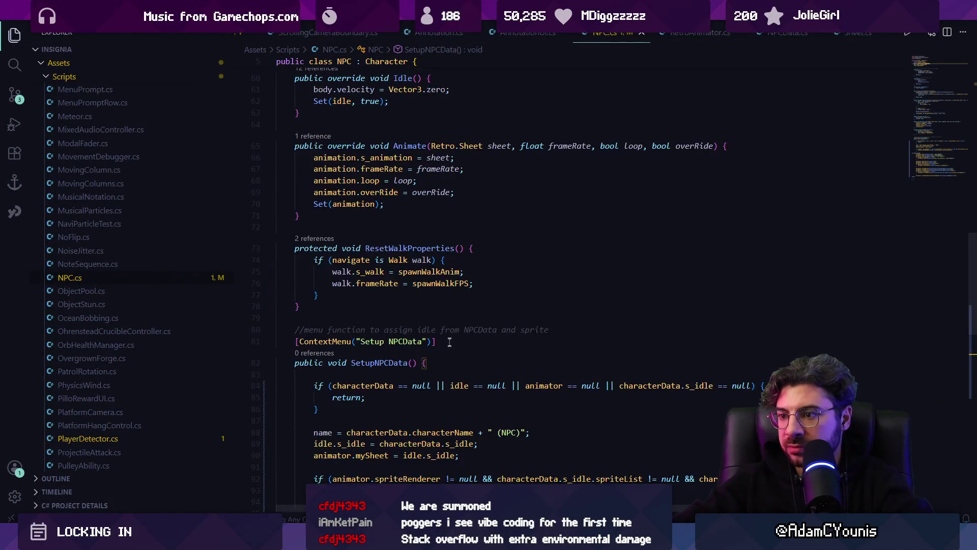
scroll(418, 344, down, 2)
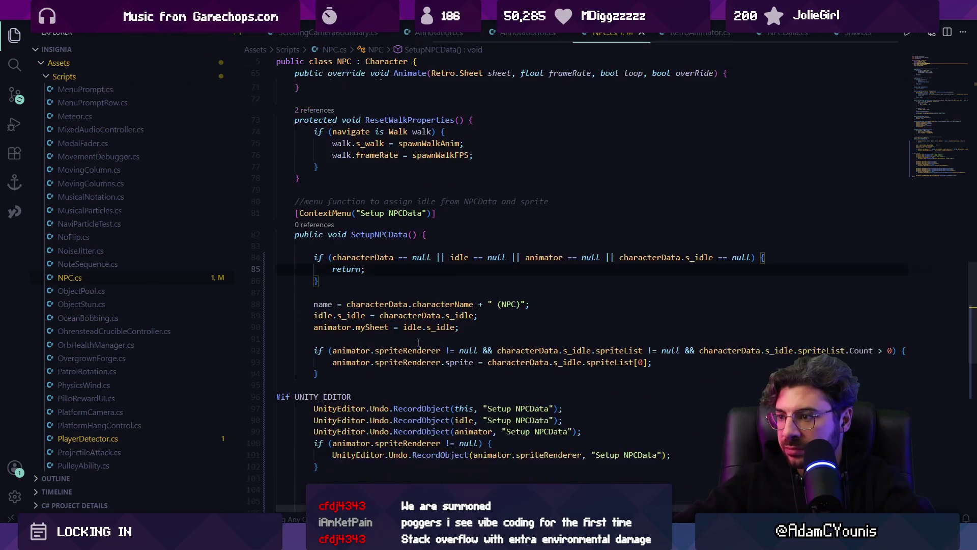
scroll(402, 306, down, 2)
click(455, 289)
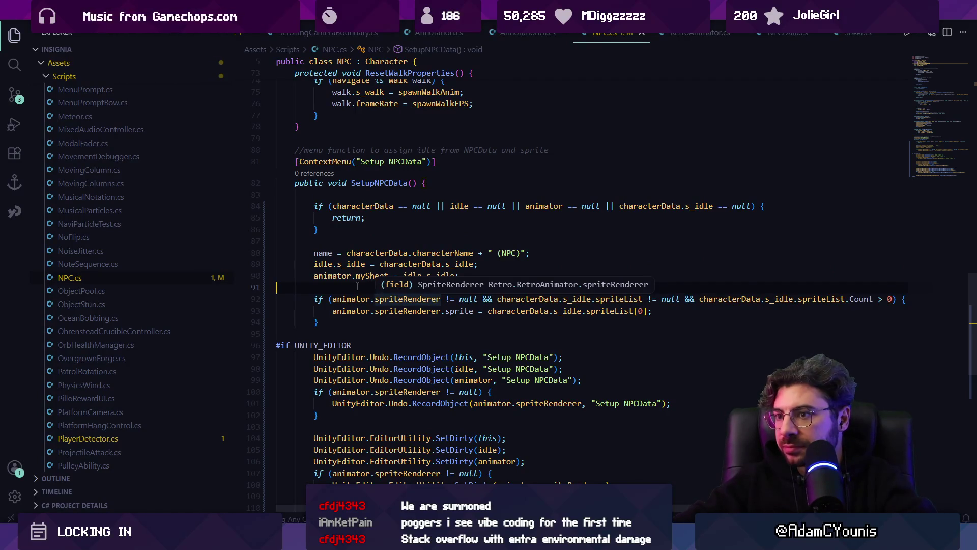
key(alt+Tab)
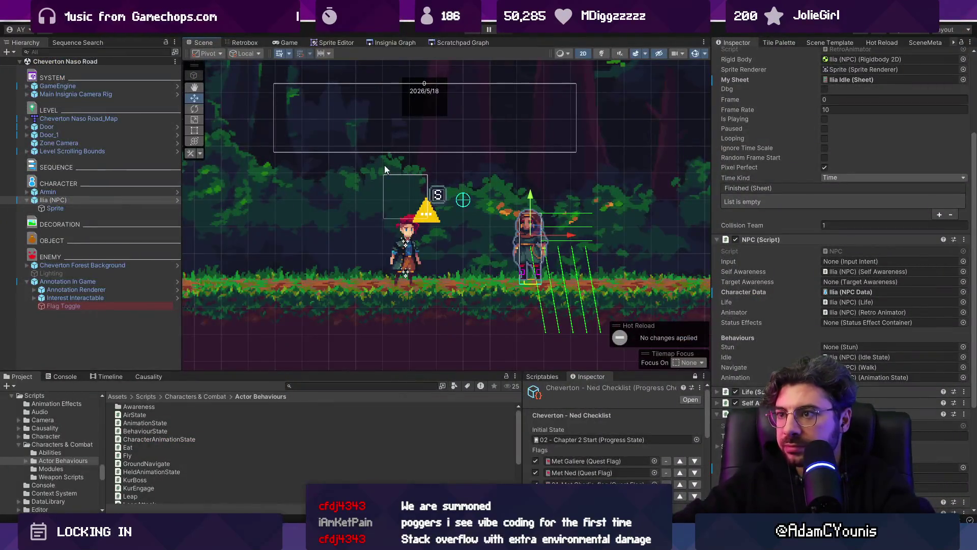
Step: Frame Annotation In Game and drag it left to X -1.834
double_click(67, 282)
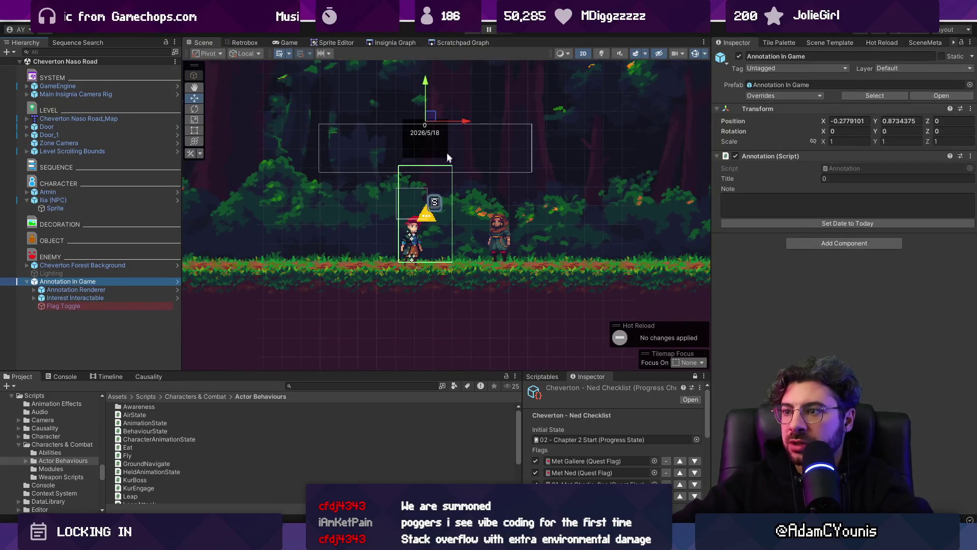
scroll(458, 178, down, 3)
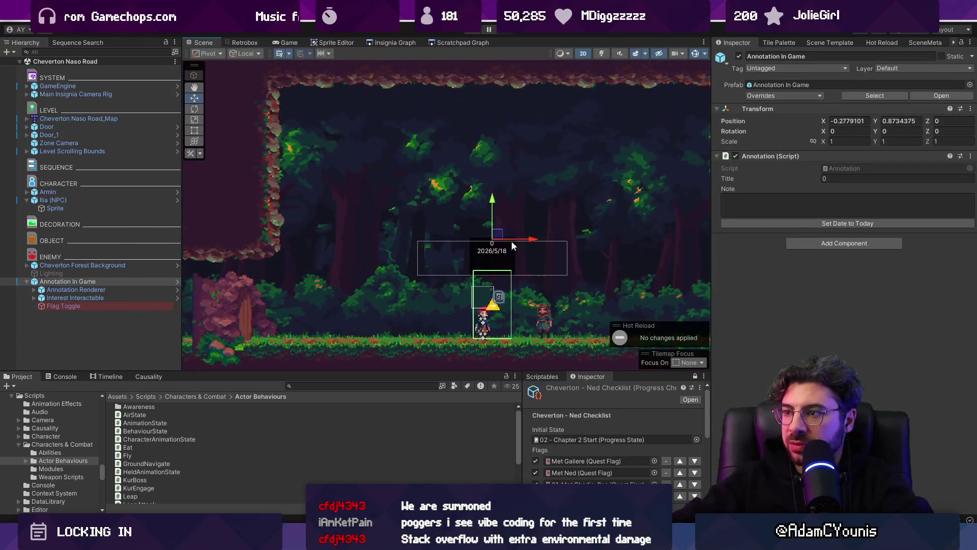
drag(529, 242, 423, 242)
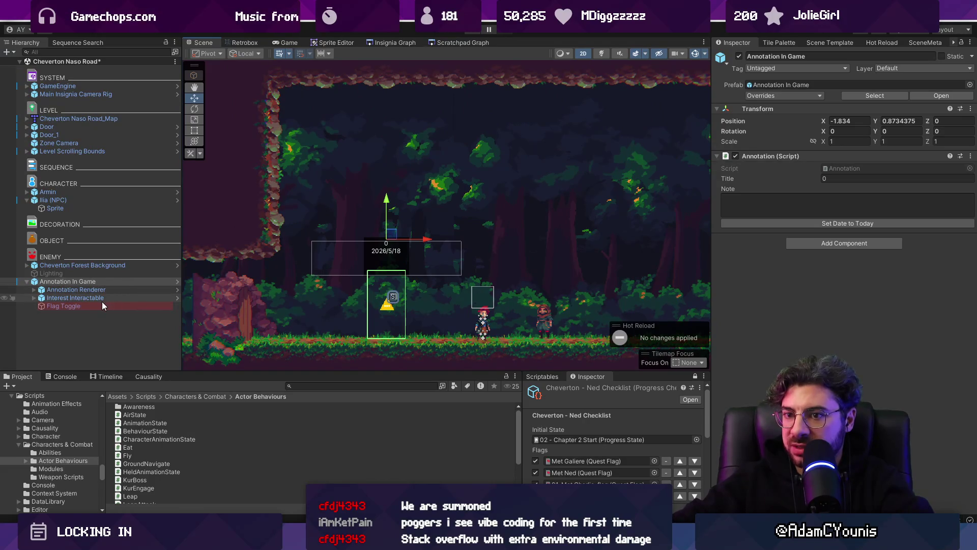
Step: Deactivate the Interest Interactable child, then select Flag Toggle
click(75, 298)
click(739, 56)
click(63, 306)
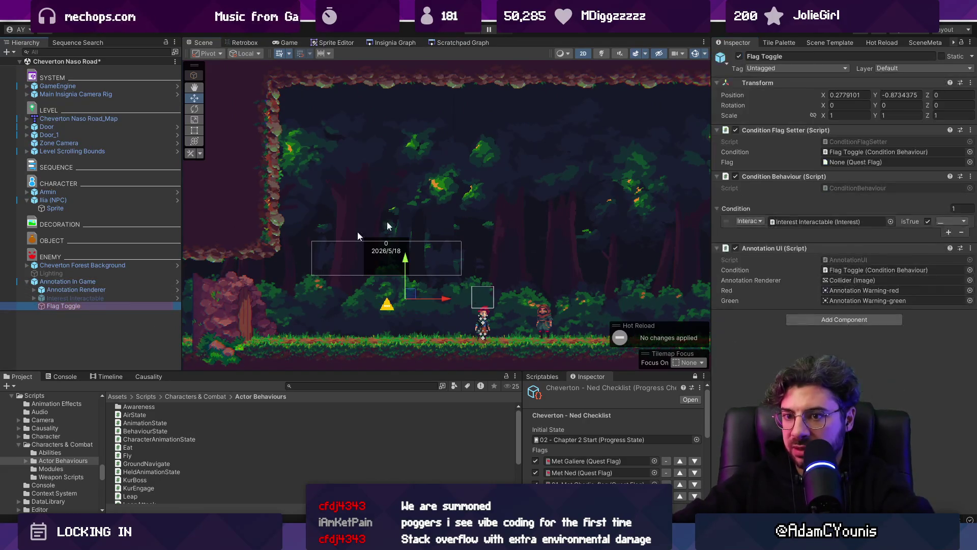
Step: Disable Flag Toggle, write the annotation note ending 'night / morning', date it 2026/5/25, and save
click(739, 56)
click(68, 282)
click(809, 200)
text(Armin)
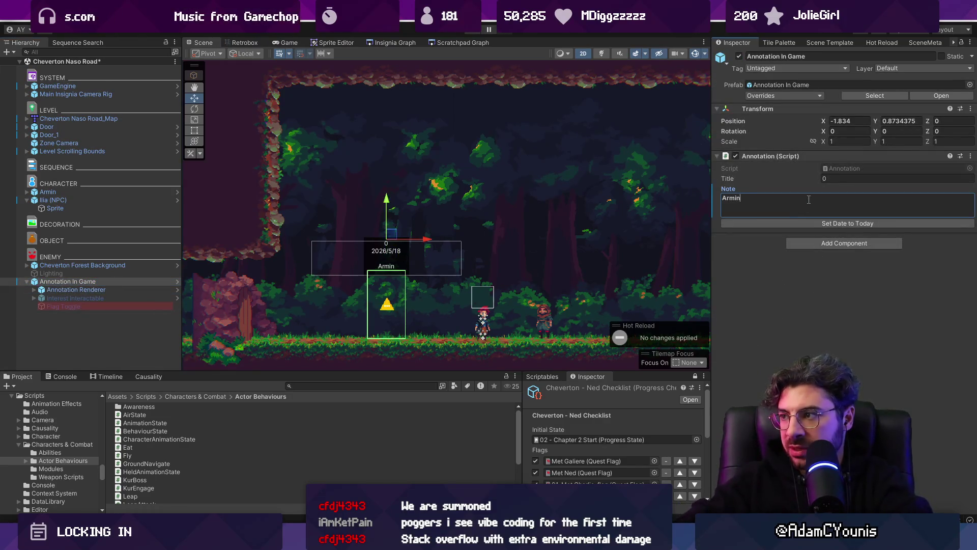
text( and Ilia )
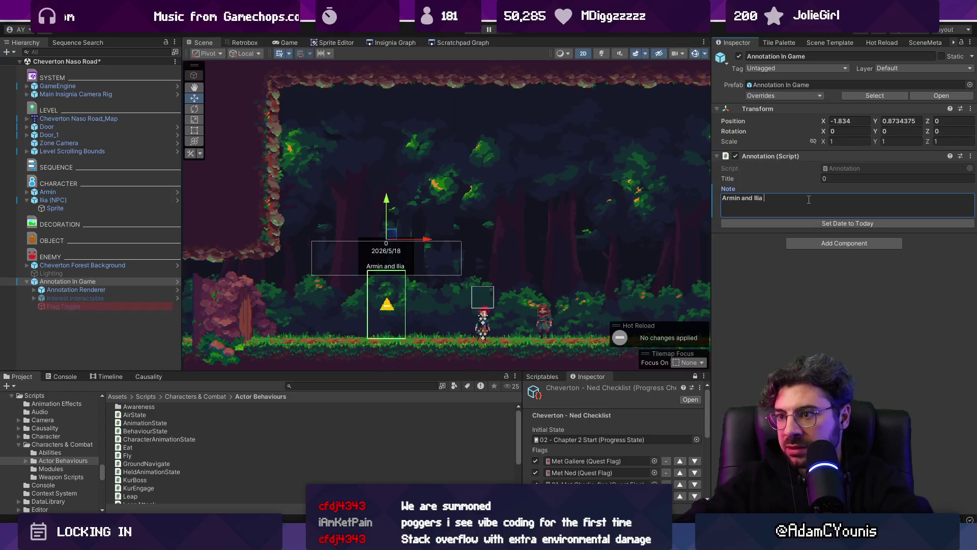
text(Ride awy )
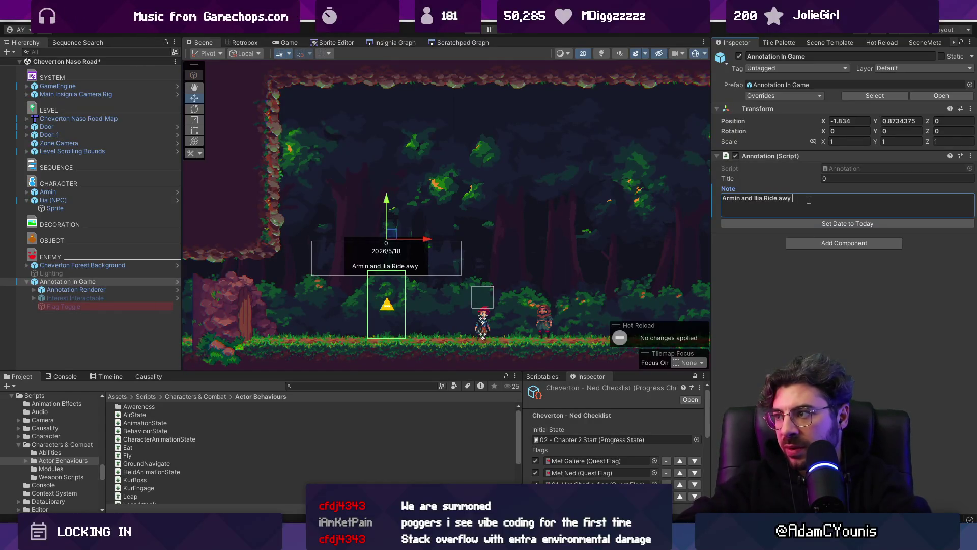
key(BackSpace)
key(BackSpace)
text(ay)
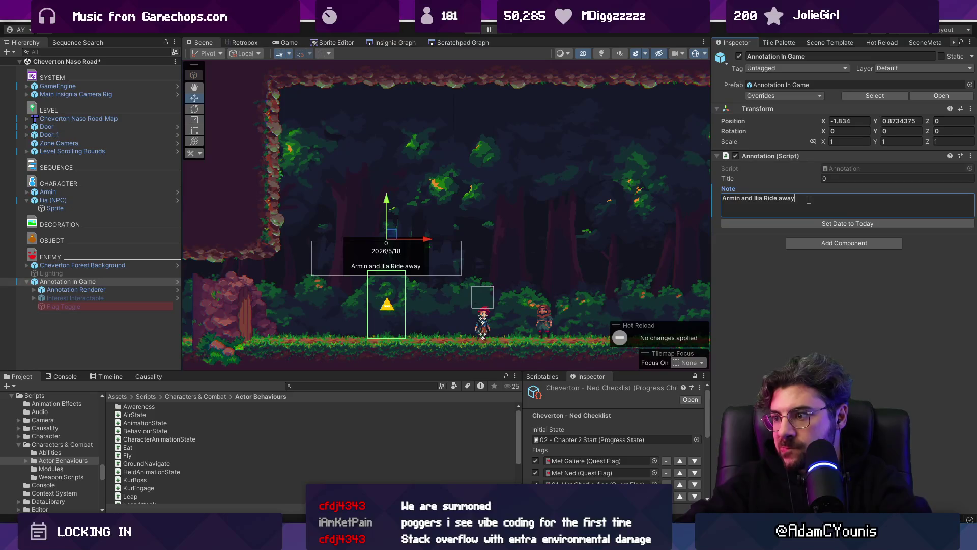
text( from Che)
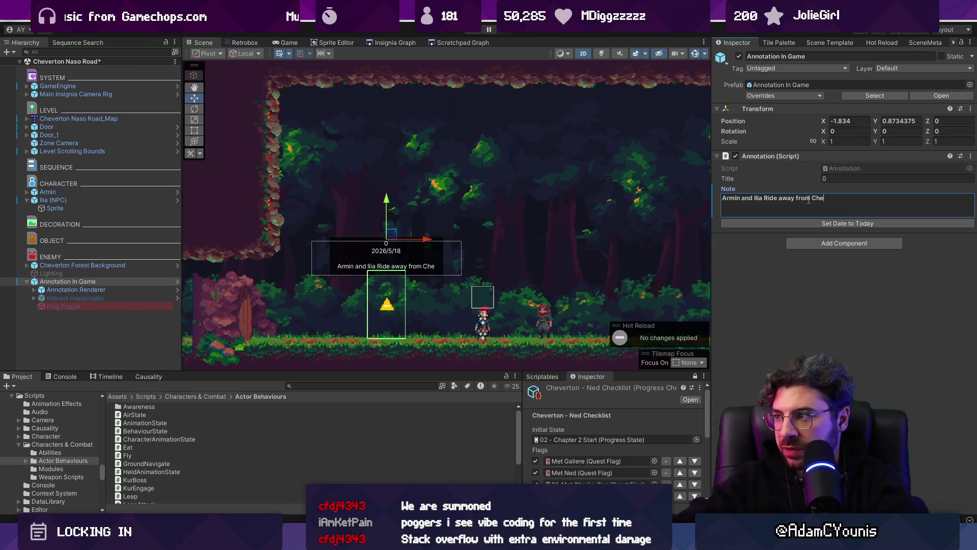
text(verton with the )
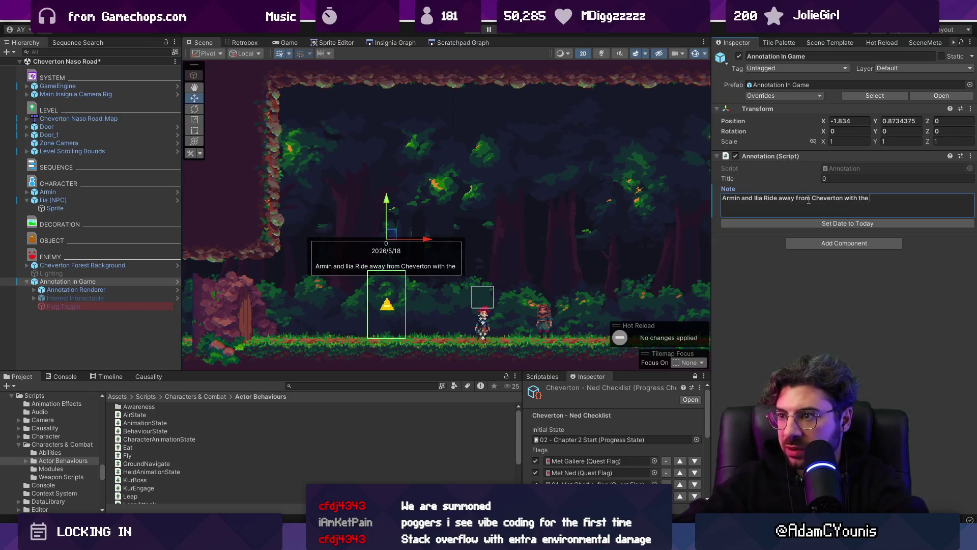
text(gol)
key(BackSpace)
key(BackSpace)
key(BackSpace)
text(Cheverton )
text(Guard hot )
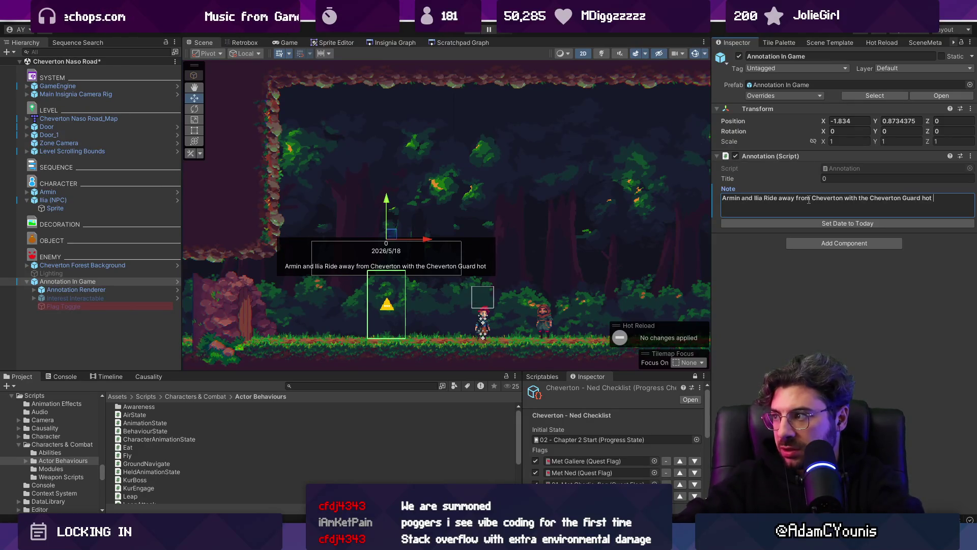
text(on their heels. )
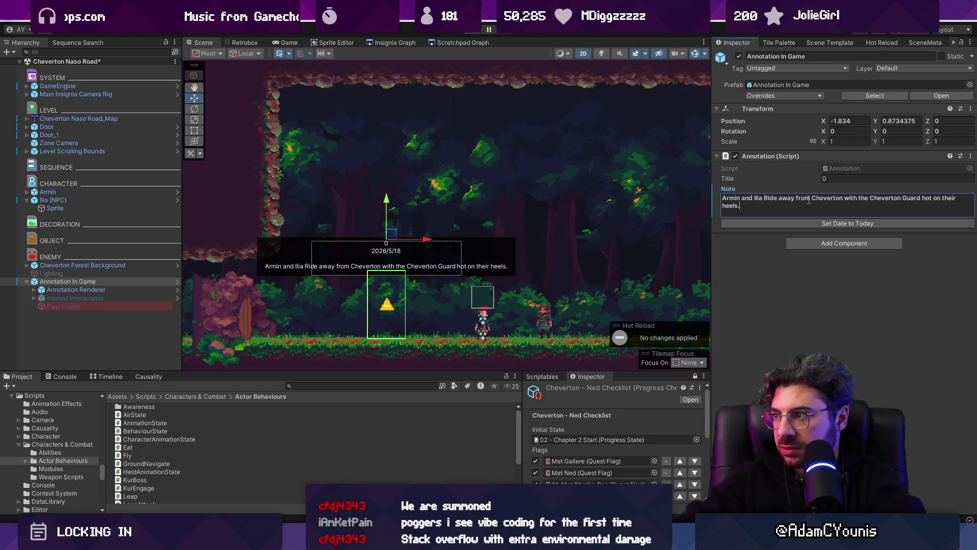
text(Brief cutscene where they)
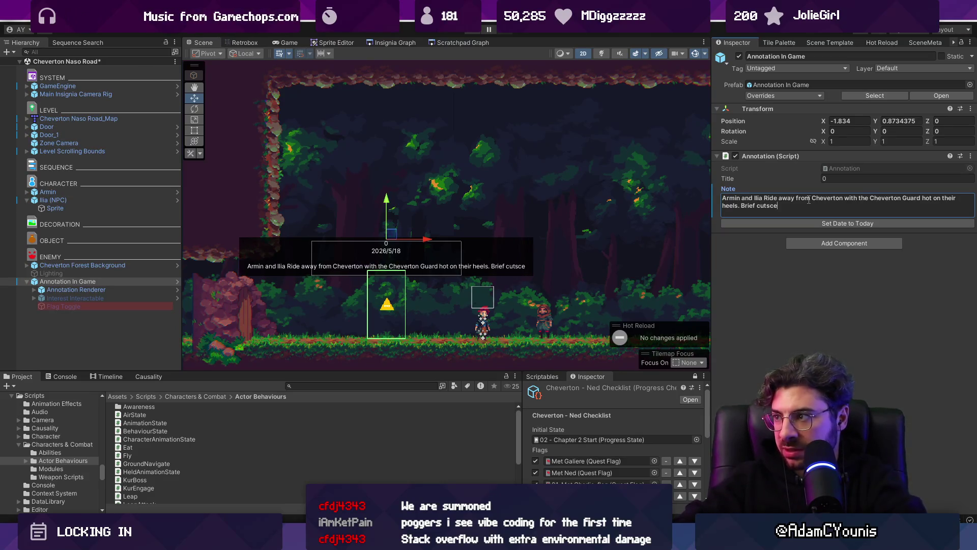
text('re )
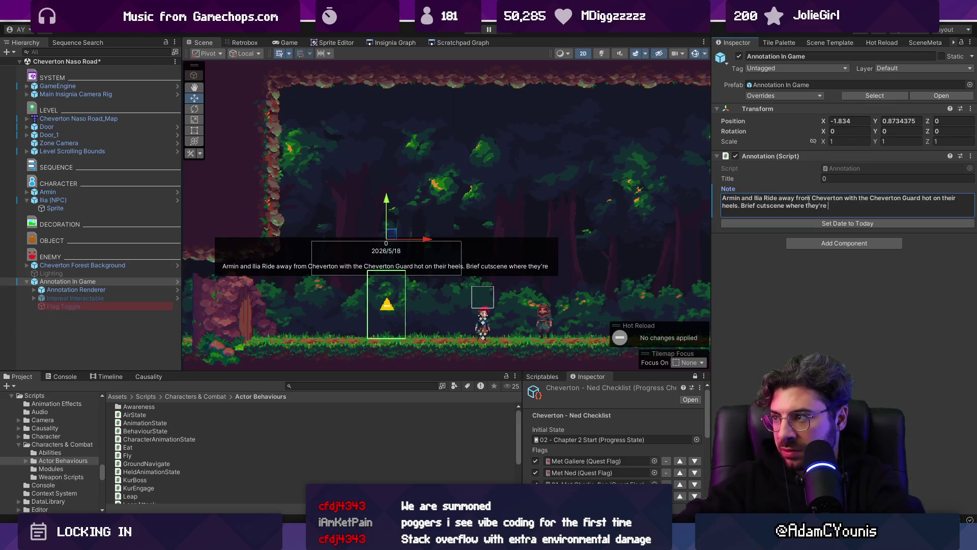
text(riding into the night/)
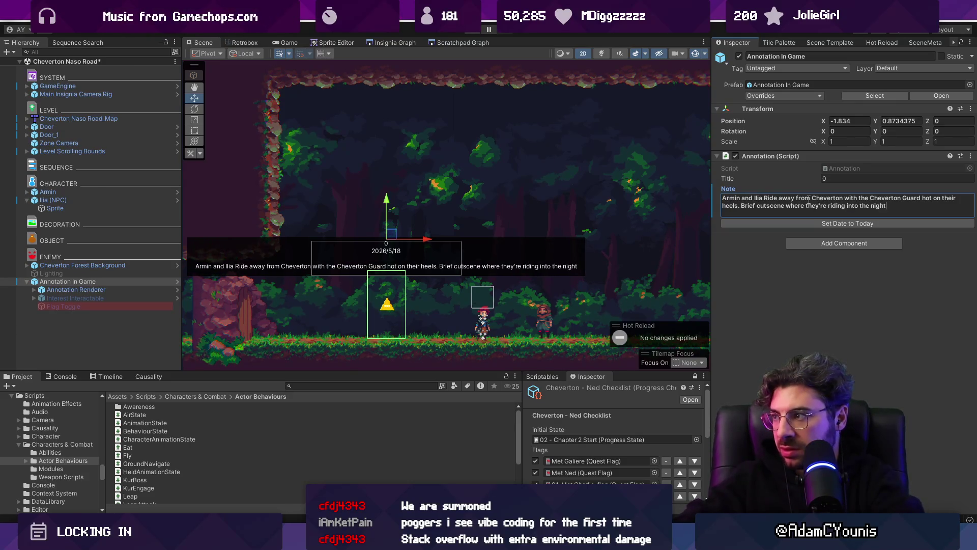
key(BackSpace)
key(BackSpace)
text(/ morning)
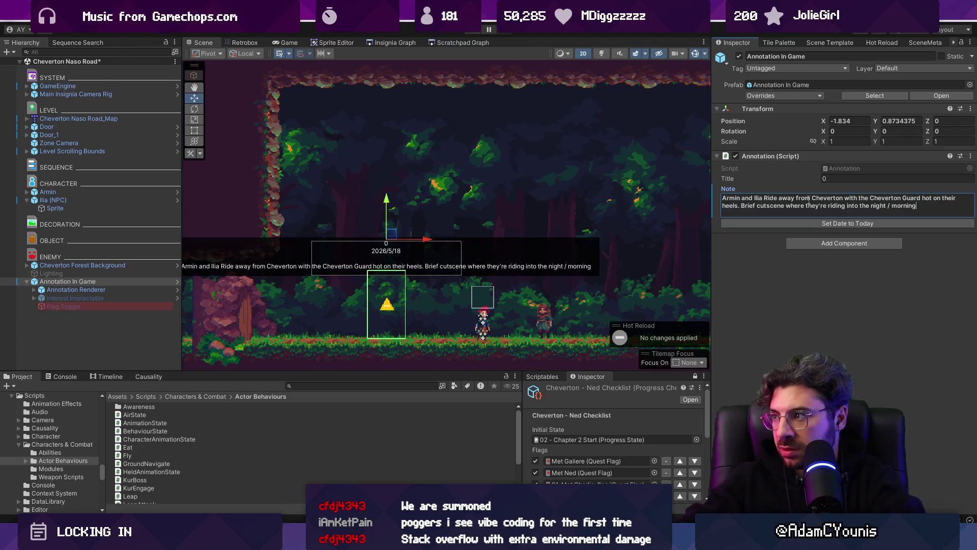
click(830, 224)
key(ctrl+s)
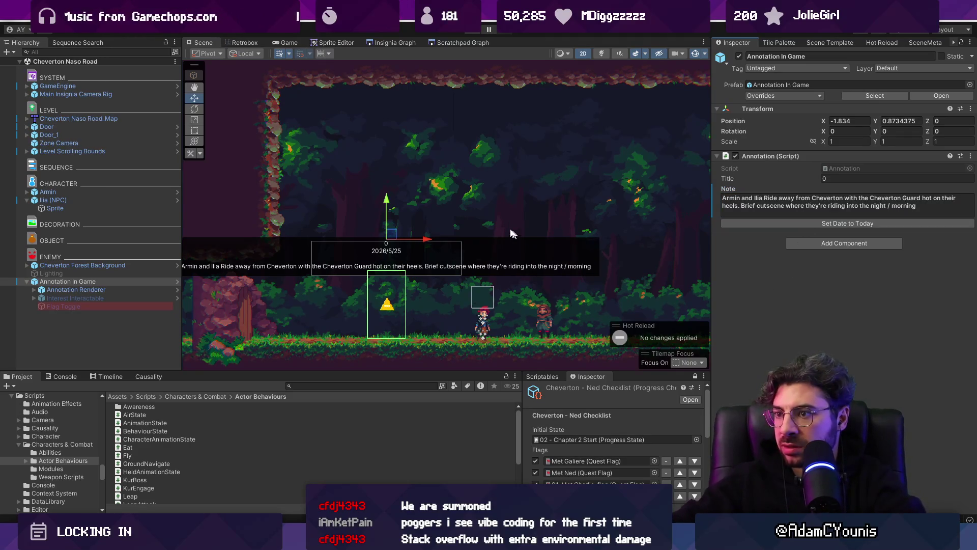
Step: Break the note onto a second line after 'heels.' and run the game in Play mode
click(928, 204)
click(742, 199)
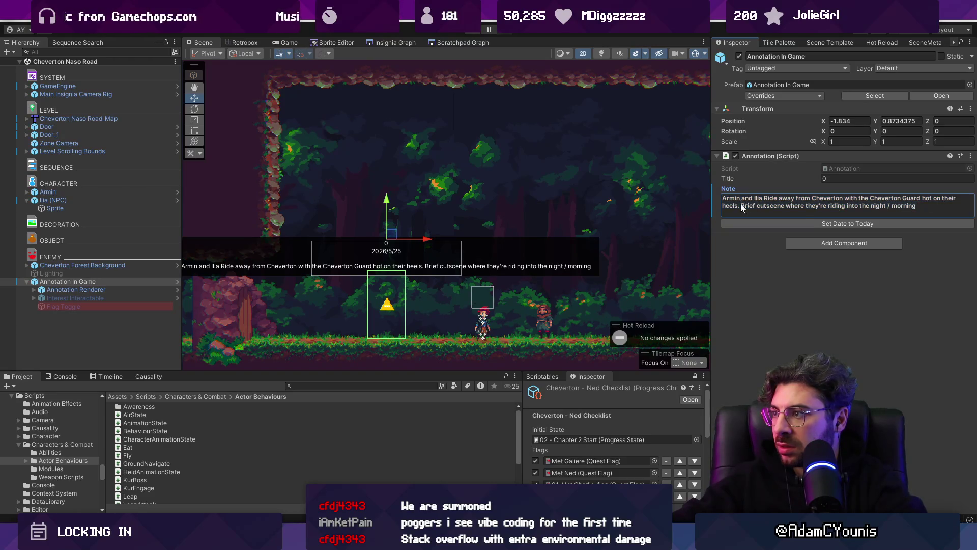
key(ctrl+a)
key(Left)
key(ctrl+a)
key(Left)
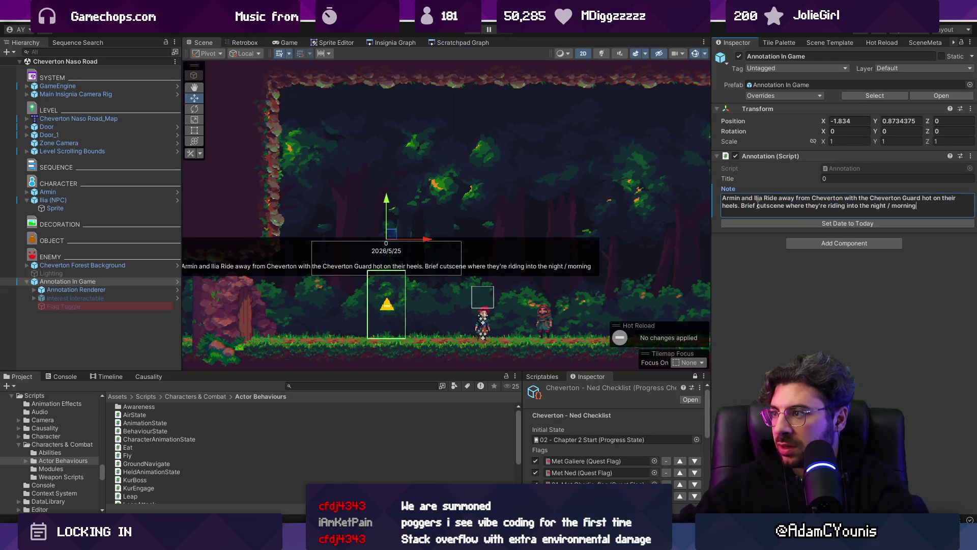
key(ctrl+shift+Left)
key(ctrl+shift+Left)
key(ctrl+shift+Left)
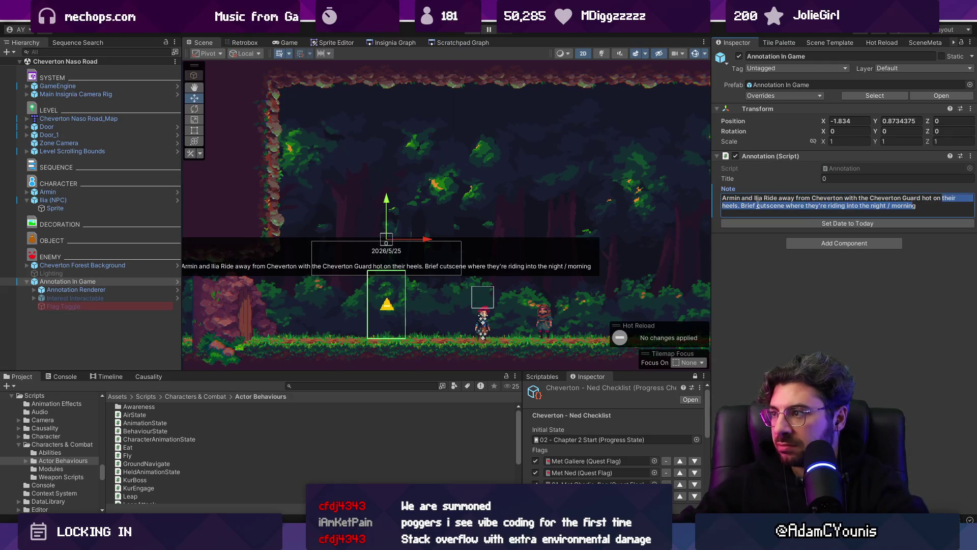
key(Left)
key(Delete)
key(Return)
key(Return)
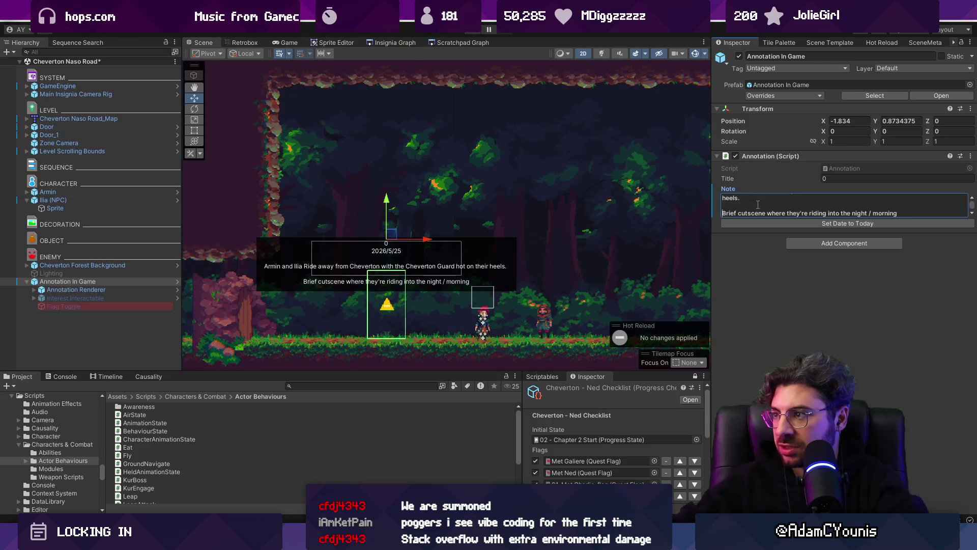
key(BackSpace)
key(ctrl+p)
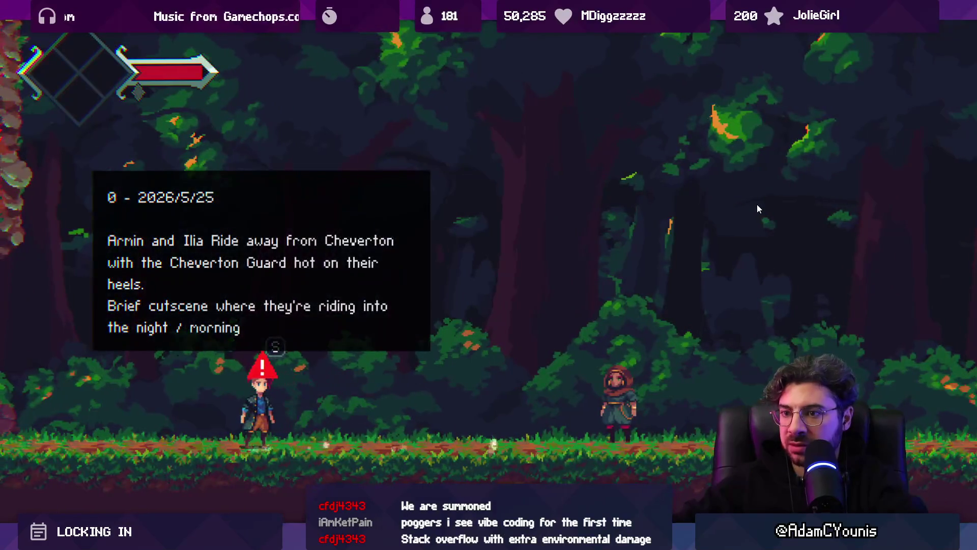
Step: Exit Play mode, inspect the Flag Toggle and Interest Interactable objects, then open Annotation.cs from Annotation In Game
key(shift+space)
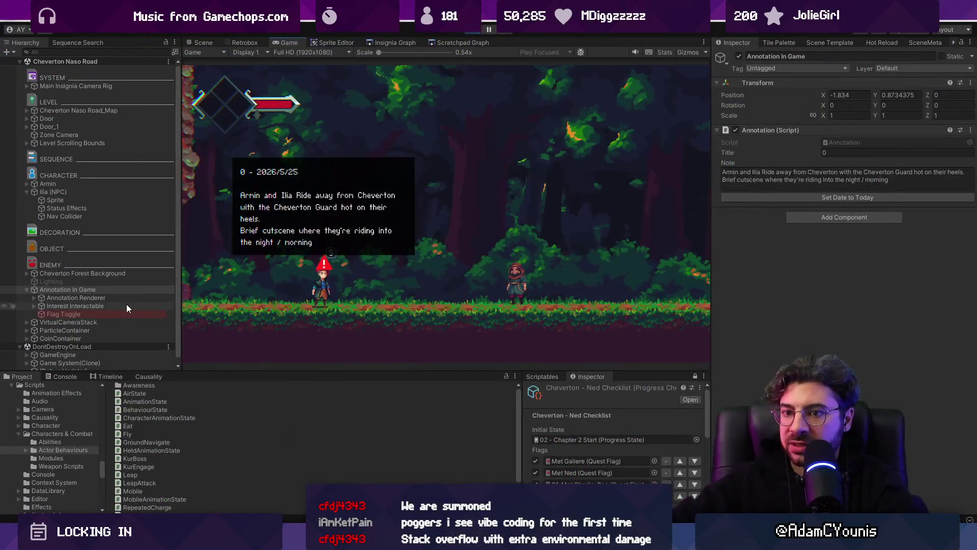
click(128, 311)
click(469, 31)
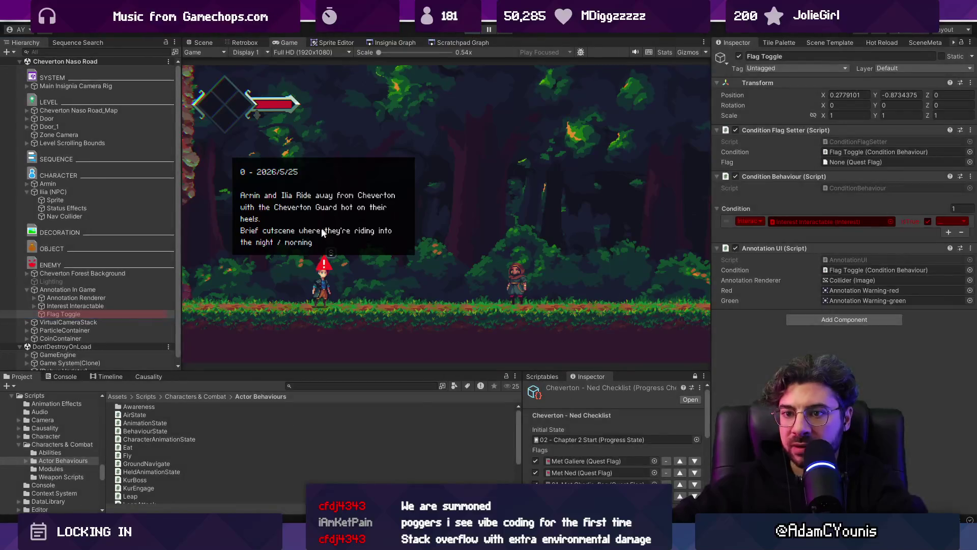
click(117, 296)
click(119, 305)
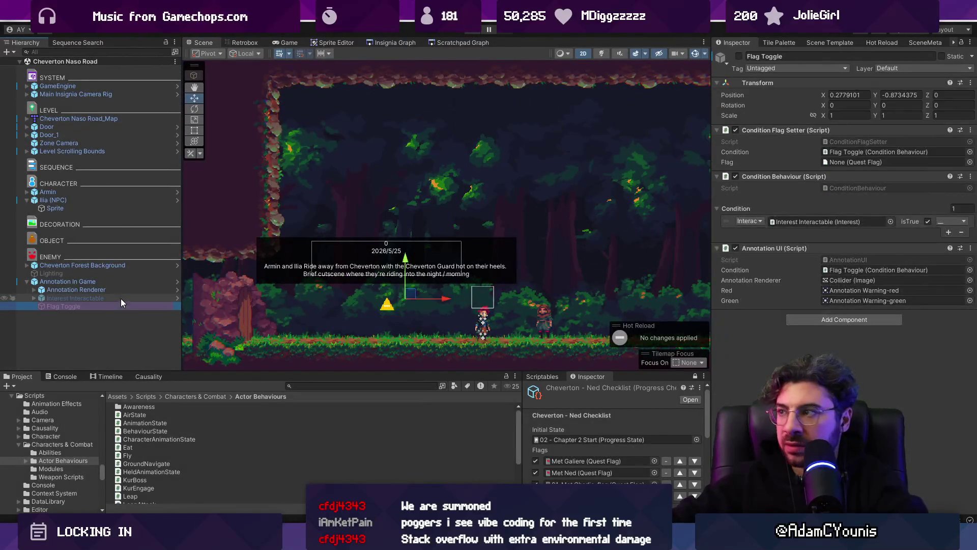
click(121, 299)
click(121, 304)
click(125, 280)
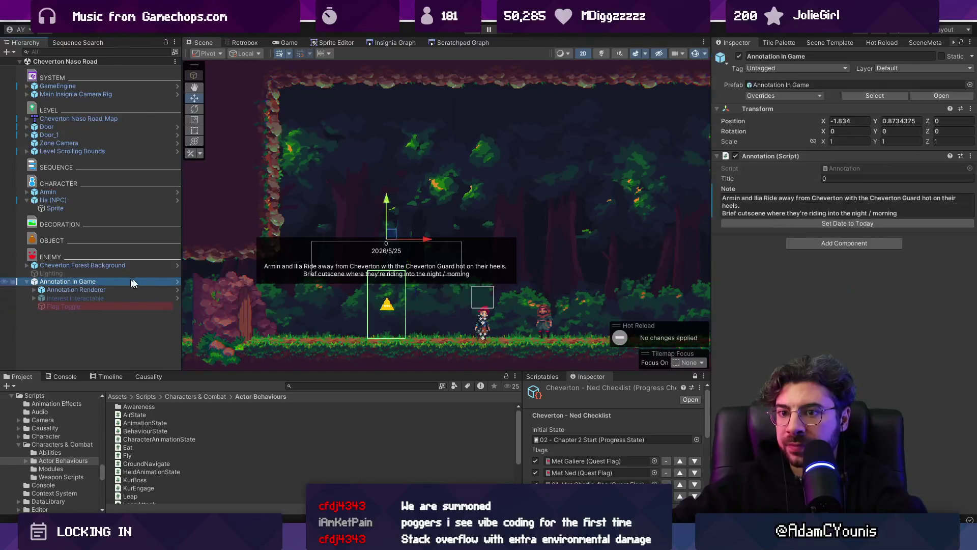
double_click(860, 176)
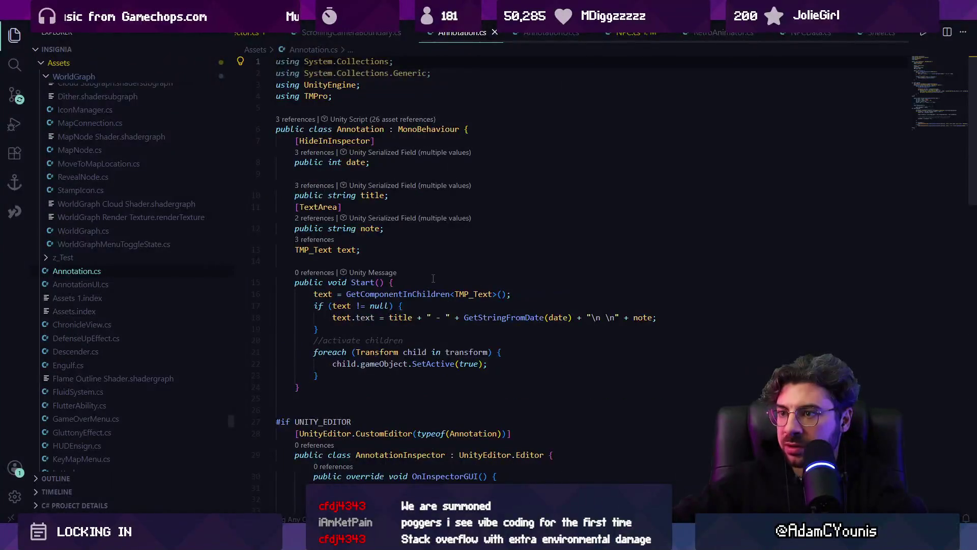
Step: Find the SetActive foreach loop in Annotation.cs and open a /* block comment above it
key(ctrl+f)
text(en)
text(setacti)
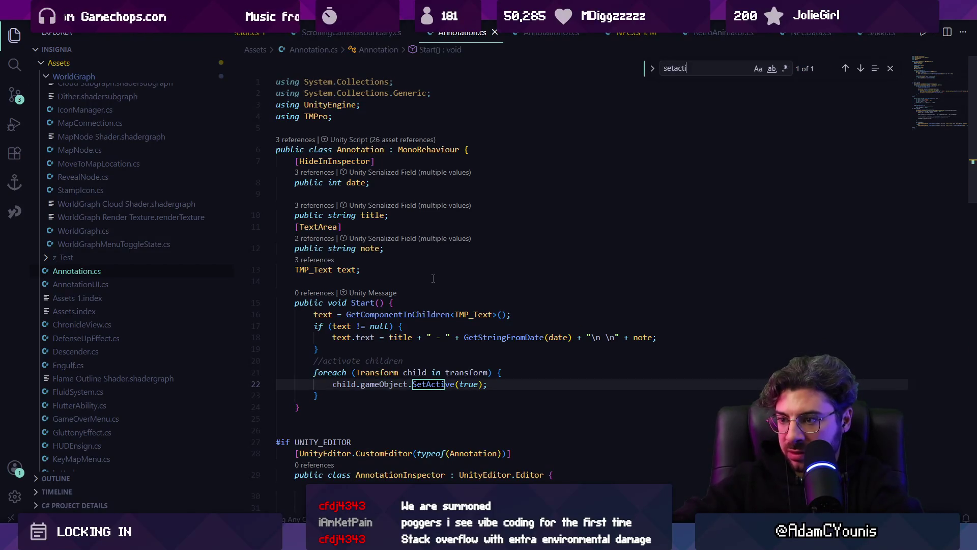
key(Escape)
key(Right)
key(Right)
key(Right)
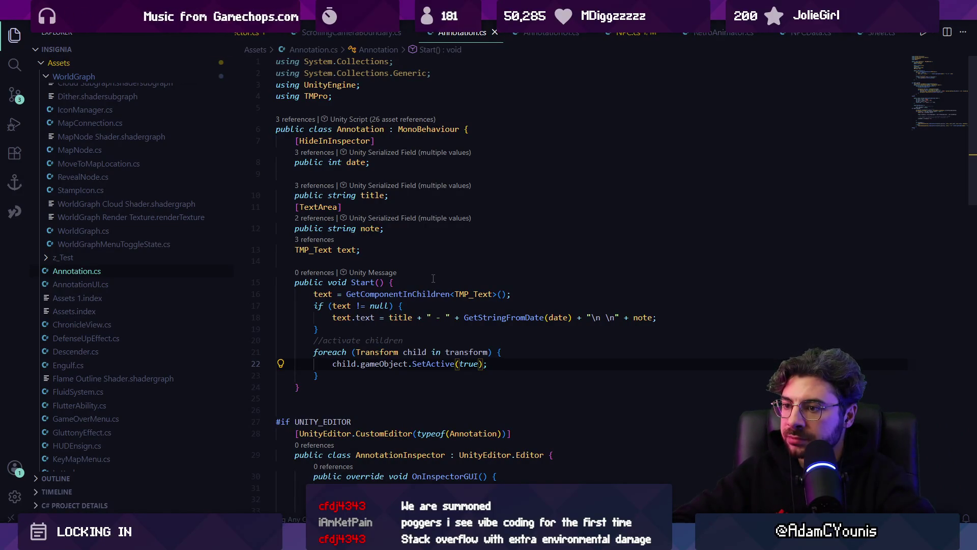
key(shift+Up)
key(shift+Up)
key(shift+Home)
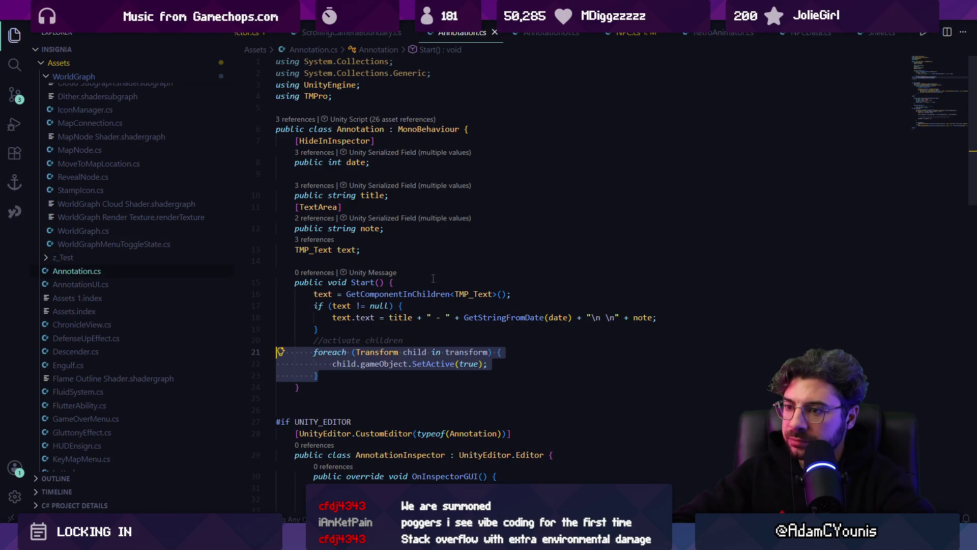
key(Up)
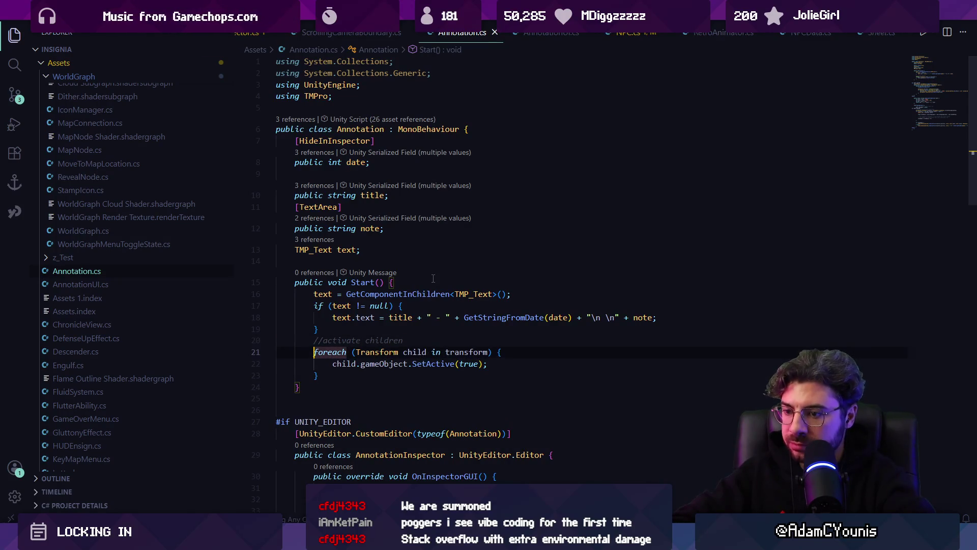
key(End)
key(Return)
text(/()
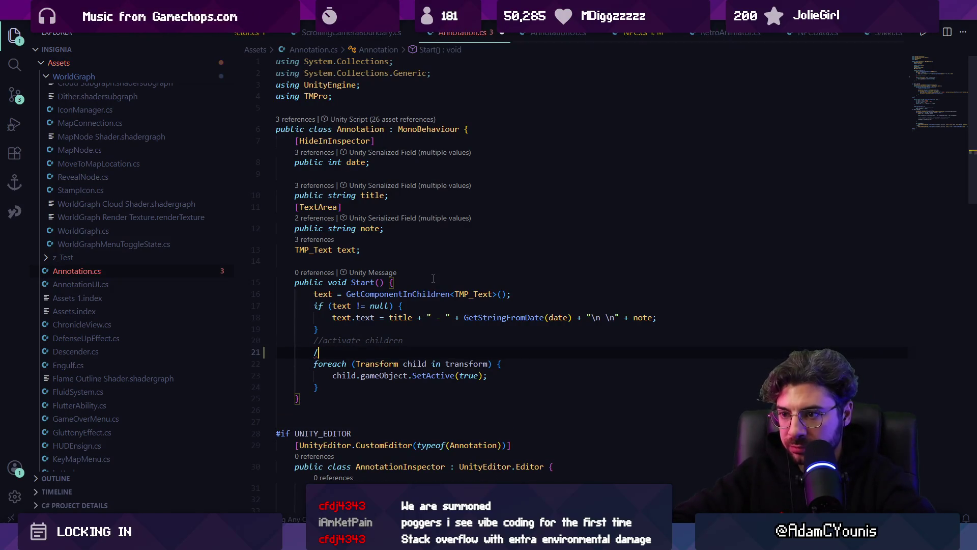
key(BackSpace)
text(*)
Step: Close the comment with */ after the loop, save, and play the game in Unity
key(Down)
key(Down)
key(Down)
key(End)
key(Return)
text(*/)
key(ctrl+s)
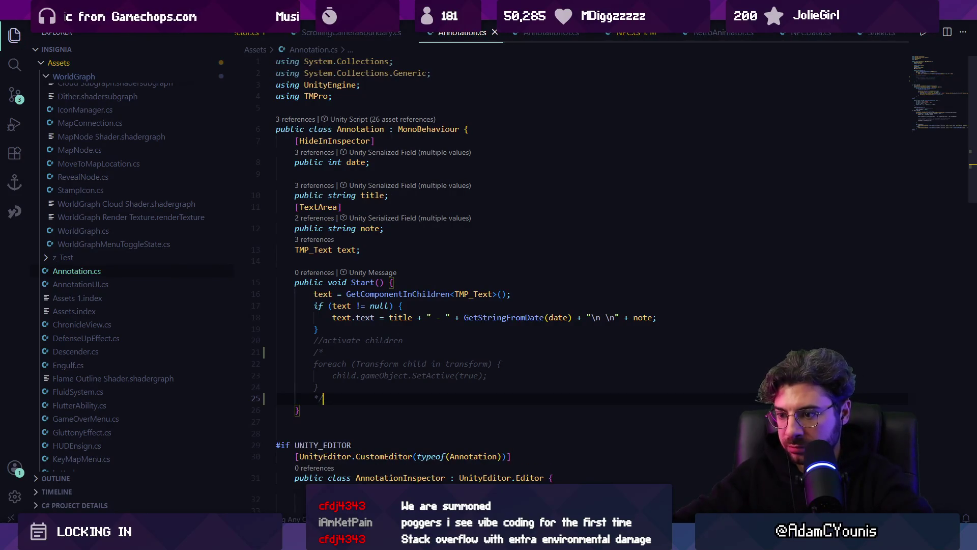
key(alt+Tab)
click(470, 34)
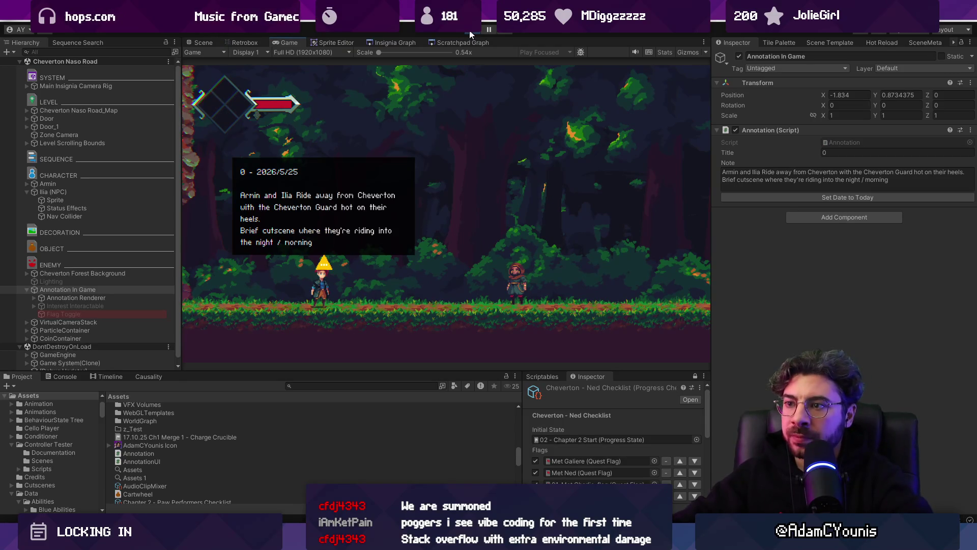
Step: Walk the player right away from the annotation, stop the game, and view the Insignia Graph
key(Right)
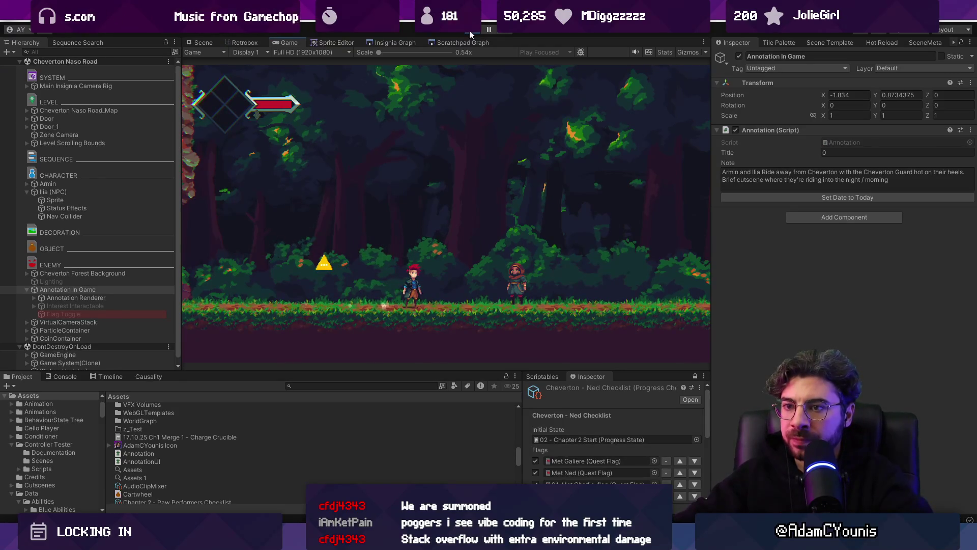
click(472, 32)
click(391, 42)
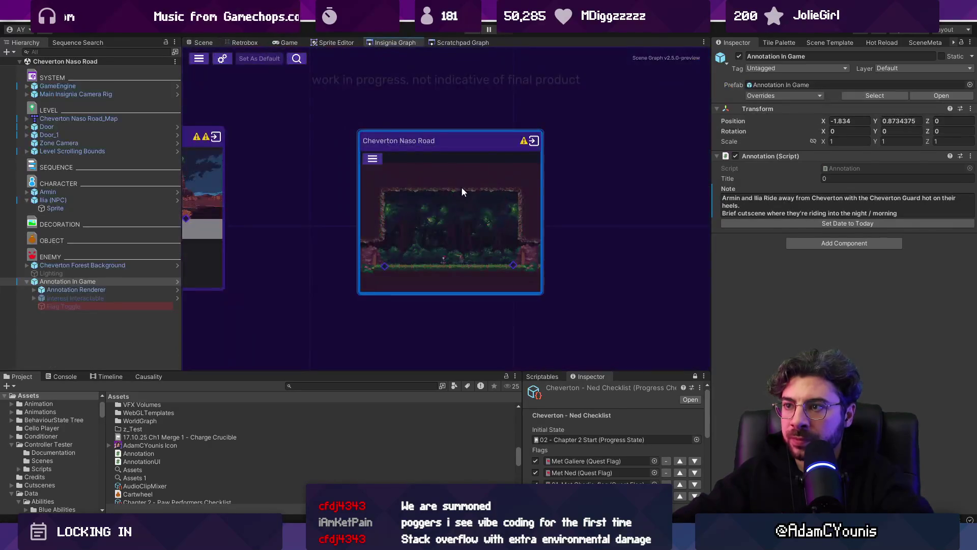
scroll(554, 292, down, 5)
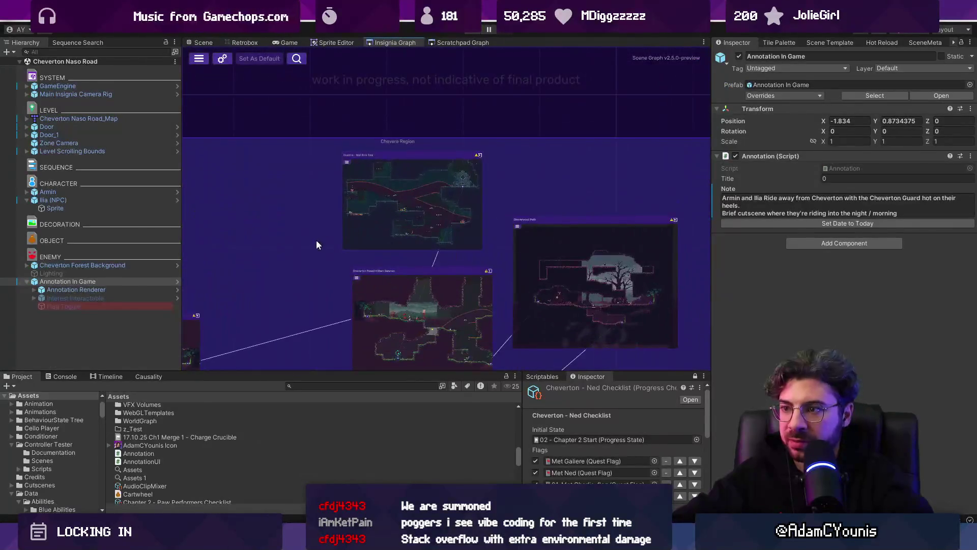
scroll(469, 277, up, 5)
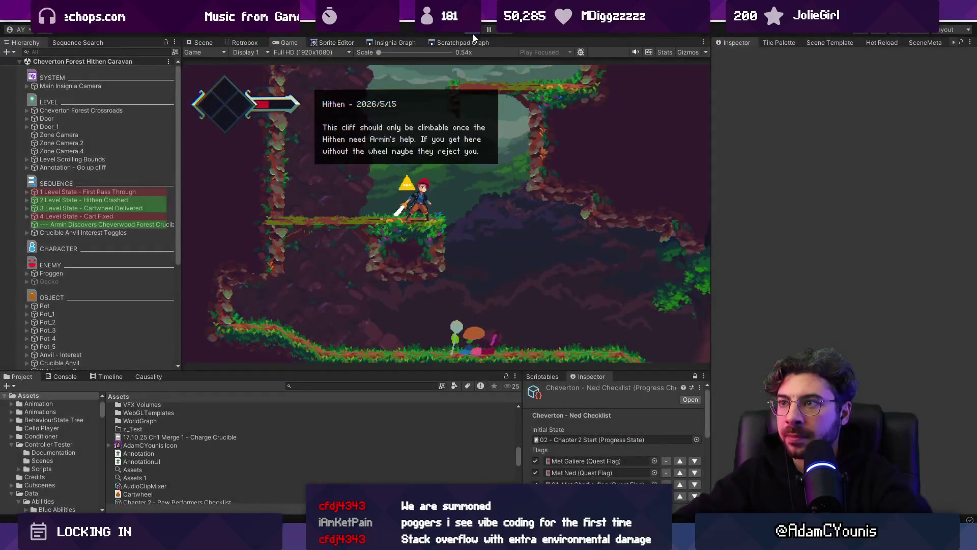
click(473, 35)
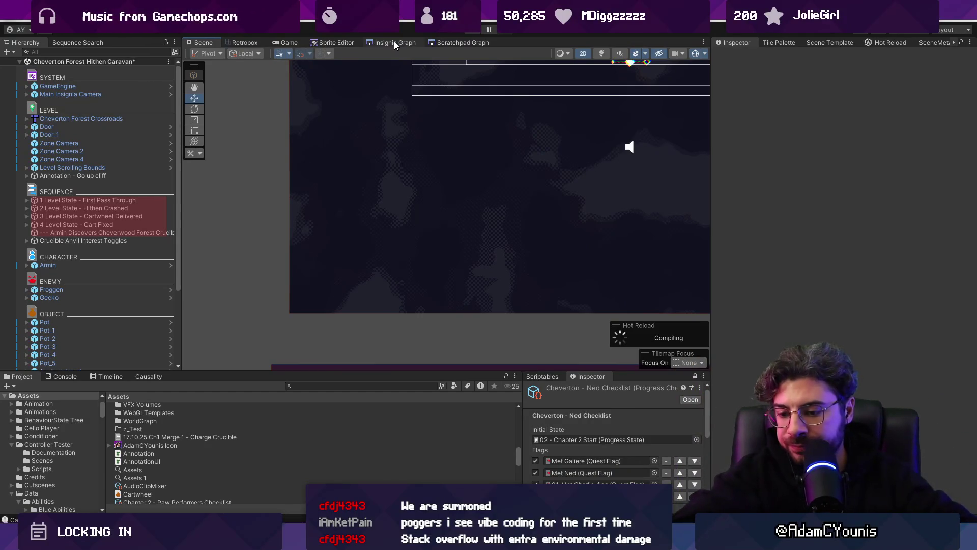
click(394, 42)
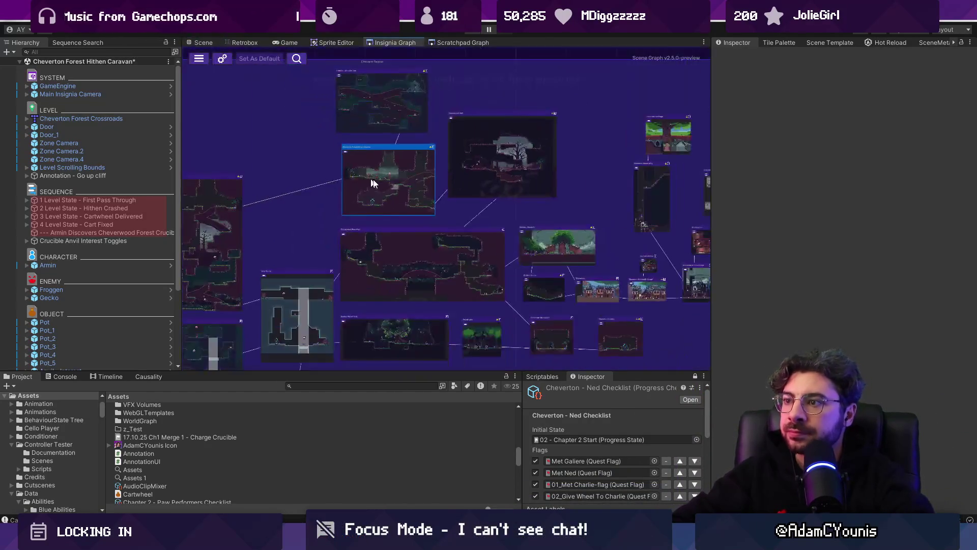
Step: Save the current scene and open the Cheverton Naso Road scene
scroll(541, 214, up, 8)
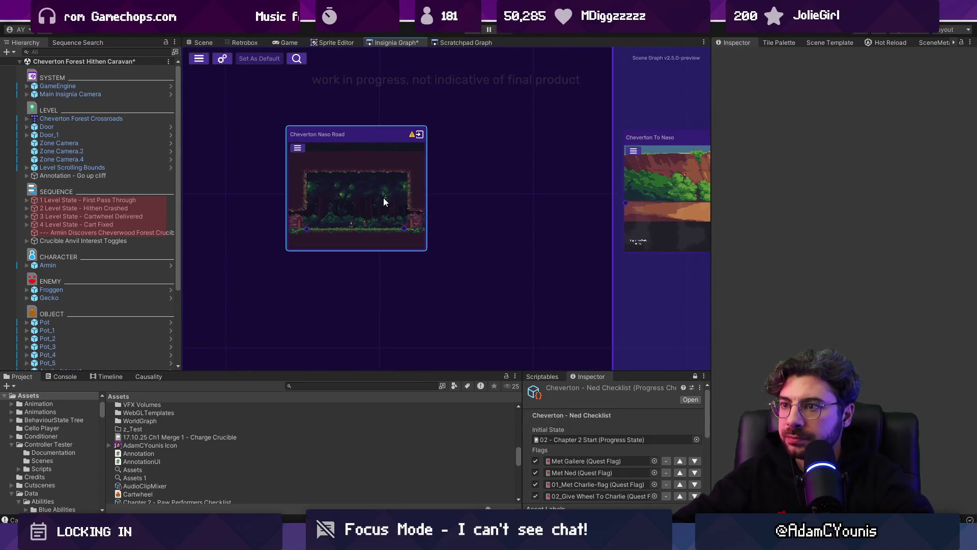
scroll(380, 198, down, 5)
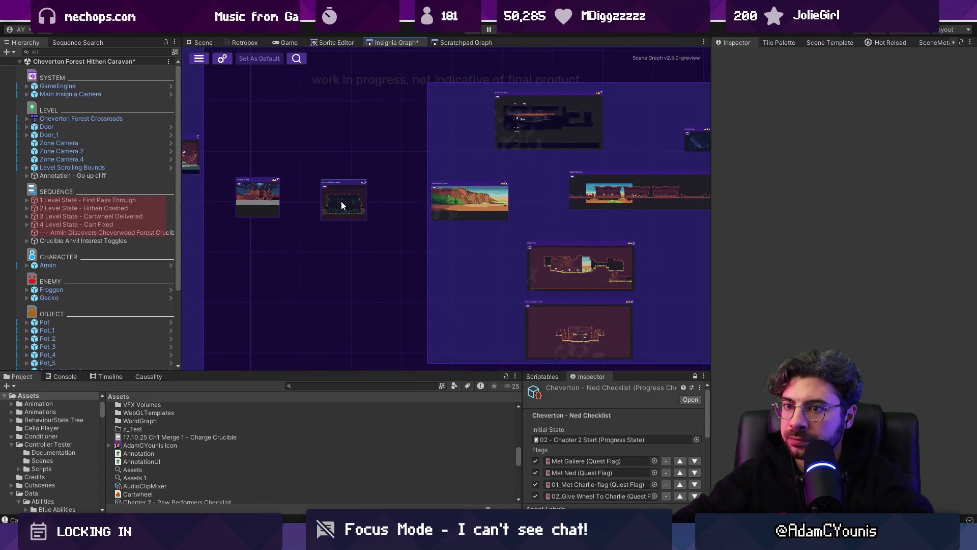
key(ctrl+s)
scroll(341, 202, up, 1)
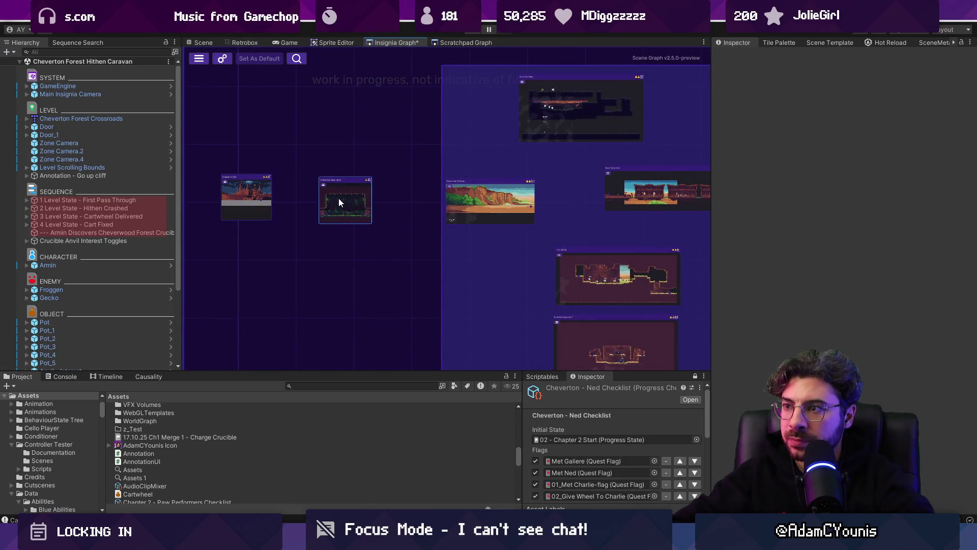
double_click(341, 203)
Step: Select the Lighting object and make it active
scroll(340, 202, down, 4)
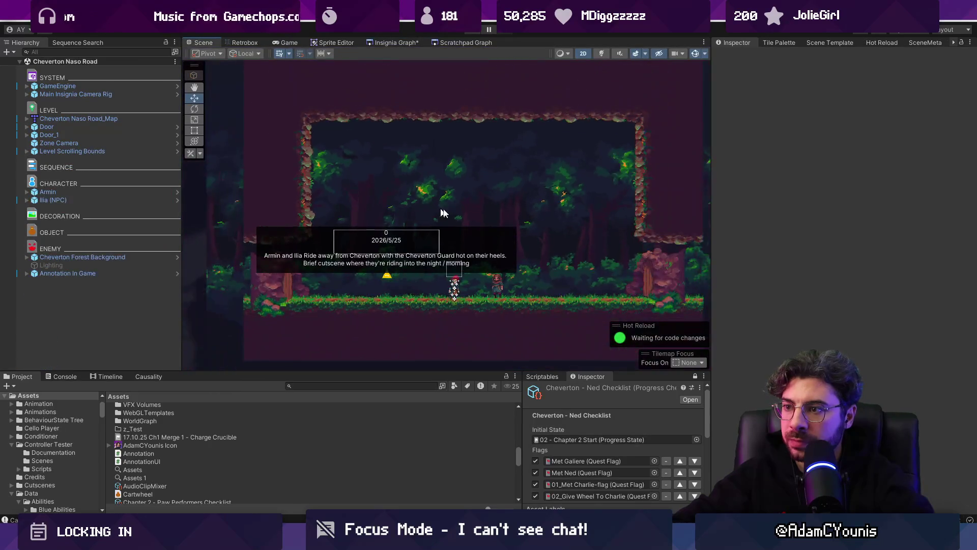
scroll(402, 204, down, 2)
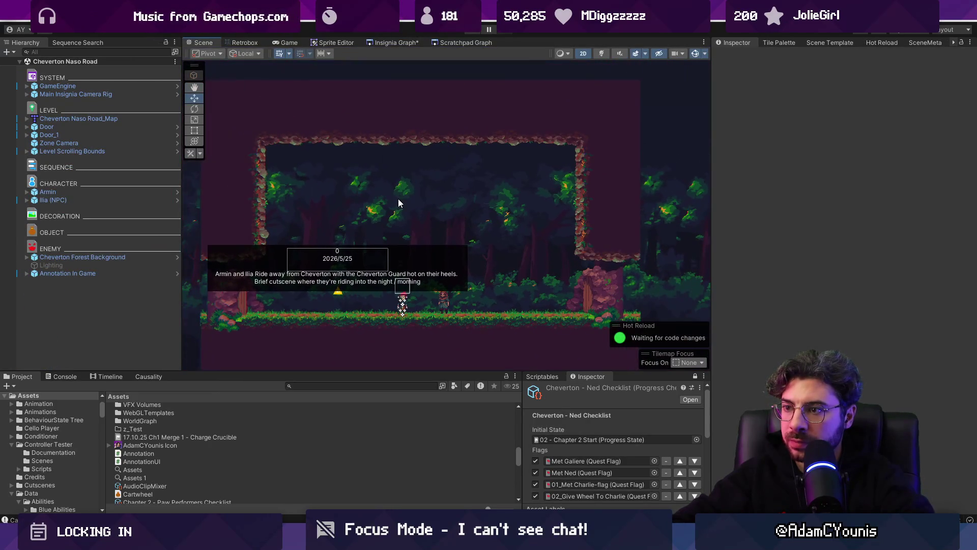
click(127, 266)
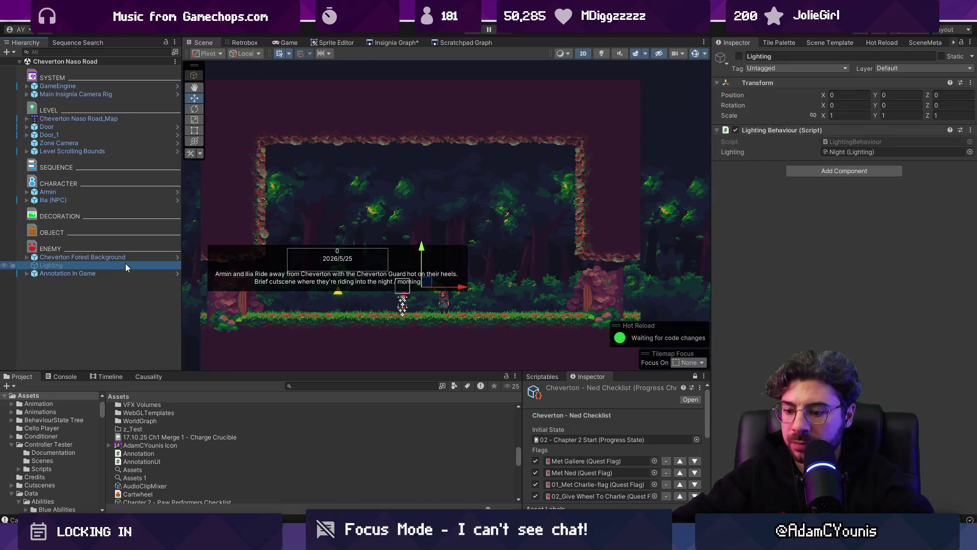
click(739, 57)
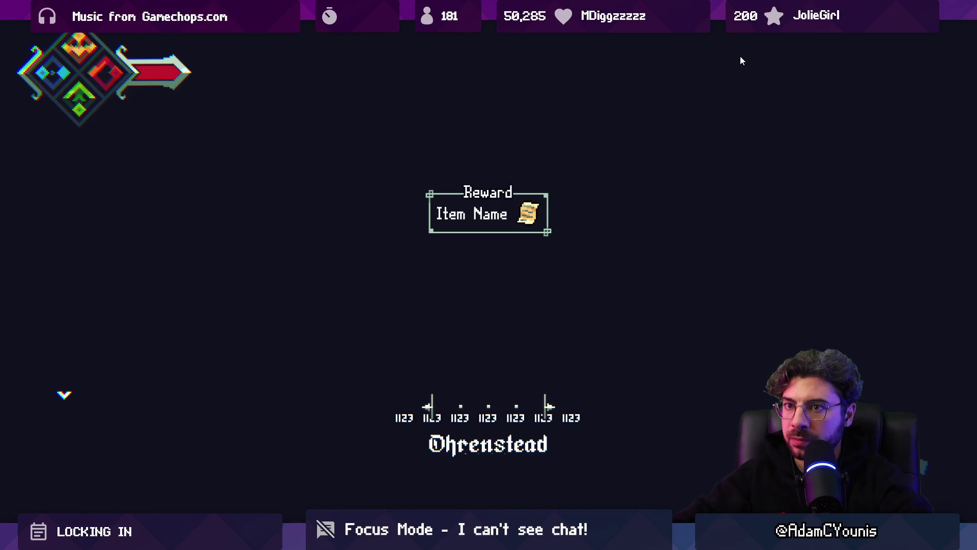
Step: Walk the player left and right through the level, then exit Play mode
key(Left)
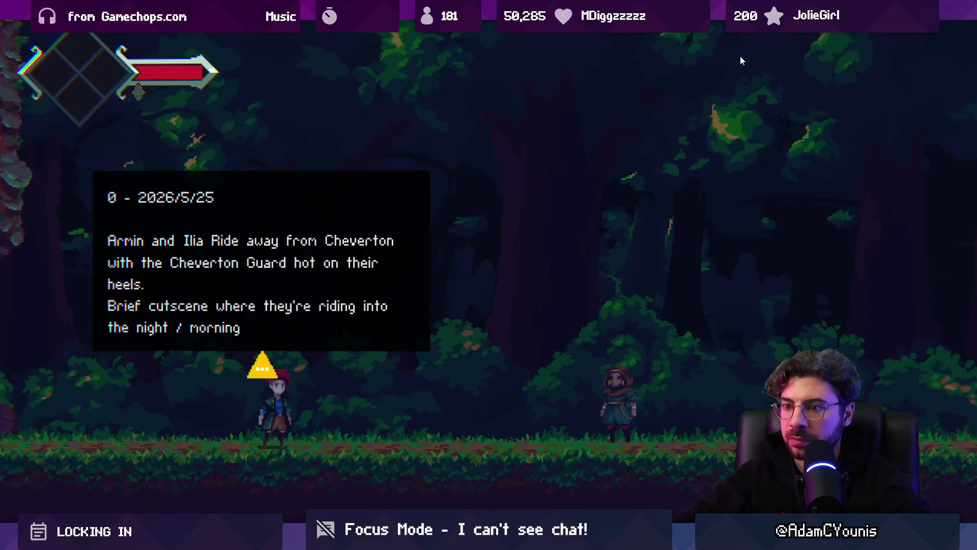
key(Right)
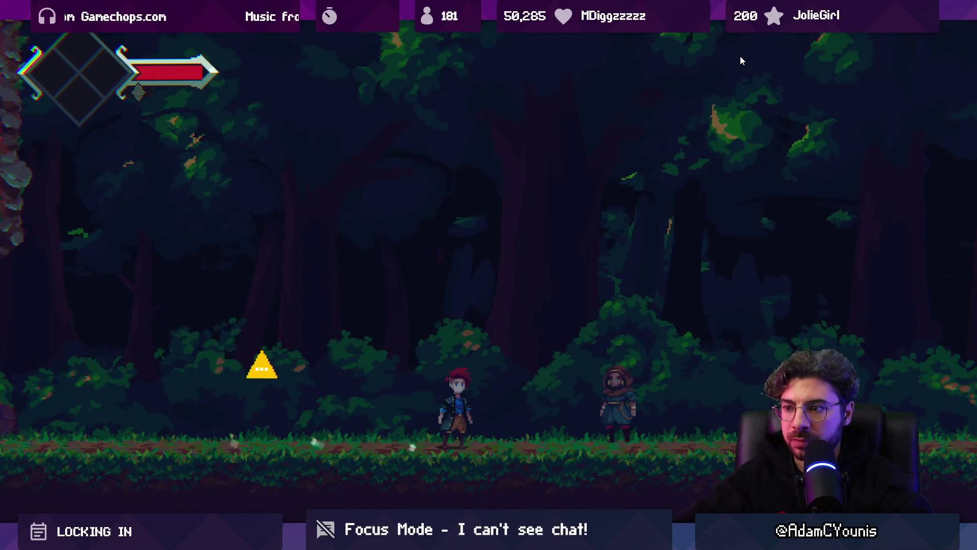
key(ctrl+p)
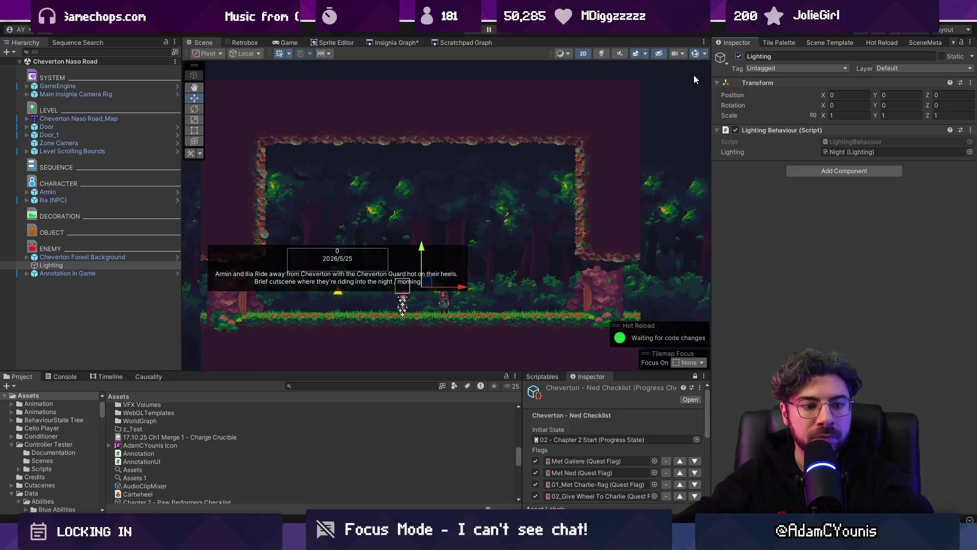
Step: Shift the Cheverton Naso Road node left beside Cheverton To Naso in the Insignia Graph
click(405, 45)
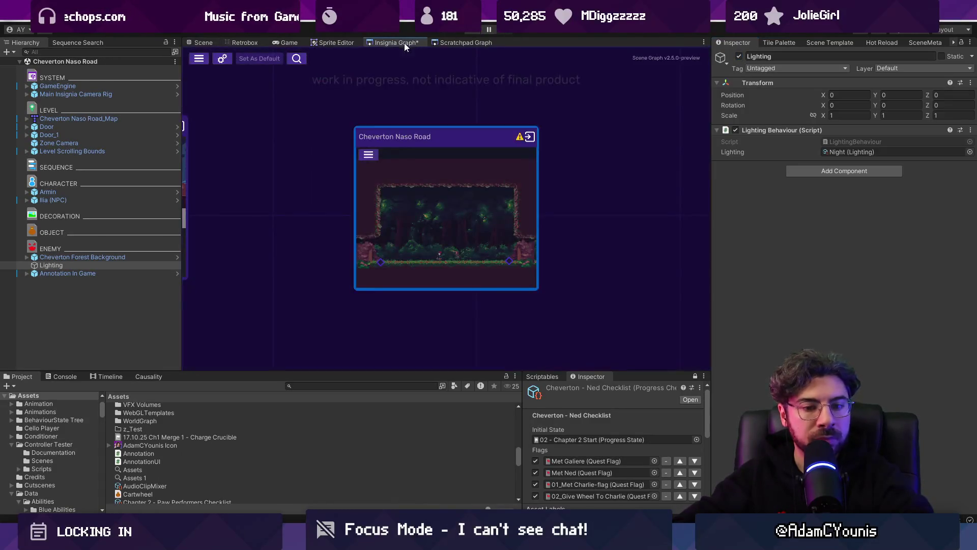
drag(443, 152, 413, 142)
scroll(414, 143, down, 5)
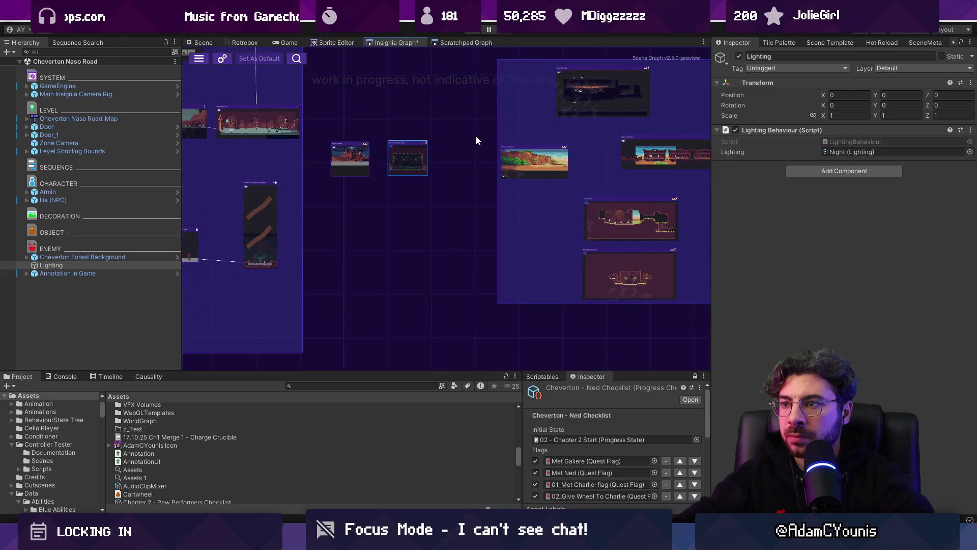
scroll(417, 161, up, 6)
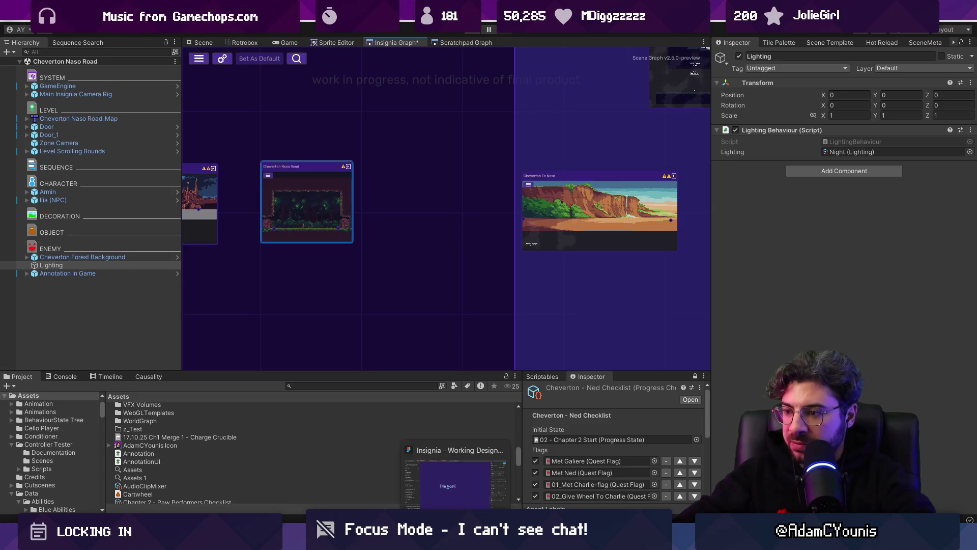
click(448, 483)
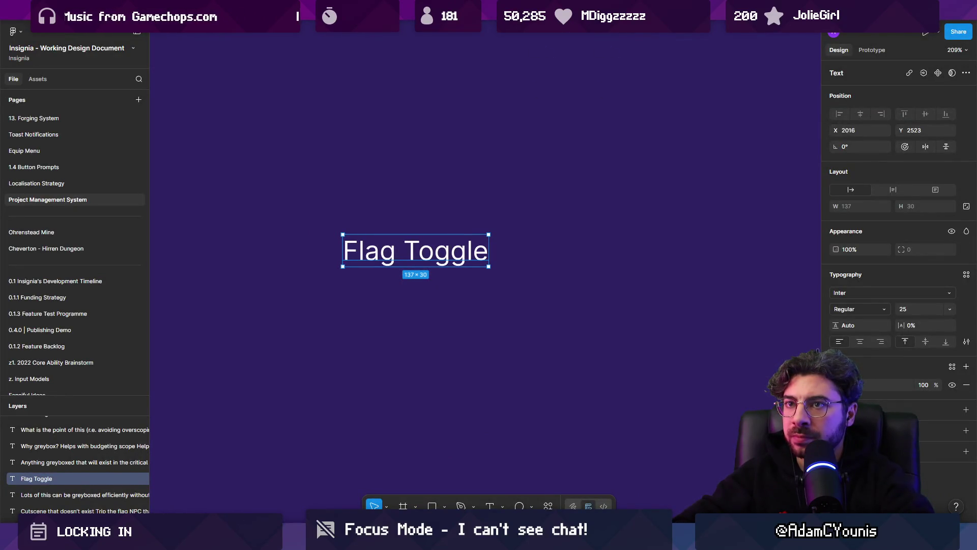
Step: Search 'story map' in a new tab and open the Insignia Story Map file
key(ctrl+t)
text(story map)
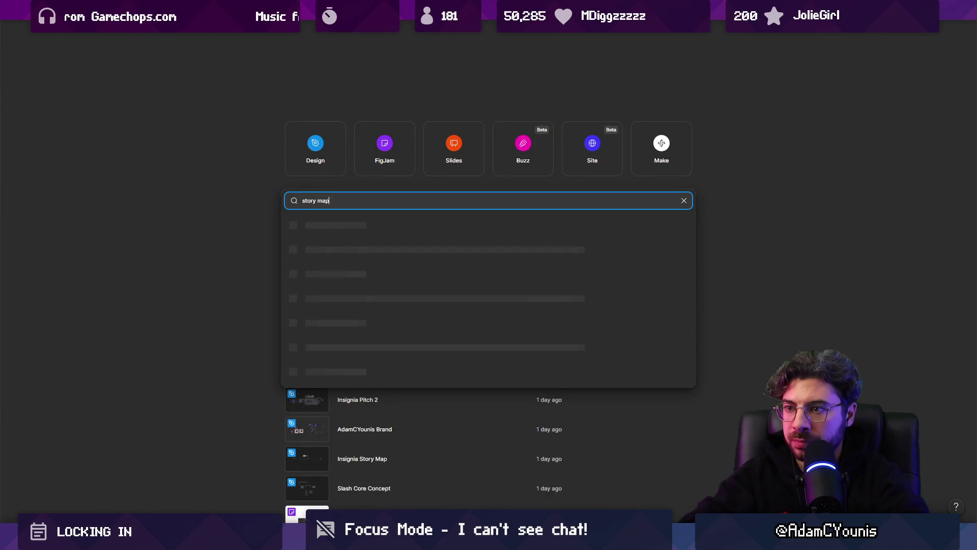
key(Return)
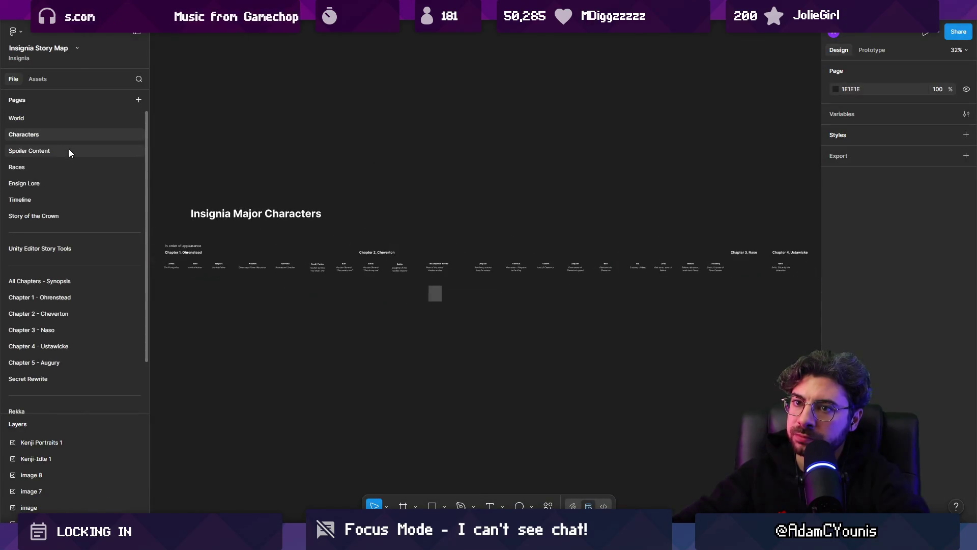
Step: Read the dialogue script on the Chapter 3 - Naso page
click(72, 346)
click(77, 330)
scroll(426, 111, up, 10)
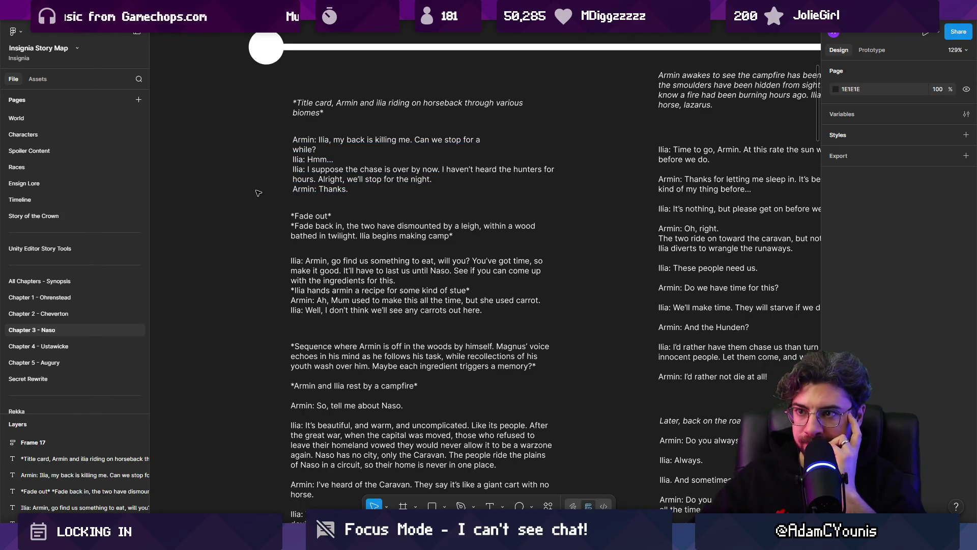
scroll(276, 184, left, 2)
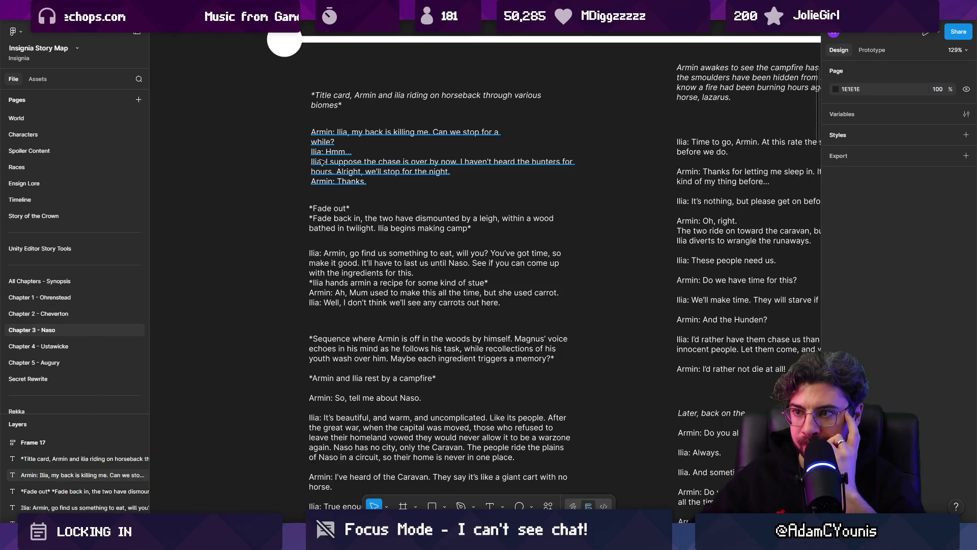
key(alt+Tab)
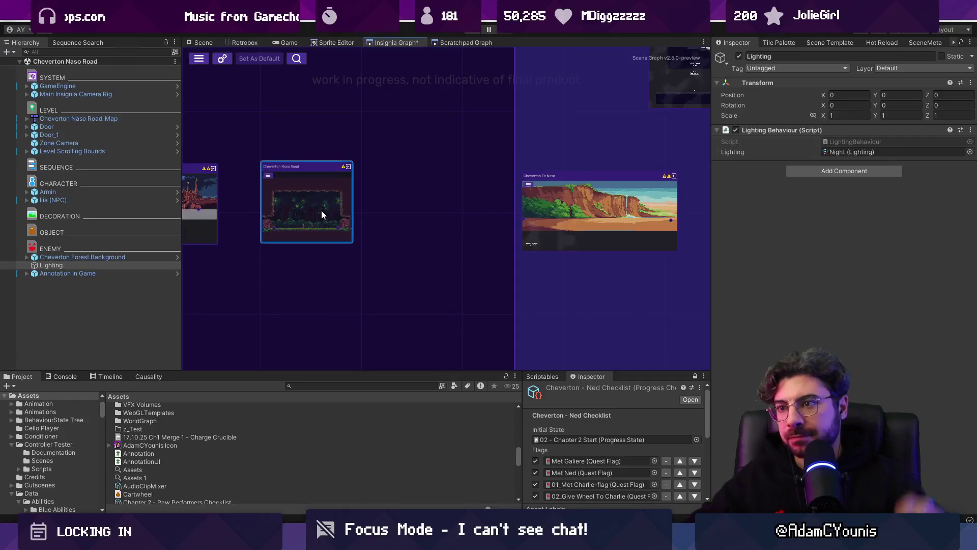
Step: Center the Insignia Graph on the Cheverton Naso Road node and save the graph
drag(313, 209, 387, 218)
scroll(447, 247, up, 3)
drag(447, 246, 365, 216)
key(ctrl+s)
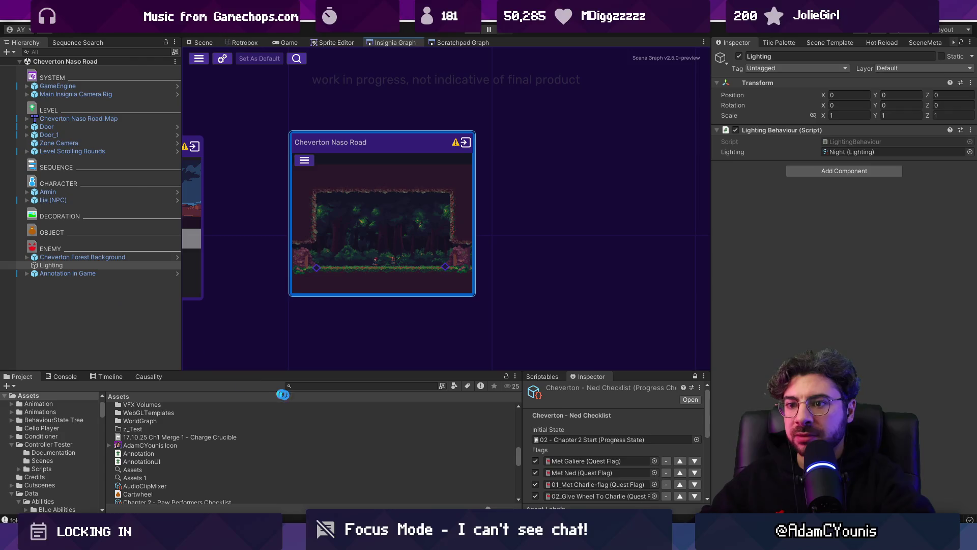
Step: Create the Naso Leigh scene from a template and add it to the Insignia Graph
click(829, 43)
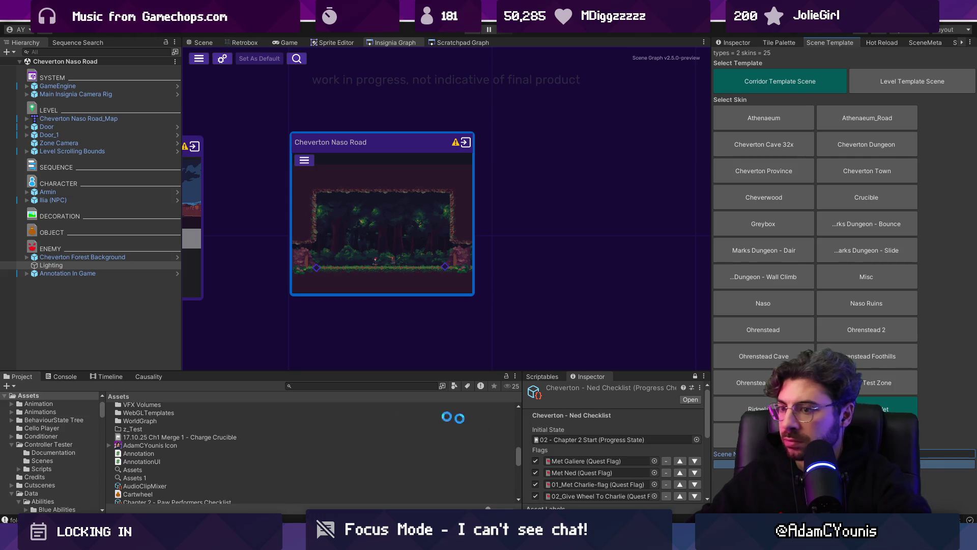
click(349, 390)
text(naso le)
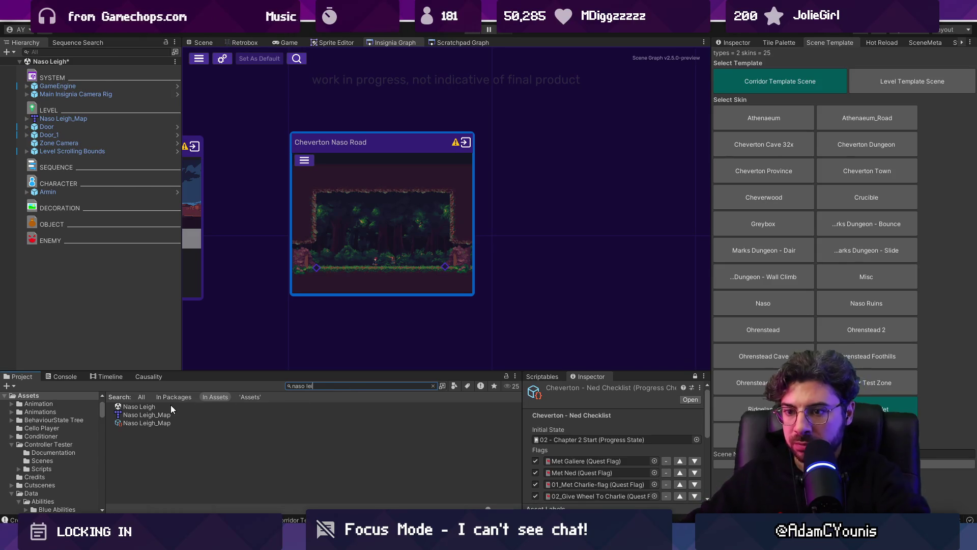
mouse_move(139, 406)
mouse_down()
mouse_move(545, 243)
mouse_move(526, 215)
mouse_move(566, 213)
mouse_up()
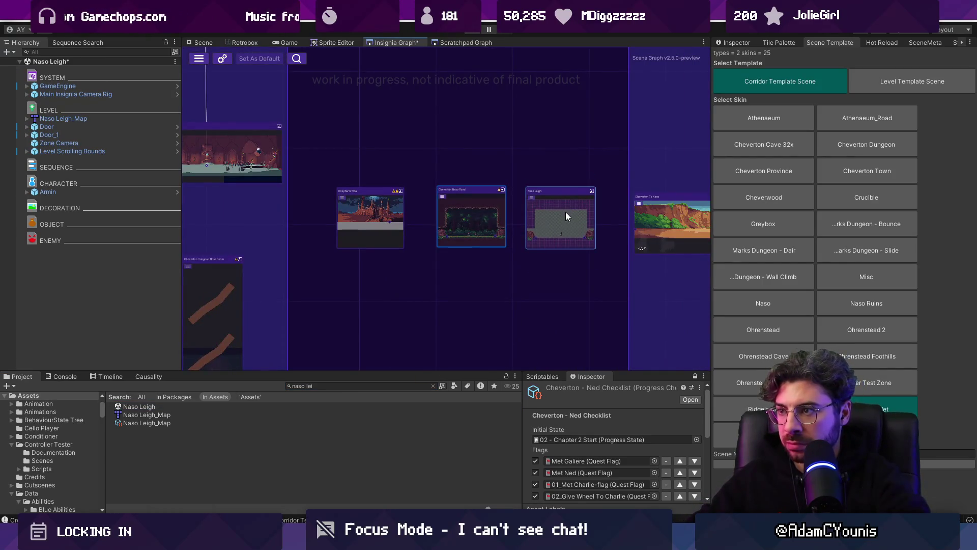
scroll(547, 211, up, 5)
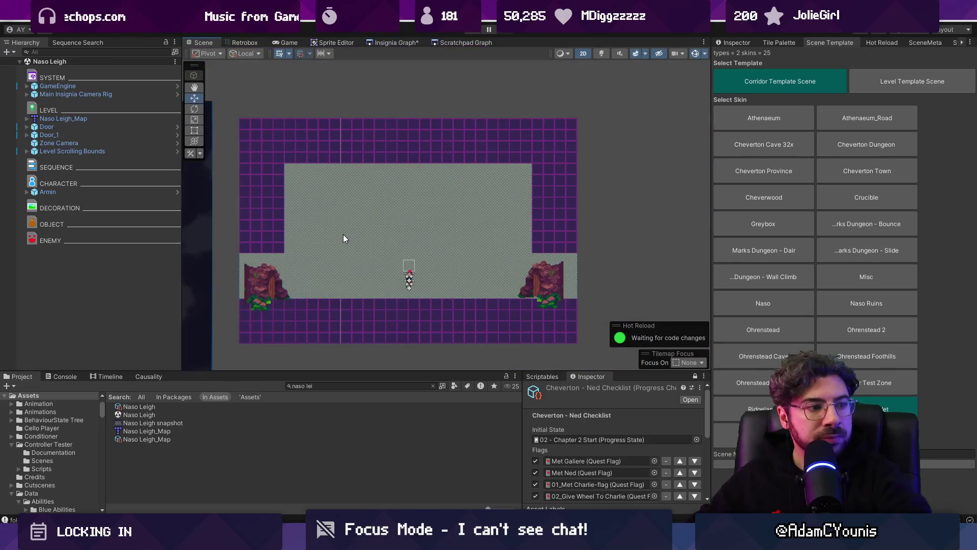
Step: Open the Naso Leigh_Map tilemap in Tiled
click(337, 216)
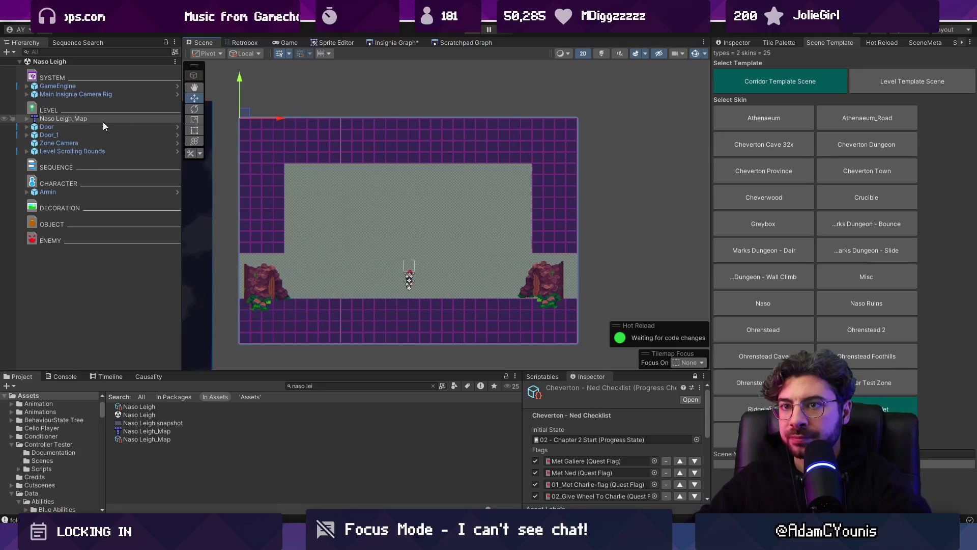
right_click(104, 126)
mouse_move(188, 229)
click(241, 227)
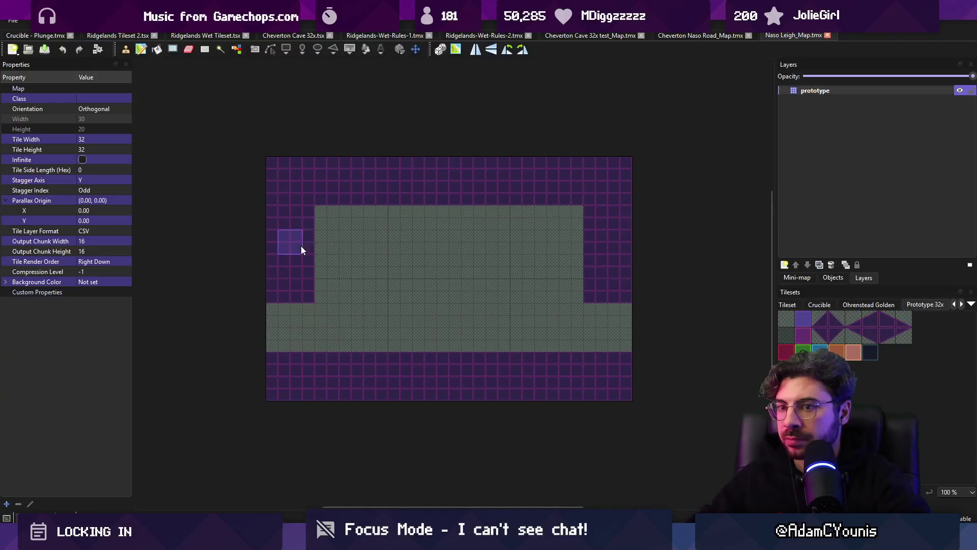
Step: Automap the ground tiles and tick unity:ignore on the prototype layer, checking the result in Unity
click(307, 239)
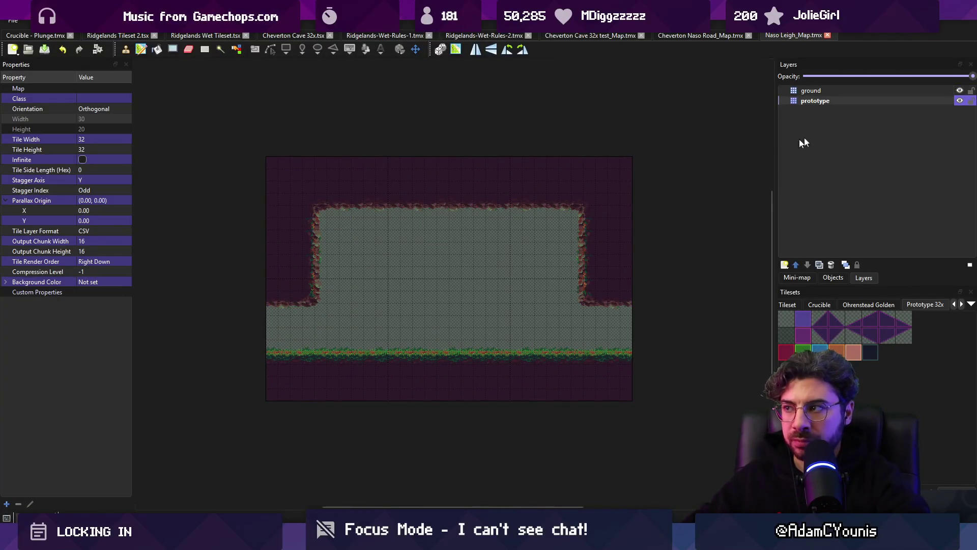
click(818, 102)
click(70, 231)
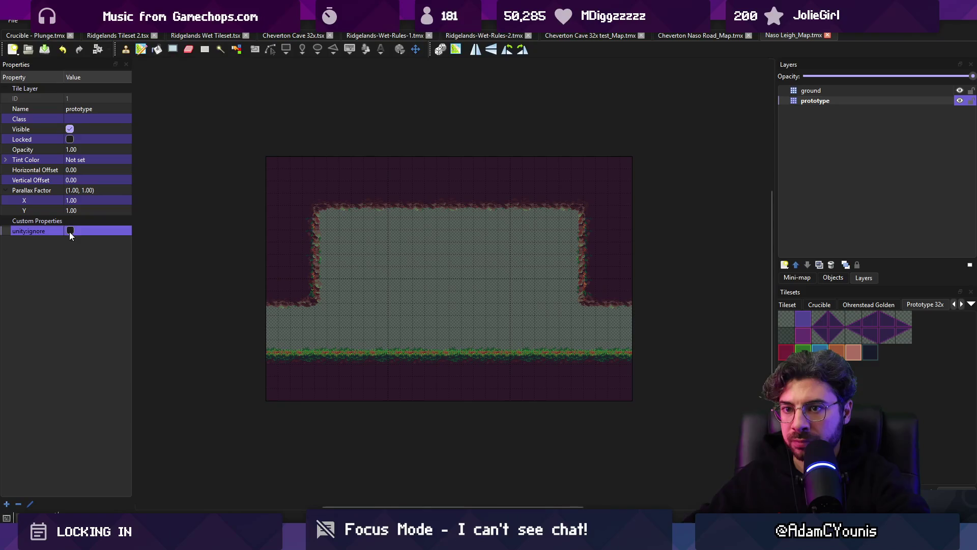
key(alt+Tab)
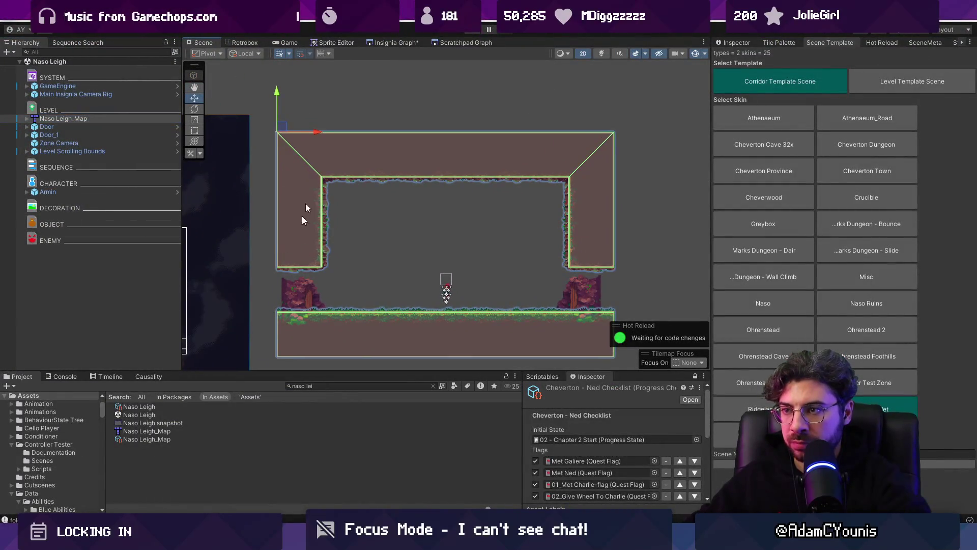
key(alt+Tab)
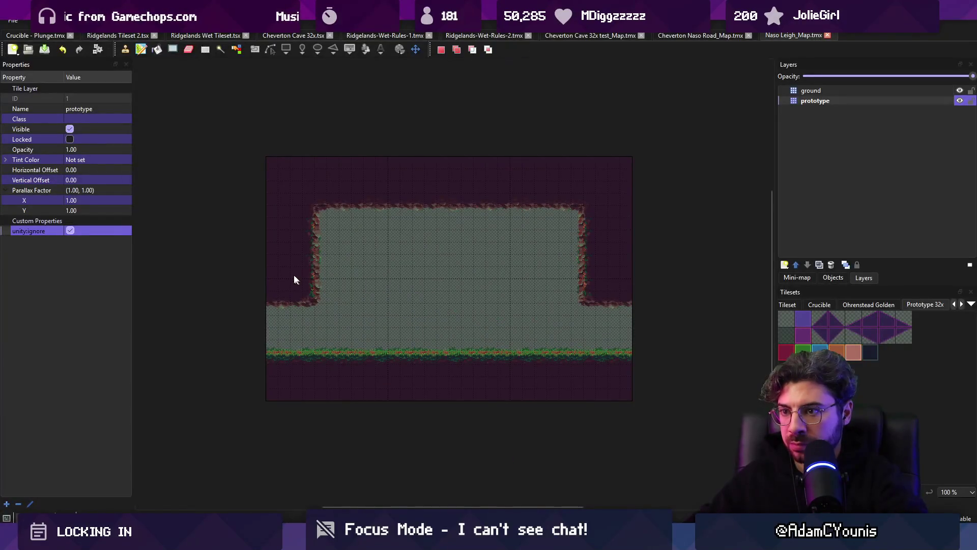
Step: Reapply the automapped ground with the prototype layer selected and save the map
click(813, 91)
click(852, 101)
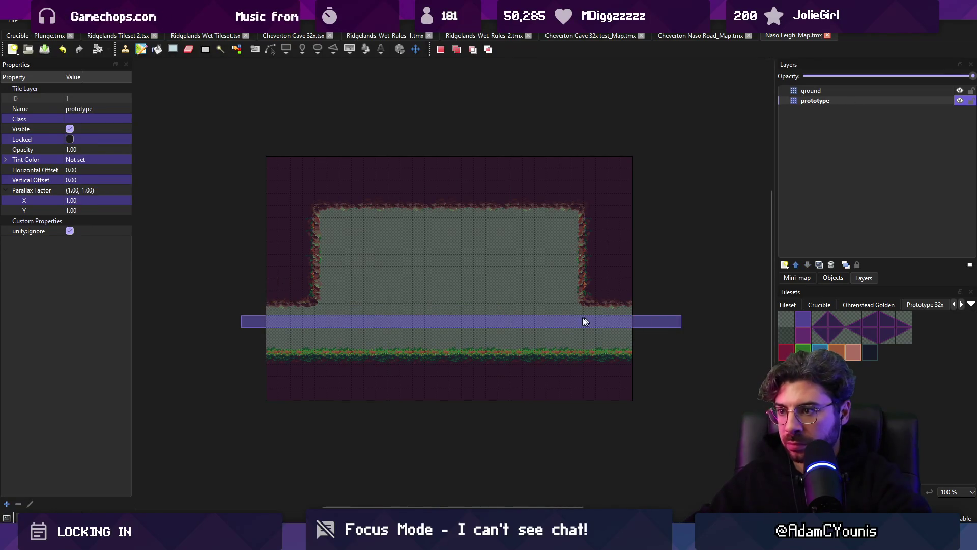
key(ctrl+z)
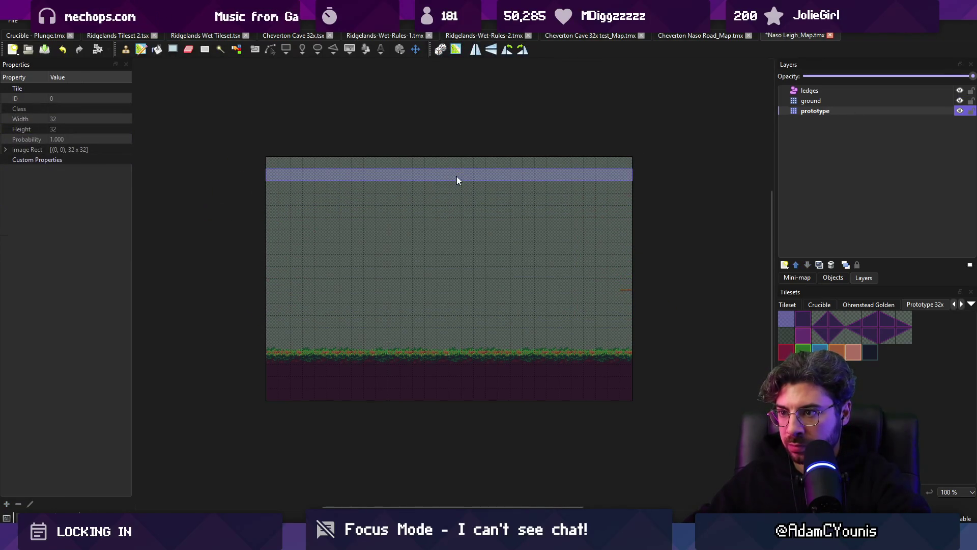
key(ctrl+s)
Step: Stamp ledges on both sides, replace them with one- and two-tile slopes, and save
click(320, 362)
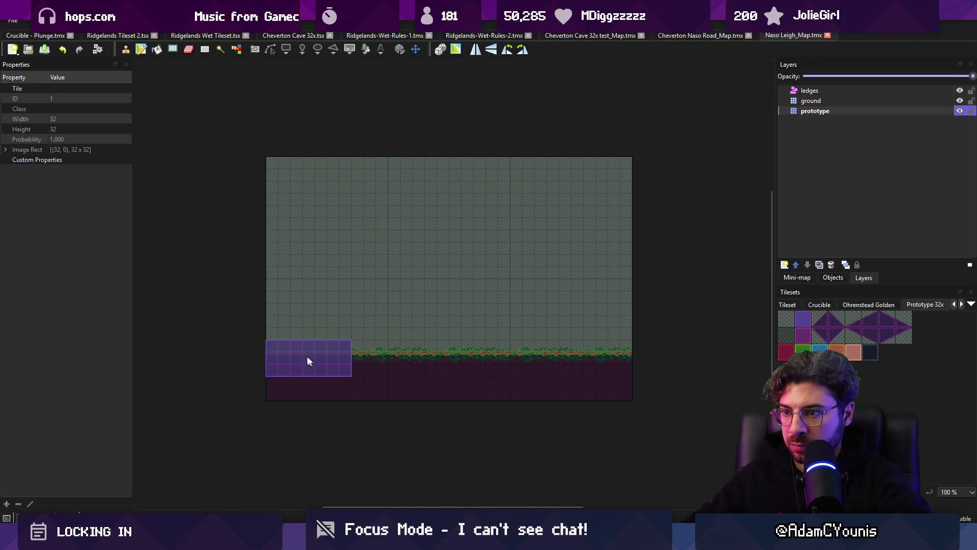
click(563, 364)
click(904, 319)
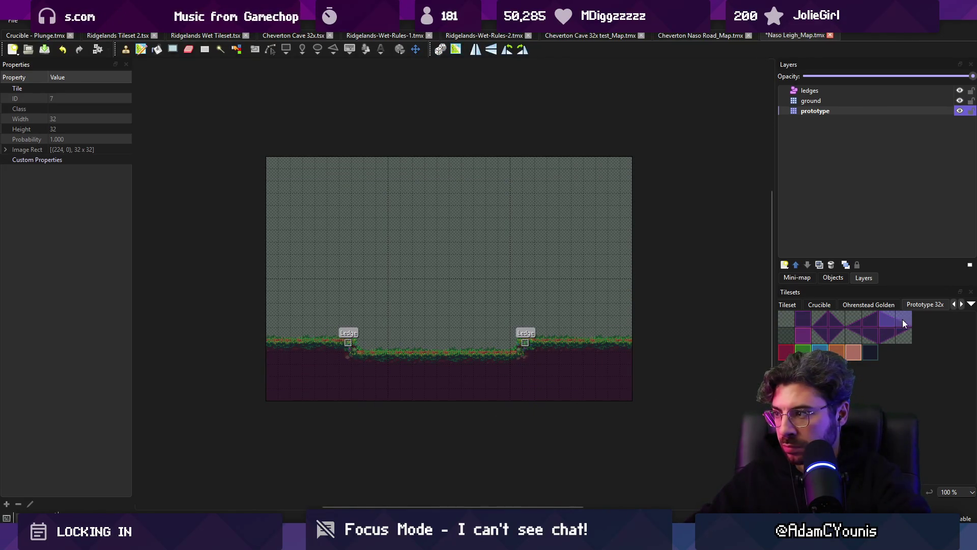
click(359, 346)
drag(853, 319, 870, 319)
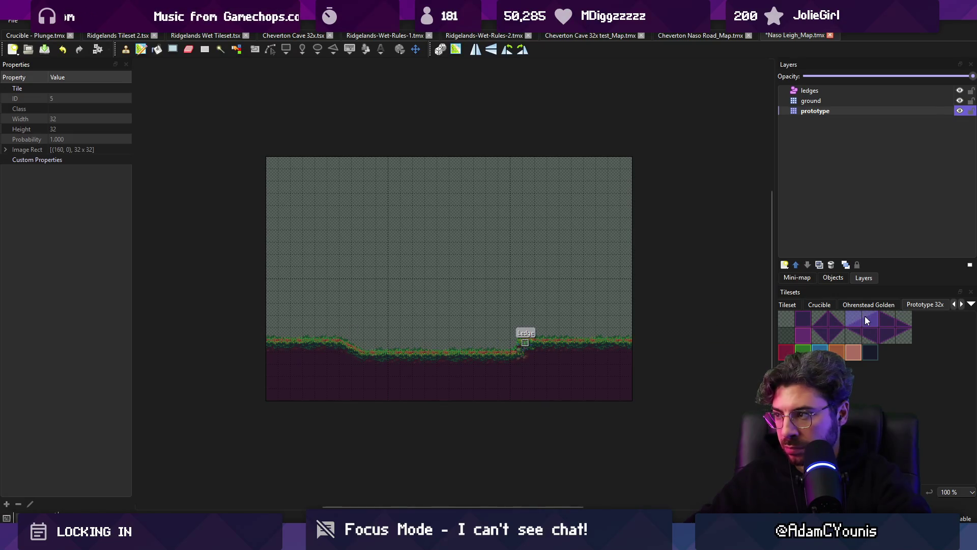
click(524, 348)
key(ctrl+s)
Step: Copy a section of the sloped ground, stamp it on the right side, and view it in Unity
mouse_move(292, 316)
mouse_down()
mouse_move(518, 365)
mouse_move(525, 376)
mouse_up()
click(431, 346)
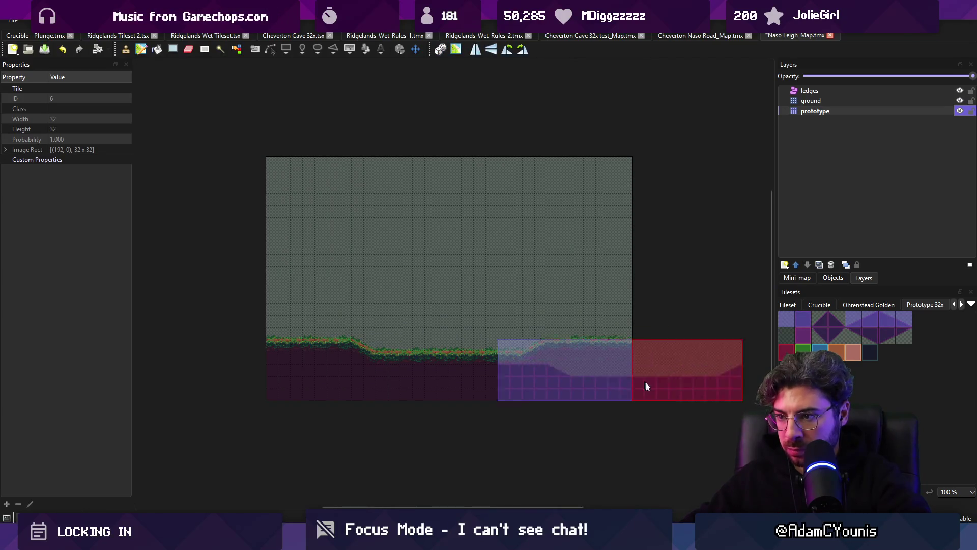
key(alt+Tab)
click(337, 383)
Step: Search the Project for 'camp' and try dropping the Ilias Camp map and image assets into the scene
text(camp)
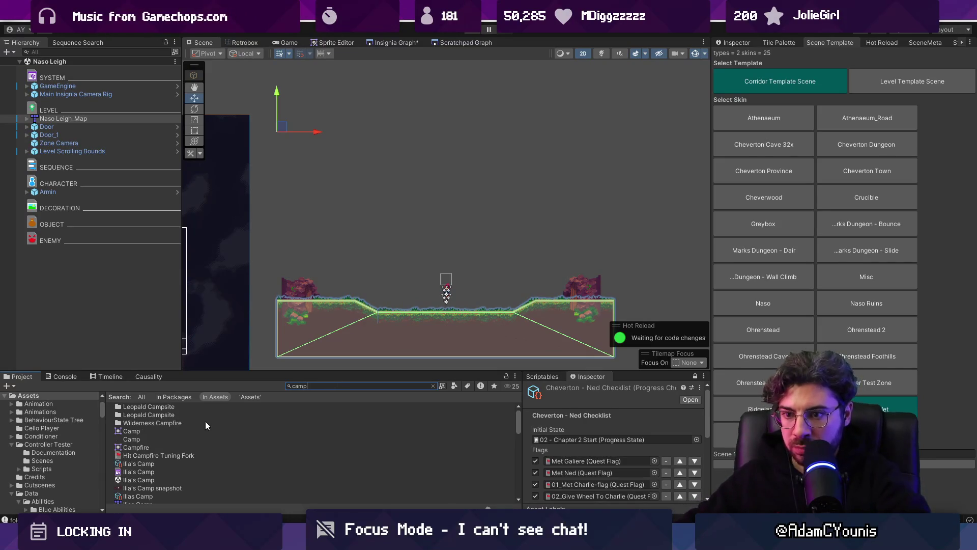
scroll(171, 438, down, 2)
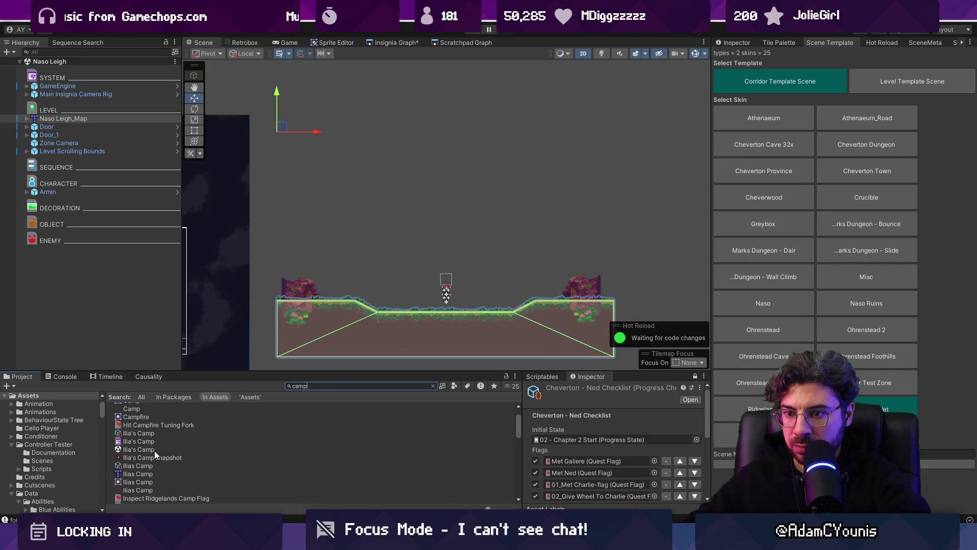
drag(179, 456, 415, 294)
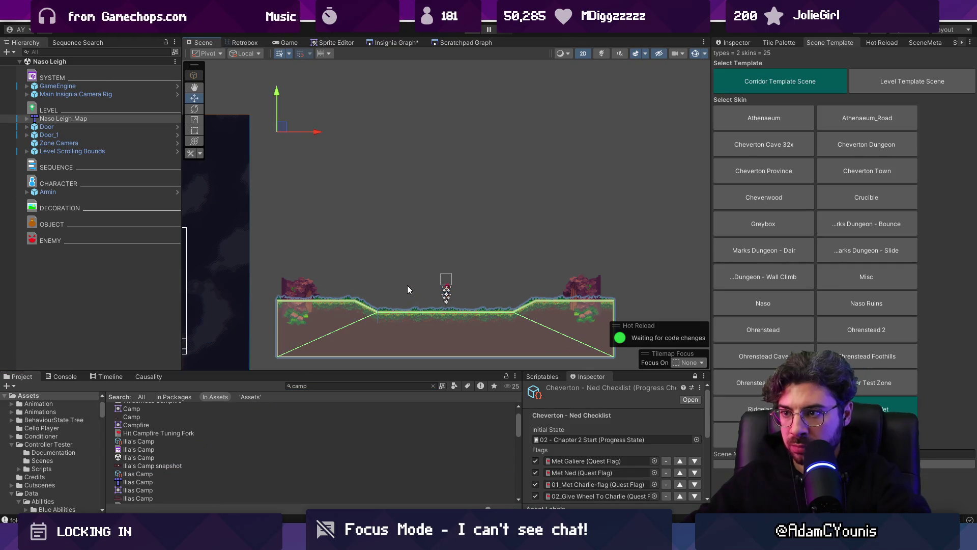
click(144, 499)
mouse_move(160, 488)
mouse_down()
mouse_move(407, 275)
mouse_move(479, 276)
mouse_move(214, 454)
mouse_up()
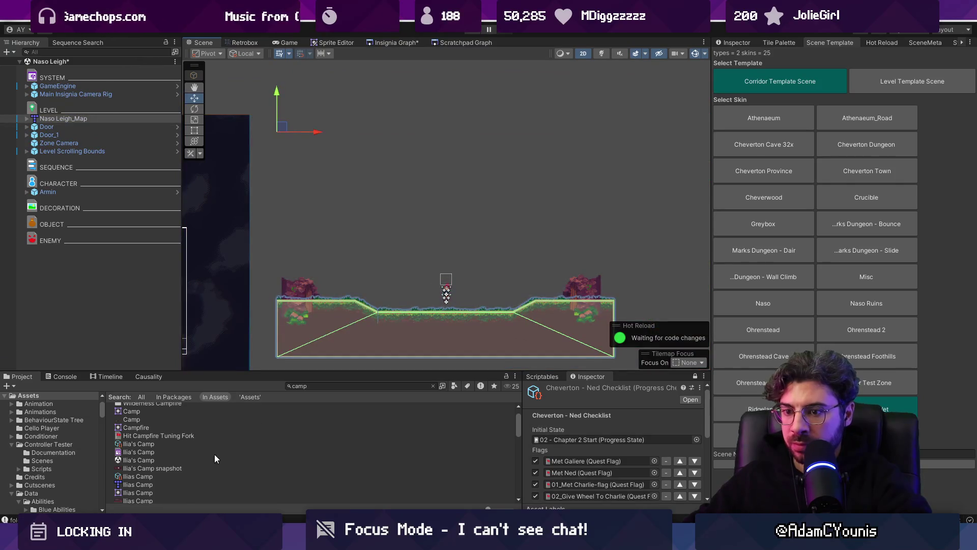
scroll(211, 456, down, 2)
click(169, 468)
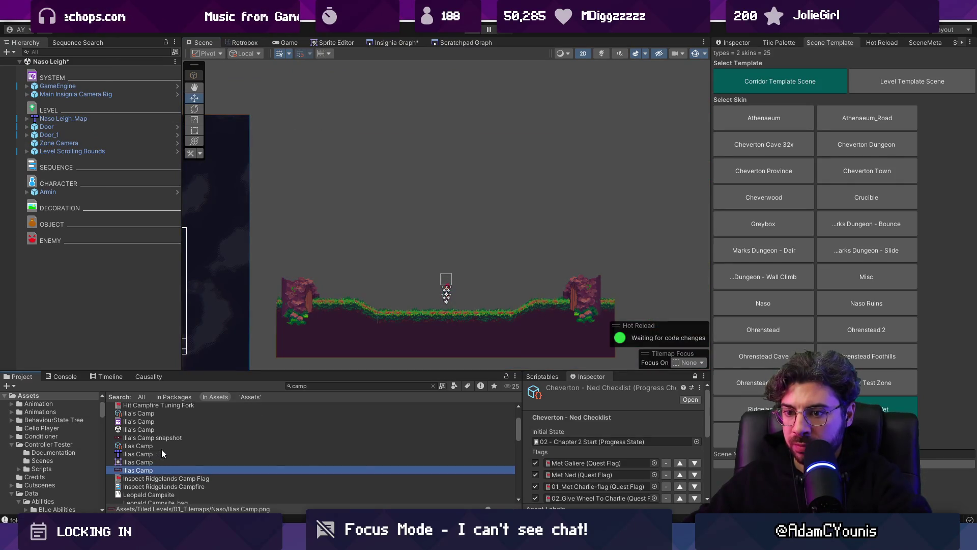
scroll(164, 448, down, 5)
scroll(168, 449, down, 3)
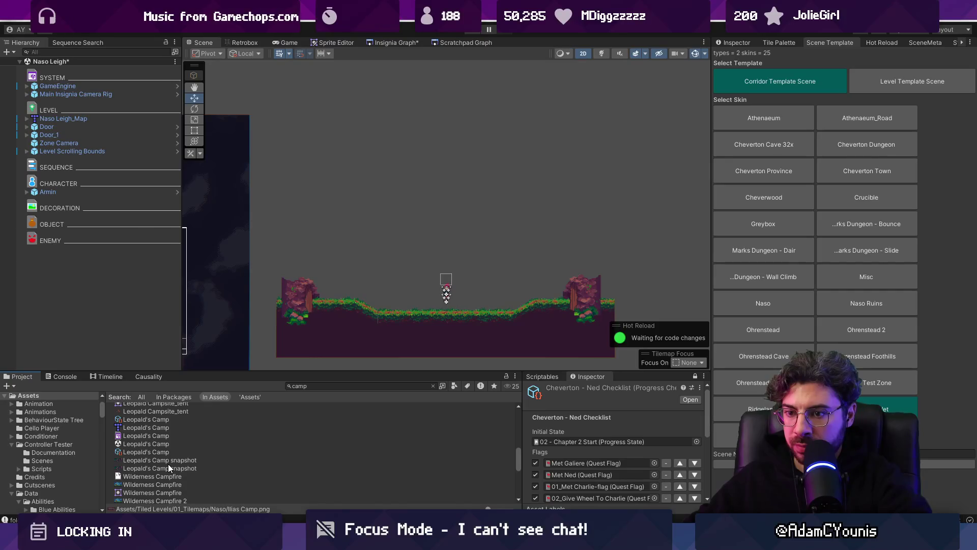
scroll(155, 444, down, 2)
Step: Refine the Project search to camp sprites with the t:sprite filter
click(309, 386)
text(canp)
text(mp)
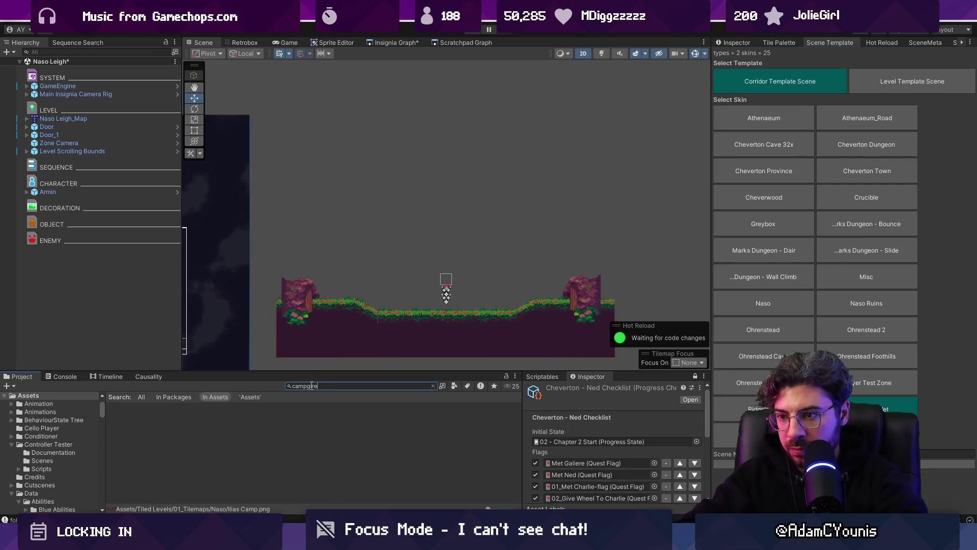
key(BackSpace)
key(BackSpace)
key(BackSpace)
text(t)
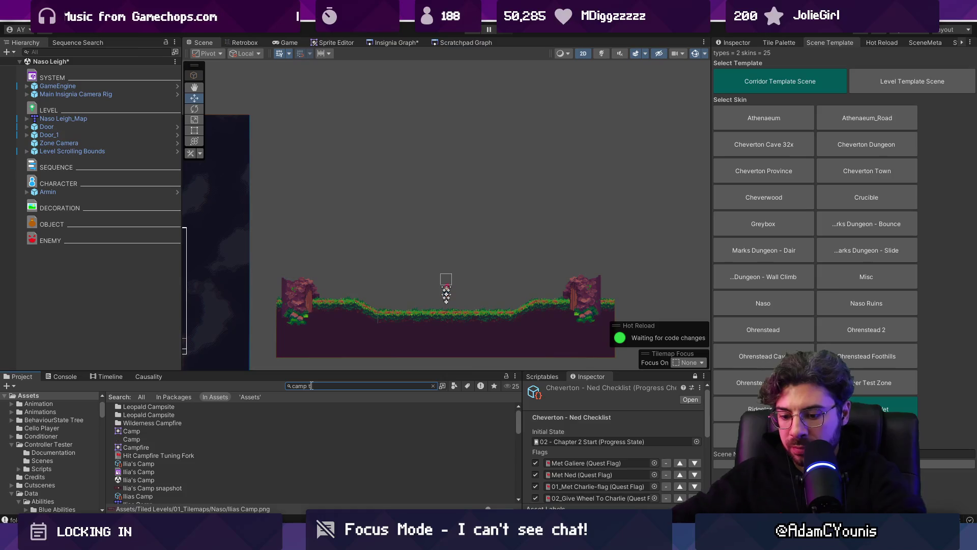
text(:sprite)
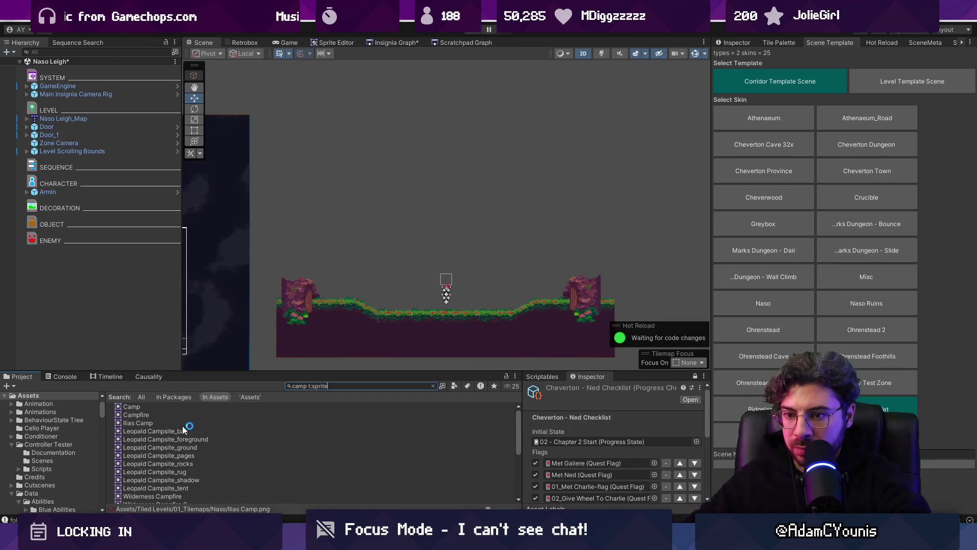
ctrl+scroll(182, 429, up, 2)
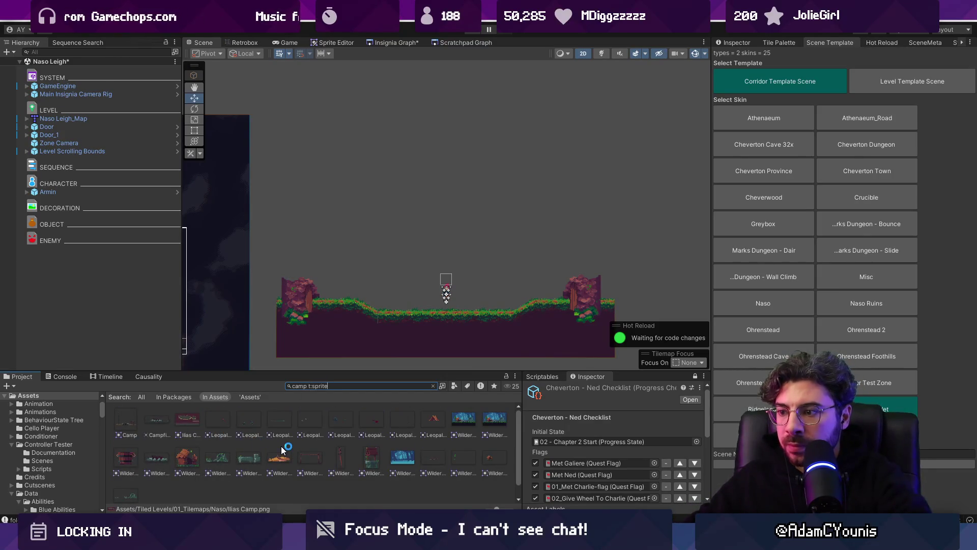
Step: Search the Project for 'leopald' assets and try dragging one into the scene
click(341, 385)
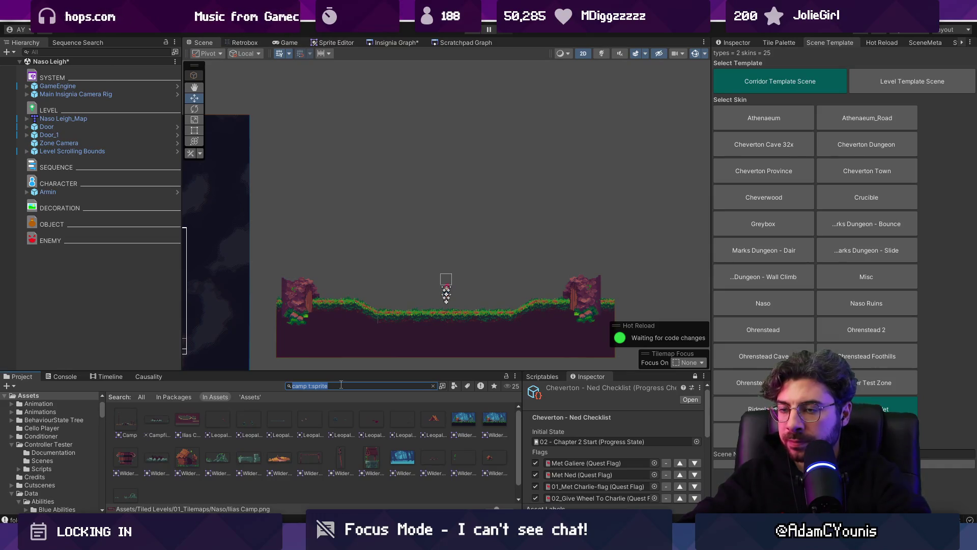
text(keio)
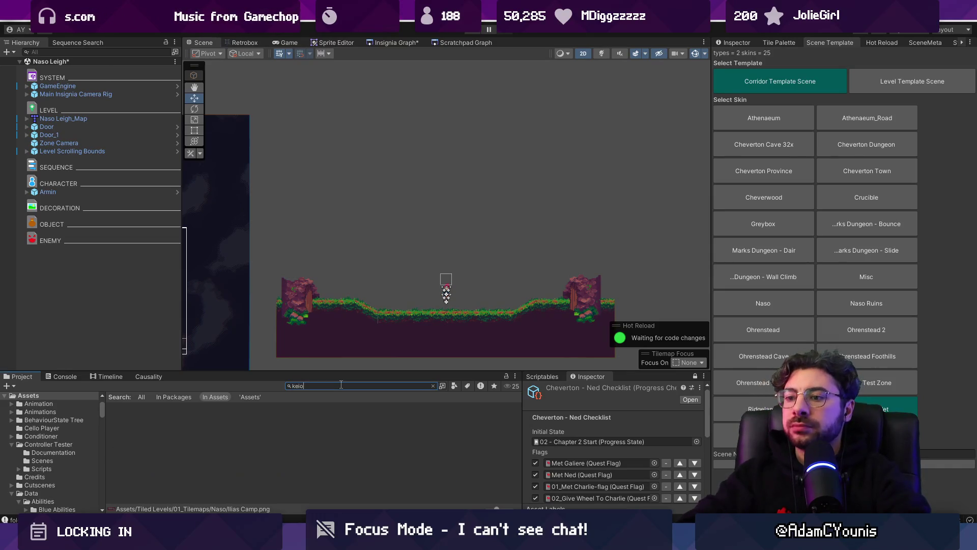
key(BackSpace)
text(ald)
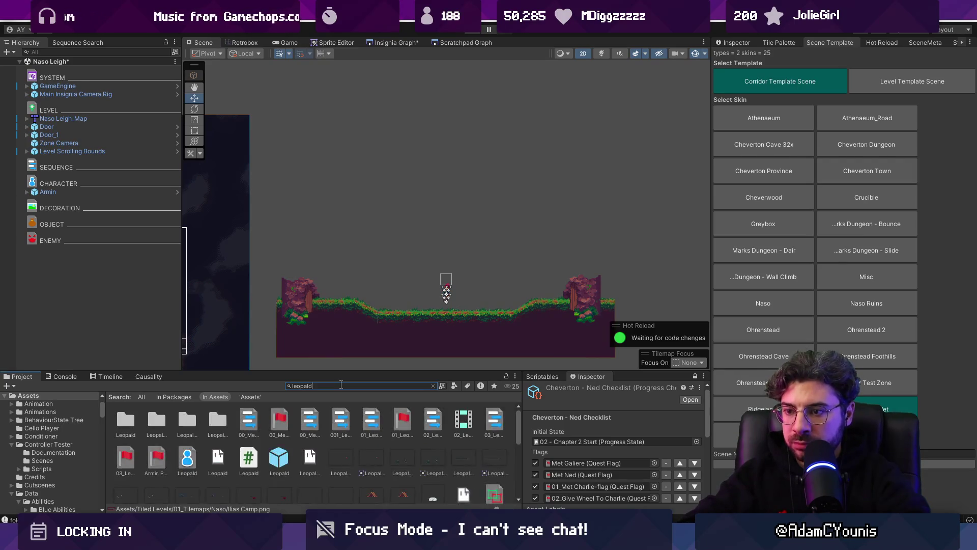
scroll(279, 448, down, 1)
mouse_move(279, 436)
mouse_down()
mouse_move(399, 387)
mouse_move(418, 308)
mouse_up()
scroll(390, 466, up, 1)
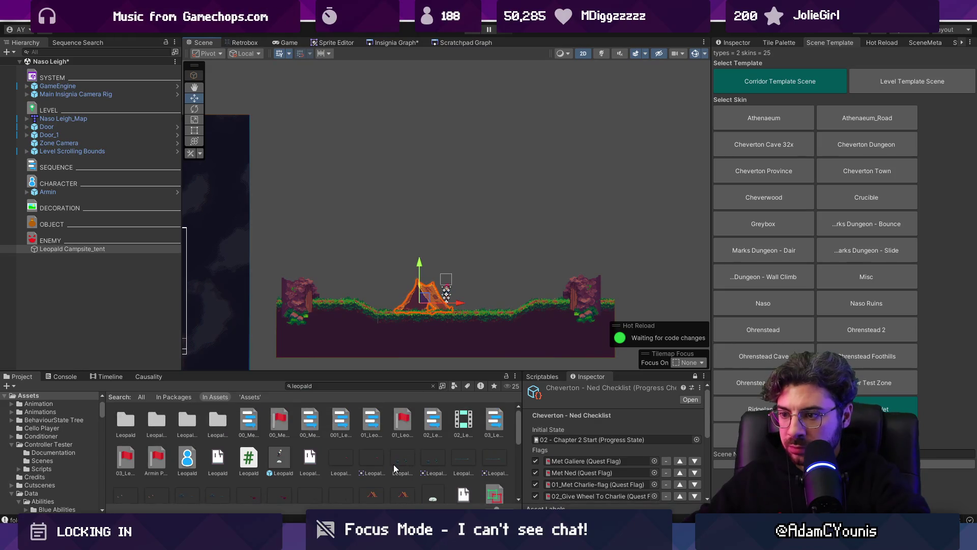
scroll(390, 466, down, 3)
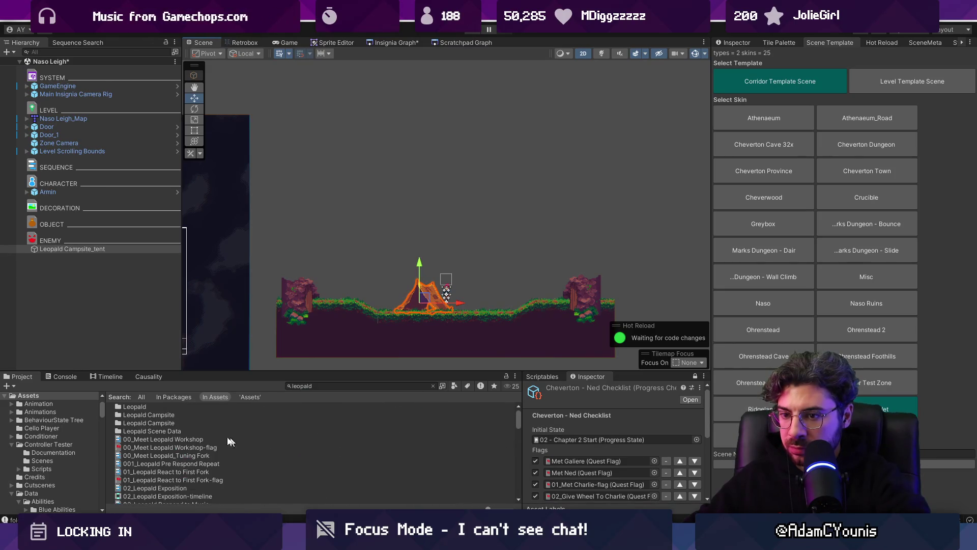
Step: Open the Leopald Campsite folder and select the Leopald Campsite_tent sprite
double_click(139, 412)
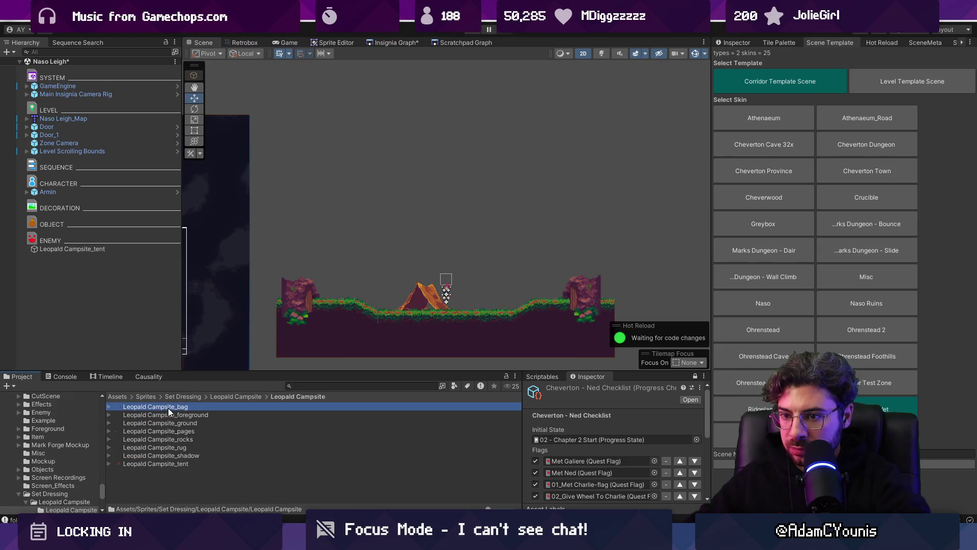
shift+click(172, 463)
click(329, 386)
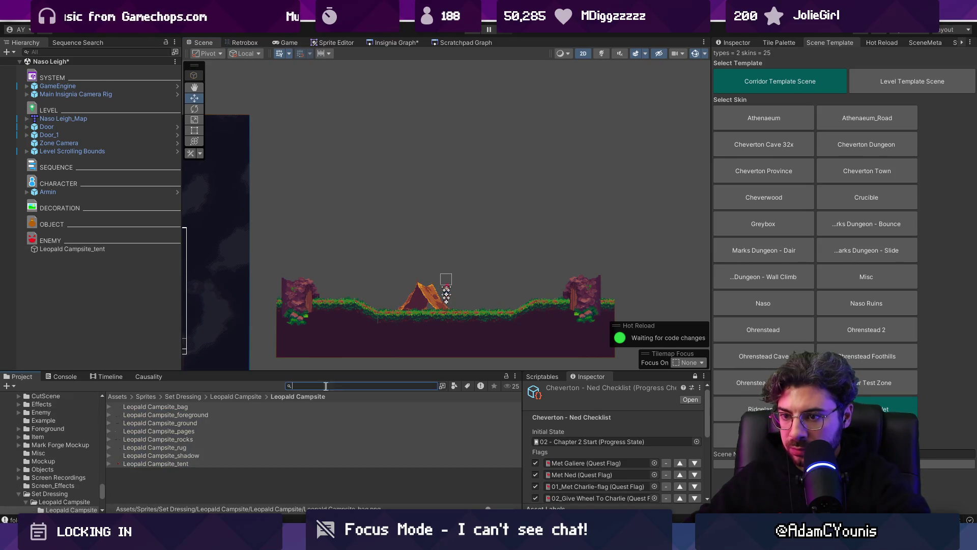
click(185, 464)
Step: Drag the rug, ground and foreground campsite sprites into the scene and select all four objects
mouse_move(184, 462)
mouse_down()
mouse_move(310, 296)
mouse_move(353, 281)
mouse_move(390, 313)
mouse_move(175, 448)
mouse_move(371, 305)
mouse_move(408, 294)
mouse_up()
scroll(390, 313, up, 2)
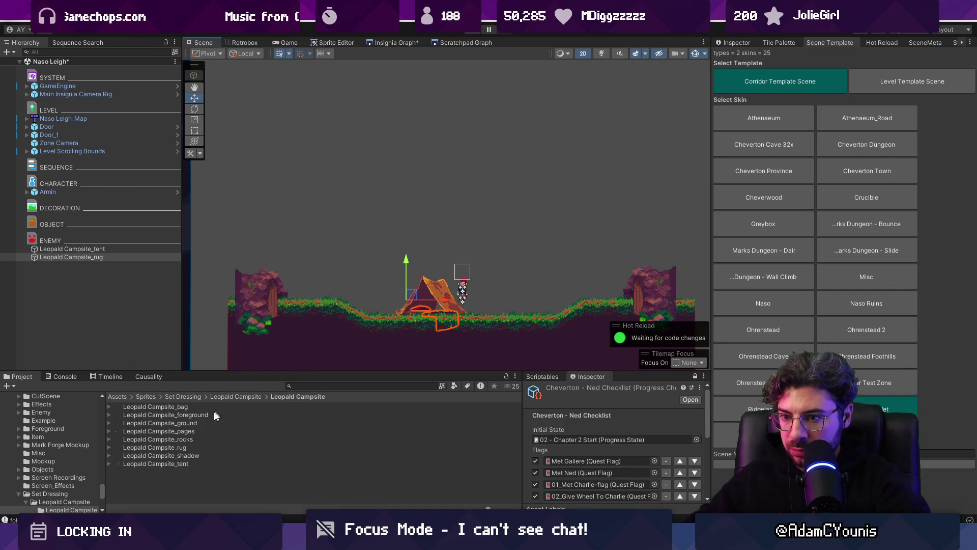
mouse_move(185, 436)
mouse_down()
mouse_move(393, 286)
mouse_move(186, 431)
mouse_move(299, 349)
mouse_move(185, 418)
mouse_move(364, 340)
mouse_up()
drag(204, 416, 334, 344)
shift+click(71, 249)
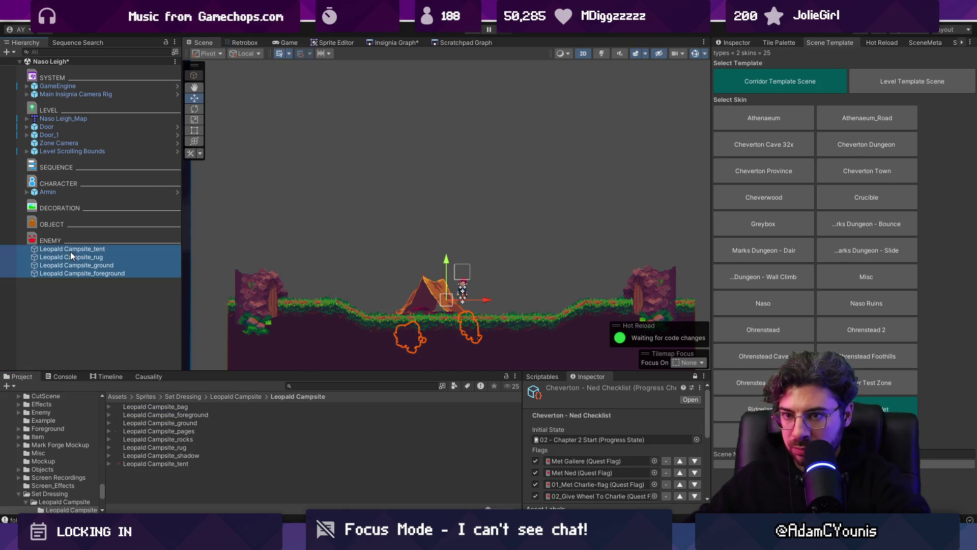
Step: Set all four campsite sprites to position 0, 0, then lower them to Y -0.291
click(743, 43)
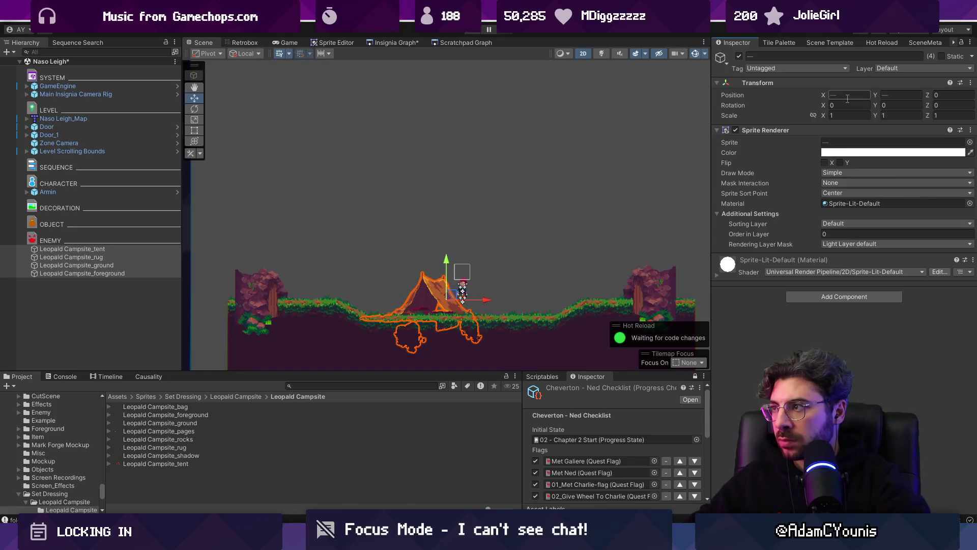
click(847, 96)
text(0)
key(Tab)
text(0)
key(Tab)
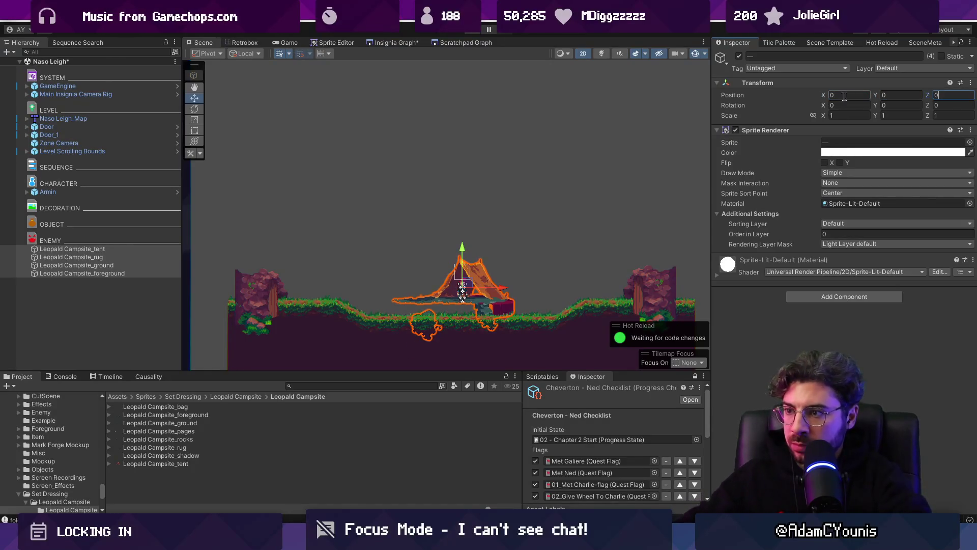
scroll(478, 296, up, 2)
scroll(478, 295, up, 2)
drag(454, 188, 450, 239)
scroll(305, 259, down, 1)
Step: Put the campsite foreground on Foreground1 and the ground on the Middleground2 sorting layer
click(71, 250)
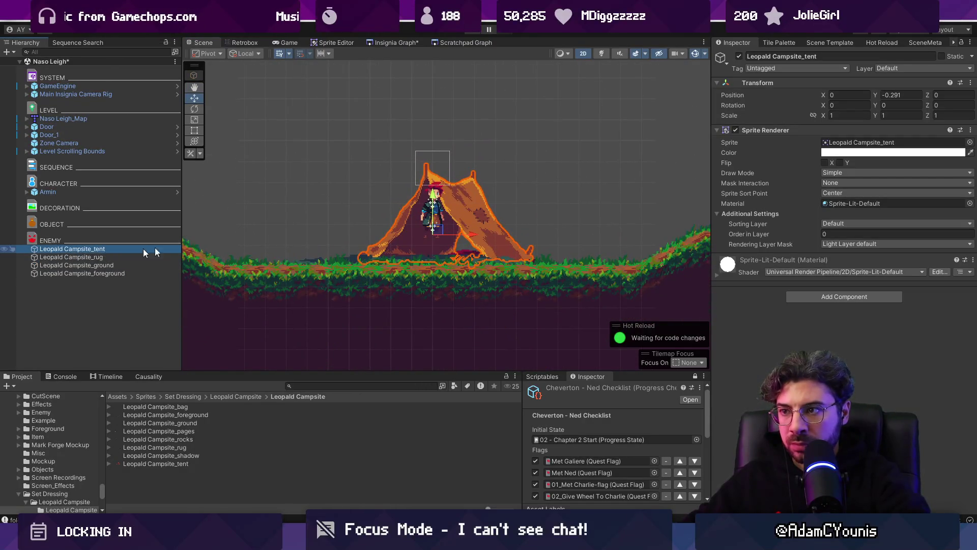
click(124, 273)
click(863, 224)
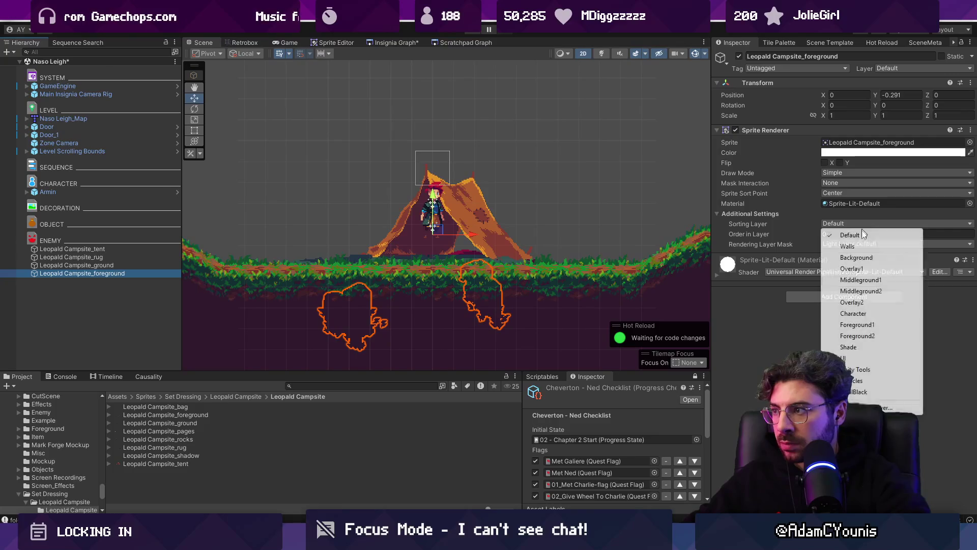
click(857, 325)
click(137, 265)
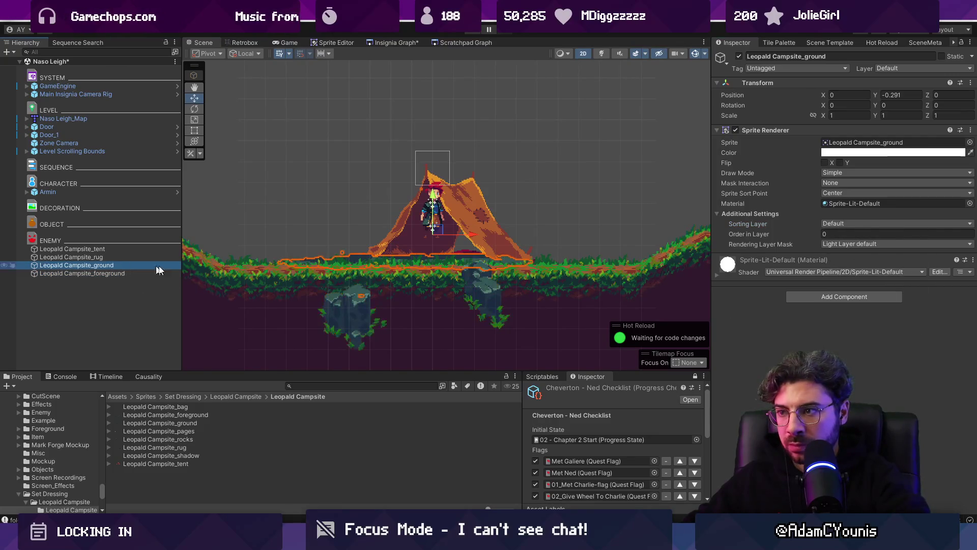
click(886, 224)
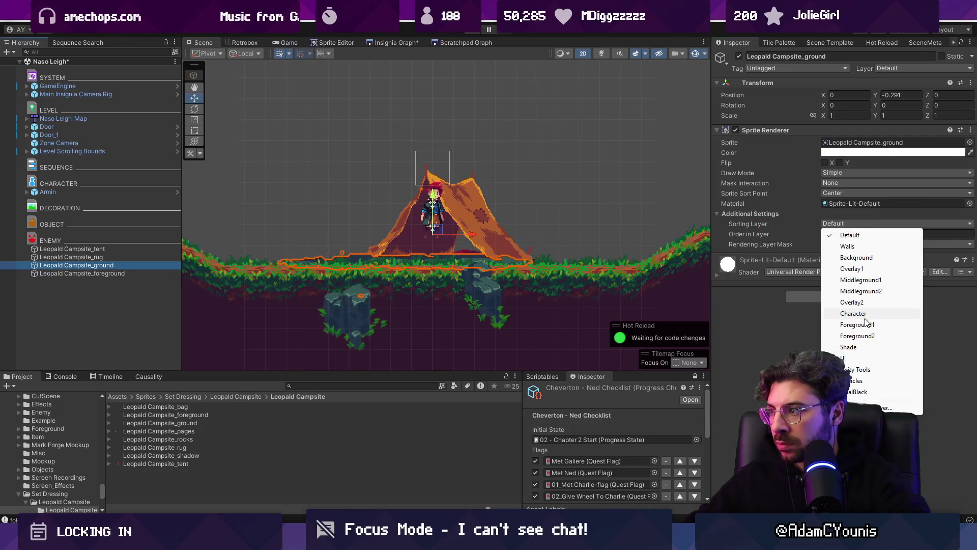
click(861, 291)
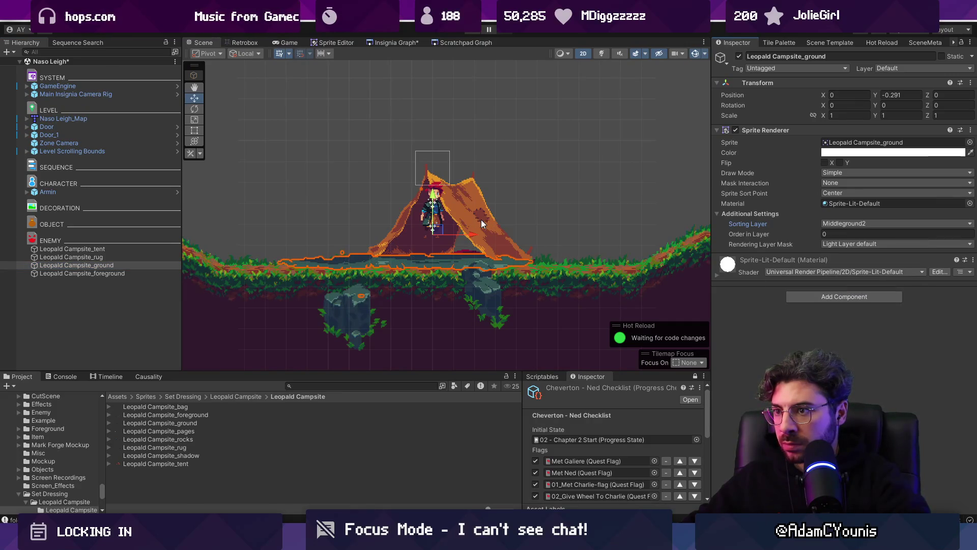
Step: Put the tent on Middleground2, keeping its order in layer at 0, and deselect it
click(425, 232)
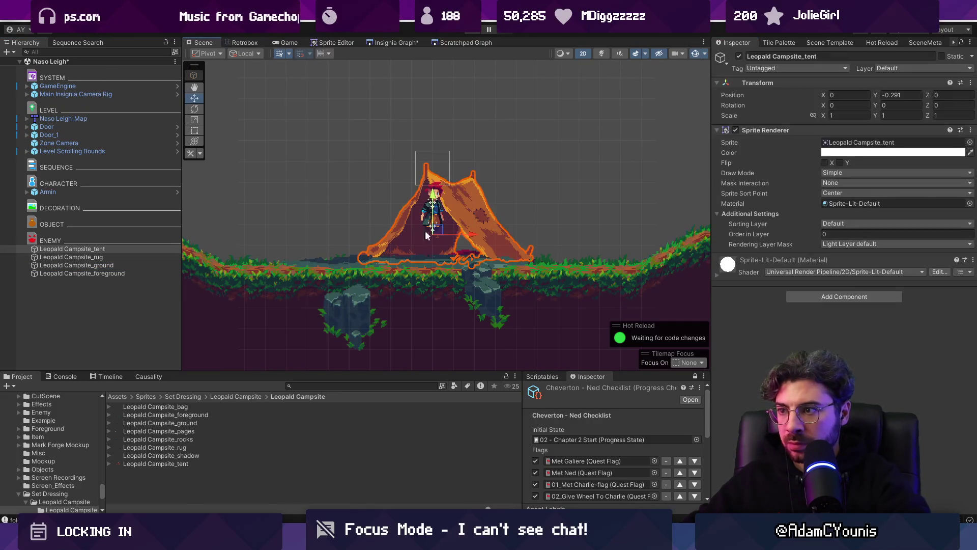
click(854, 227)
click(863, 293)
click(814, 235)
text(8)
scroll(444, 227, up, 3)
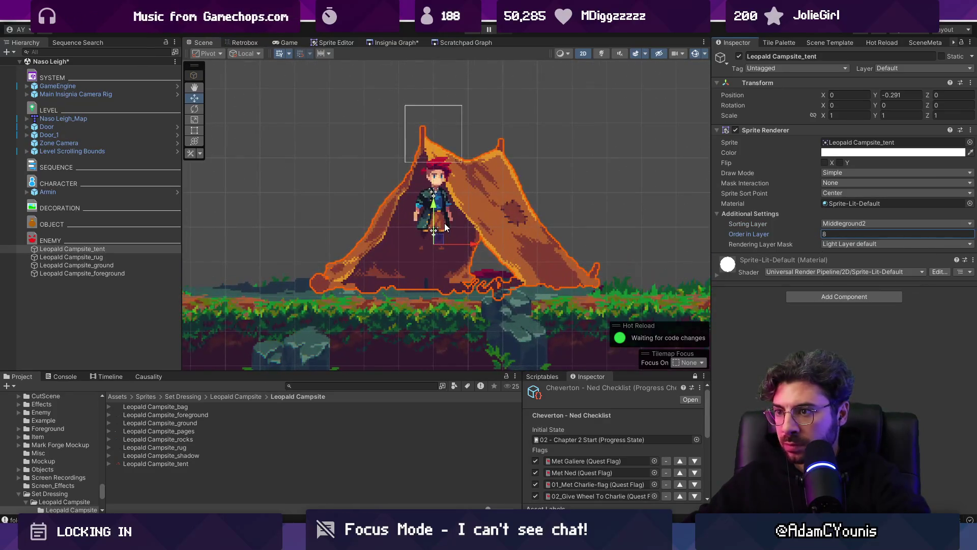
key(ctrl+z)
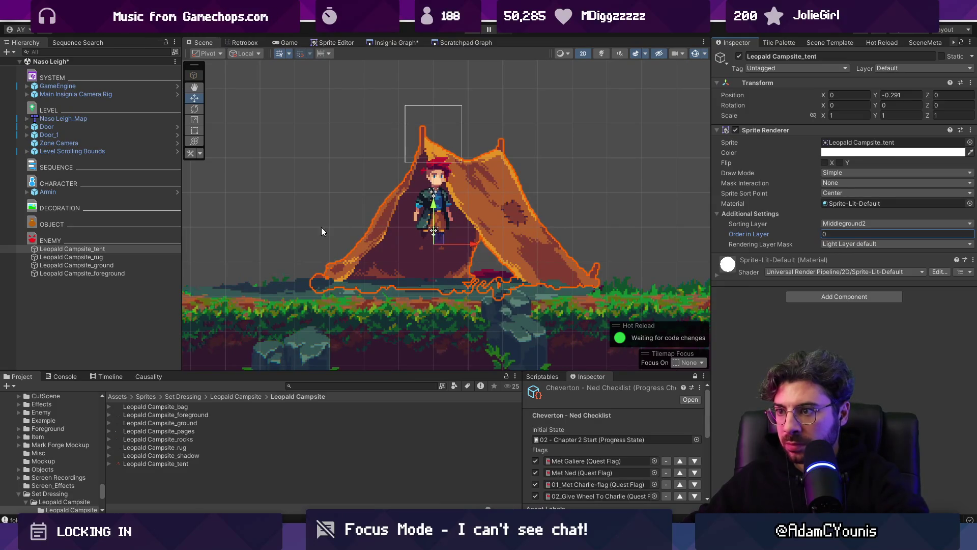
scroll(471, 261, down, 4)
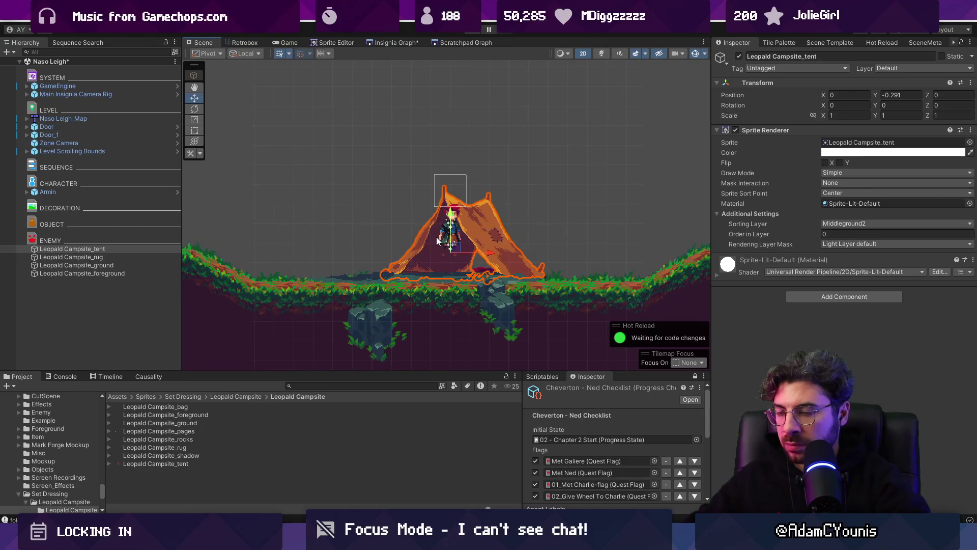
scroll(437, 240, down, 3)
click(142, 313)
scroll(335, 268, down, 2)
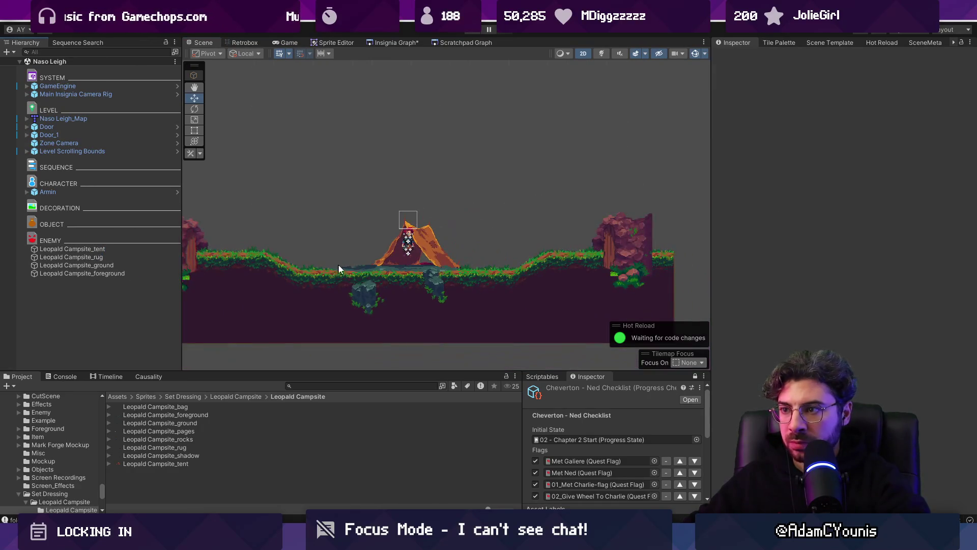
Step: Add the NPC sequence object from an 'npc' search and set its Character Data to Ilia
click(358, 385)
text(np)
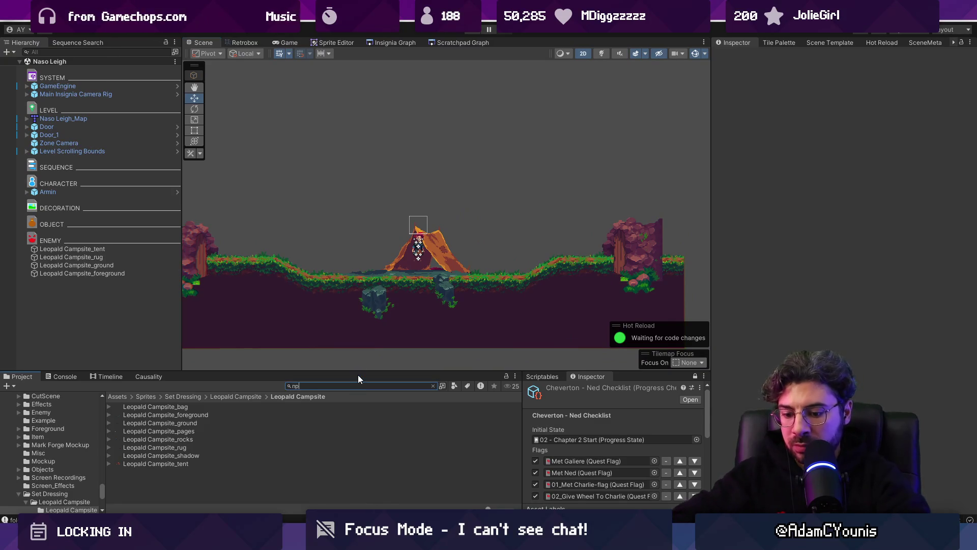
text(c)
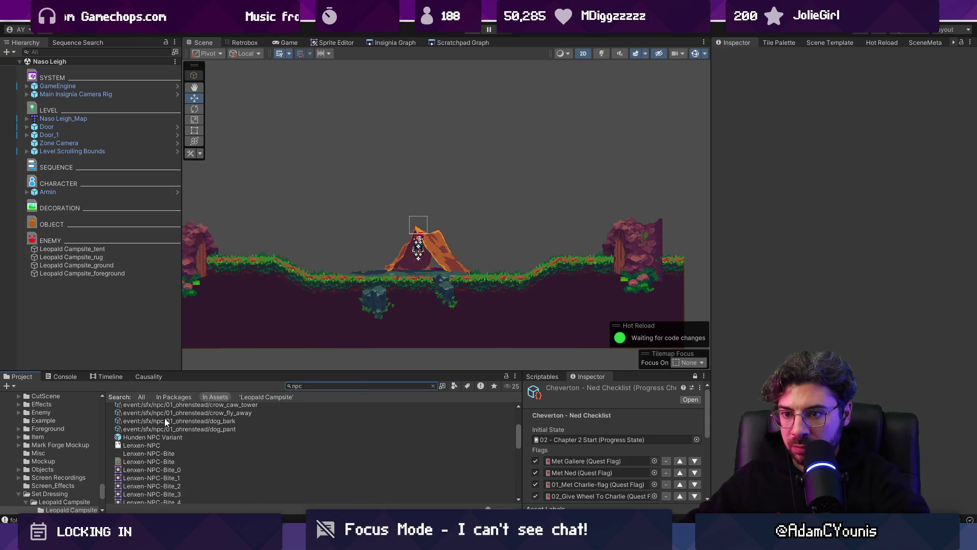
scroll(161, 429, down, 10)
drag(166, 468, 128, 341)
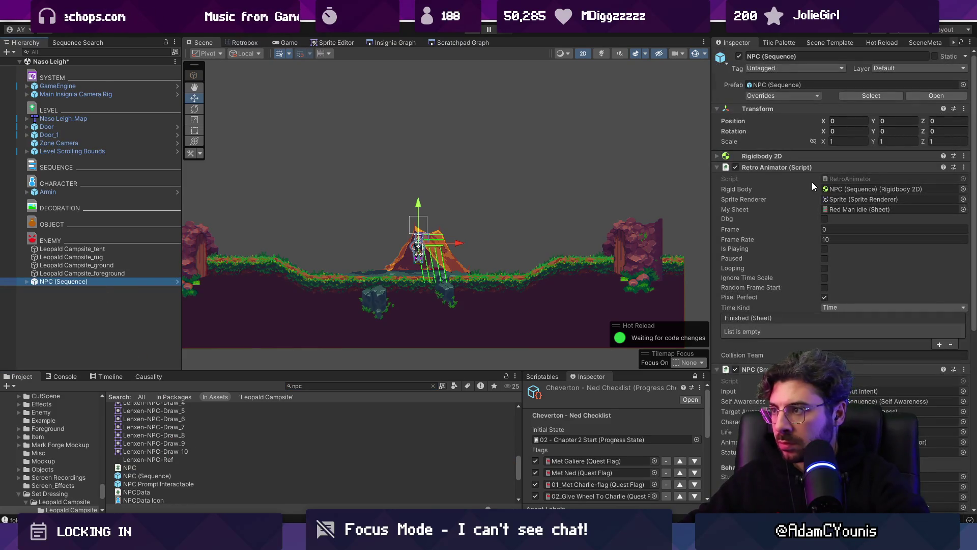
scroll(812, 183, down, 10)
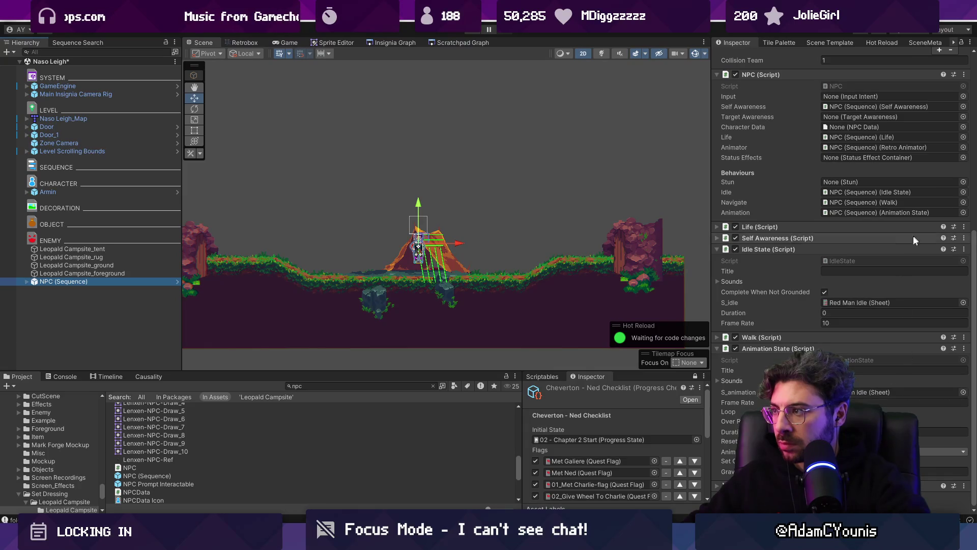
scroll(926, 275, up, 5)
click(964, 319)
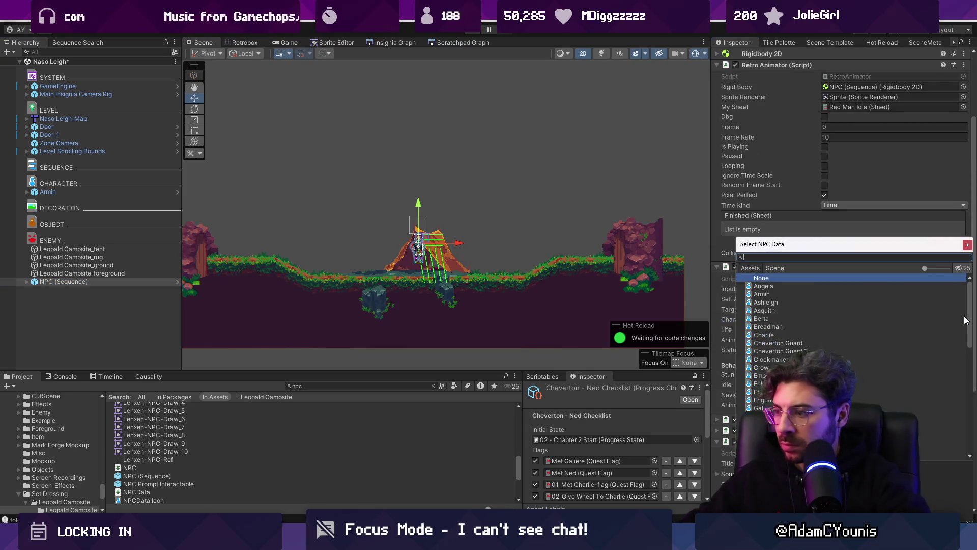
text(ilia)
key(Return)
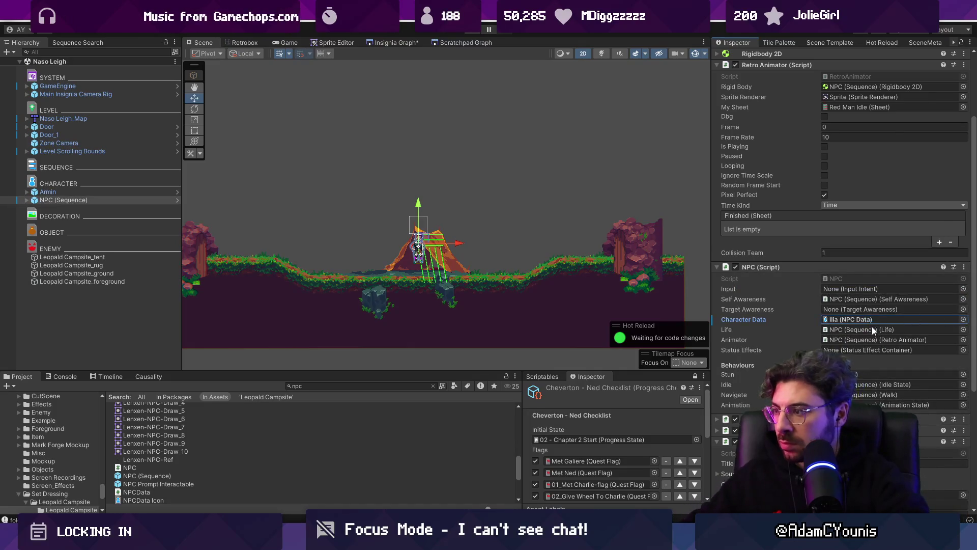
Step: Run Setup NPCData to configure the NPC from Ilia's data, then save the scene
scroll(871, 325, down, 5)
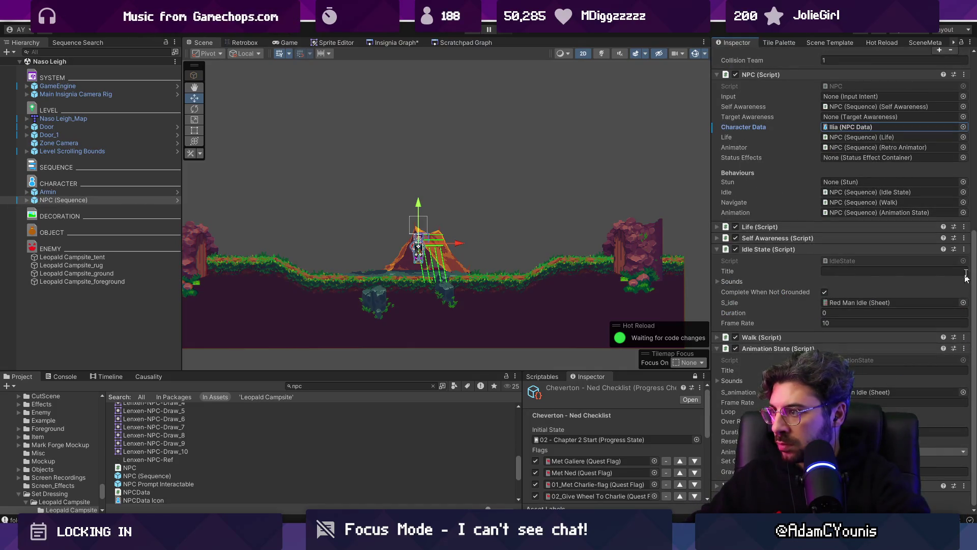
scroll(970, 228, up, 3)
click(964, 184)
click(897, 336)
scroll(397, 244, up, 5)
key(ctrl+s)
Step: Move Ilia to the right of the tent, set Scale X to -1, and save
drag(455, 243, 516, 263)
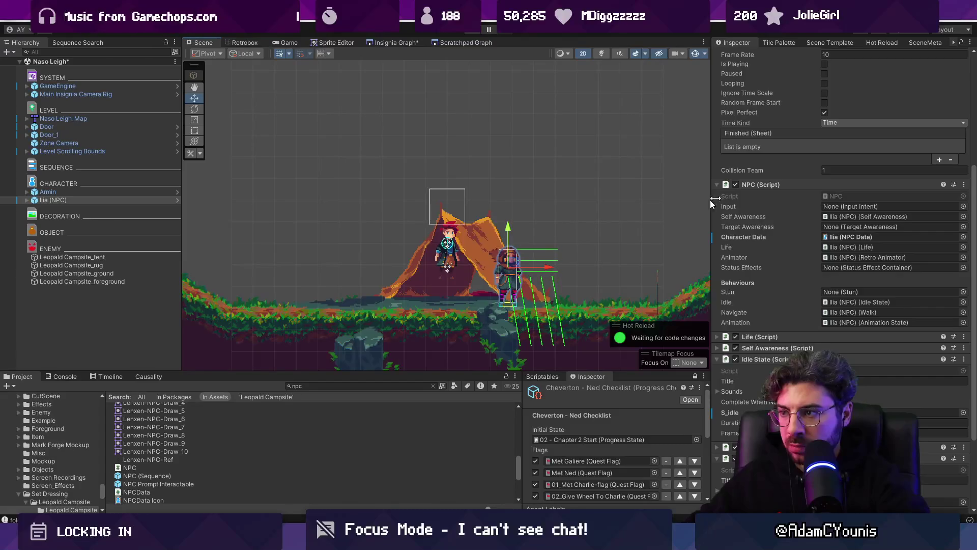
click(848, 141)
text(-1)
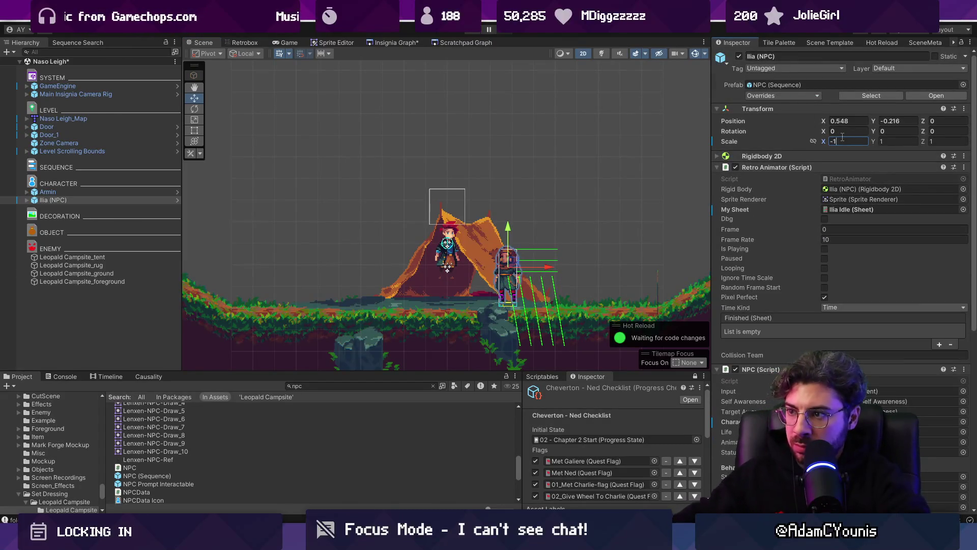
key(ctrl+s)
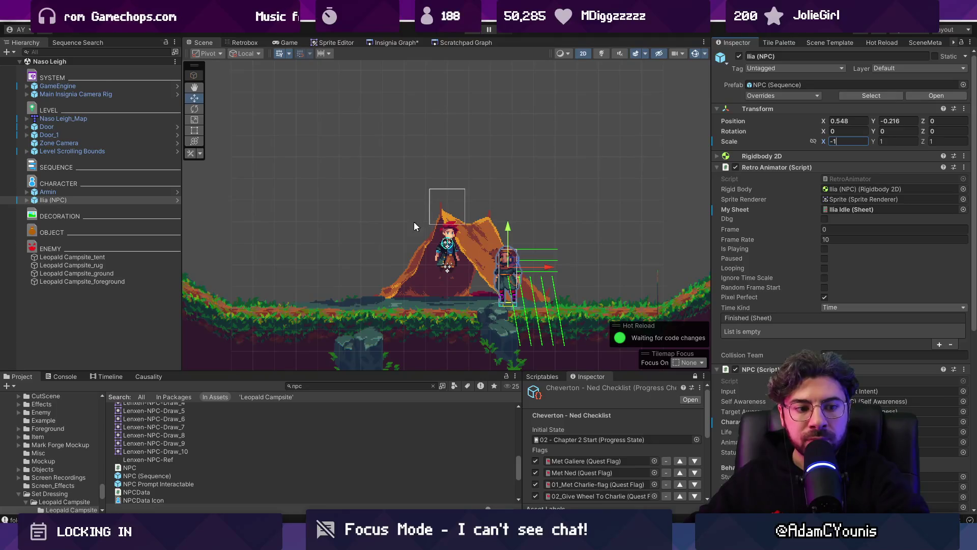
Step: Move Armin beside the tent and save the scene
click(448, 249)
drag(448, 250, 368, 280)
key(ctrl+s)
scroll(388, 256, down, 5)
click(368, 387)
Step: Search the Project for 'naso', then clear the search and enlarge the Project panel
text(nas)
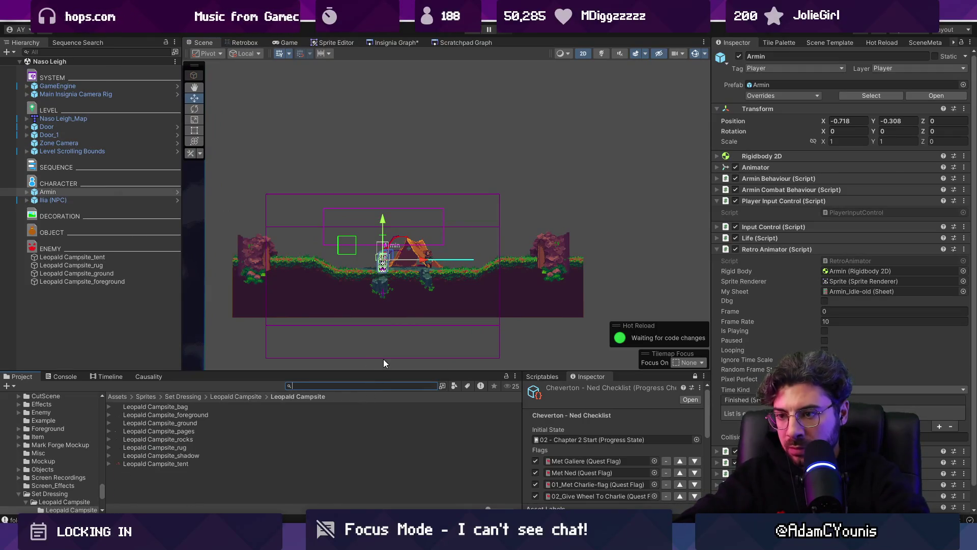
text(o)
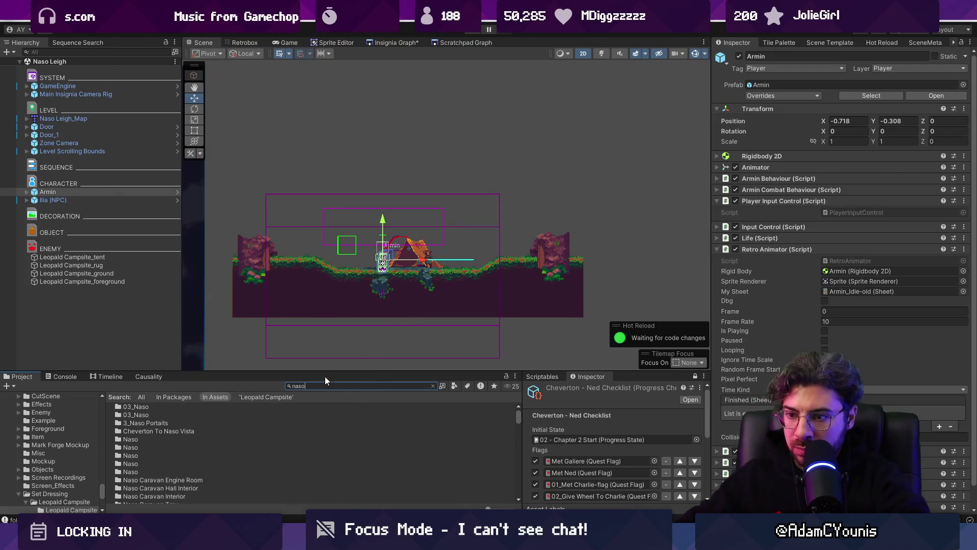
scroll(312, 433, up, 2)
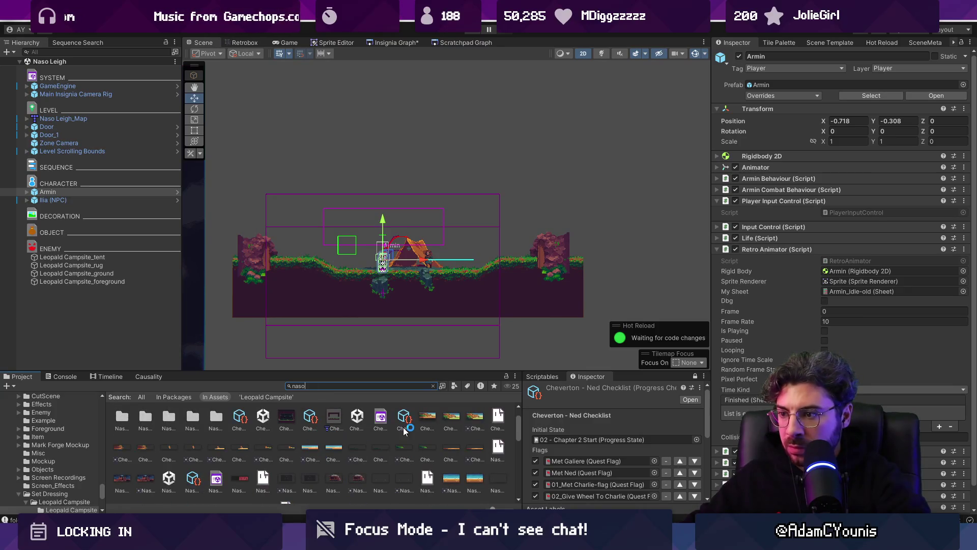
scroll(399, 431, down, 2)
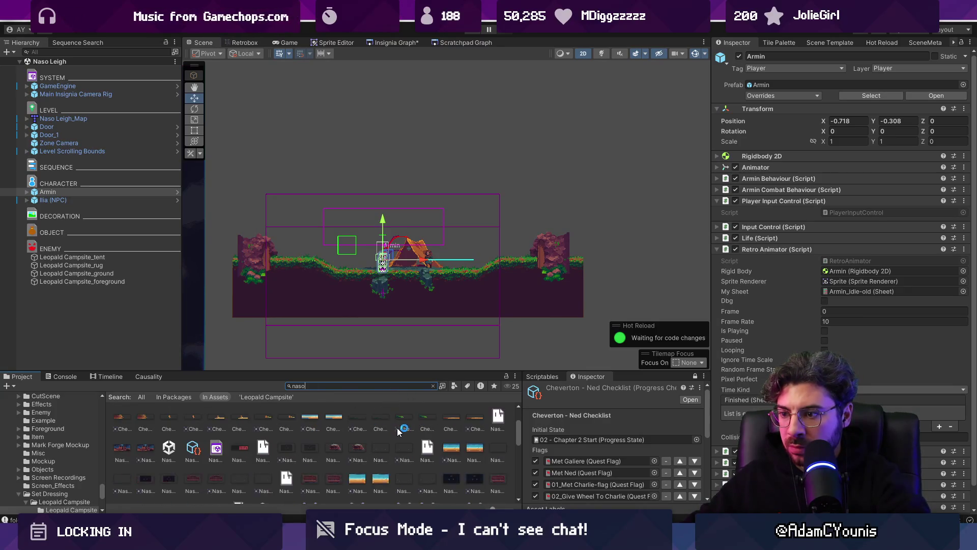
scroll(404, 429, up, 2)
key(Escape)
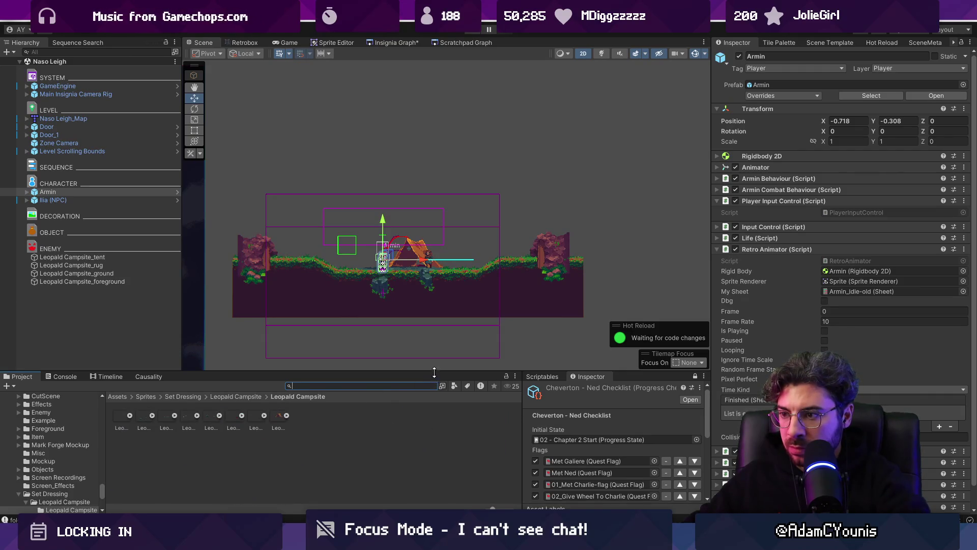
drag(434, 372, 434, 345)
scroll(286, 403, down, 3)
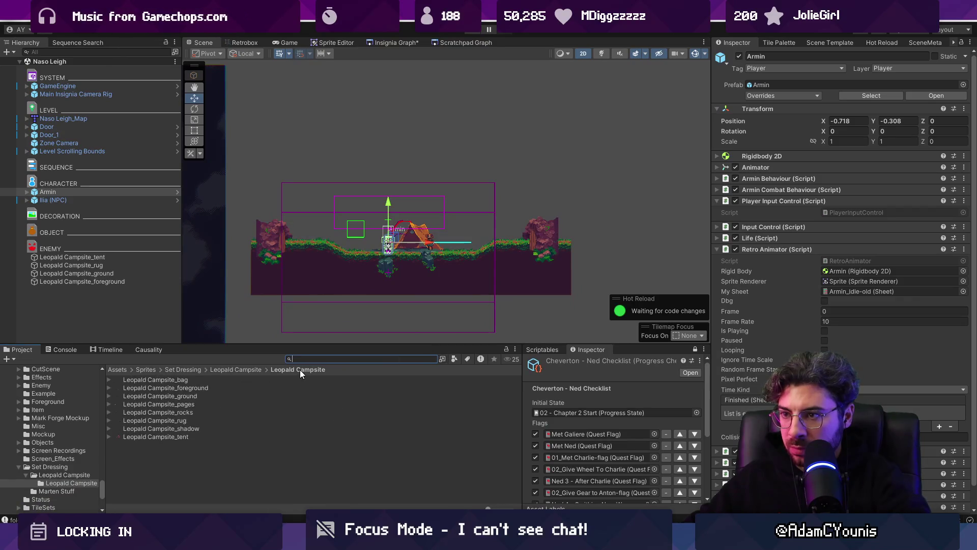
Step: Raise Door and Door_1 slightly, then inspect the Zone Camera and Level Scrolling Bounds
click(264, 231)
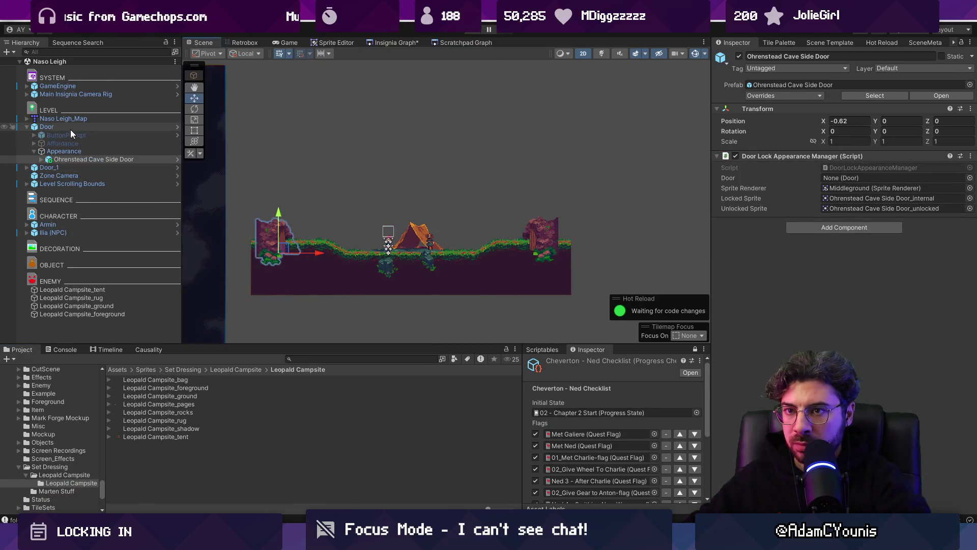
click(27, 127)
shift+click(48, 135)
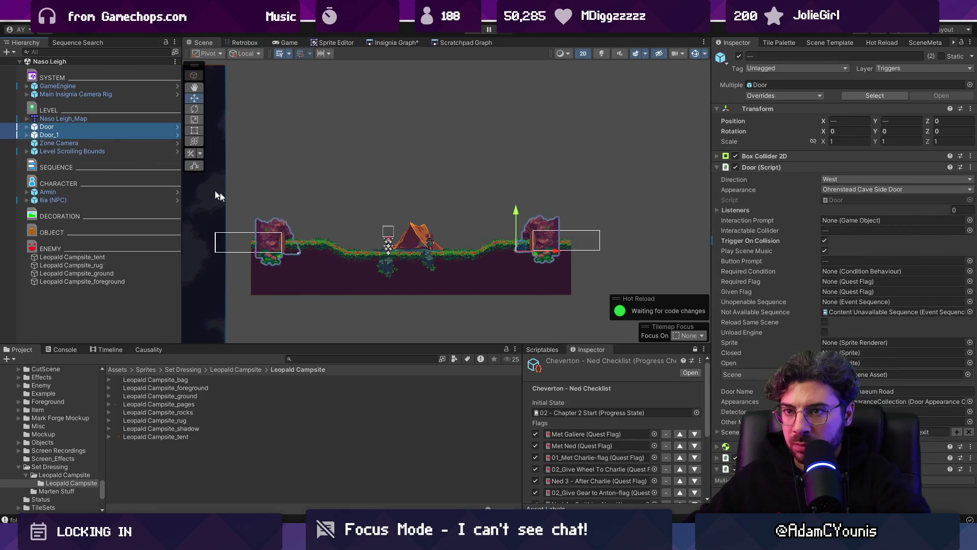
drag(515, 211, 515, 201)
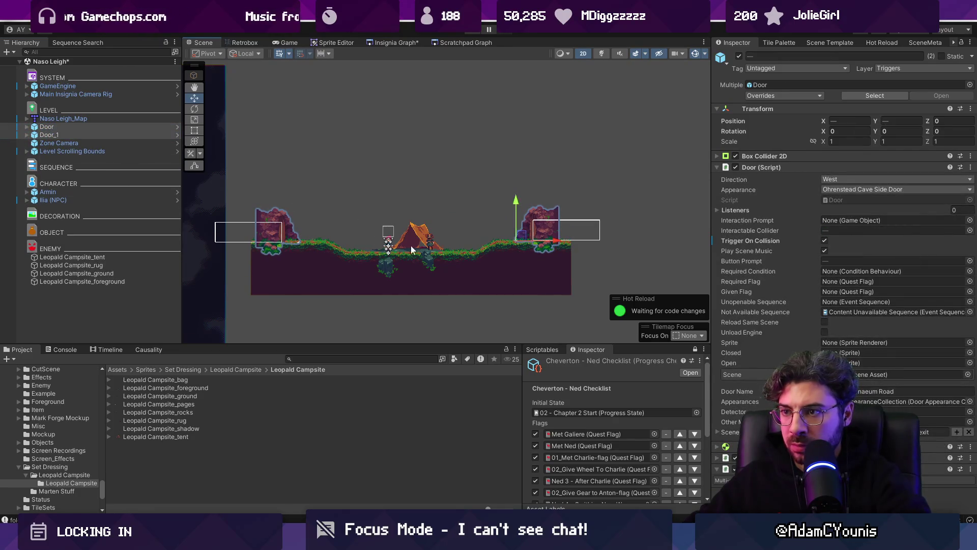
scroll(411, 240, up, 2)
click(67, 144)
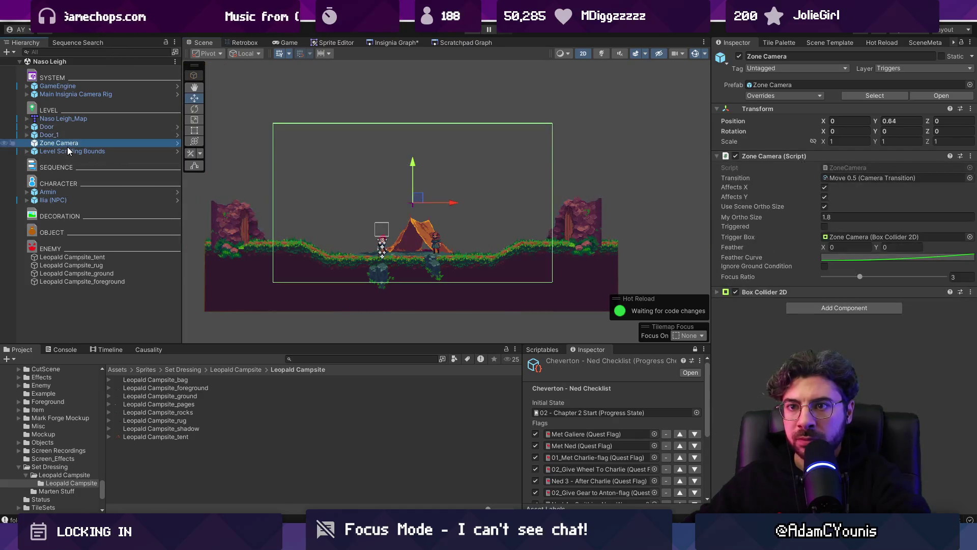
click(102, 152)
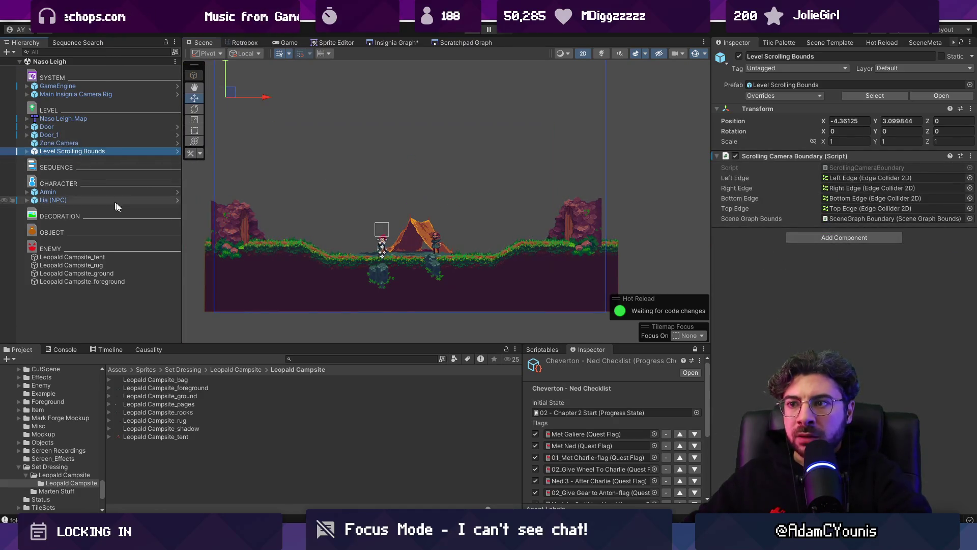
click(378, 359)
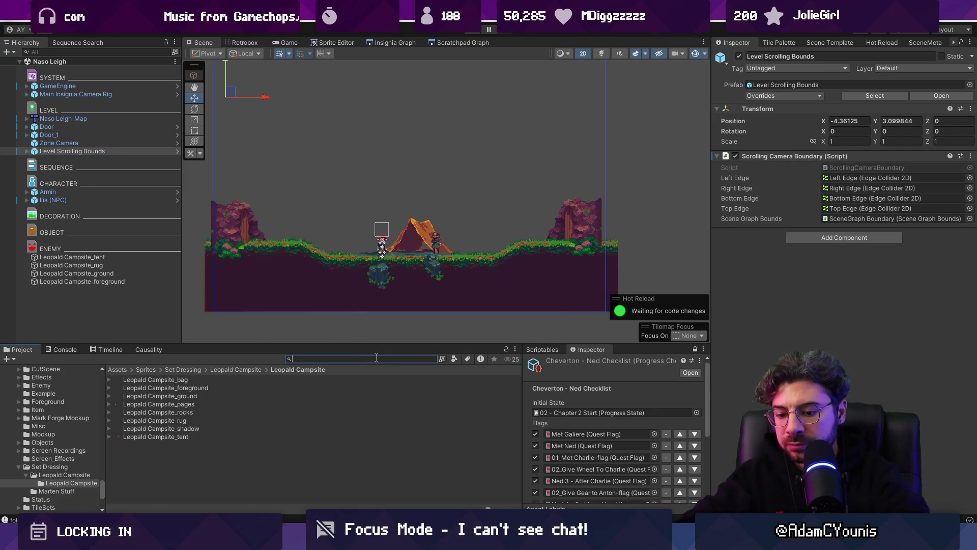
Step: Drag the Cheverton Forest Background prefab into the scene, then narrow the search to 'background'
text(forest)
key(BackSpace)
key(BackSpace)
key(BackSpace)
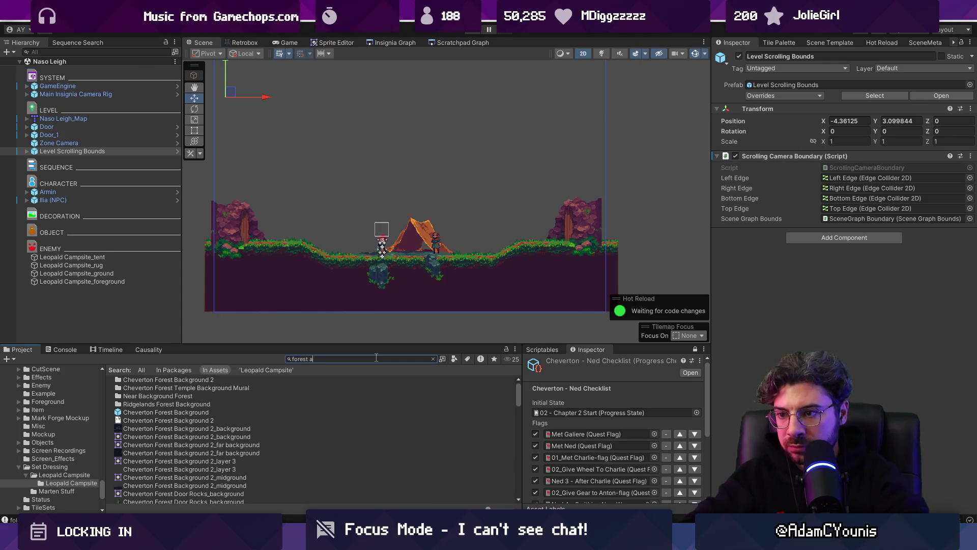
text(b)
key(BackSpace)
key(BackSpace)
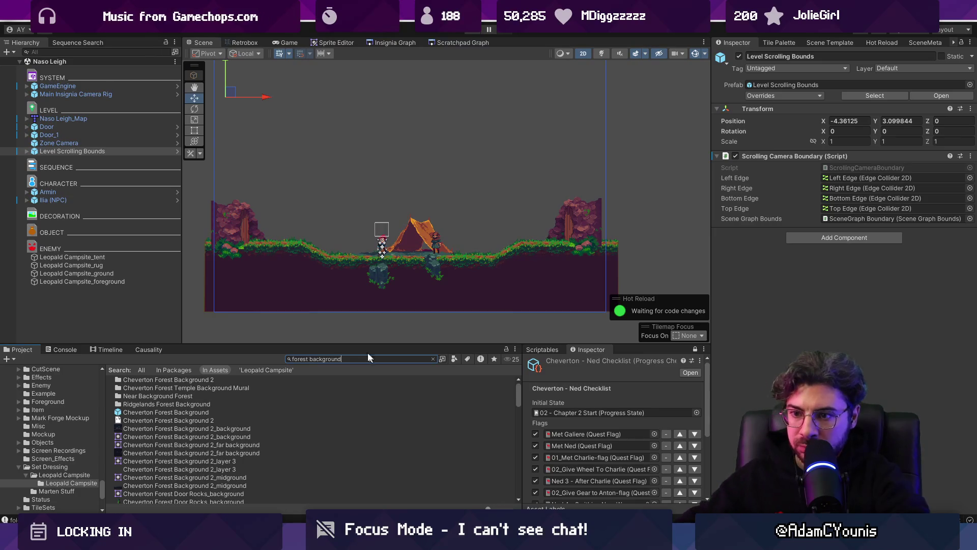
mouse_move(195, 412)
mouse_down()
mouse_move(383, 176)
mouse_move(371, 189)
mouse_move(380, 202)
mouse_up()
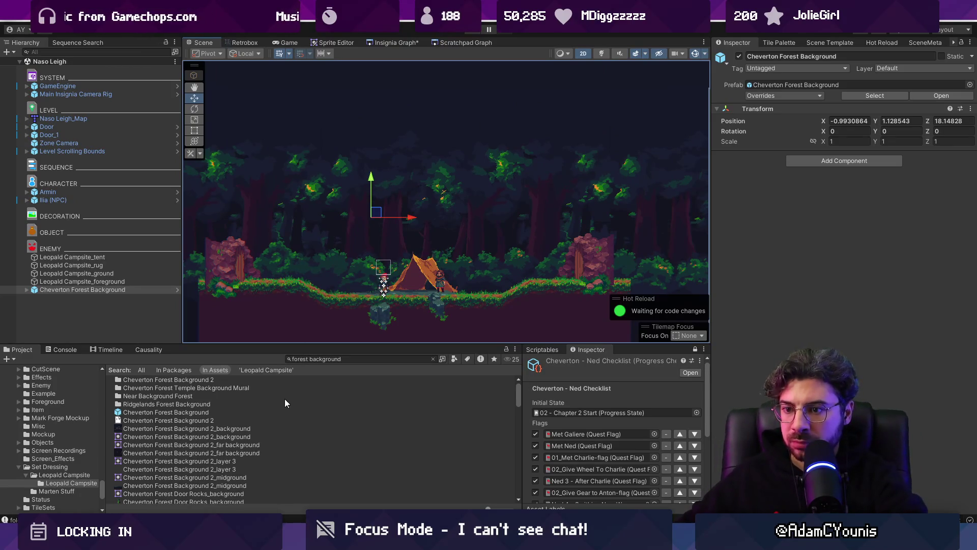
scroll(285, 399, down, 5)
scroll(282, 399, down, 5)
double_click(300, 359)
key(BackSpace)
Step: Filter the search with t:prefab and drag the Naso Tablelands Scrolling Background into the scene
text(t:pregan)
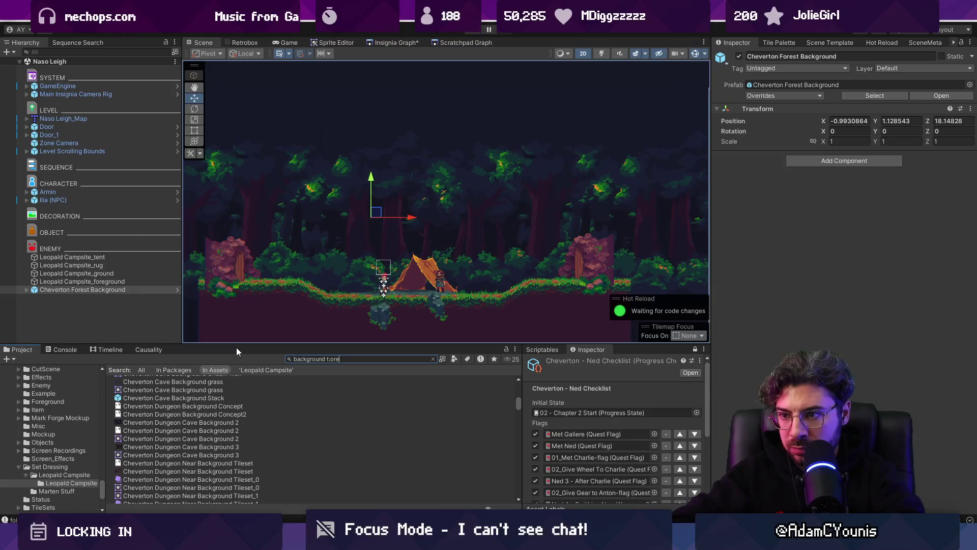
key(BackSpace)
key(BackSpace)
key(BackSpace)
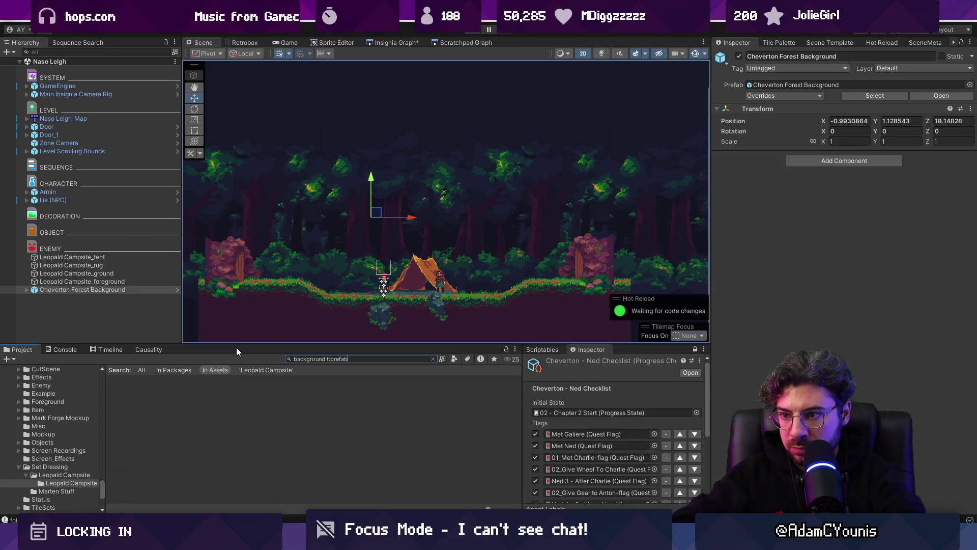
text(fab)
click(203, 380)
ctrl+scroll(213, 392, up, 5)
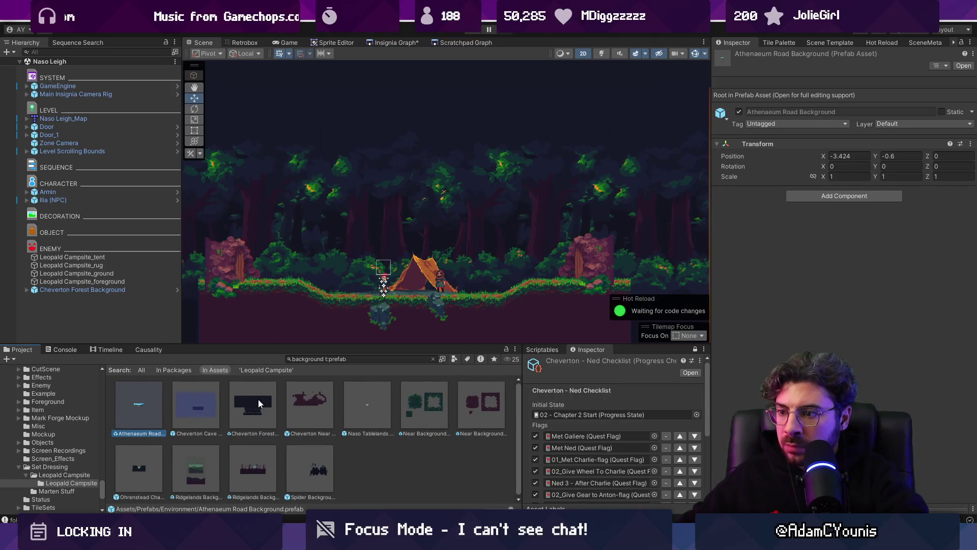
mouse_move(371, 413)
mouse_down()
mouse_move(403, 233)
mouse_move(419, 222)
mouse_move(419, 239)
mouse_move(620, 268)
mouse_move(661, 264)
mouse_up()
Step: Delete the Cheverton Forest Background and move the Naso Tablelands background over the campsite
scroll(419, 239, down, 3)
click(548, 213)
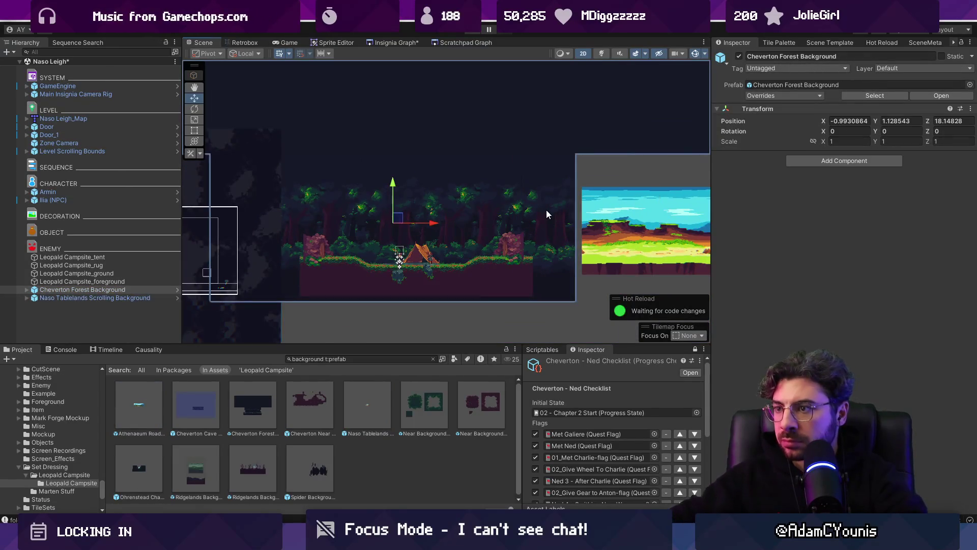
key(Delete)
click(667, 227)
drag(584, 226, 352, 233)
scroll(352, 233, up, 2)
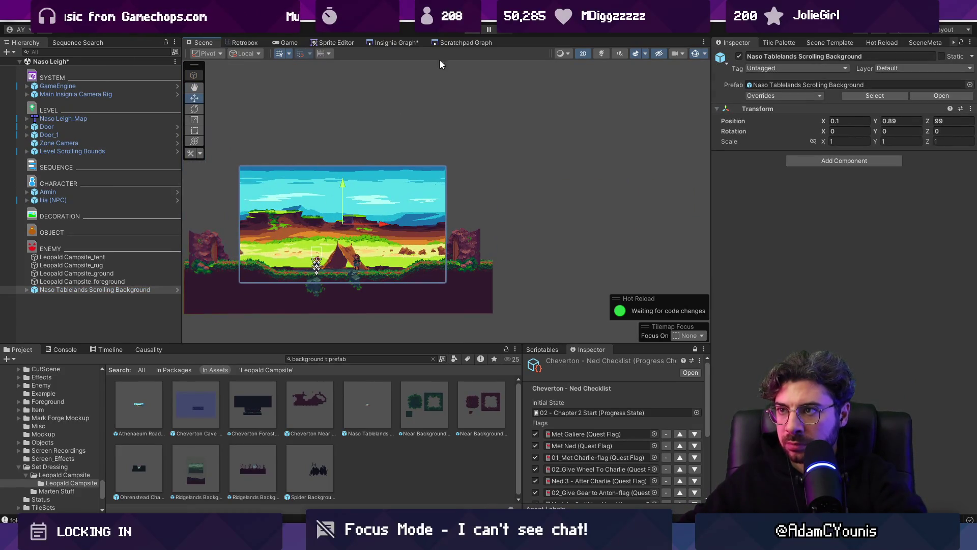
Step: Play-test the campsite, running the player right past the tent with a jump, then return to Scene view
click(469, 33)
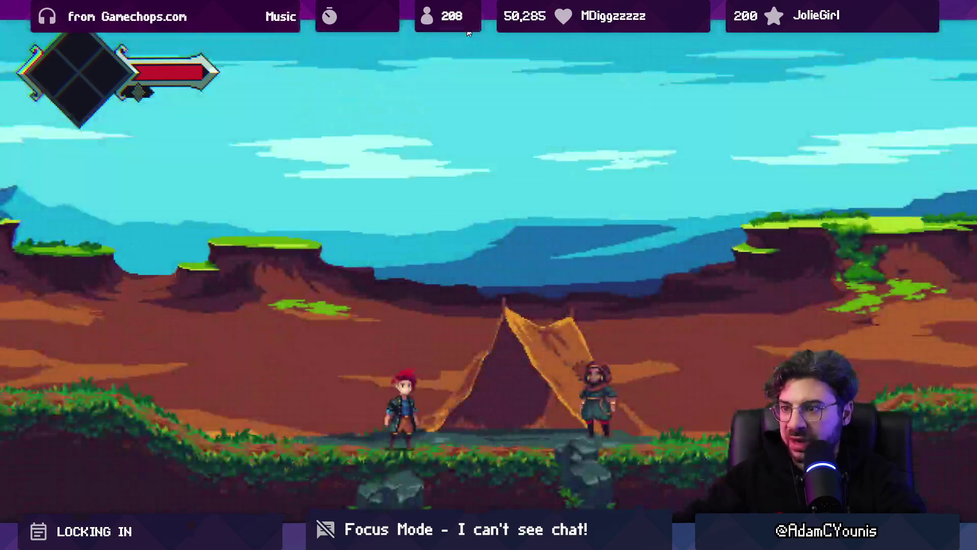
key(Right)
key(space)
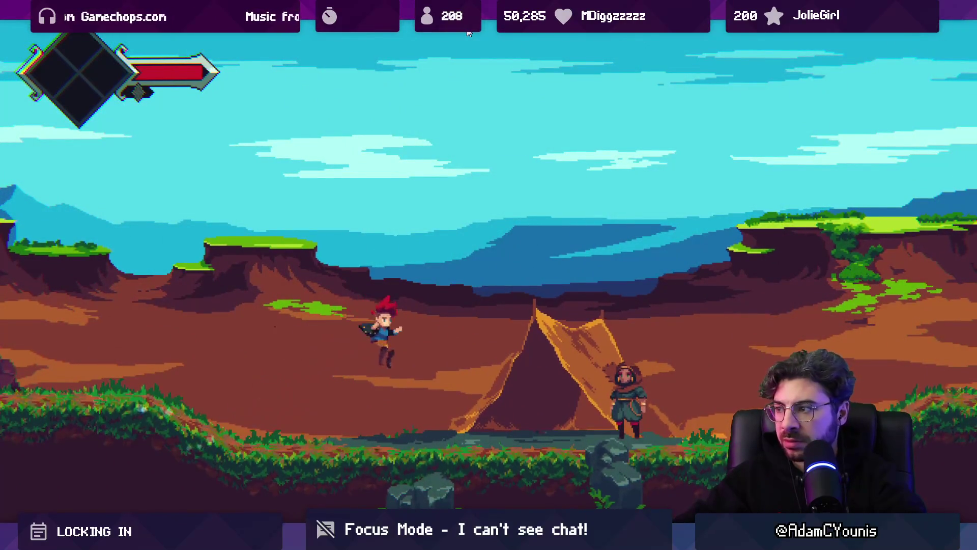
key(Right)
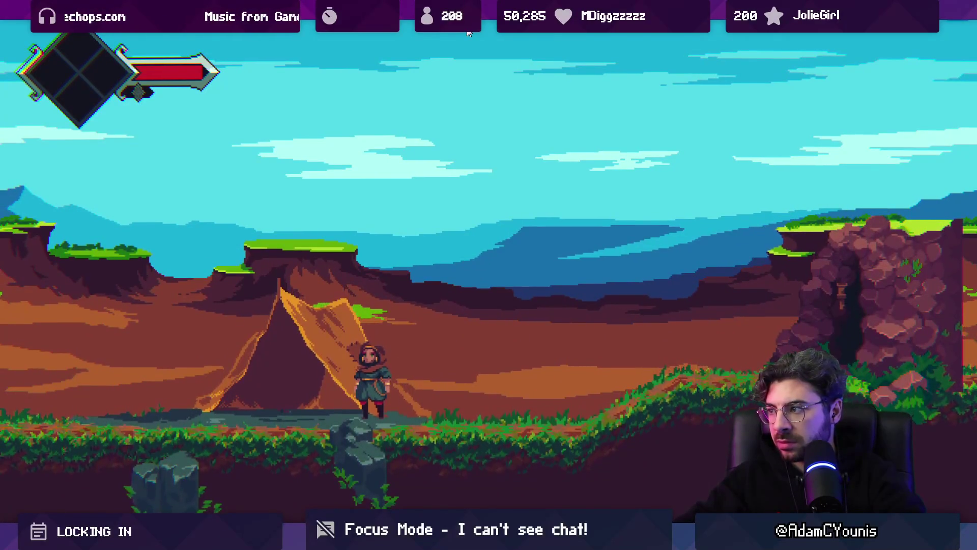
key(shift+space)
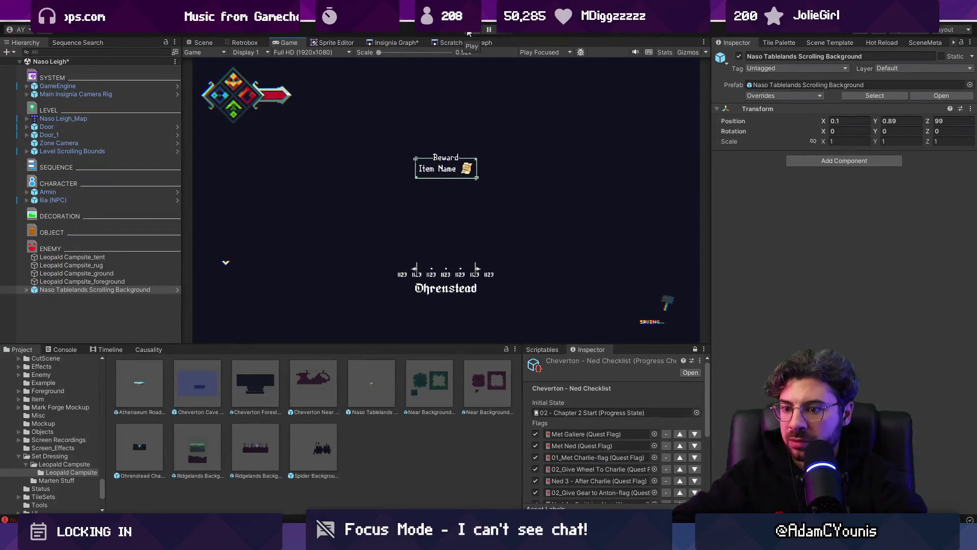
click(201, 42)
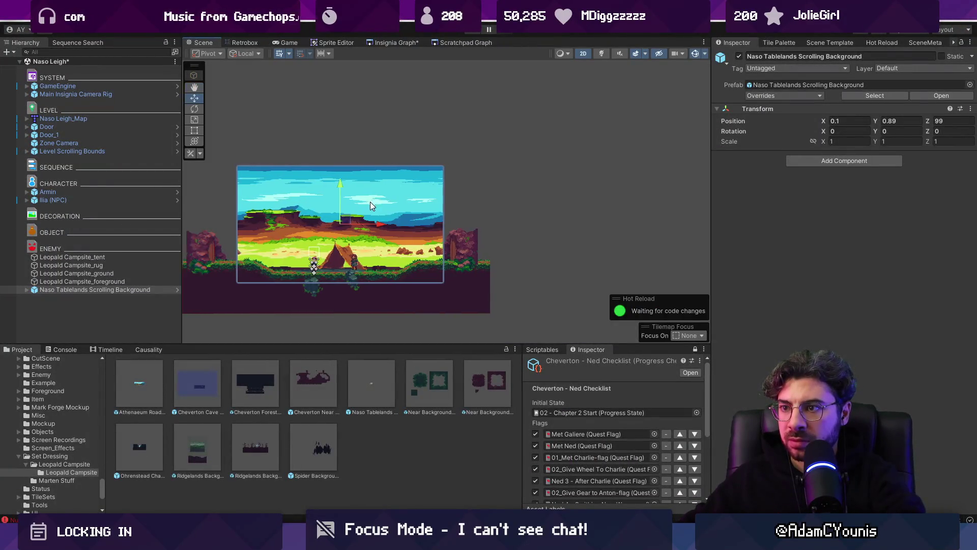
Step: Inspect the background layers in 3D and frame the scrolling background parent in the view
key(2)
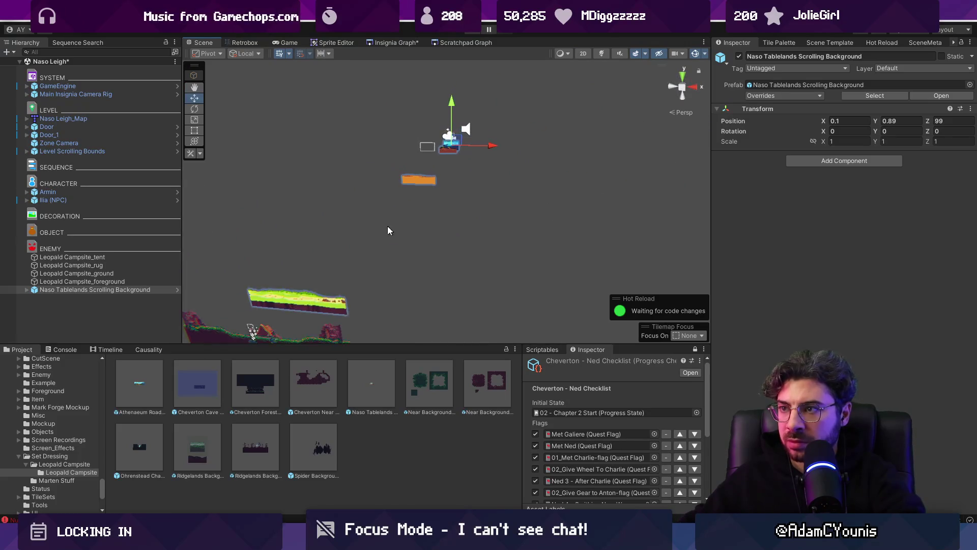
click(377, 261)
key(2)
key(2)
click(442, 153)
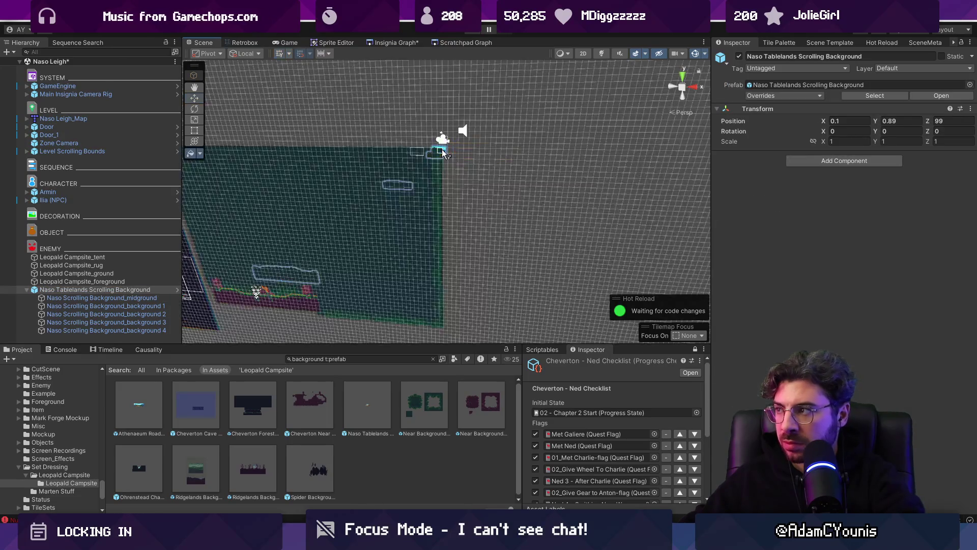
key(w)
key(f)
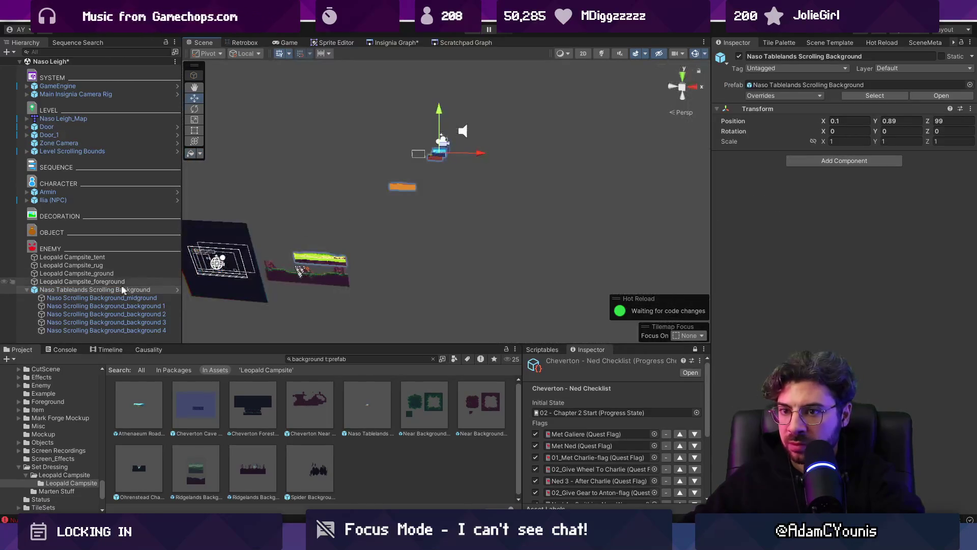
Step: Select all five background layers and uncheck Infinite Loop in Parallax By Depth
click(59, 299)
key(2)
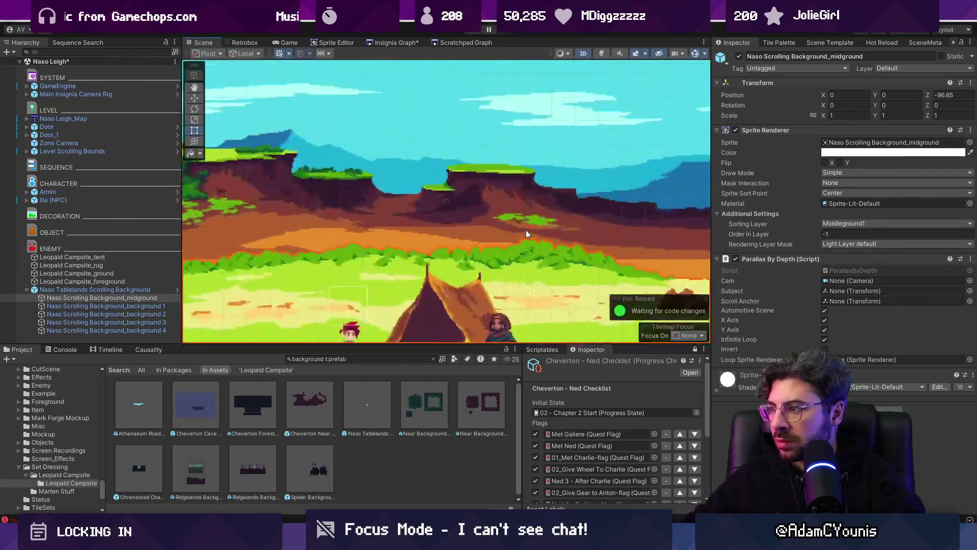
scroll(489, 234, down, 5)
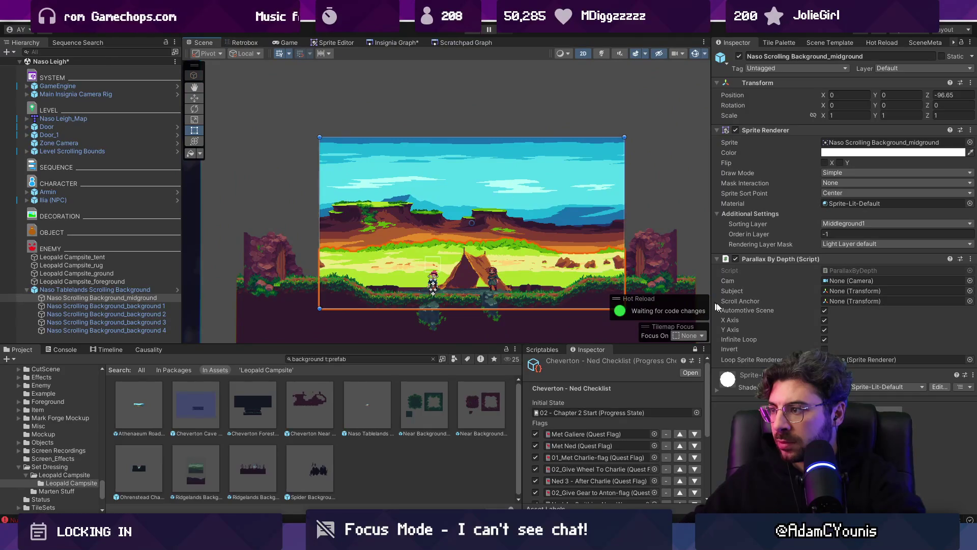
key(shift+Down)
key(shift+Down)
key(shift+Down)
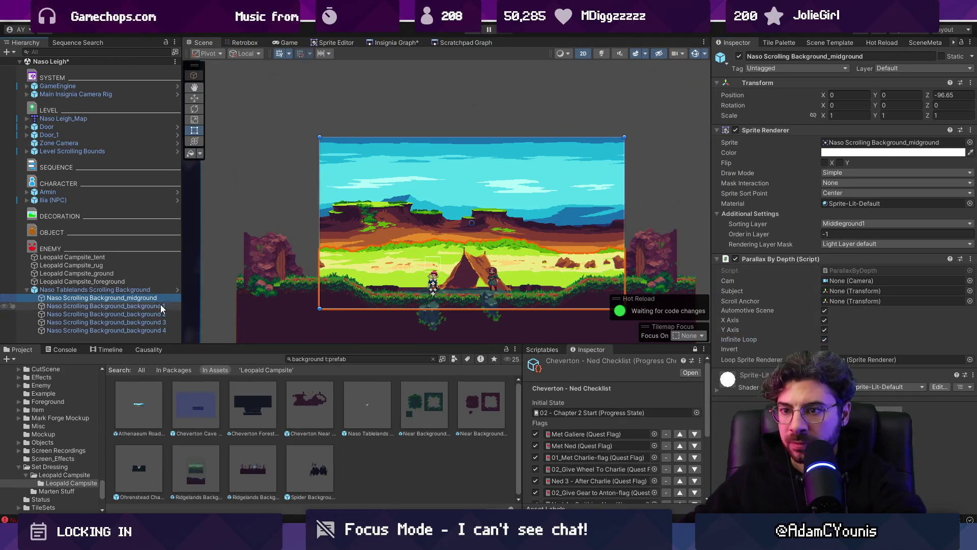
click(826, 339)
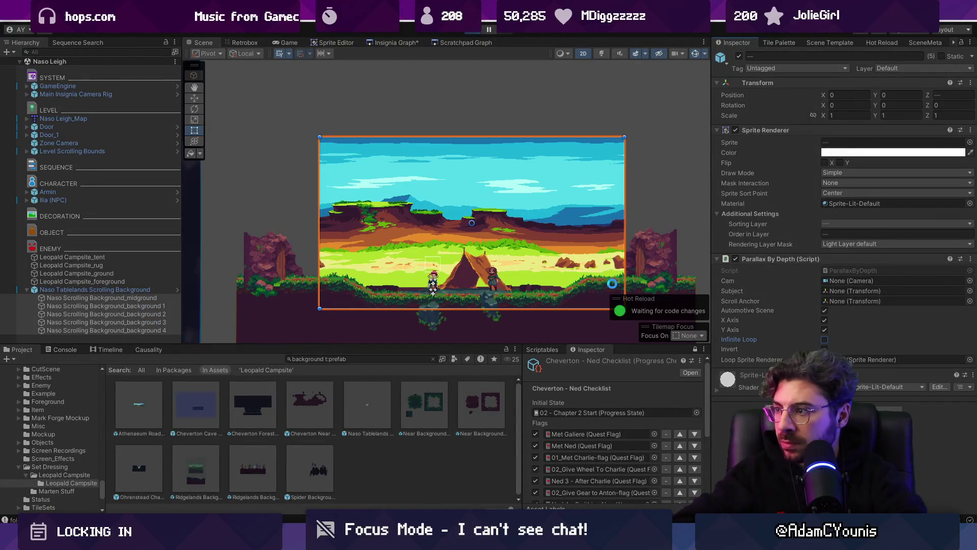
Step: Test-run the game, stop it, and save the scene
key(ctrl+p)
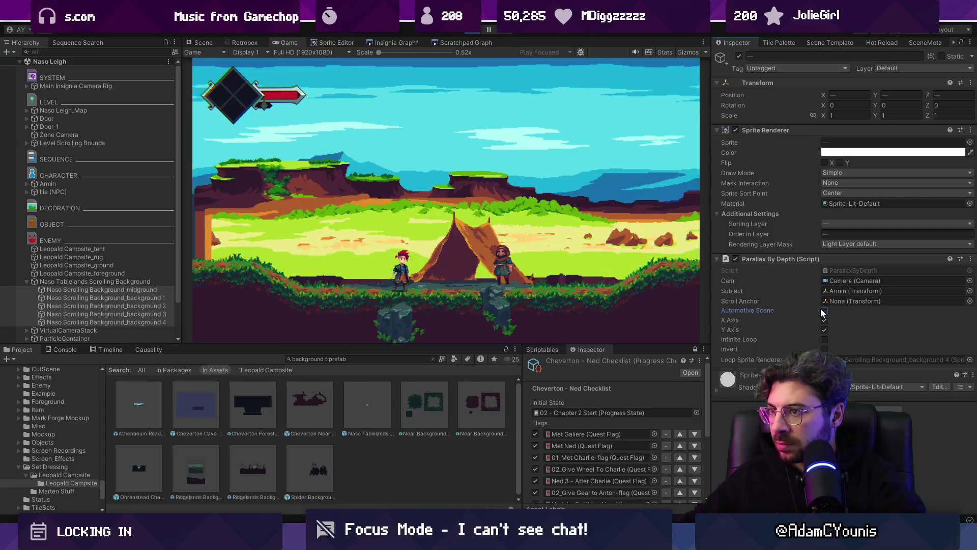
click(475, 35)
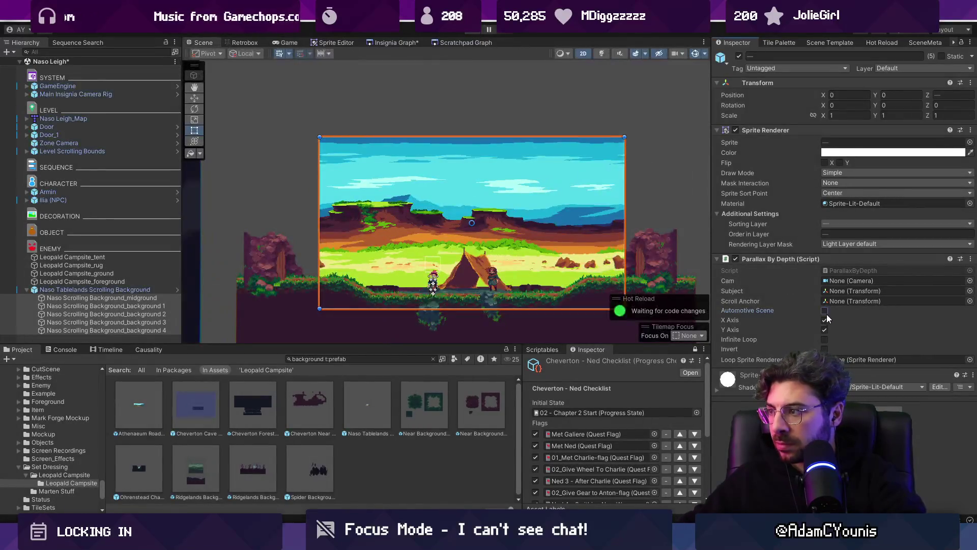
key(ctrl+s)
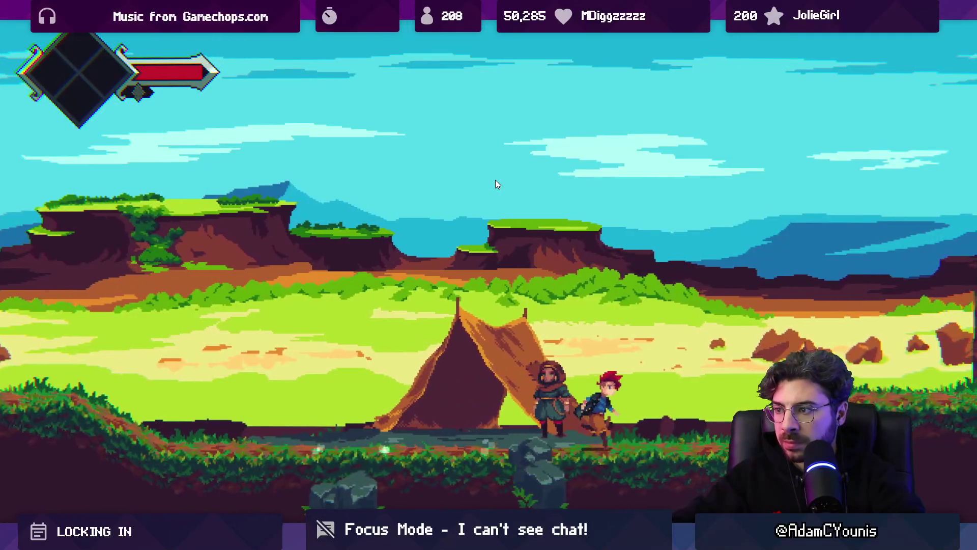
key(Escape)
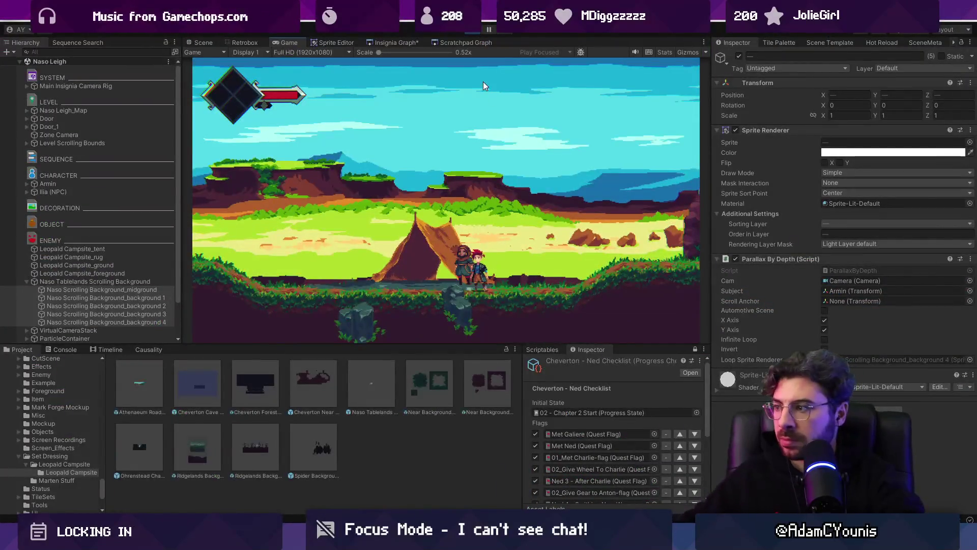
click(472, 32)
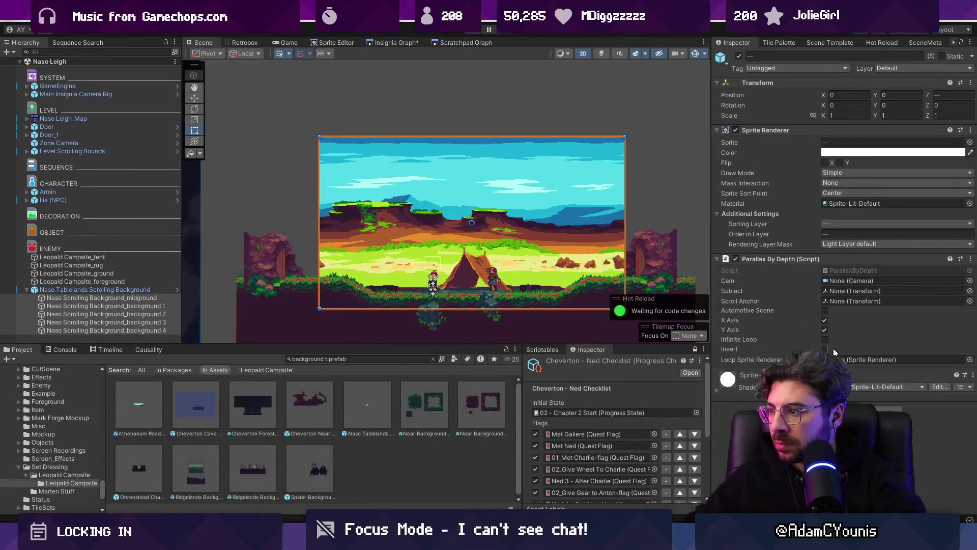
Step: Re-select the five background layers and turn Infinite Loop back on
click(149, 298)
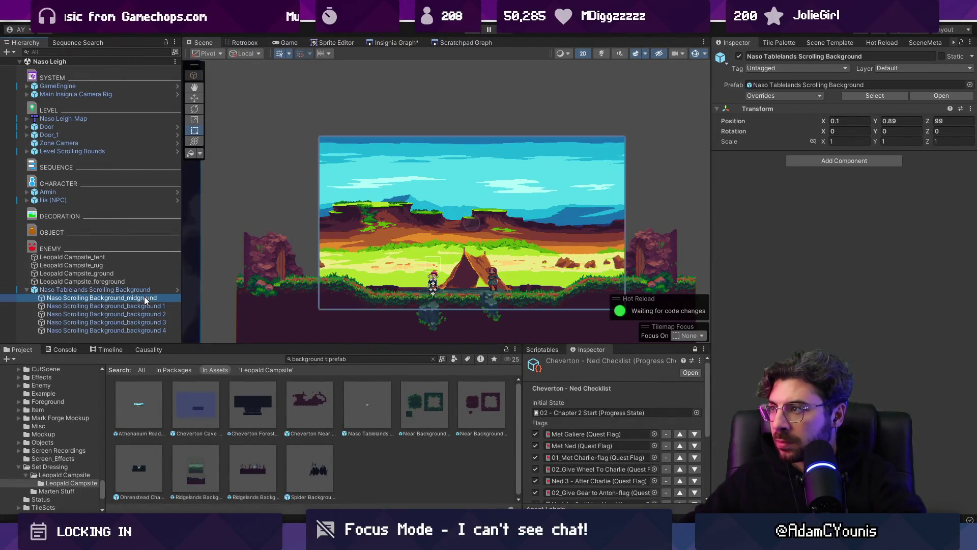
shift+click(163, 330)
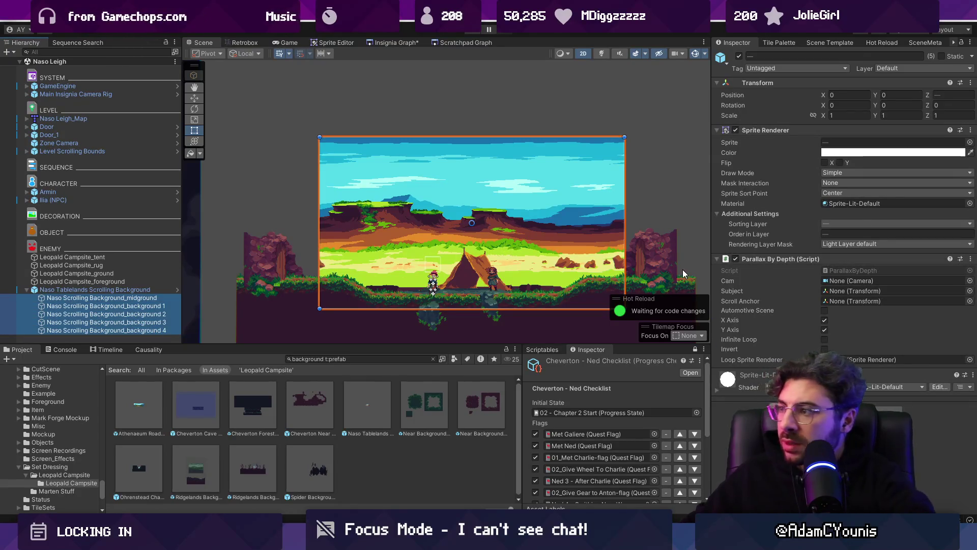
click(825, 340)
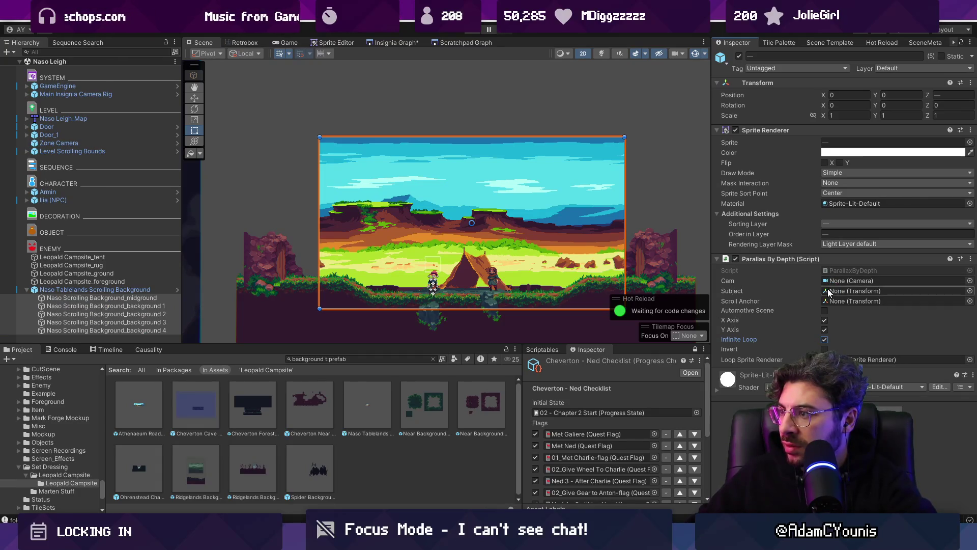
Step: Play the game again, walking the character right toward the hooded figure to check the parallax
key(ctrl+p)
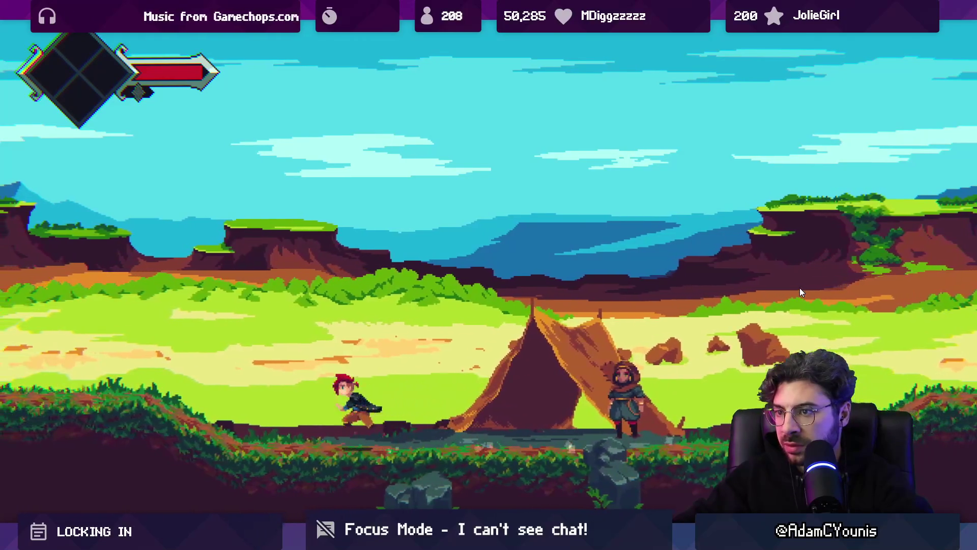
key(Right)
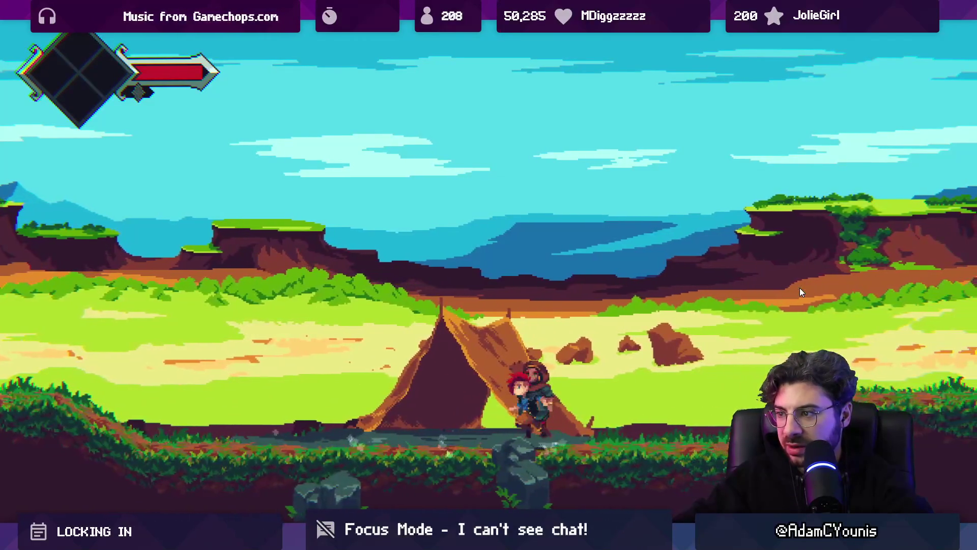
key(shift+space)
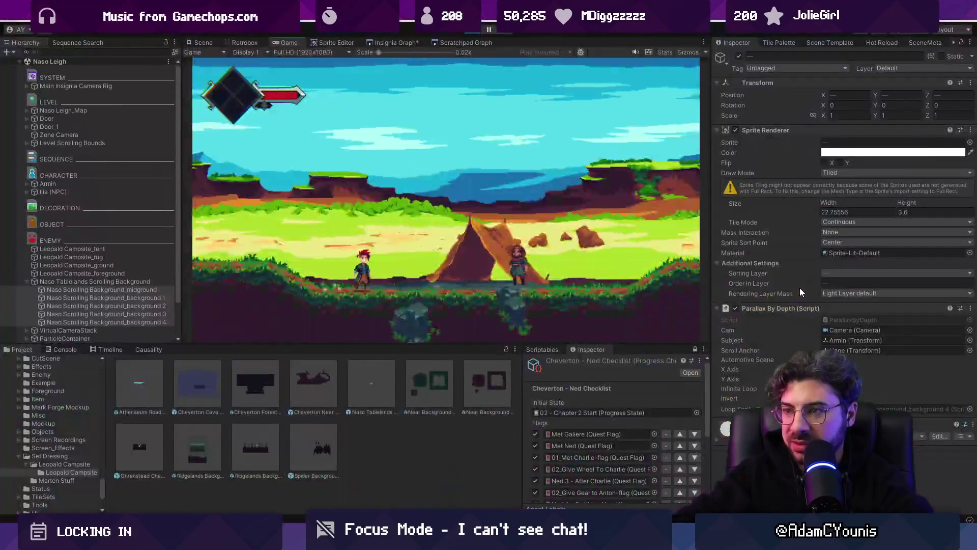
key(ctrl+p)
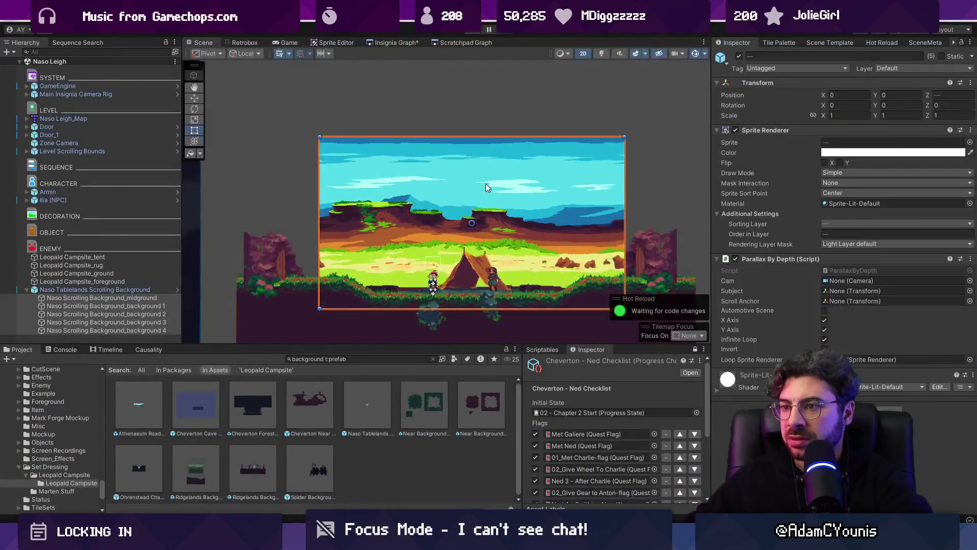
Step: Orbit the 3D view to inspect the layers' depth and run the game briefly
click(156, 300)
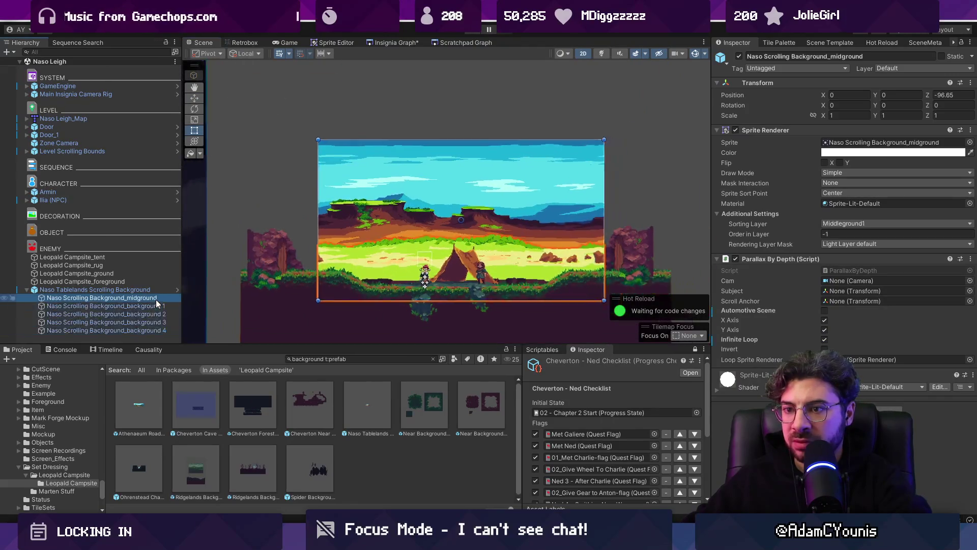
key(2)
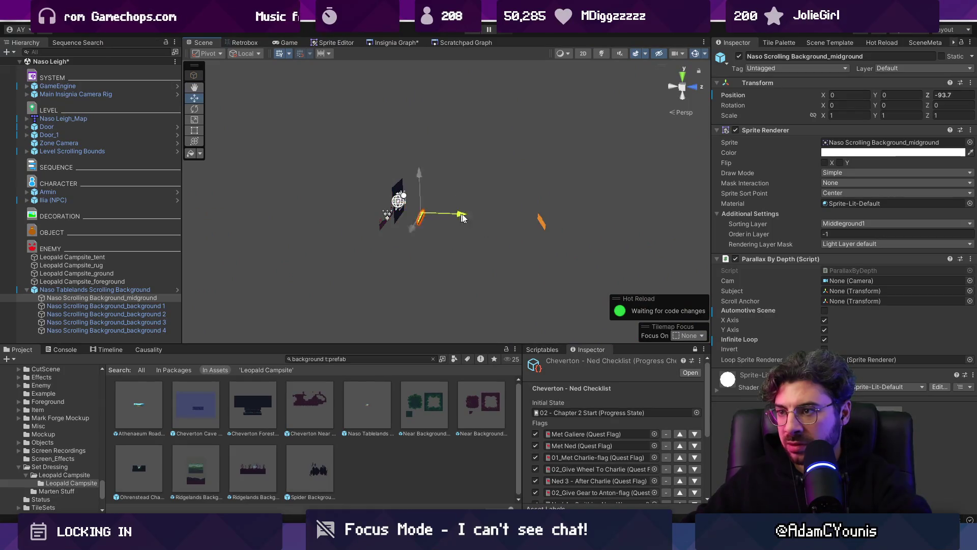
mouse_move(463, 72)
mouse_down()
mouse_move(474, 133)
mouse_move(452, 194)
mouse_move(472, 184)
mouse_up()
click(397, 198)
click(405, 199)
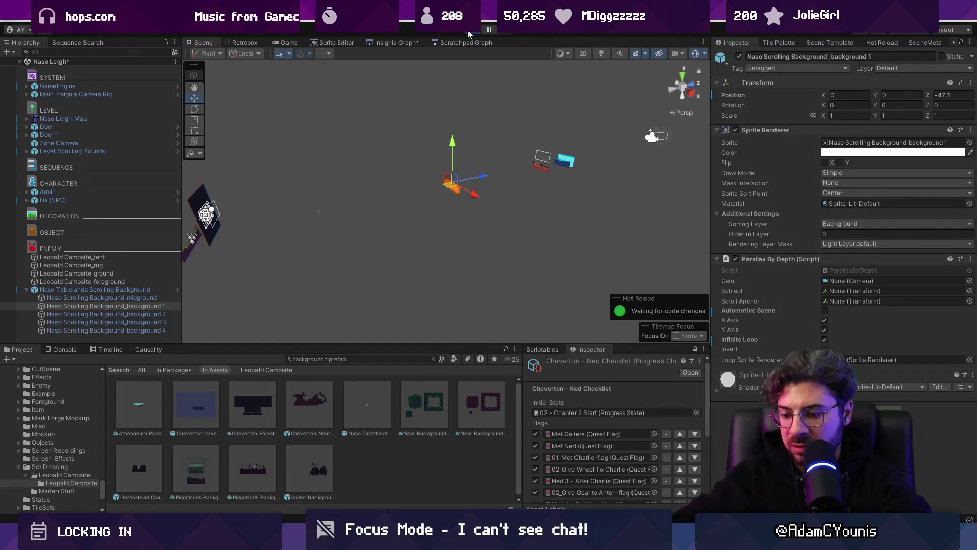
click(469, 32)
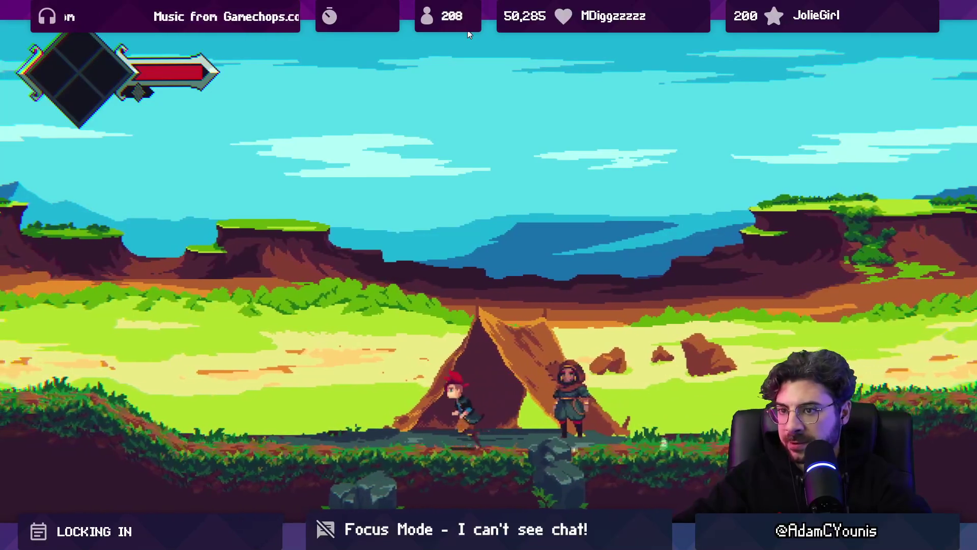
key(ctrl+p)
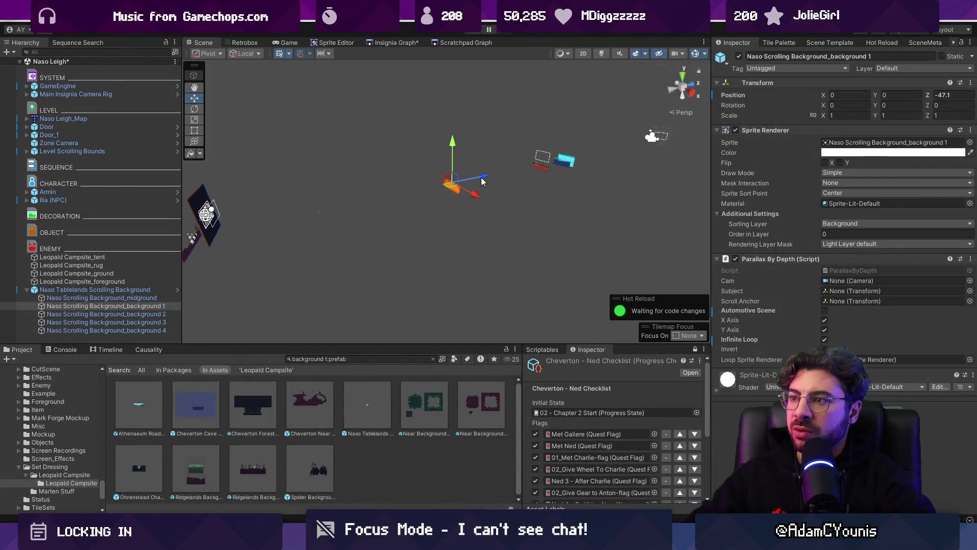
Step: Move background 1 closer along Z, set the scrolling background parent to Z 99, and save
drag(482, 181, 524, 170)
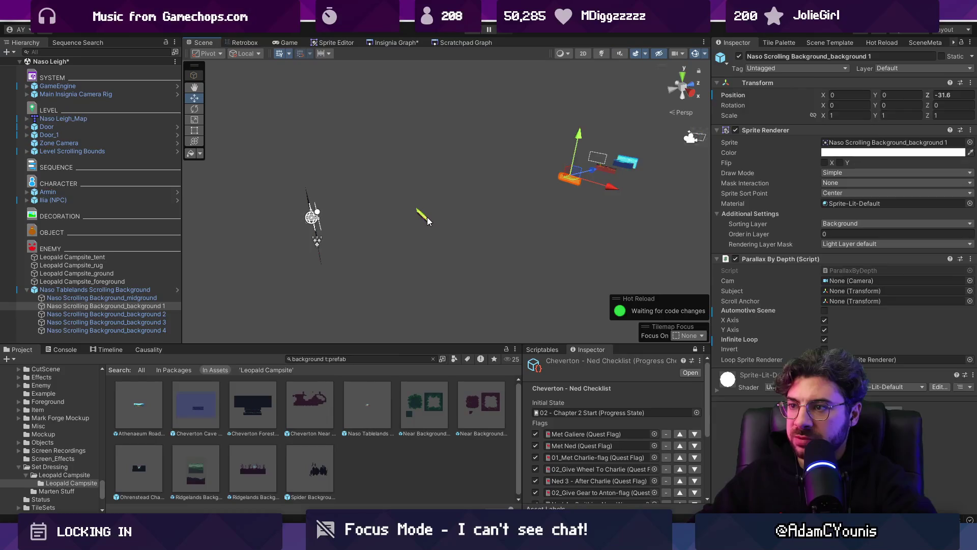
click(431, 220)
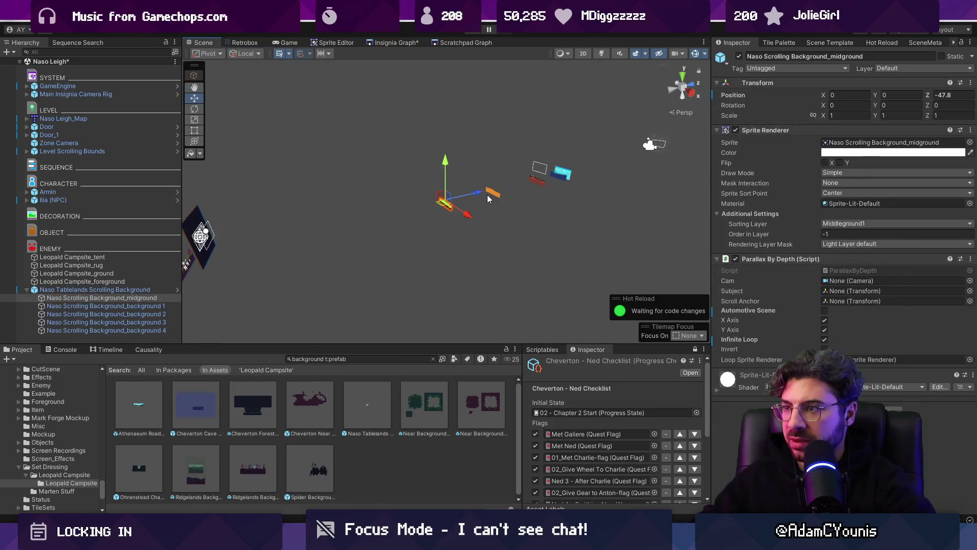
click(509, 192)
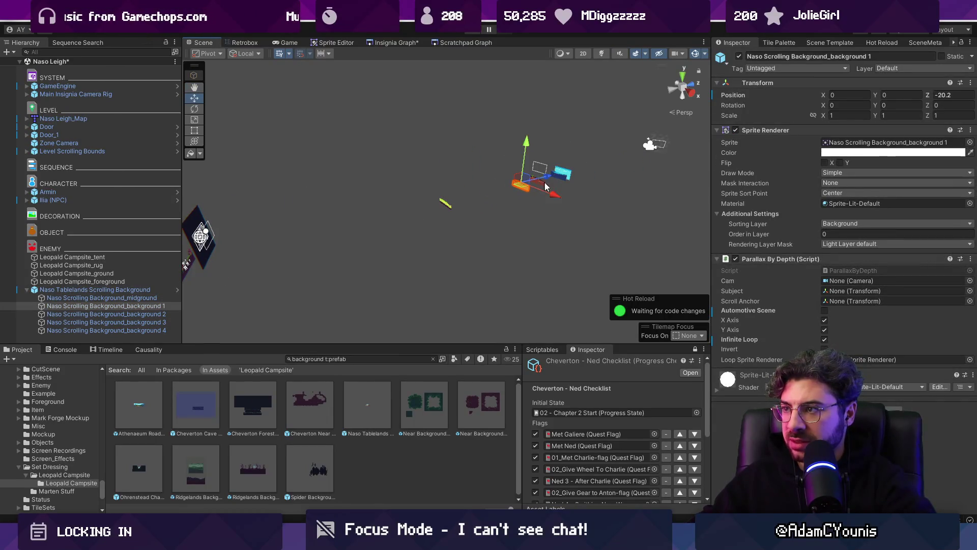
click(483, 219)
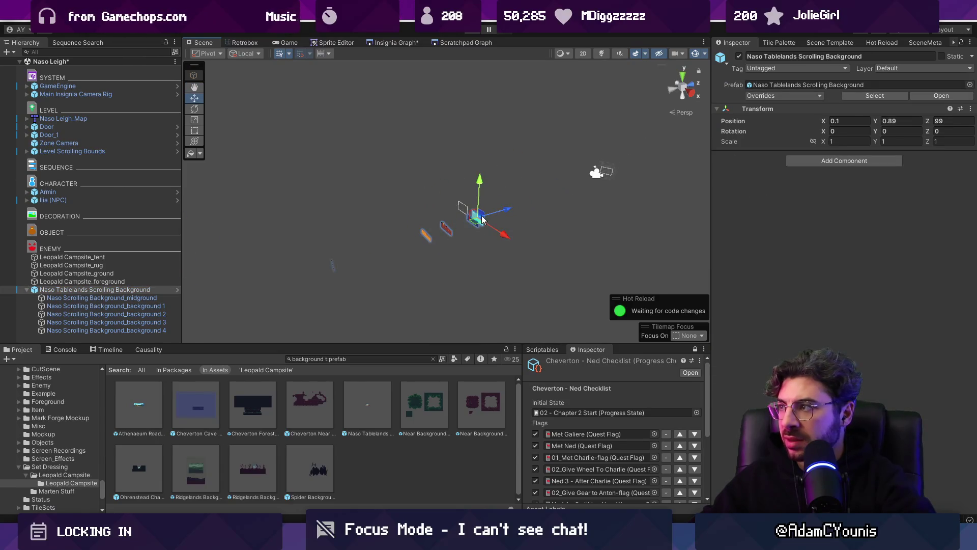
click(148, 281)
click(145, 290)
click(950, 122)
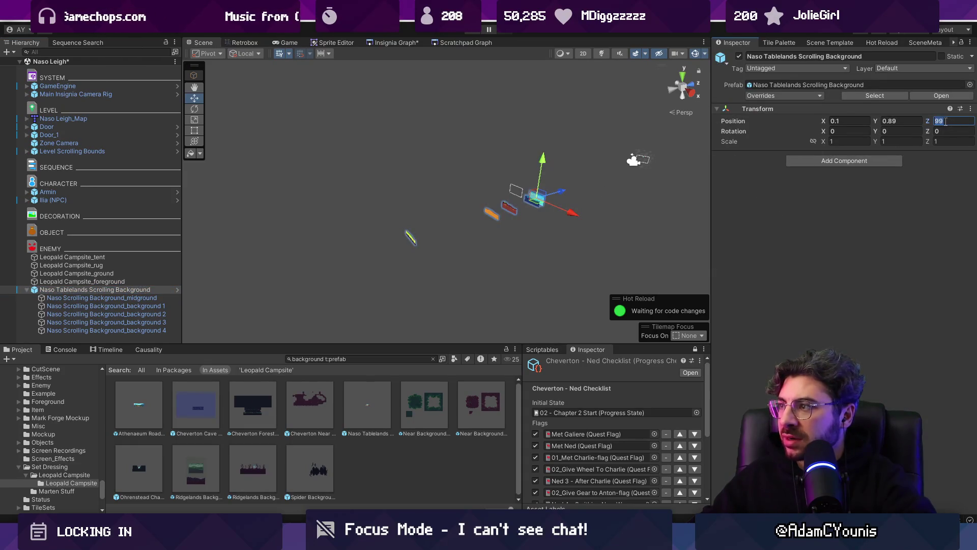
scroll(560, 160, down, 2)
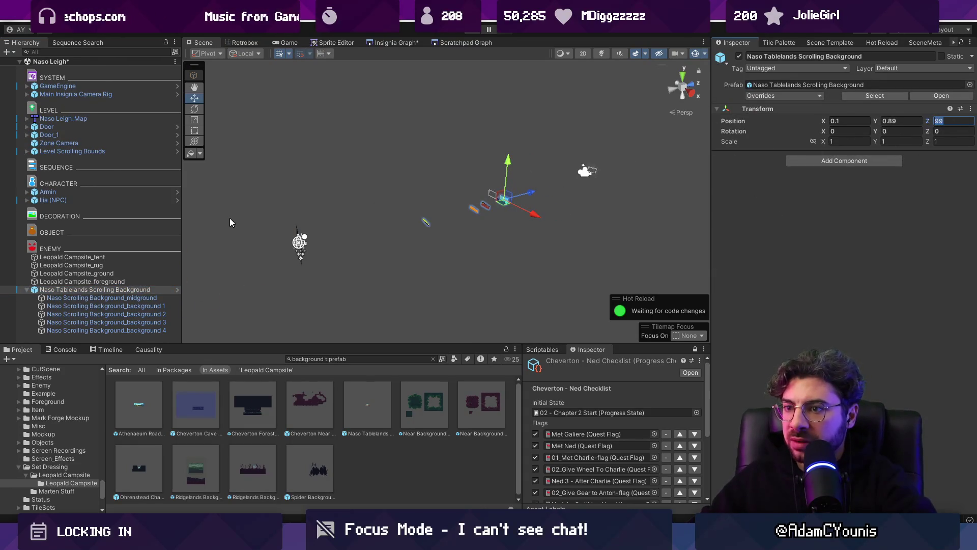
key(ctrl+s)
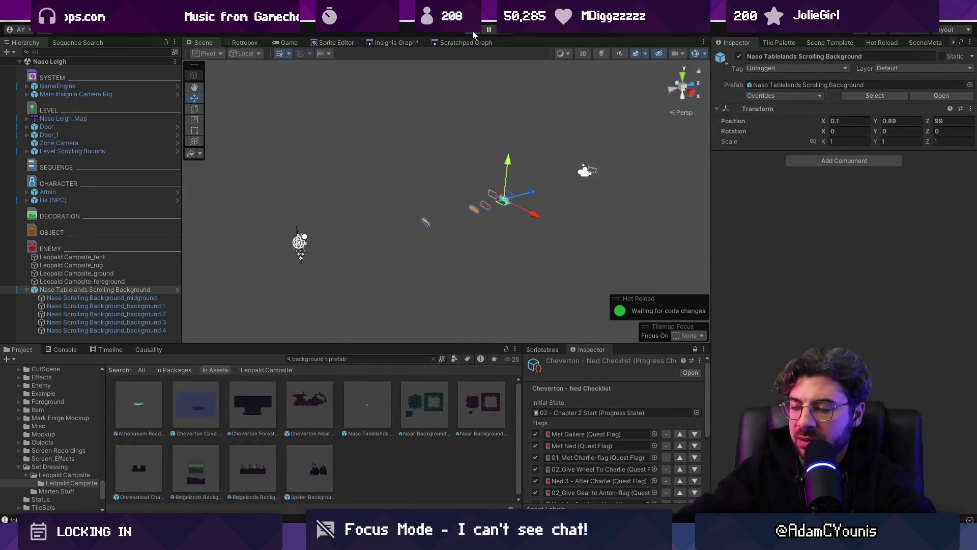
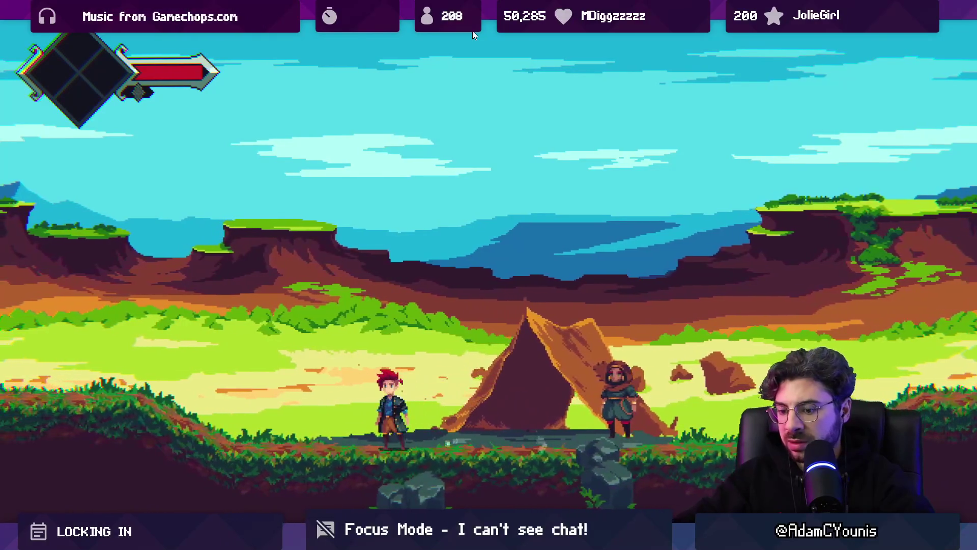
Step: Stop the running game and select the first, second and midground background layers in the Scene view
key(ctrl+shift+F7)
click(472, 30)
click(506, 196)
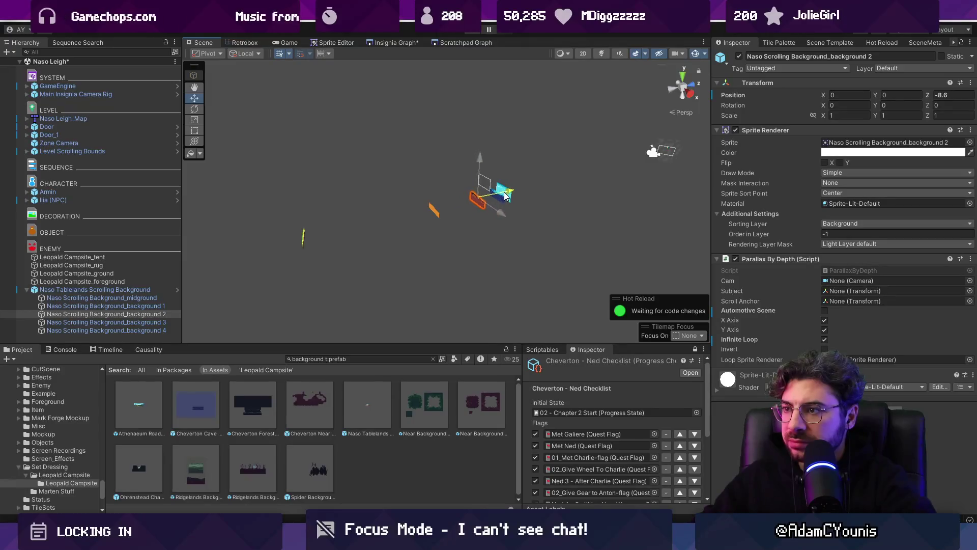
click(433, 208)
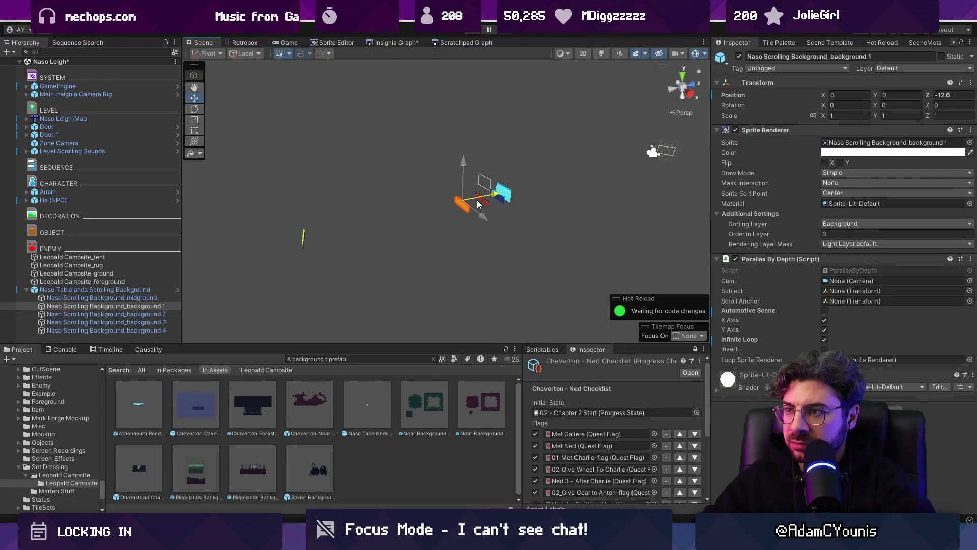
click(304, 237)
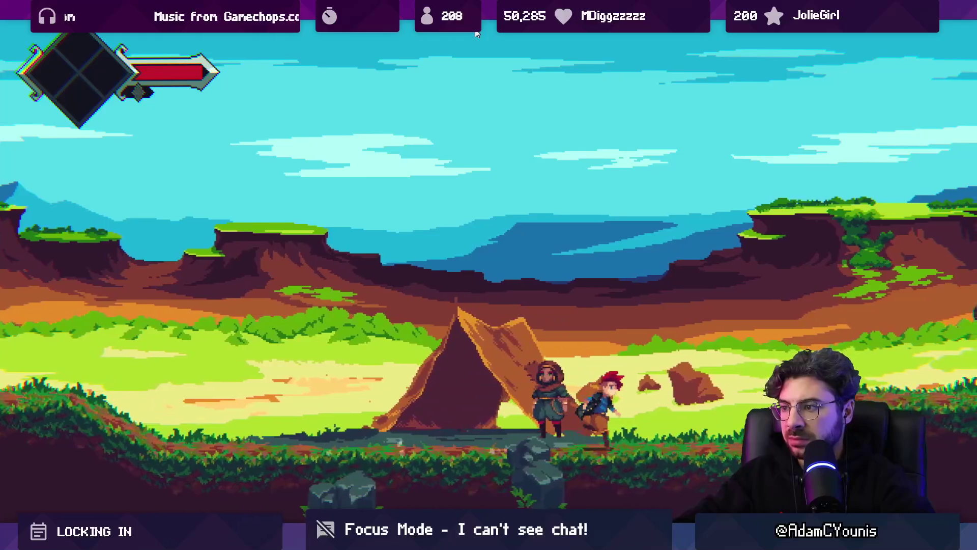
Step: Playtest the campsite, running the character left and right with a jump, then stop
key(Left)
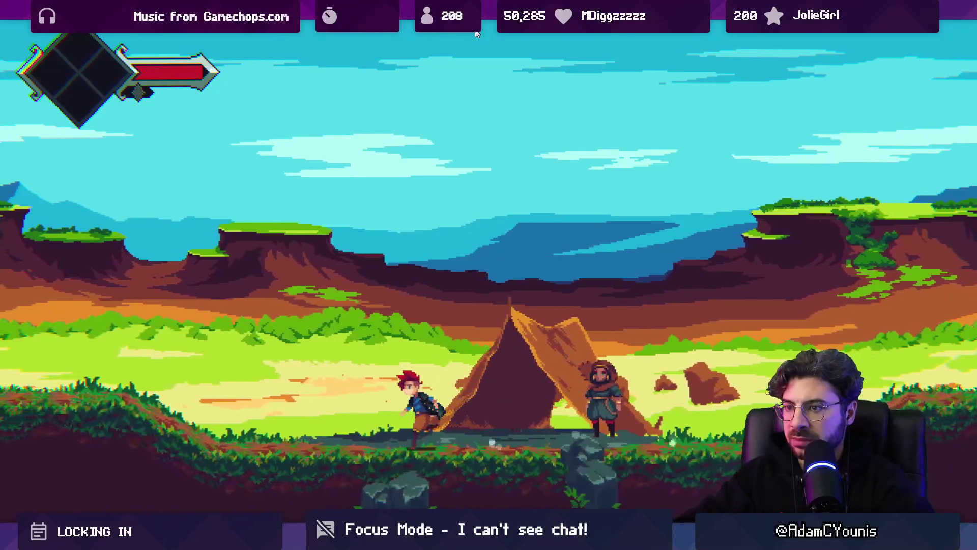
key(space)
key(Right)
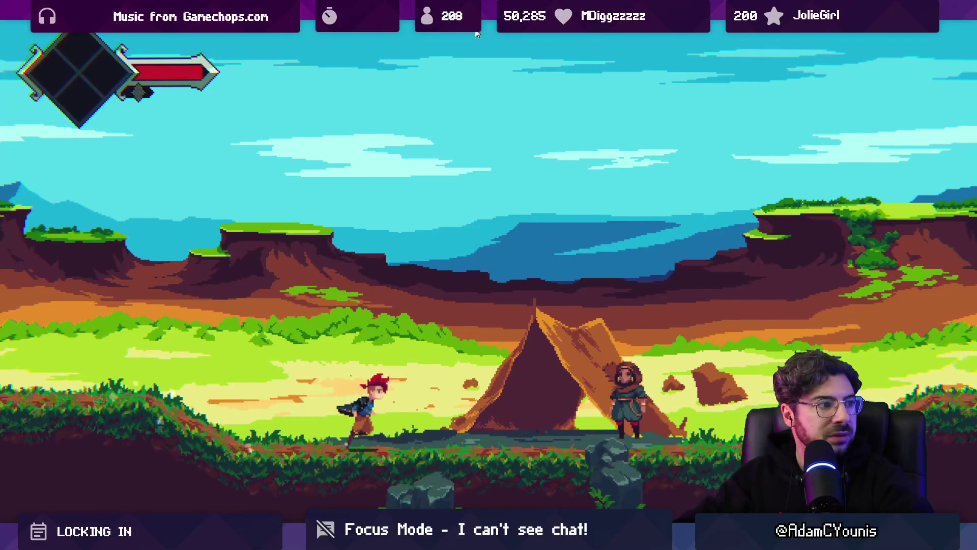
key(Left)
key(shift+space)
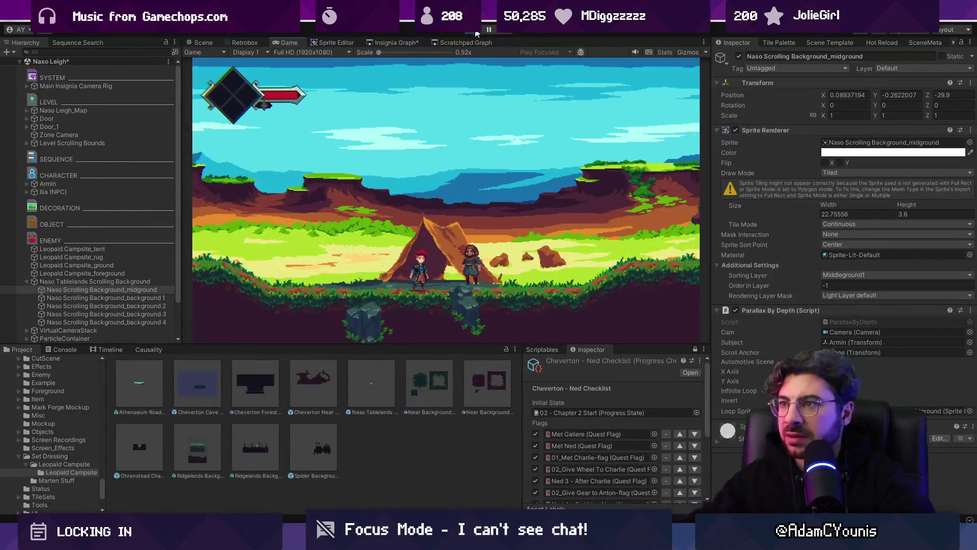
click(476, 33)
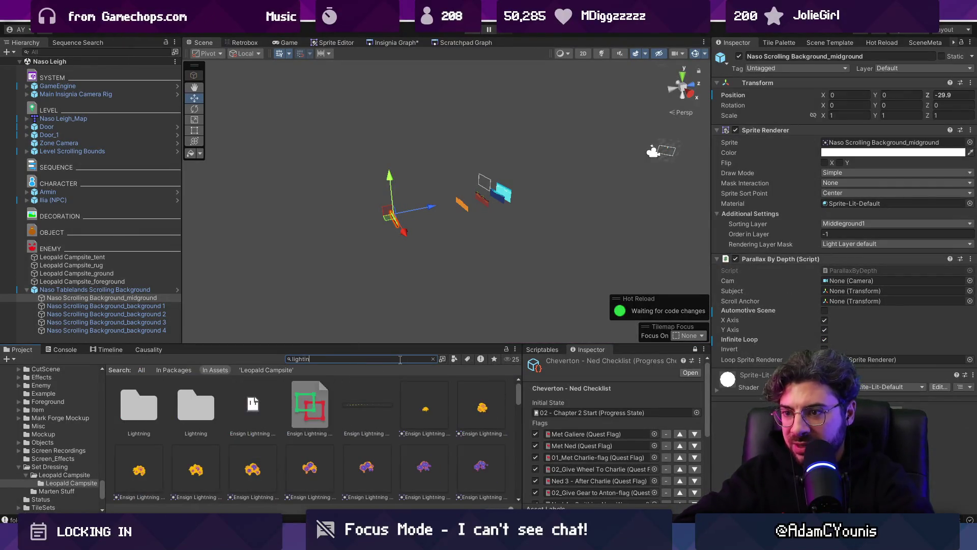
Step: Create a new empty GameObject in the Hierarchy and give it a name
text(g)
click(32, 289)
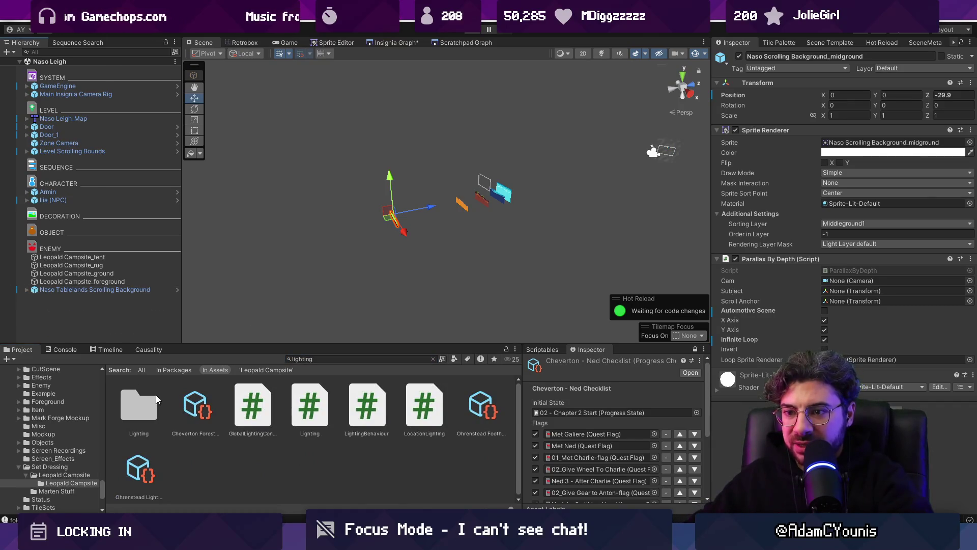
right_click(87, 325)
click(133, 316)
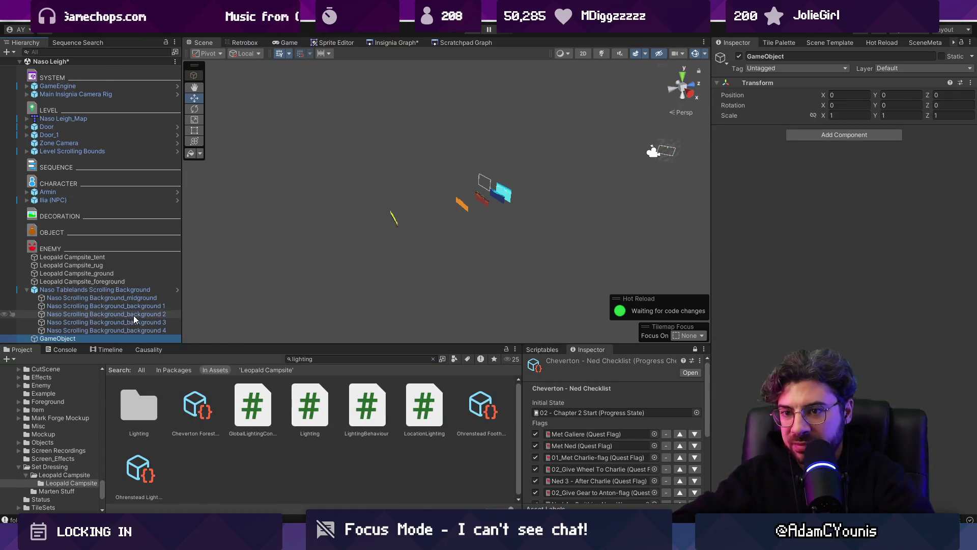
click(27, 289)
click(56, 298)
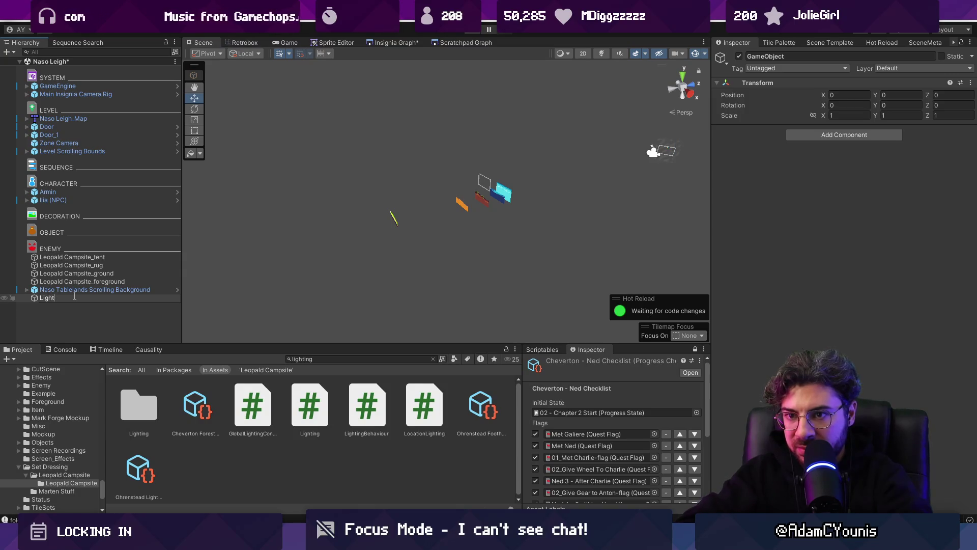
text(inh)
key(Return)
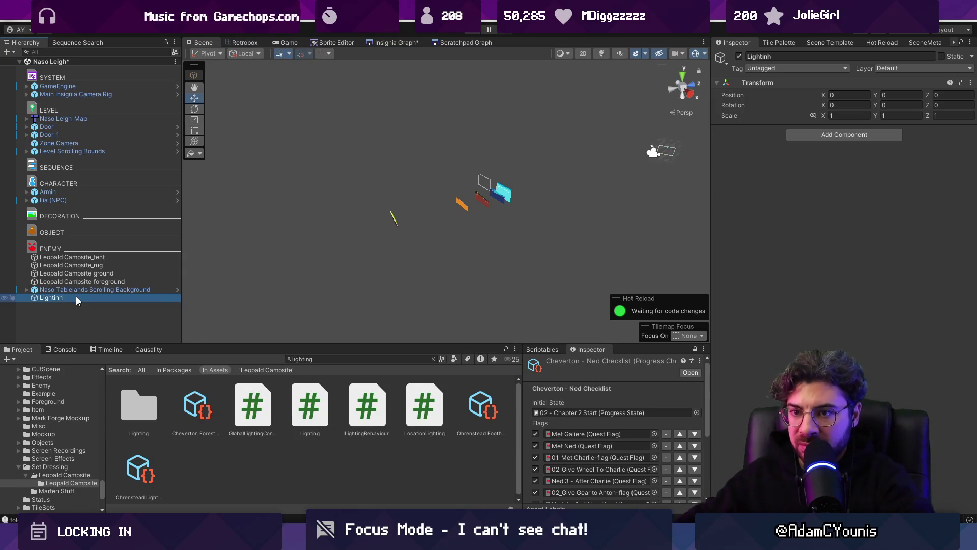
Step: Correct the new object's name to 'Lighting'
key(F2)
key(Right)
key(BackSpace)
text(g)
key(Return)
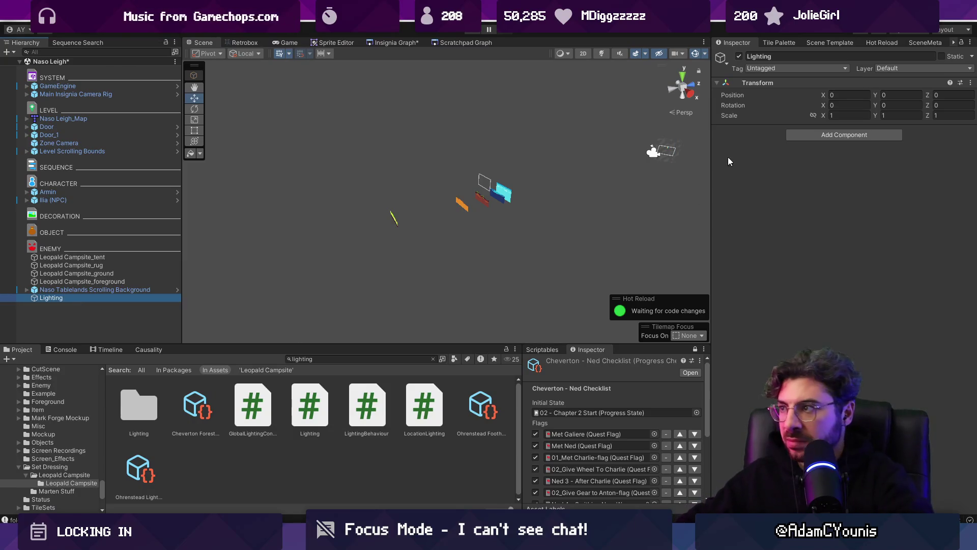
Step: Add a LightingBehaviour component to Lighting with the Early Morning preset
click(835, 134)
key(Return)
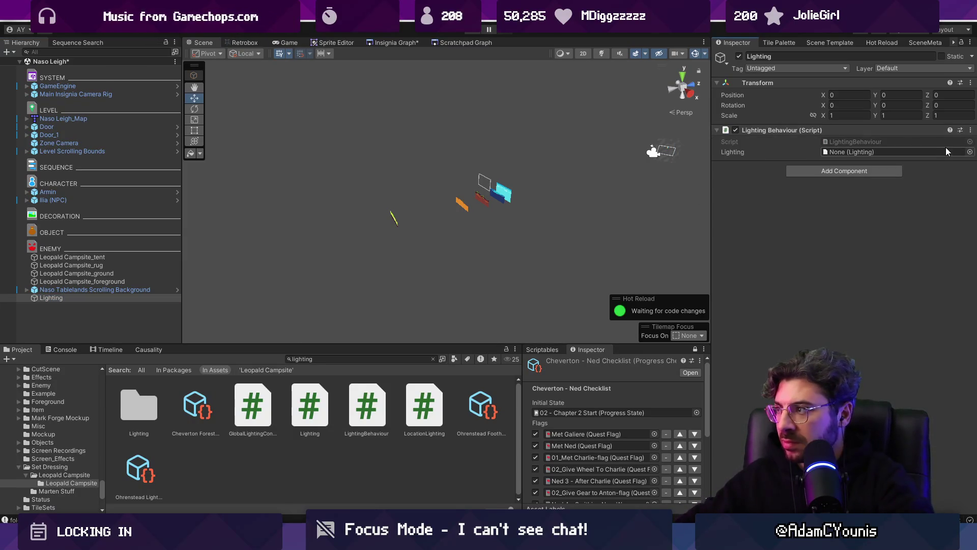
click(970, 152)
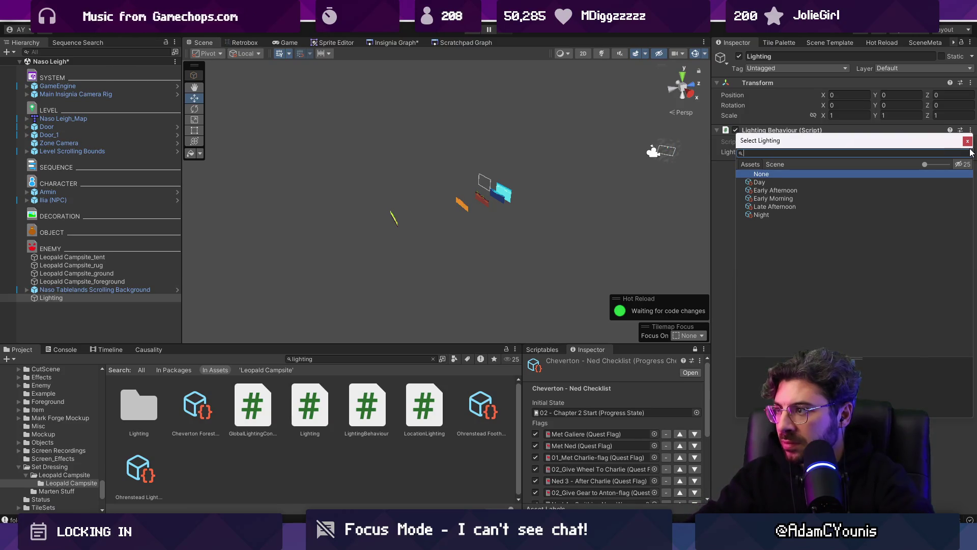
key(Down)
key(Down)
key(Down)
key(Return)
Step: Playtest the scene under Early Morning lighting, walking and jumping, then stop
key(ctrl+p)
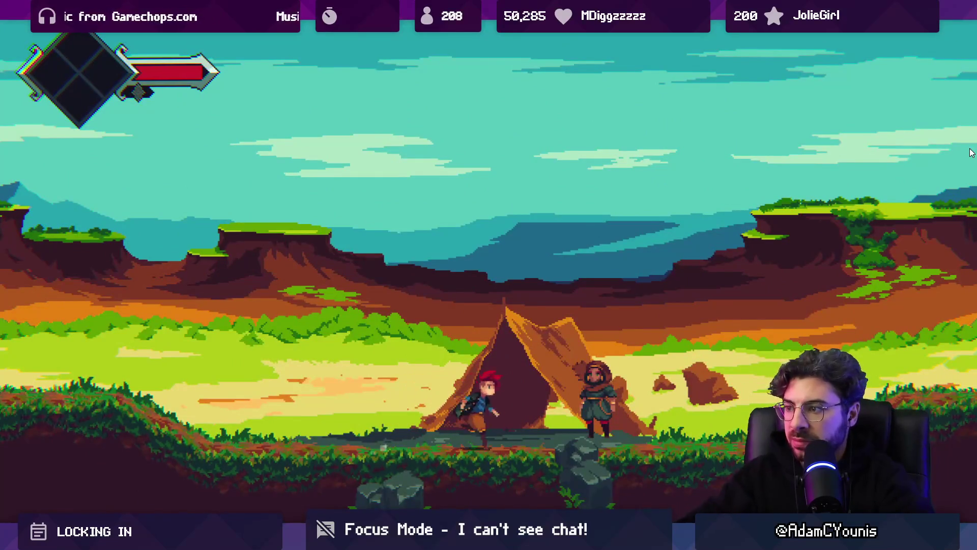
key(Right)
key(Left)
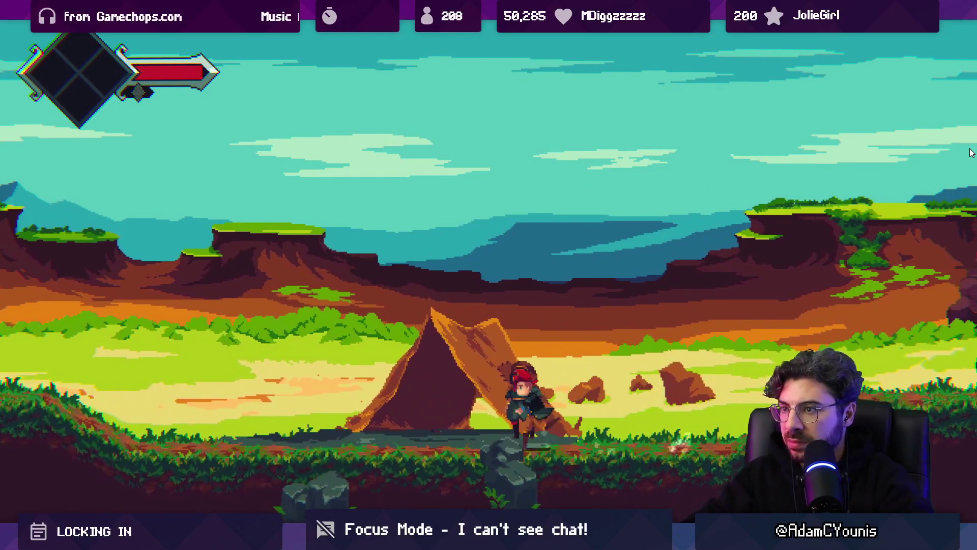
key(space)
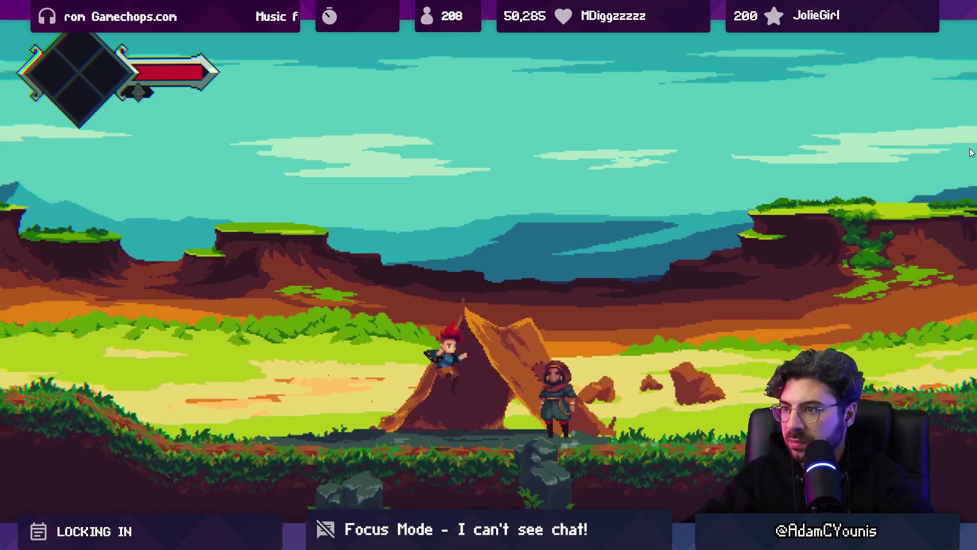
key(shift+space)
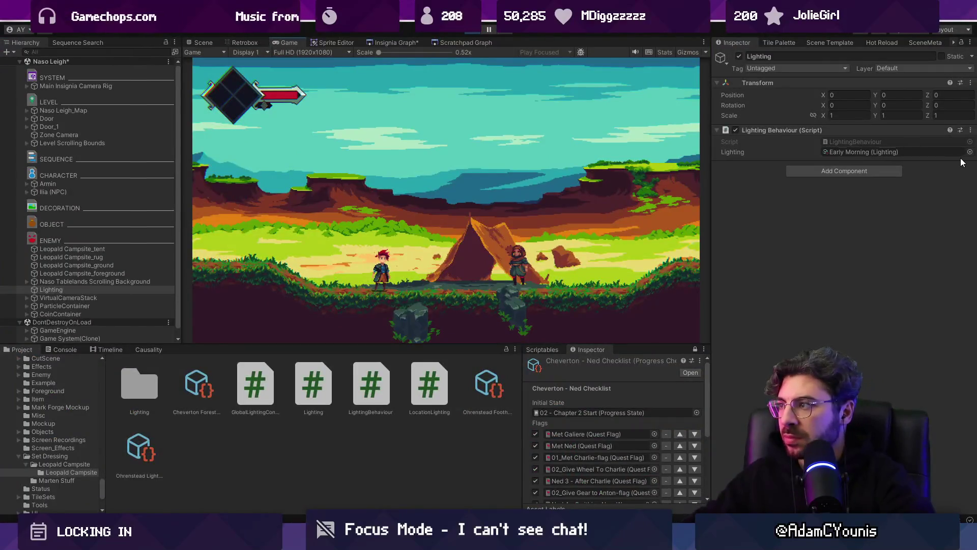
click(469, 34)
Step: Switch the lighting preset to Night and play the scene again
click(970, 152)
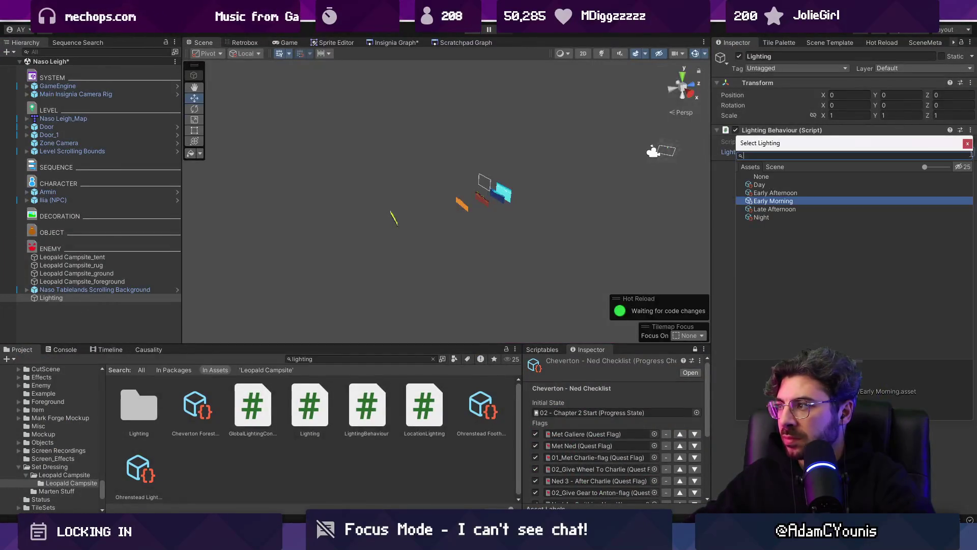
double_click(761, 218)
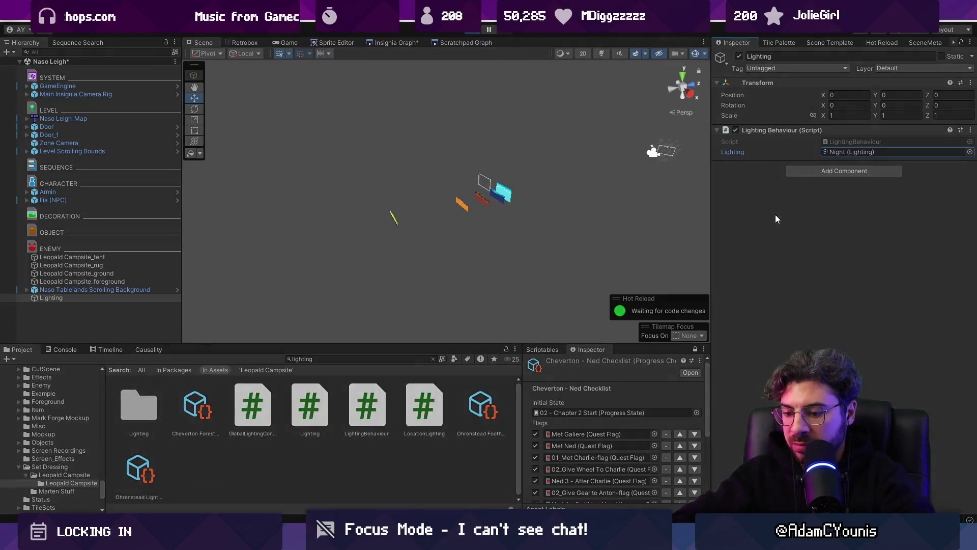
key(ctrl+p)
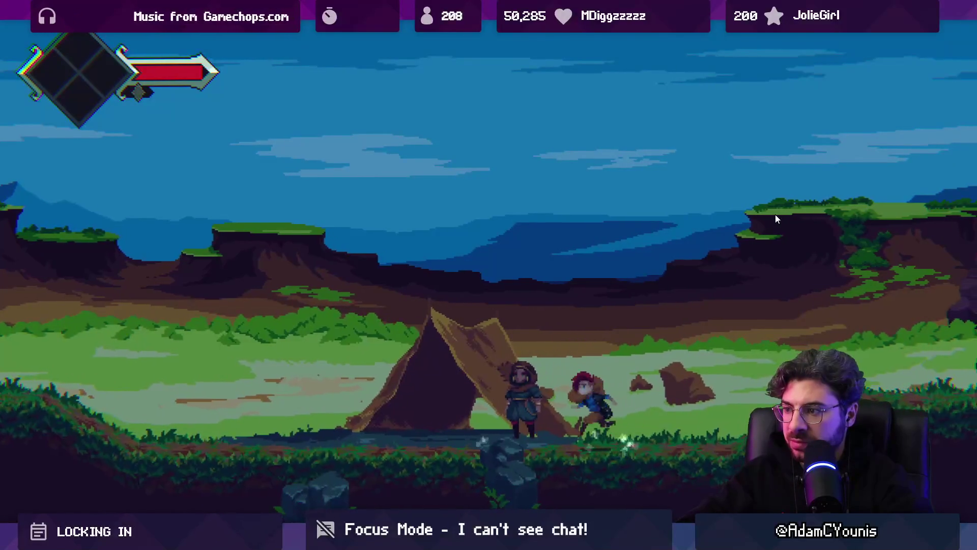
Step: Stop the night playtest, search the Project for 'night background', and pick the Naso City far background
key(shift+space)
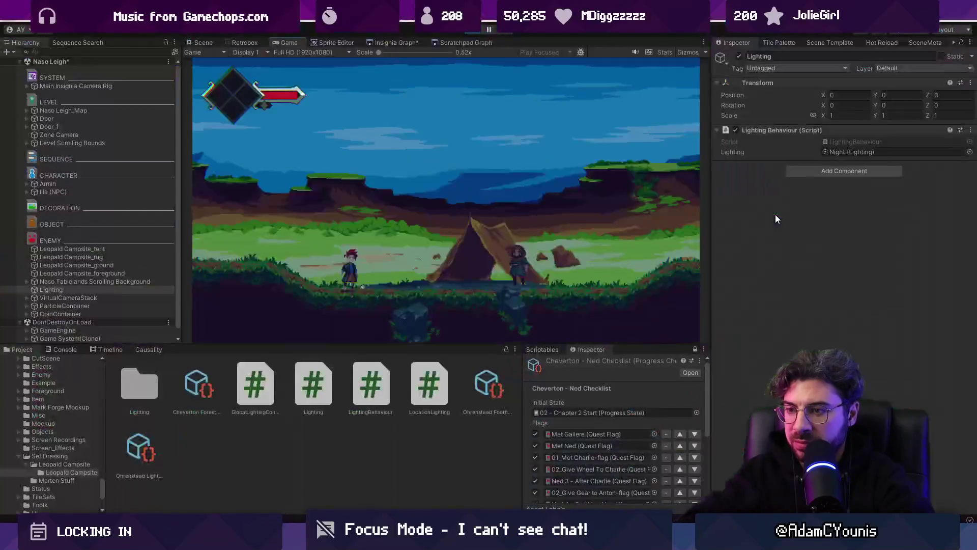
click(469, 32)
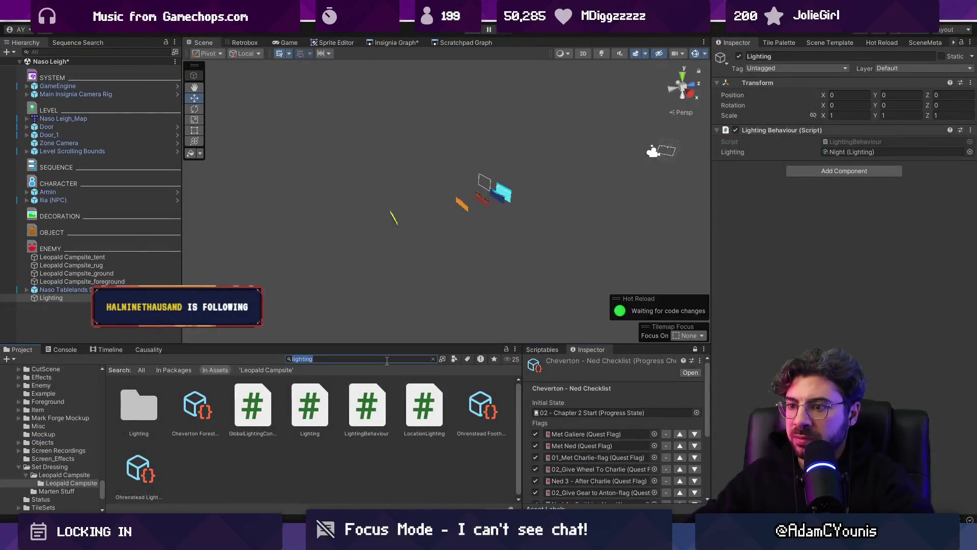
text(noon)
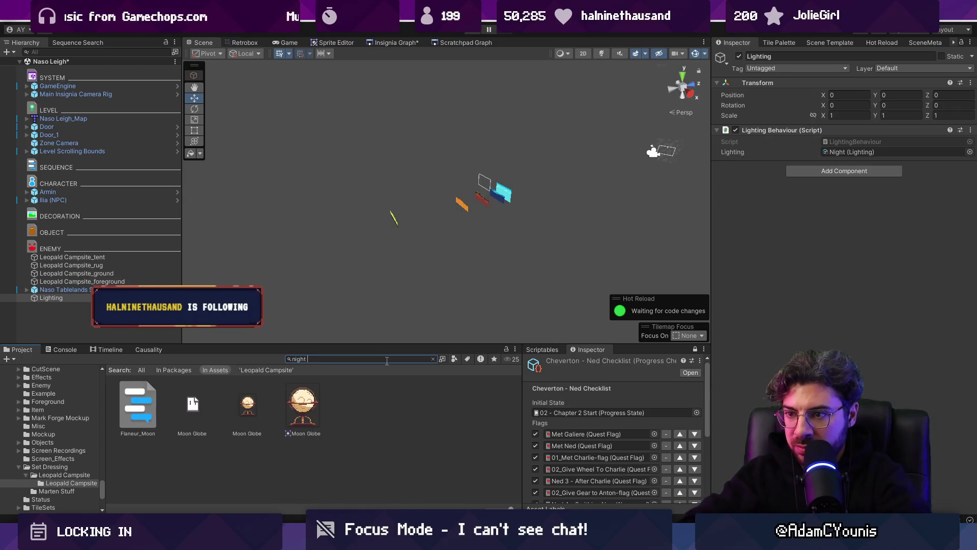
scroll(392, 418, down, 5)
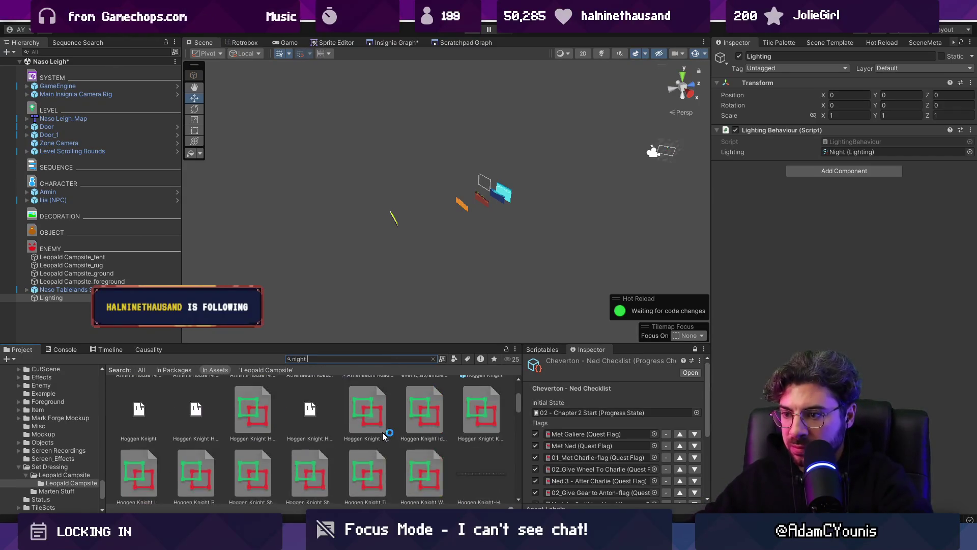
text(background)
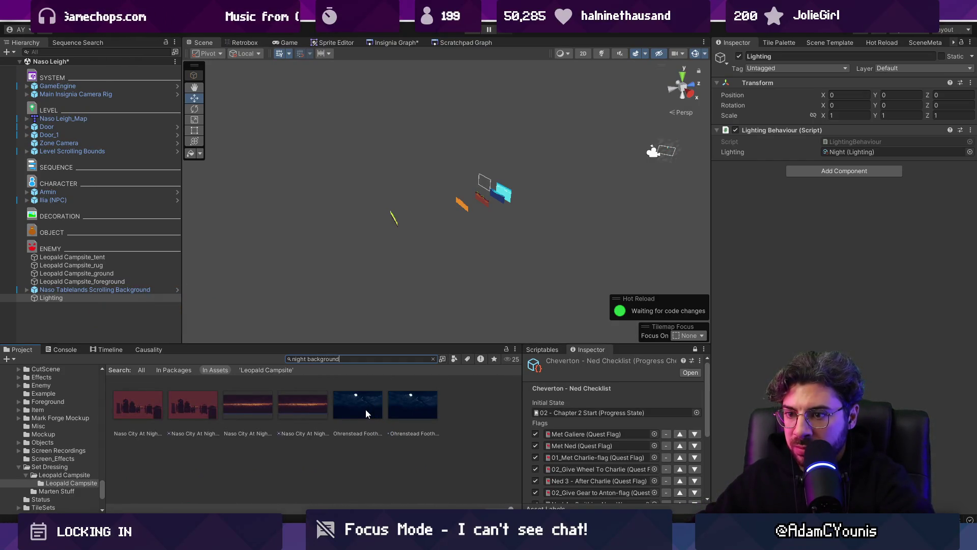
drag(288, 406, 311, 407)
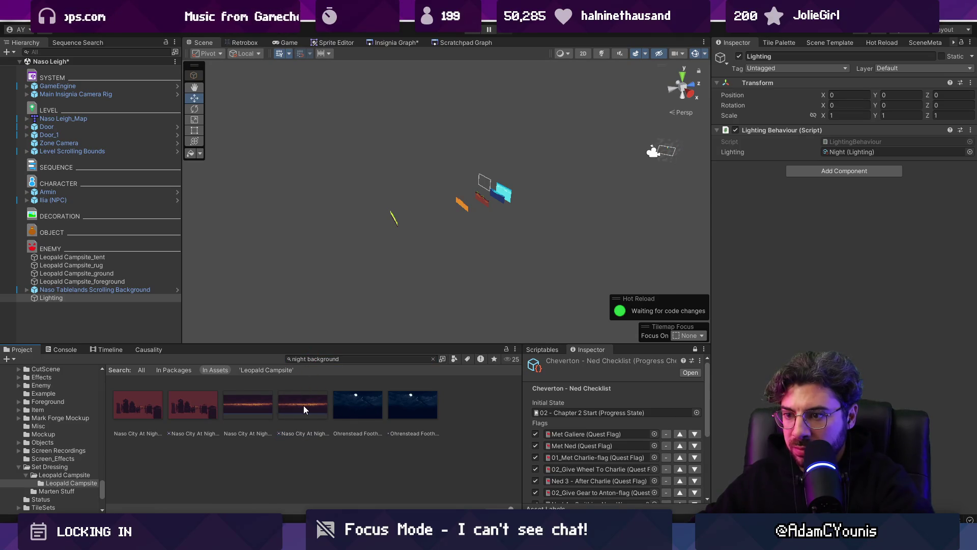
Step: Place the Naso City At Night far background in the 2D scene and set its position values
mouse_move(309, 409)
mouse_down()
mouse_move(426, 274)
mouse_move(529, 181)
mouse_up()
key(2)
key(t)
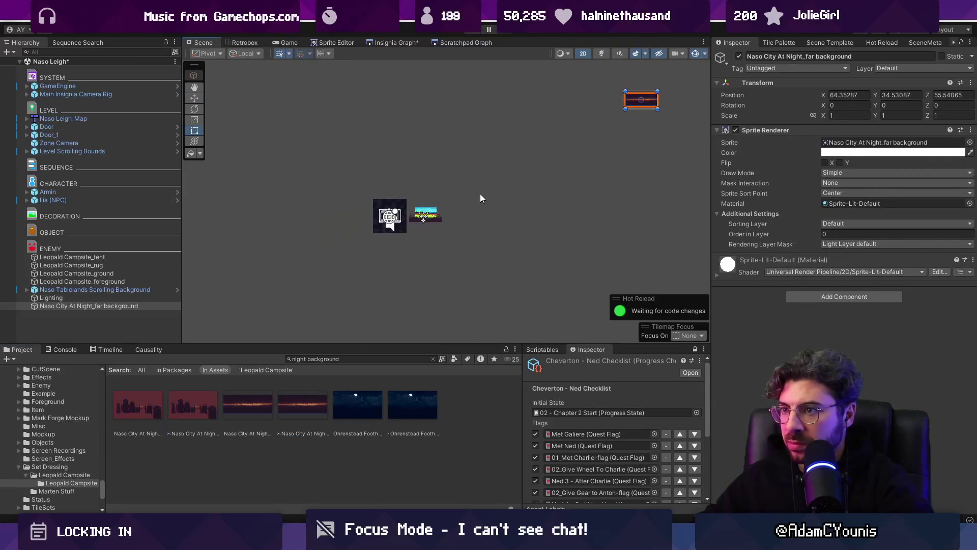
text(9)
key(Tab)
text(0)
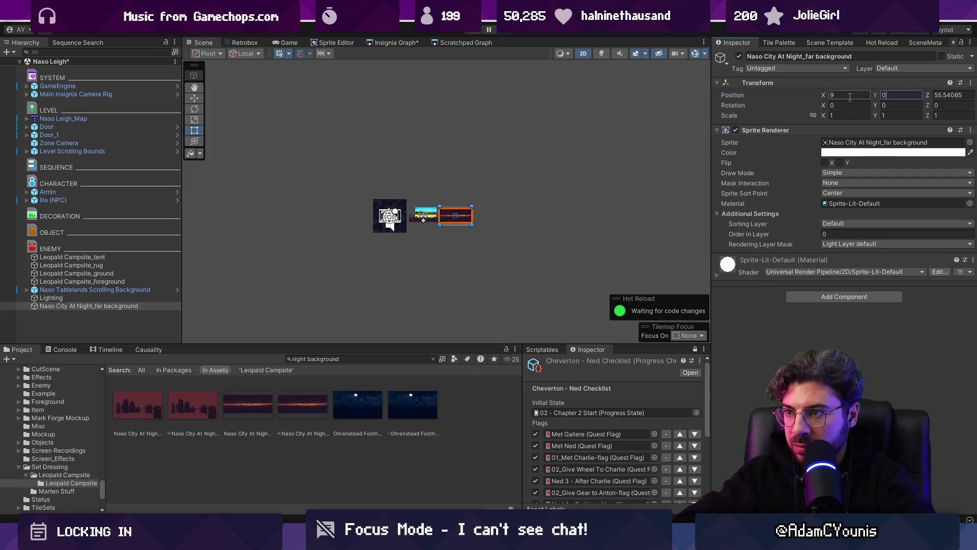
Step: Slide the night background left behind the tablelands
scroll(453, 214, up, 10)
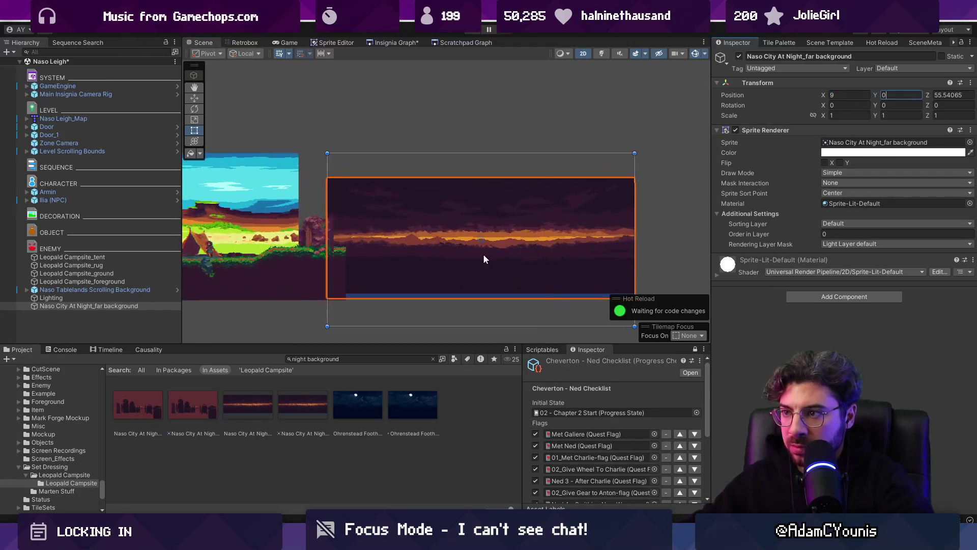
scroll(478, 236, down, 3)
click(136, 307)
key(w)
drag(521, 236, 339, 221)
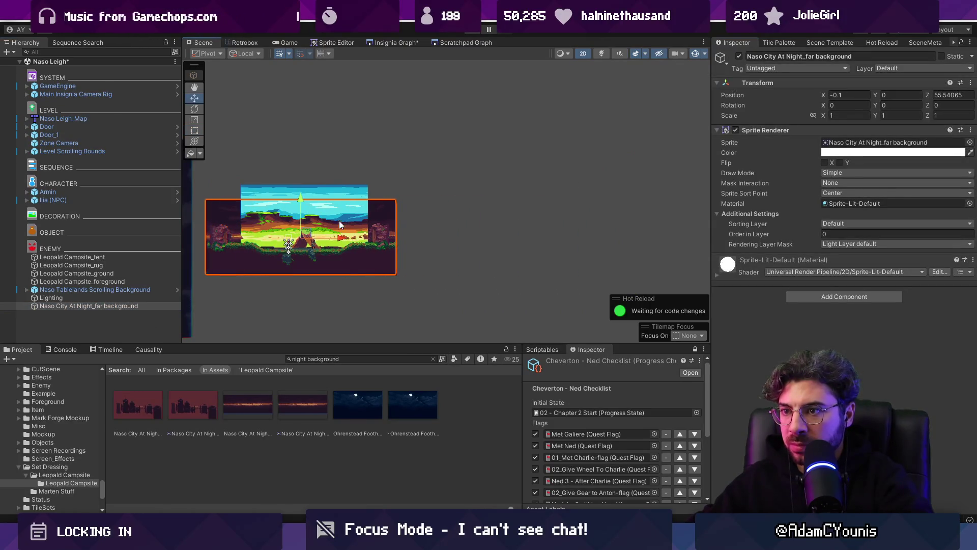
Step: Hide the Naso Tablelands Scrolling Background
click(331, 187)
click(738, 56)
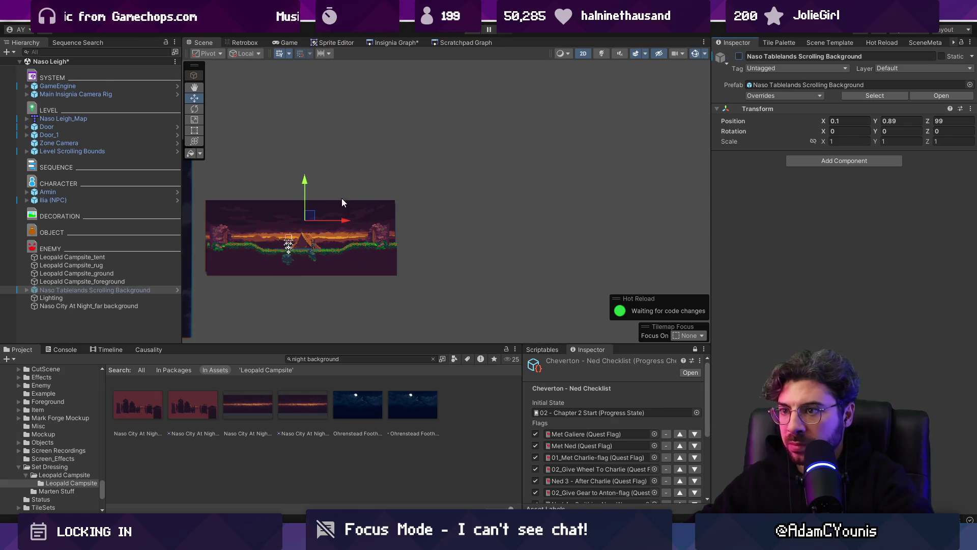
scroll(296, 228, up, 5)
Step: Add Parallax By Depth to the far background, set Z to 99, and play-test
click(112, 305)
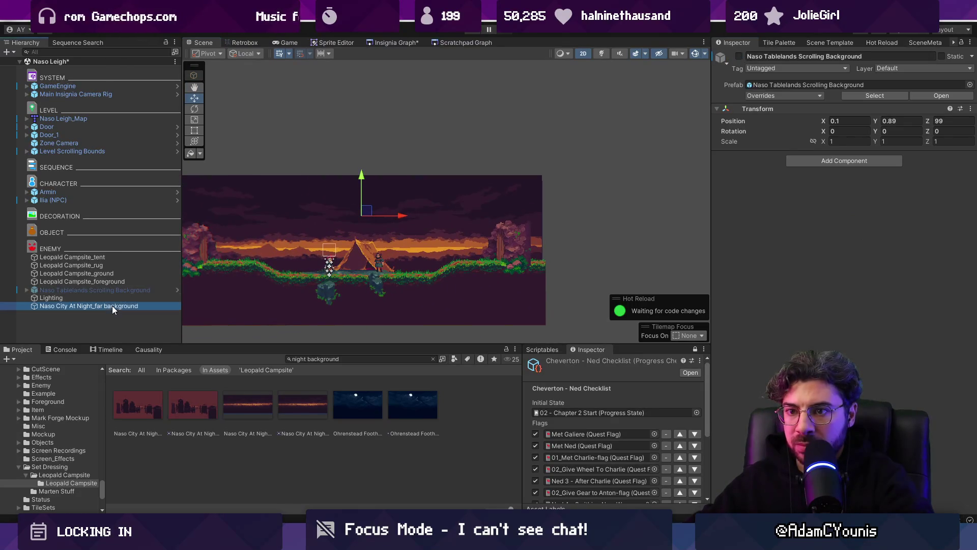
click(859, 299)
text(parallax by)
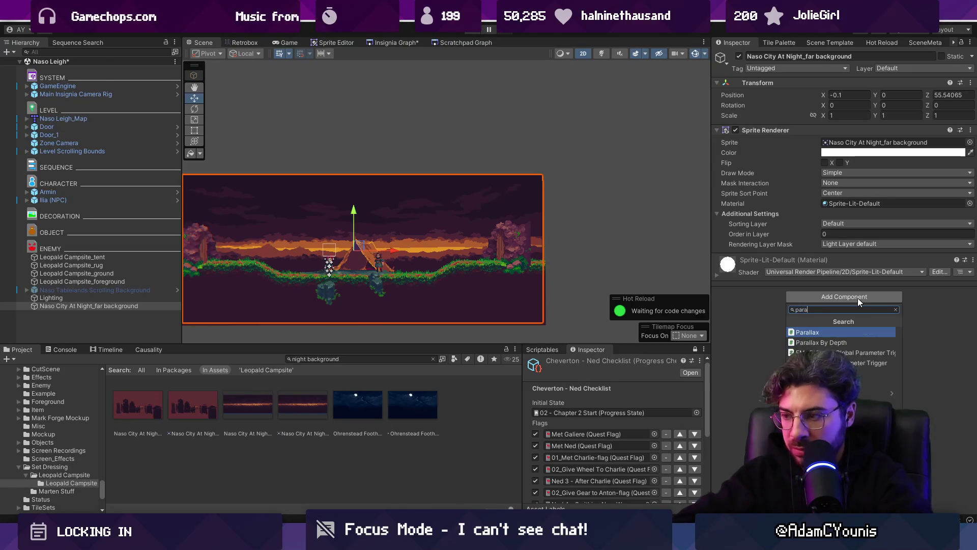
key(Return)
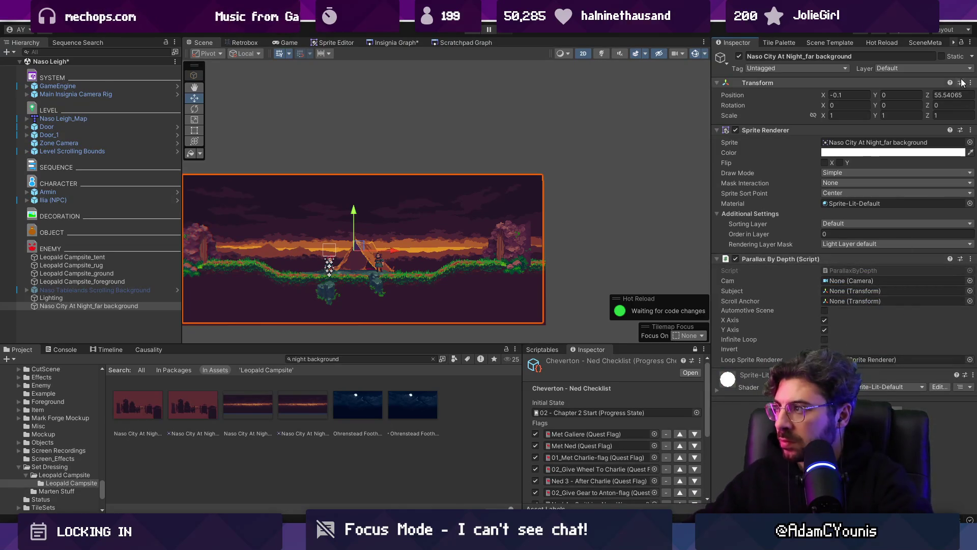
click(956, 96)
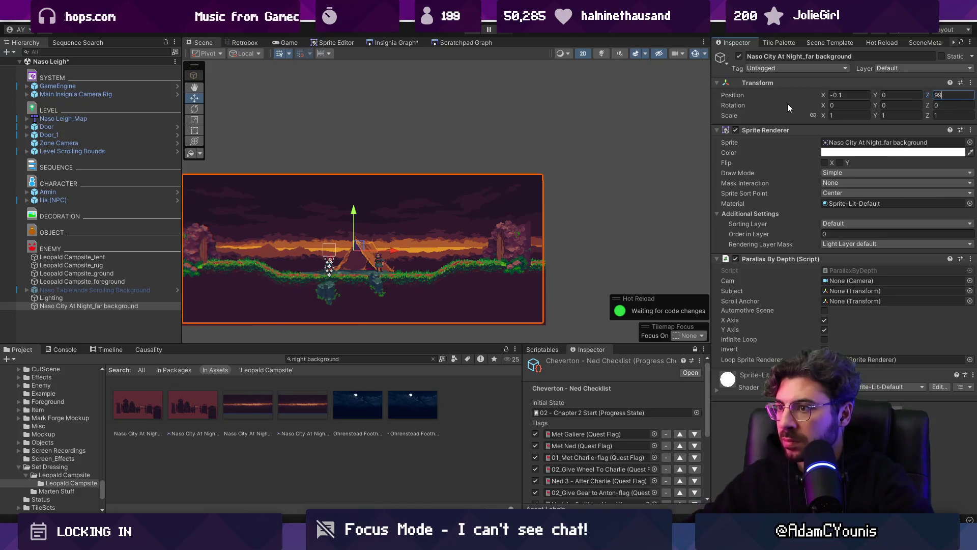
key(ctrl+p)
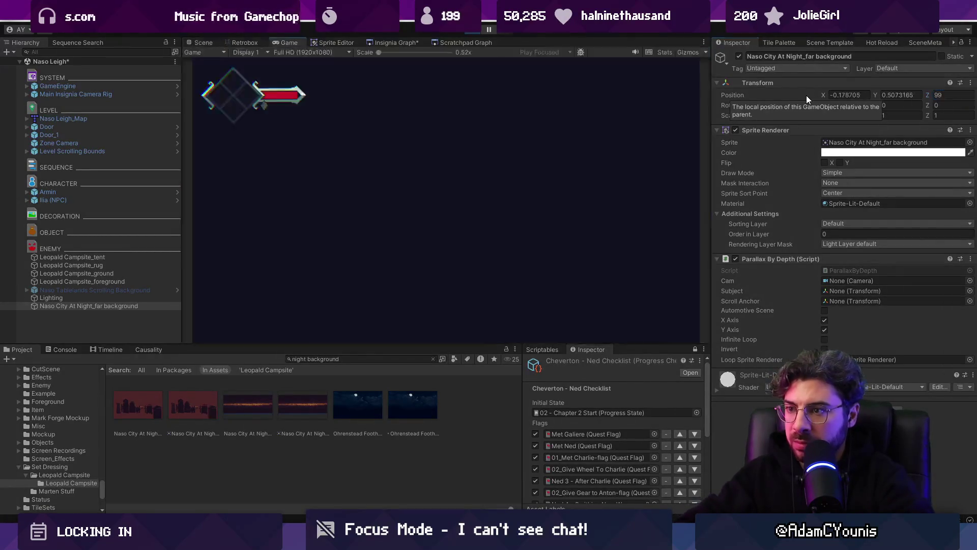
Step: Finish the playtest, leave the full-screen game, and bring up the far background's Sorting Layer choices
key(ctrl+p)
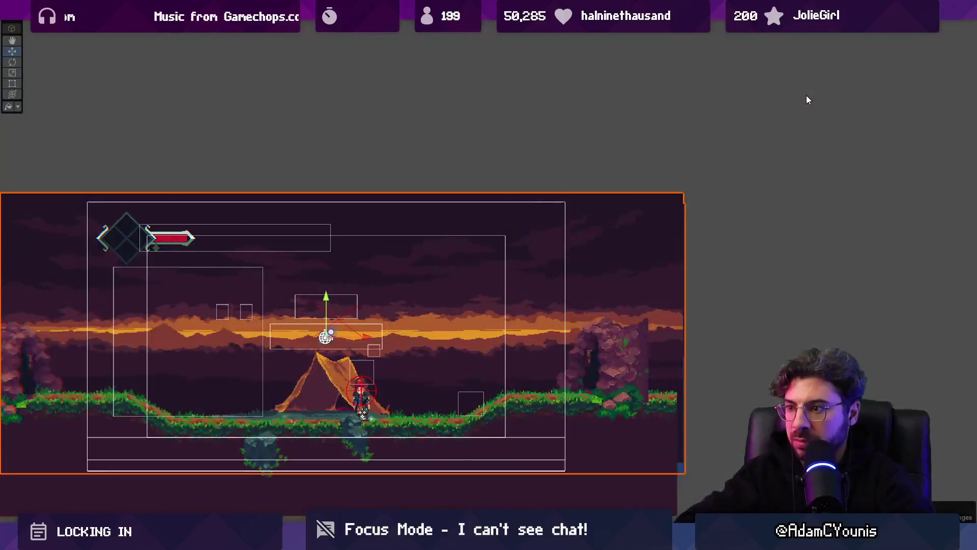
key(ctrl+p)
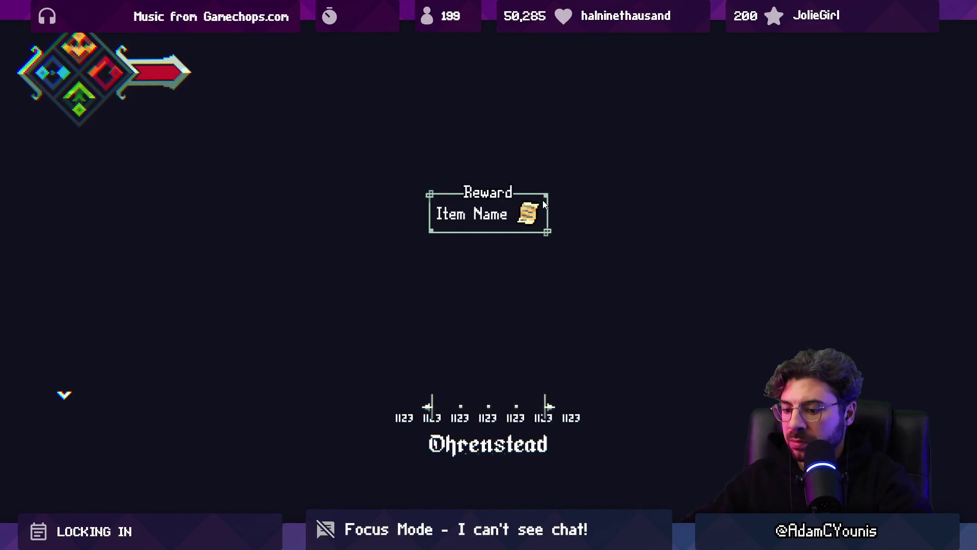
key(ctrl+1)
key(ctrl+2)
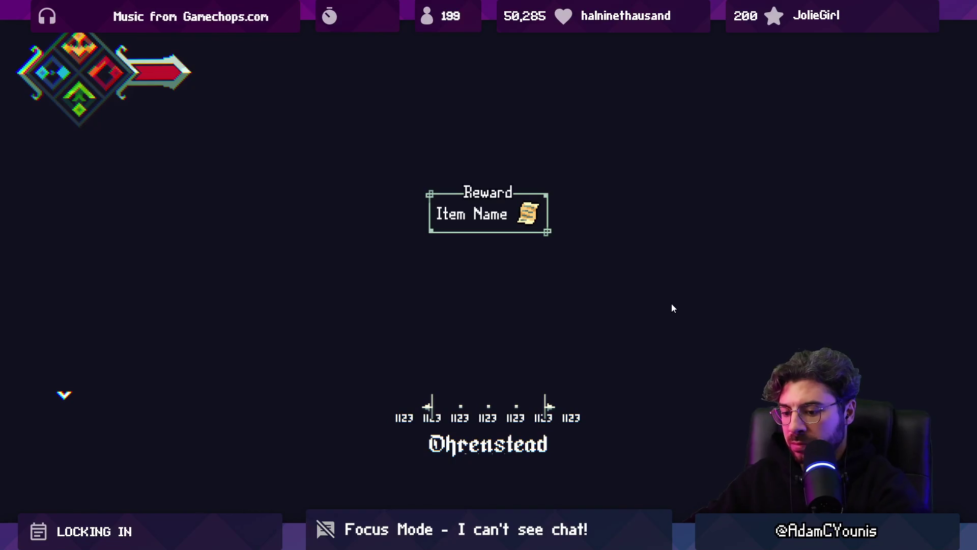
key(F9)
key(Escape)
key(Escape)
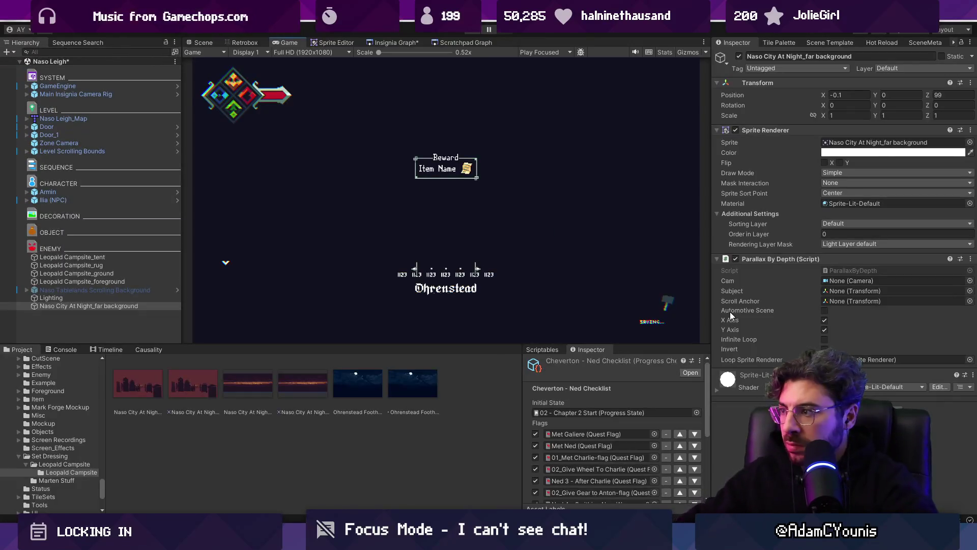
click(884, 224)
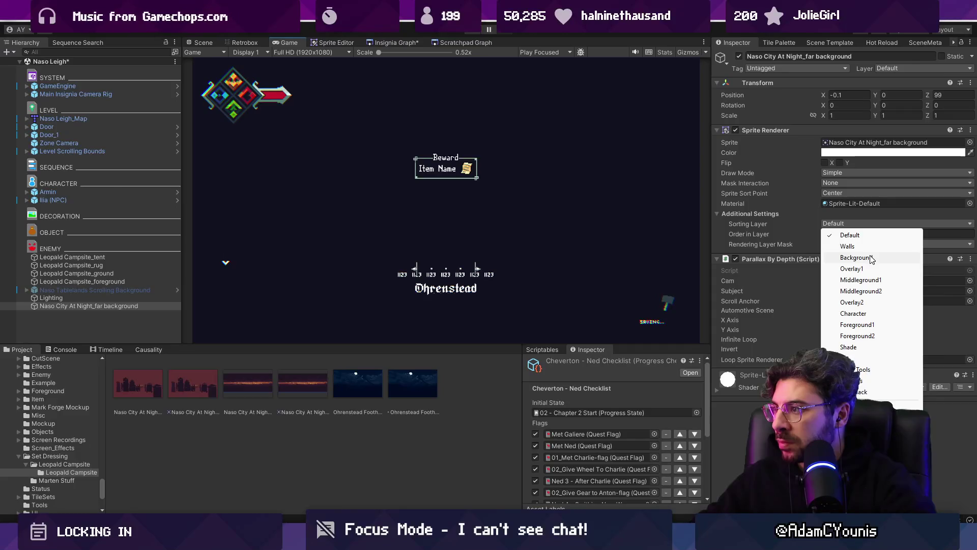
Step: Put the far background on the Walls sorting layer and frame it in the 3D Scene view
click(870, 250)
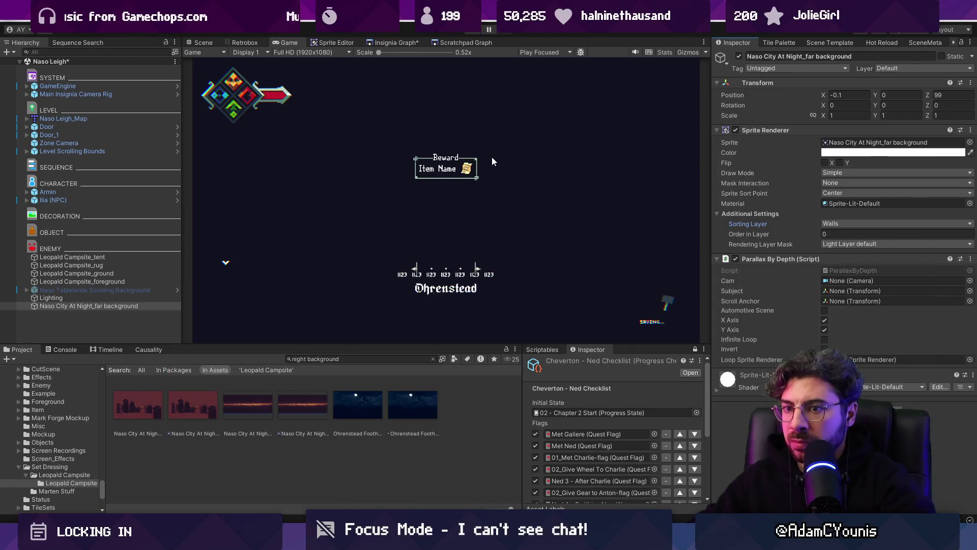
click(206, 43)
key(f)
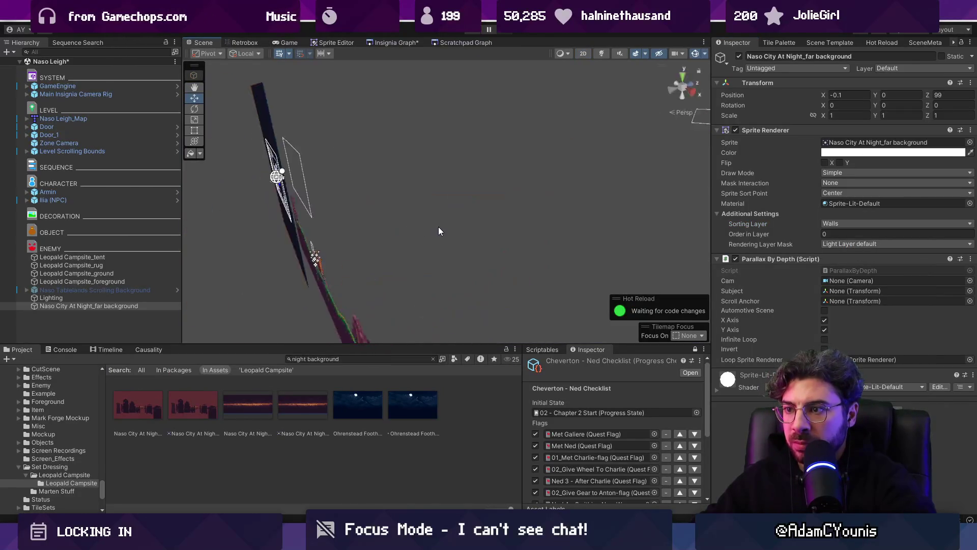
key(2)
key(w)
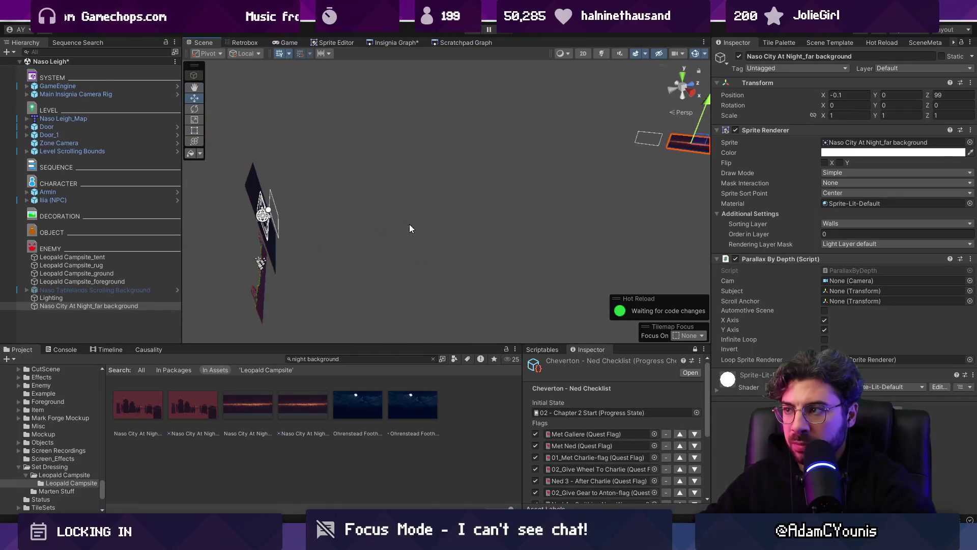
Step: Hide the background 4 layer of the Naso Tablelands background
click(127, 290)
click(28, 290)
click(102, 330)
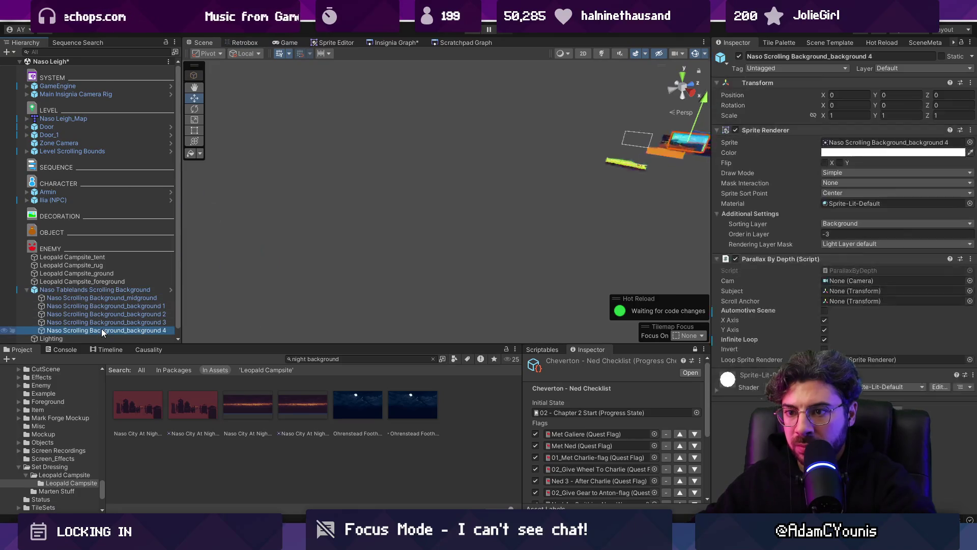
key(f)
click(739, 56)
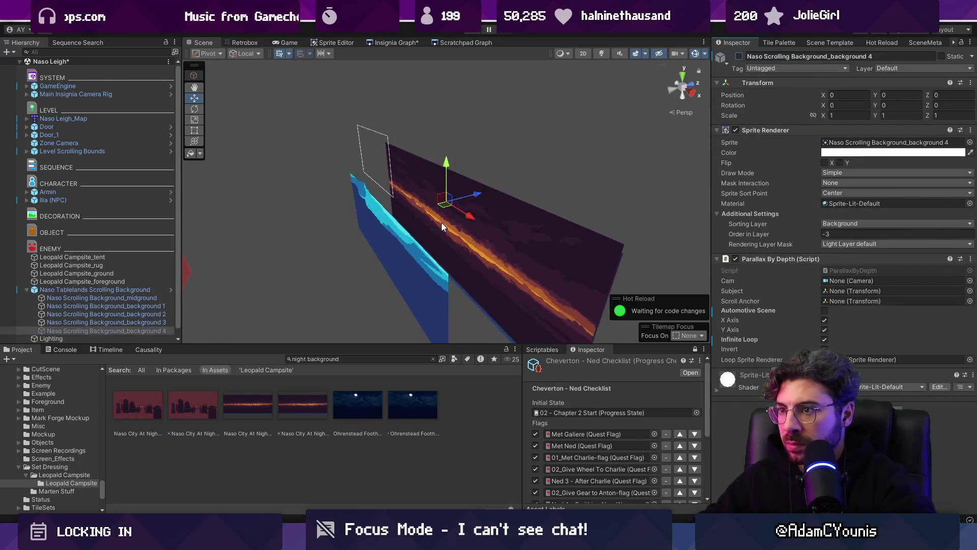
Step: Hide the blue background 3 layer and save the scene
click(441, 222)
click(739, 56)
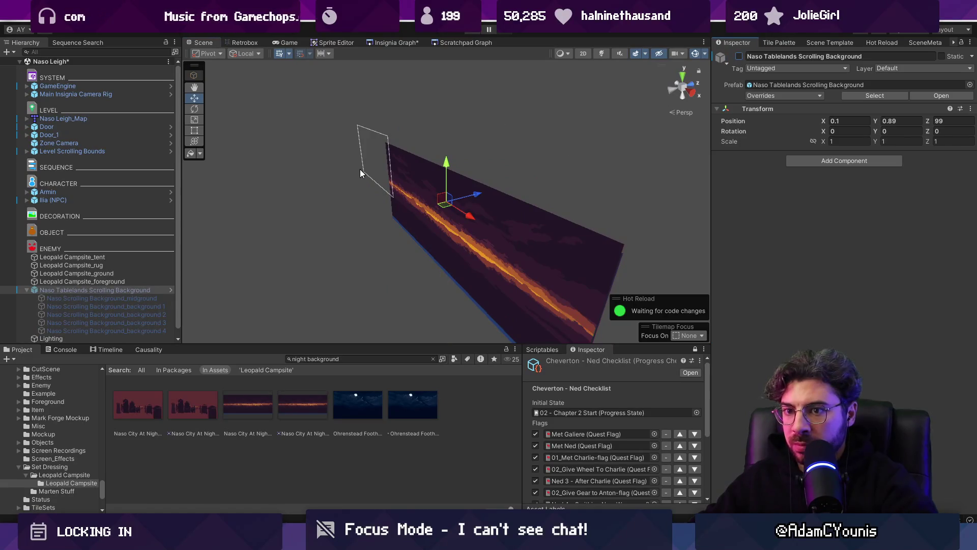
key(ctrl+z)
click(404, 237)
click(739, 56)
key(ctrl+s)
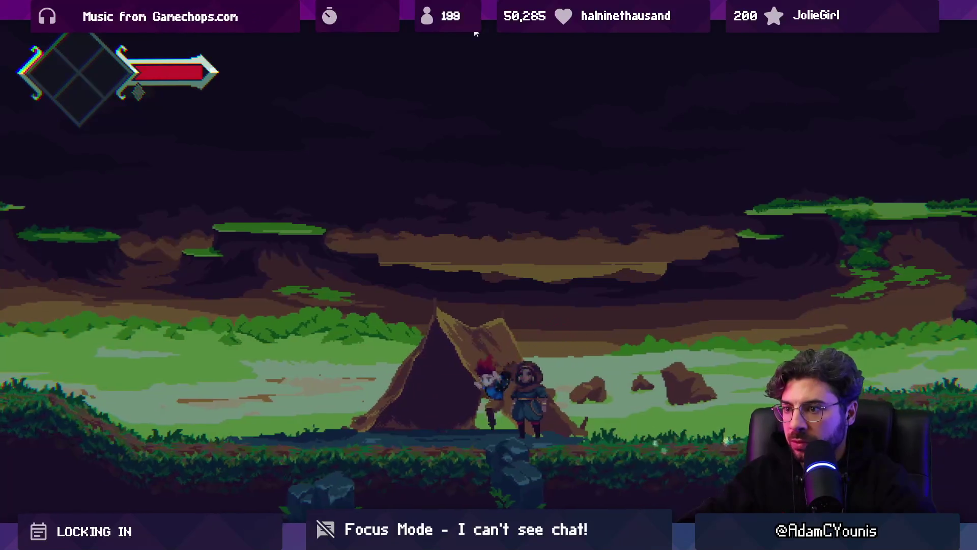
Step: Disable the Lighting object's Lighting Behaviour and preview the campsite maximized without night lighting
key(shift+space)
click(476, 31)
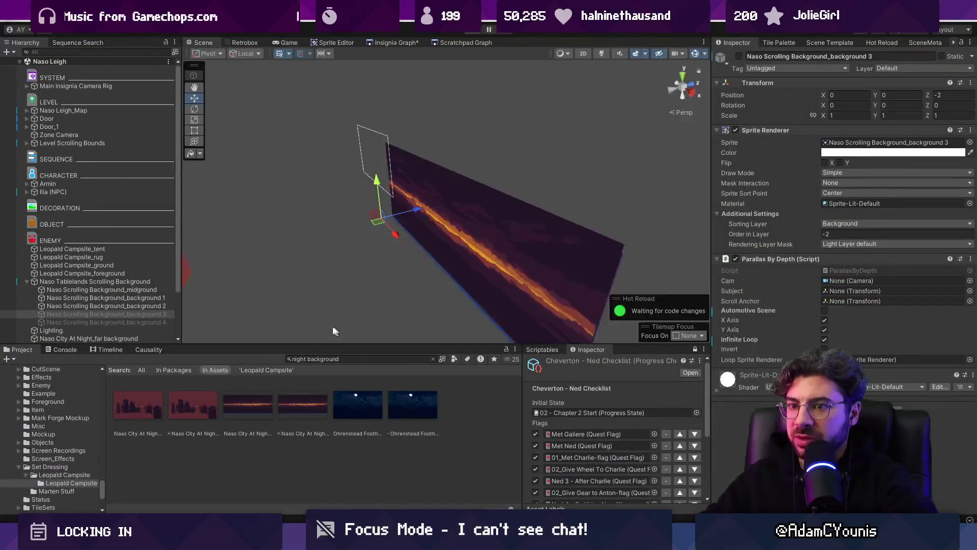
click(71, 332)
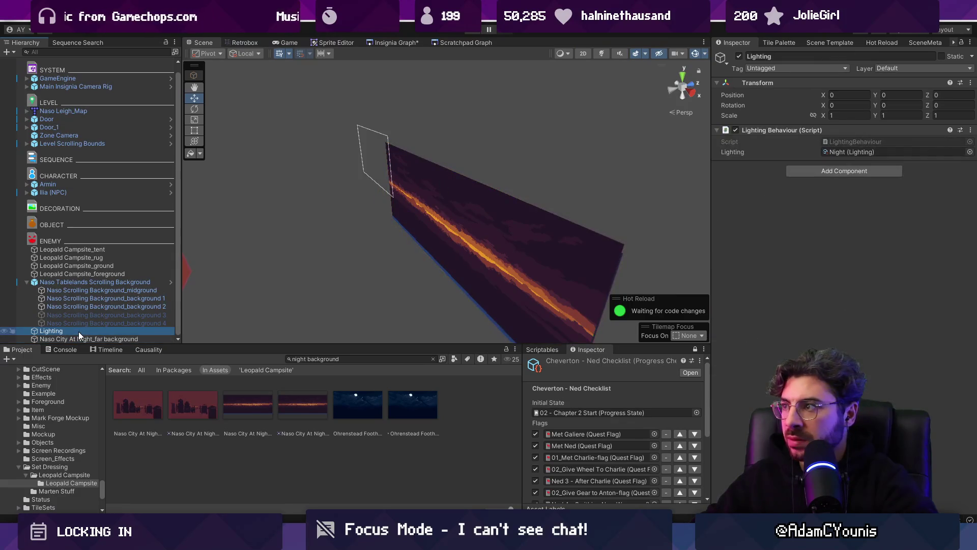
click(735, 131)
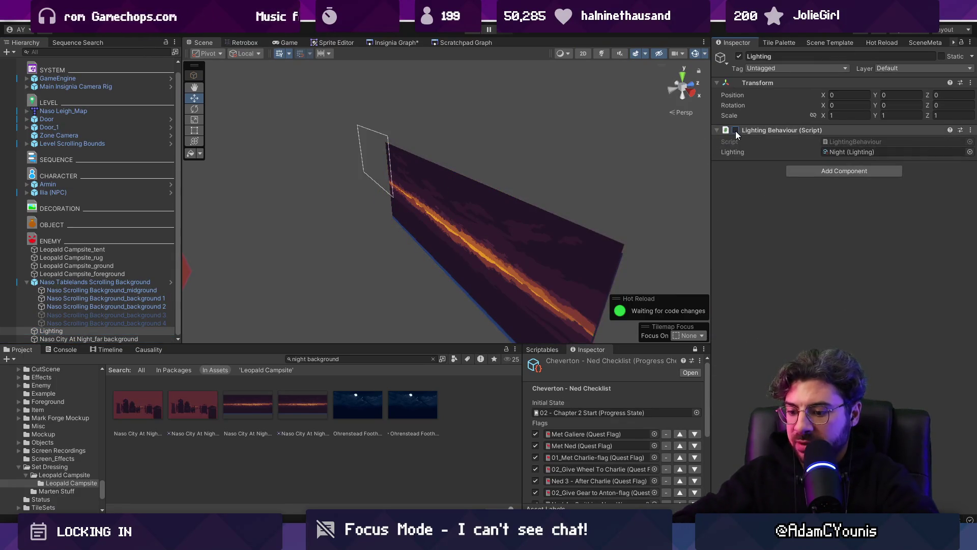
key(ctrl+p)
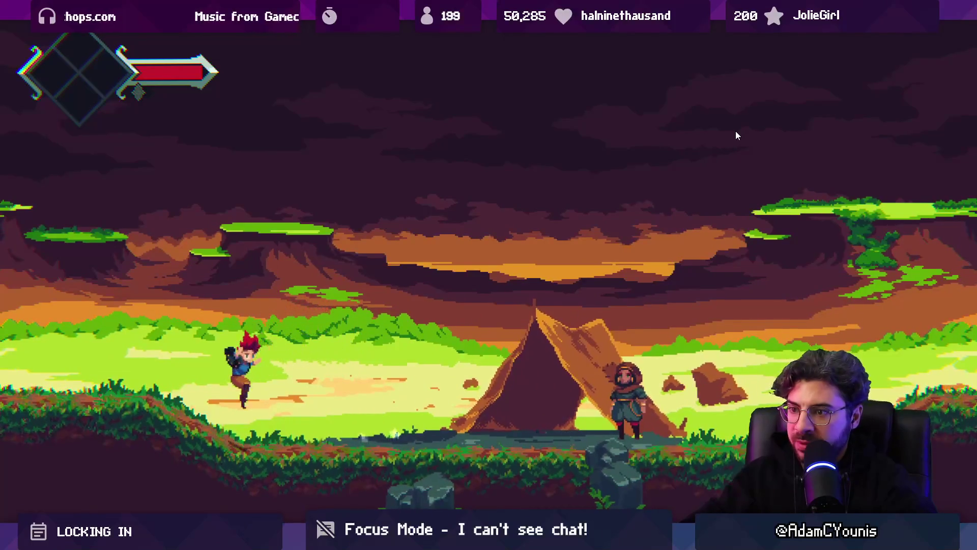
key(ctrl+p)
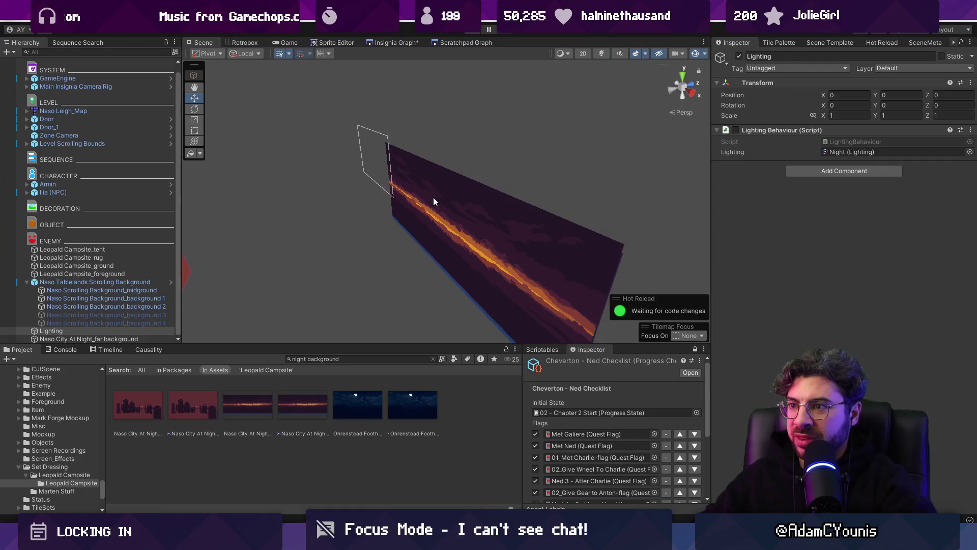
click(434, 201)
Step: Raise the Naso City At Night far background higher in the scene and reframe it
key(2)
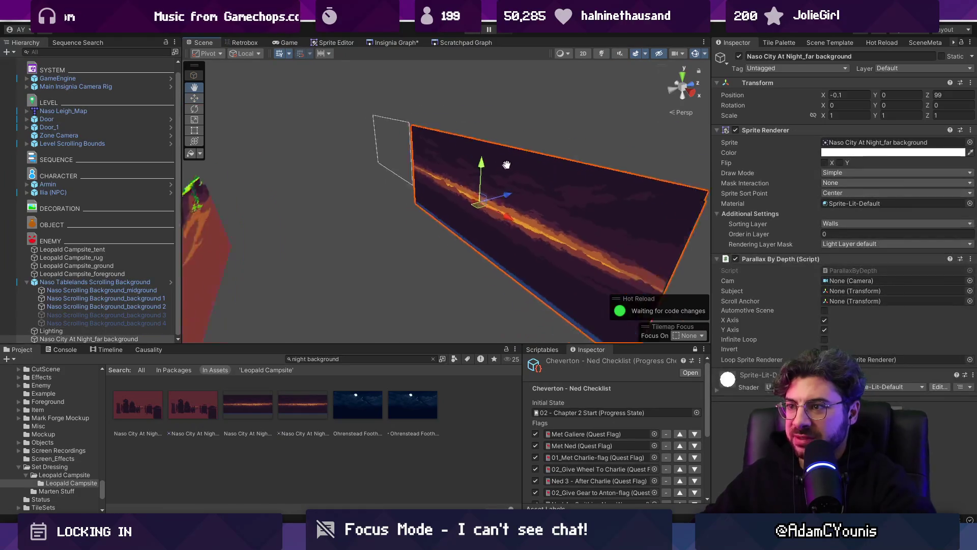
key(f)
key(w)
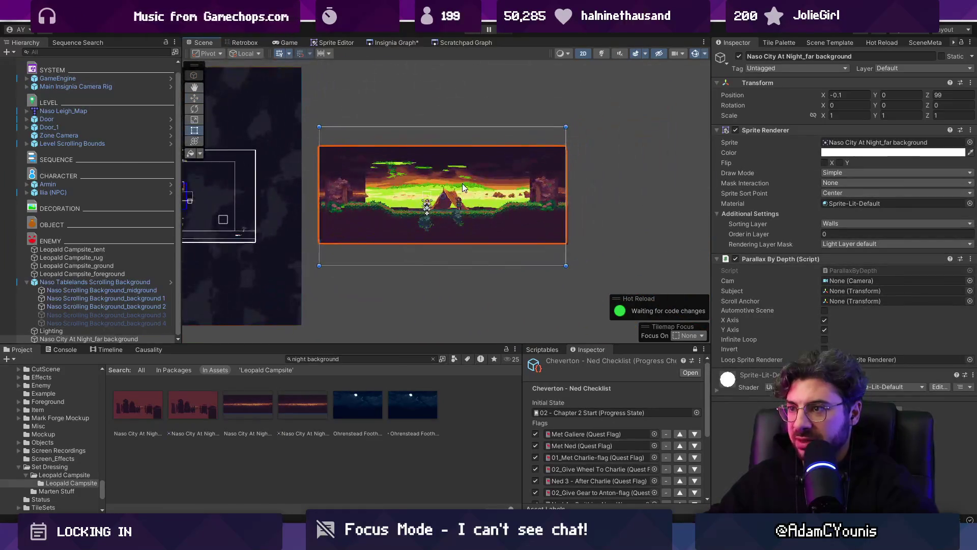
mouse_move(430, 179)
mouse_down()
mouse_move(429, 109)
mouse_move(426, 133)
mouse_up()
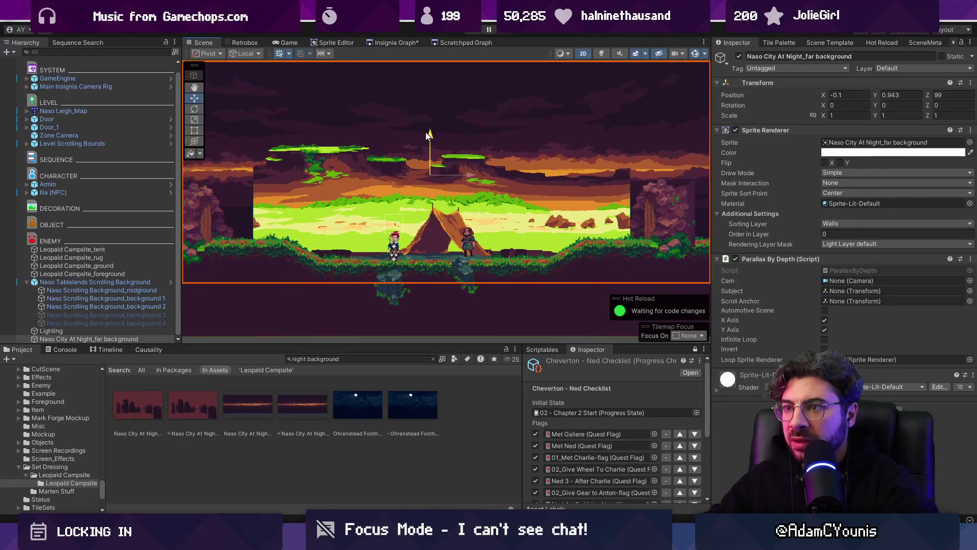
click(350, 170)
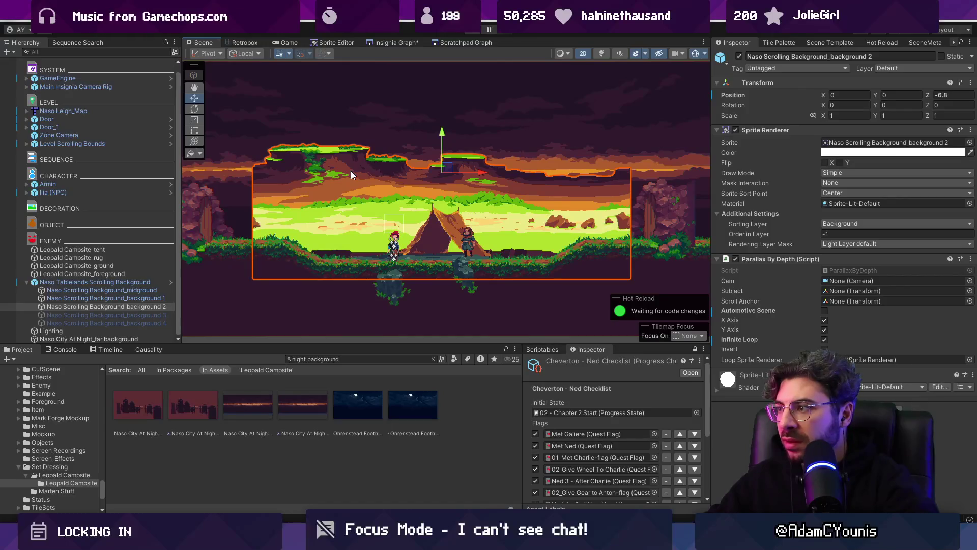
key(2)
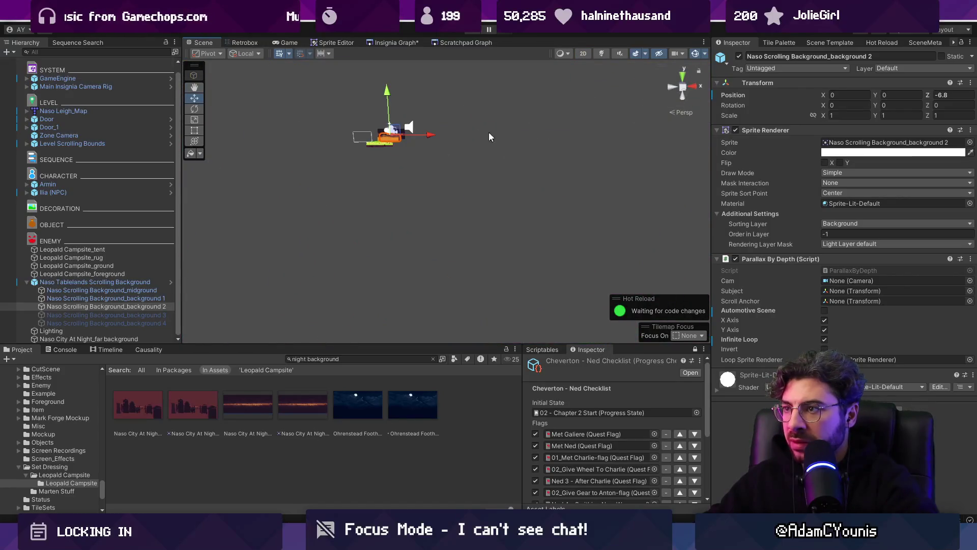
click(406, 142)
key(f)
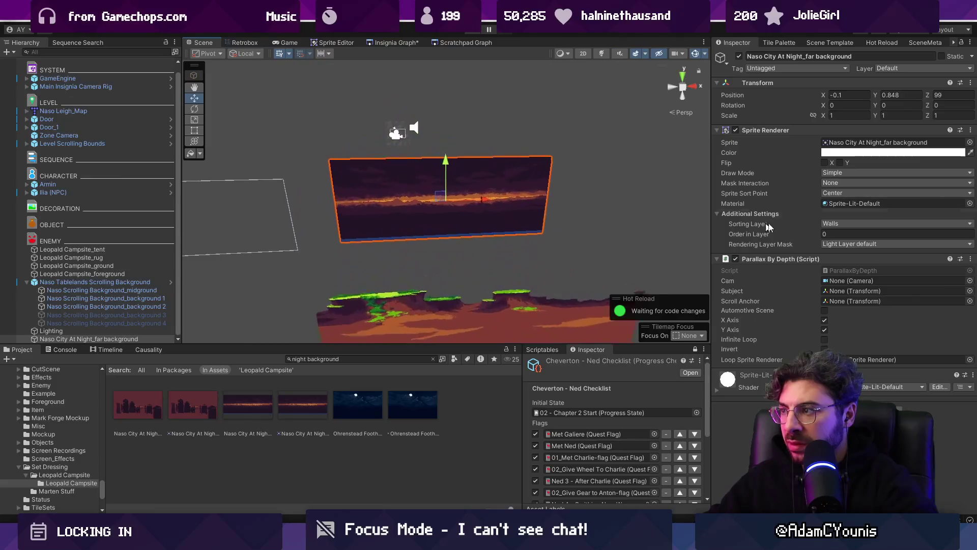
Step: Put the far background on the Background sorting layer with Order in Layer -2
click(865, 224)
click(860, 260)
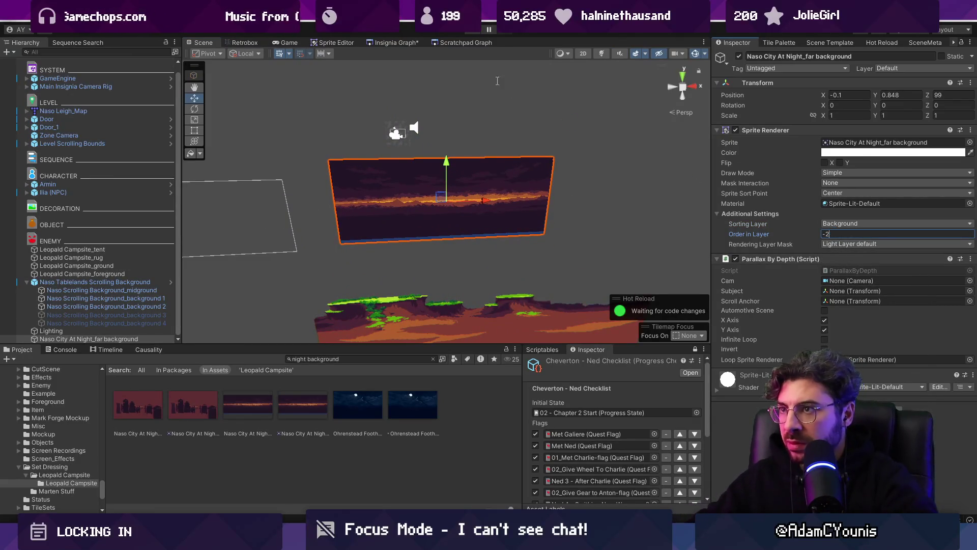
key(Return)
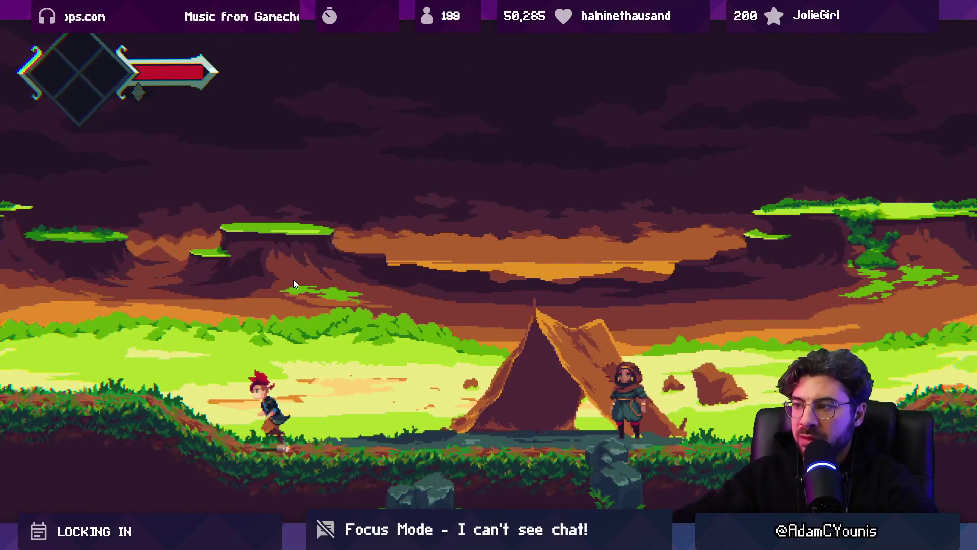
Step: Playtest by running the player right past the NPC and jumping back, then stop
key(Right)
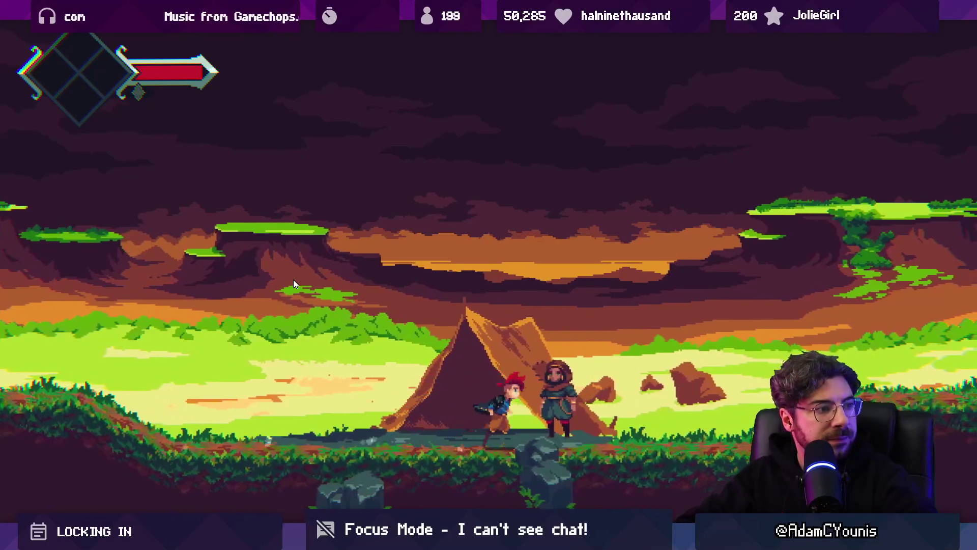
key(Right)
key(Left)
key(space)
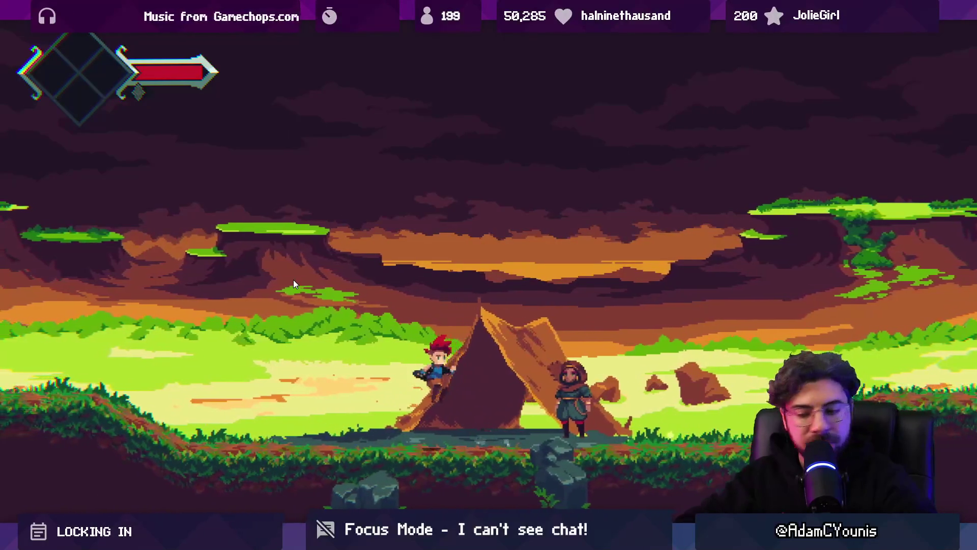
key(shift+space)
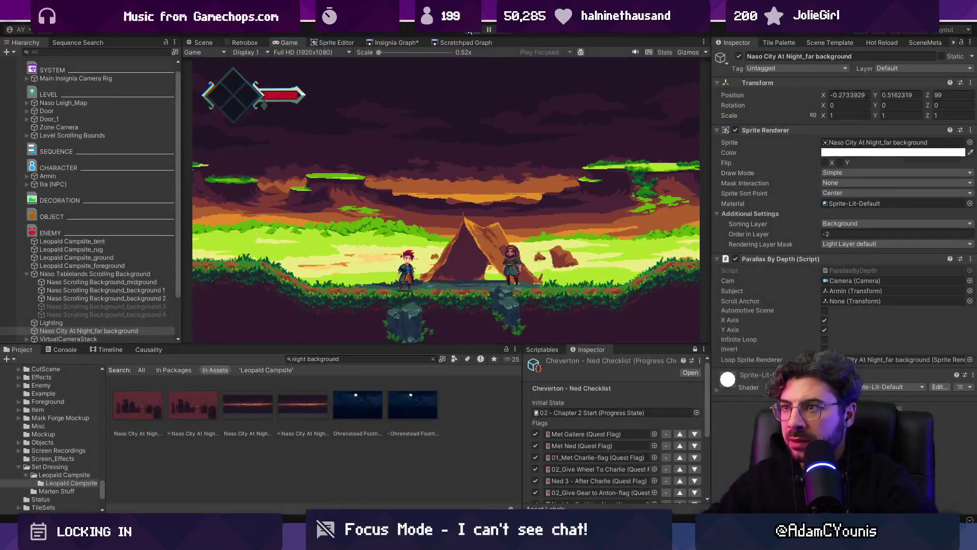
key(ctrl+p)
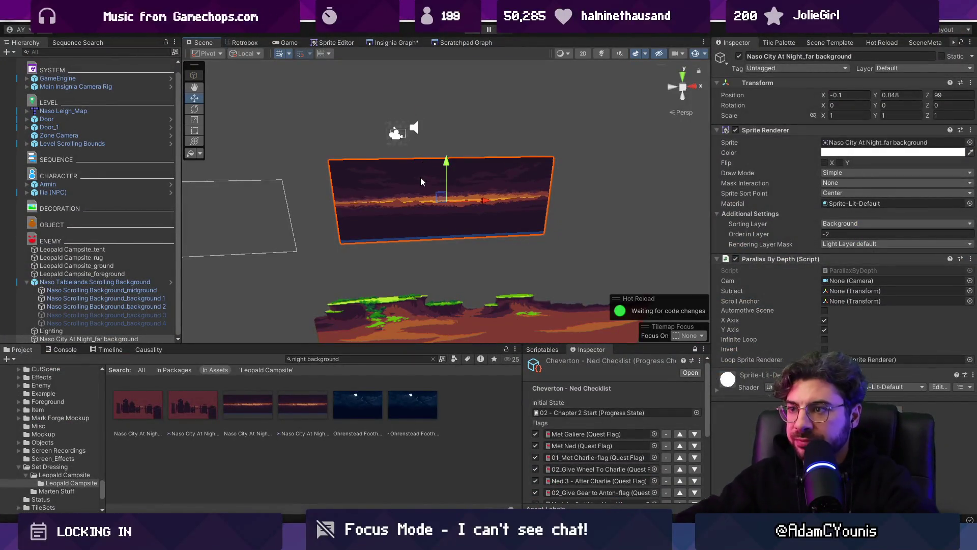
Step: Open the Naso Test Map scene from the scene graph and view the Naso Twilight sprite in 2D
click(404, 45)
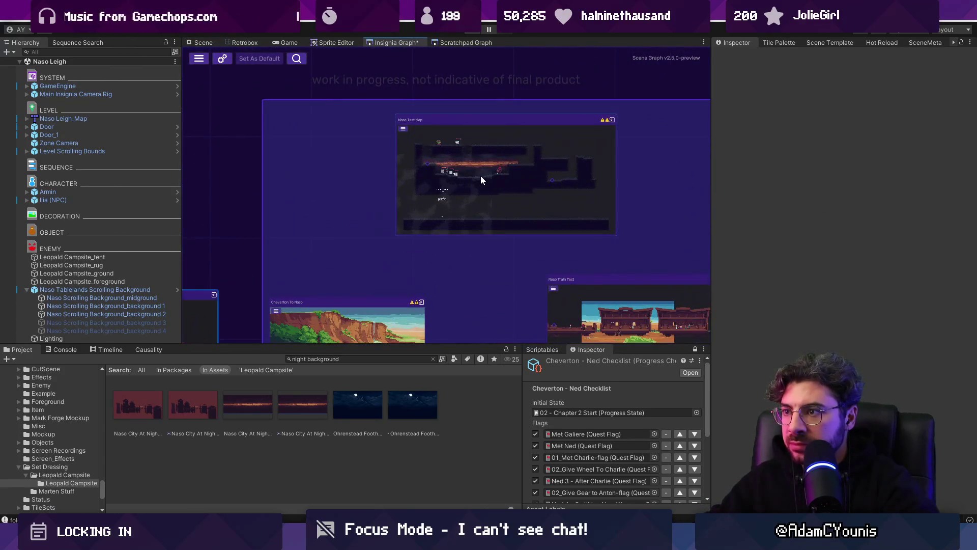
click(447, 203)
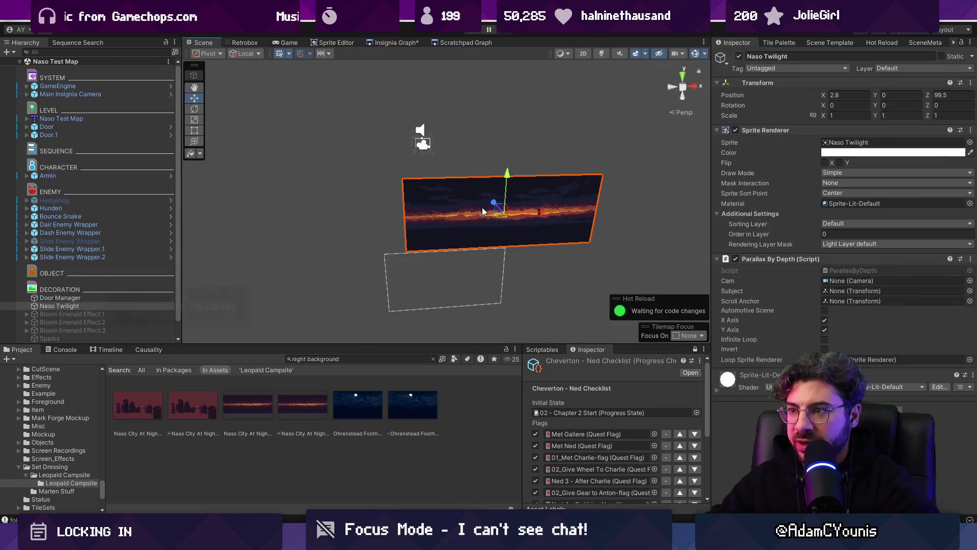
key(2)
key(t)
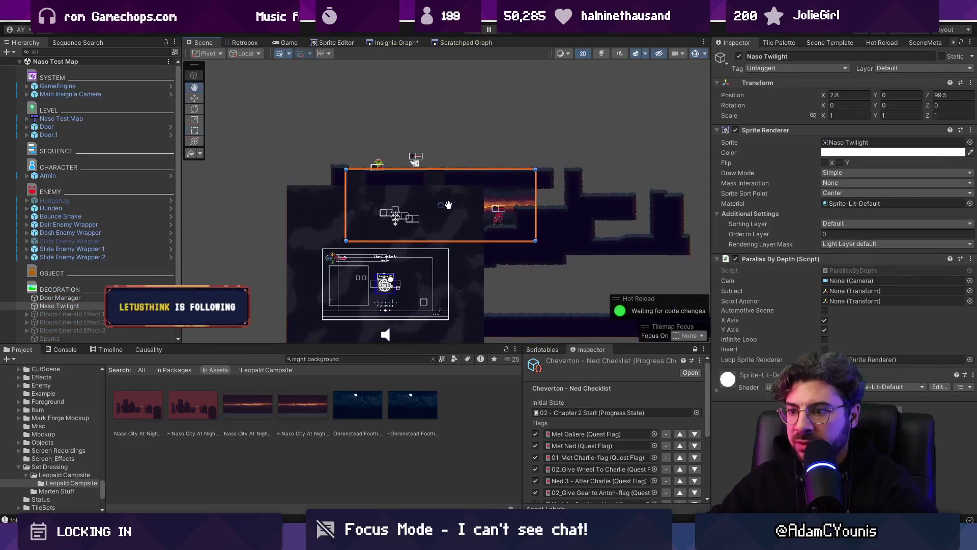
key(2)
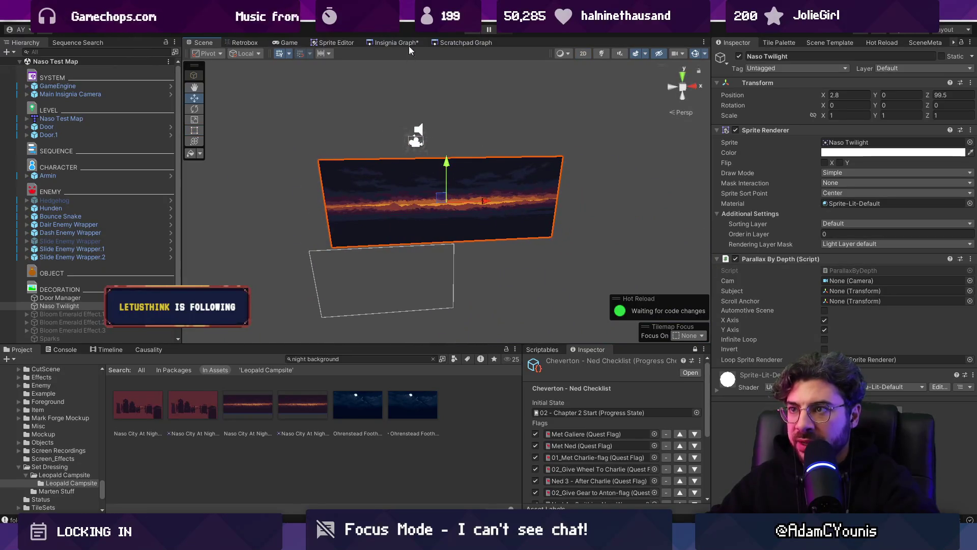
Step: Return to the scene graph and reopen the Naso Leigh scene
click(406, 43)
scroll(224, 97, down, 5)
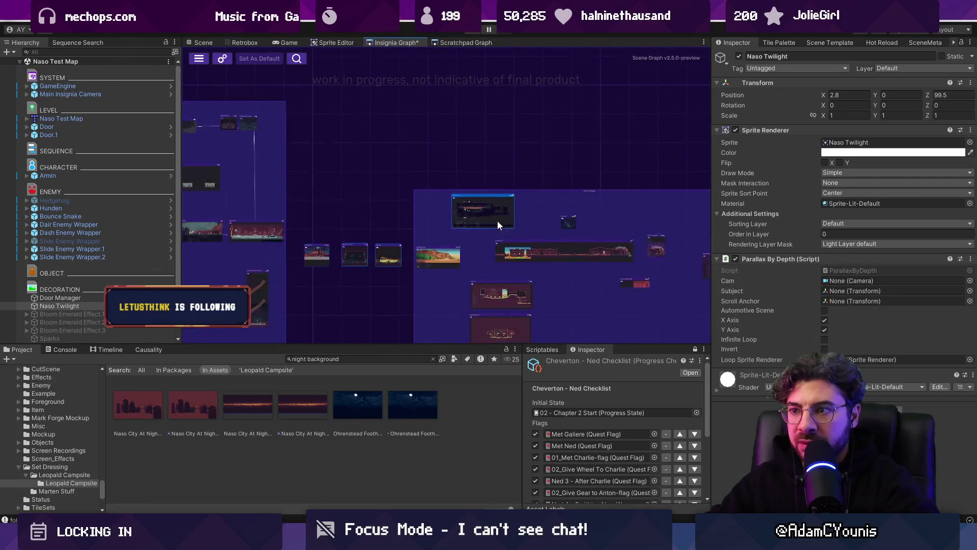
scroll(429, 234, up, 3)
scroll(429, 237, up, 2)
double_click(422, 254)
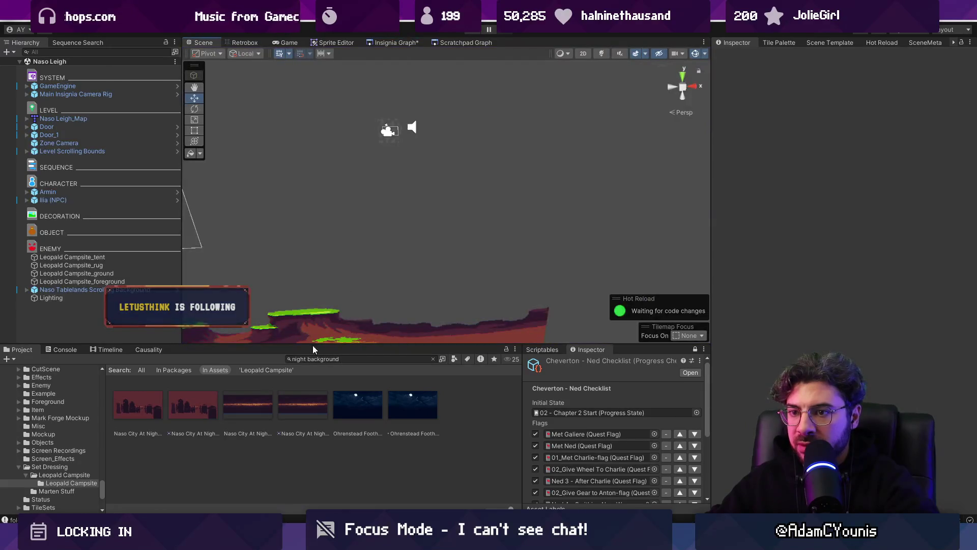
Step: Select the Naso Tablelands Scrolling Background and frame it in the 2D scene view
click(98, 299)
click(124, 290)
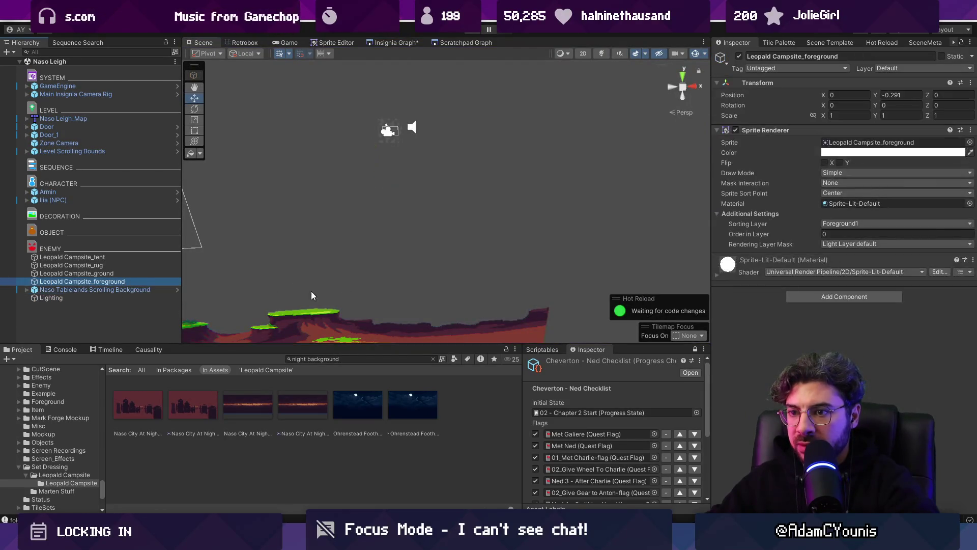
key(t)
key(2)
key(f)
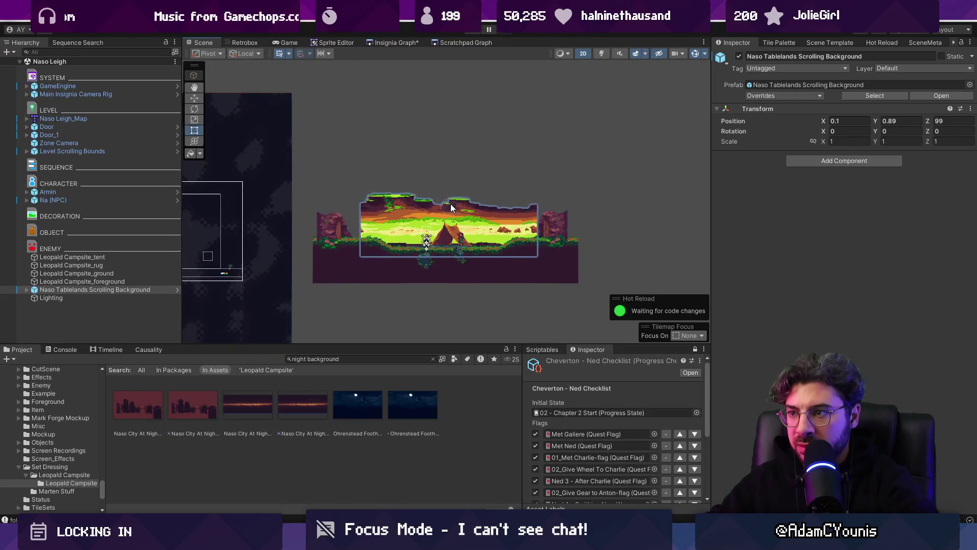
click(475, 198)
click(474, 198)
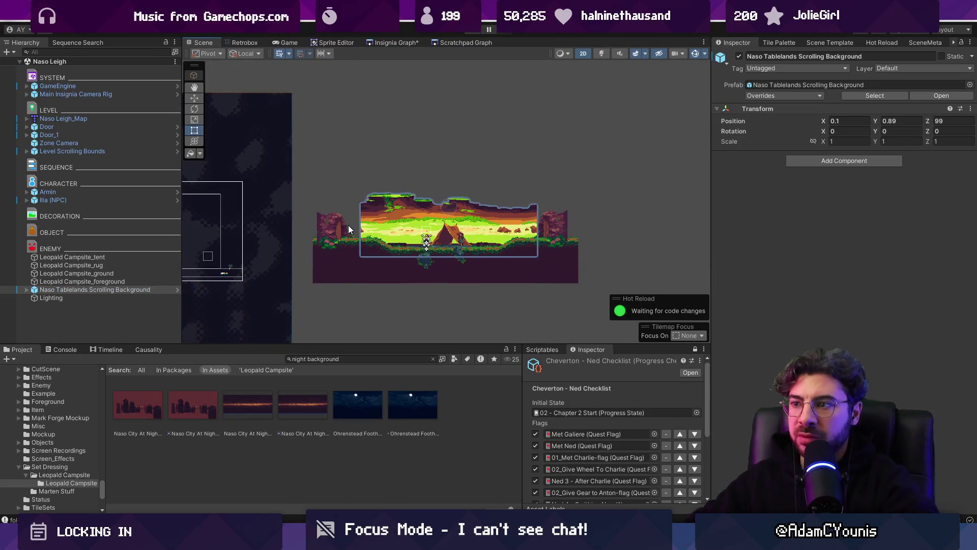
Step: Enable background_3 and background_4, and give background_4 the Naso Twilight sprite
click(27, 290)
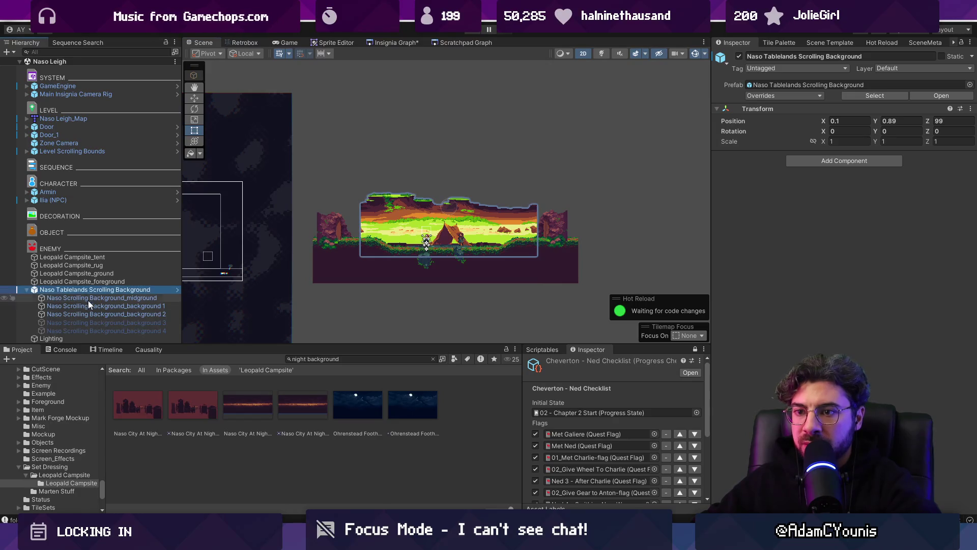
click(99, 322)
shift+click(108, 331)
click(744, 57)
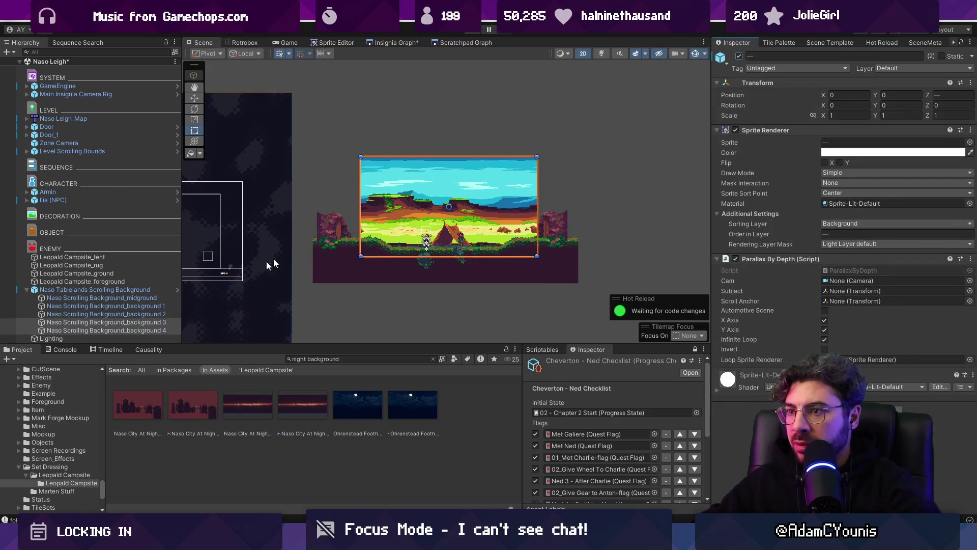
click(114, 329)
click(969, 143)
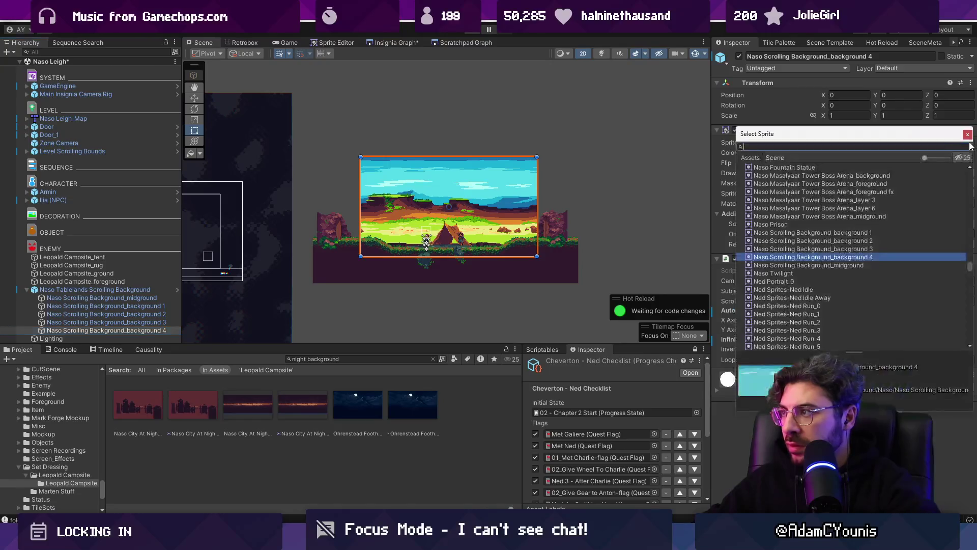
text(naso twi)
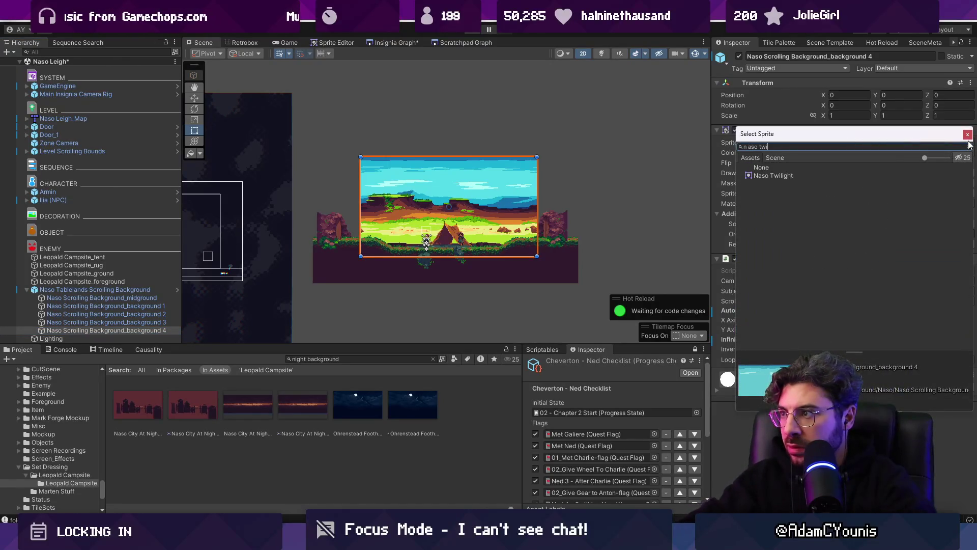
key(Return)
Step: Briefly hide and restore background_3, then deactivate the whole scrolling background parent
click(500, 206)
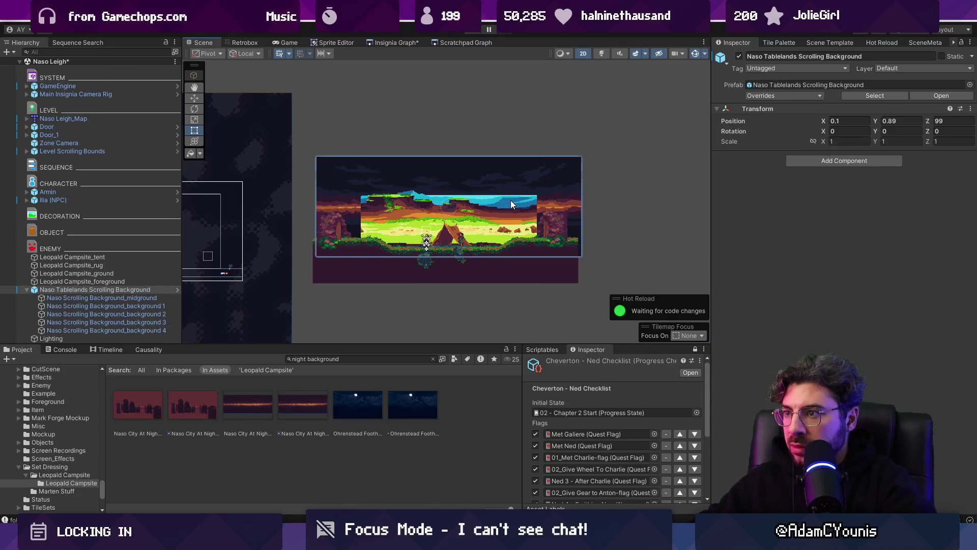
click(739, 57)
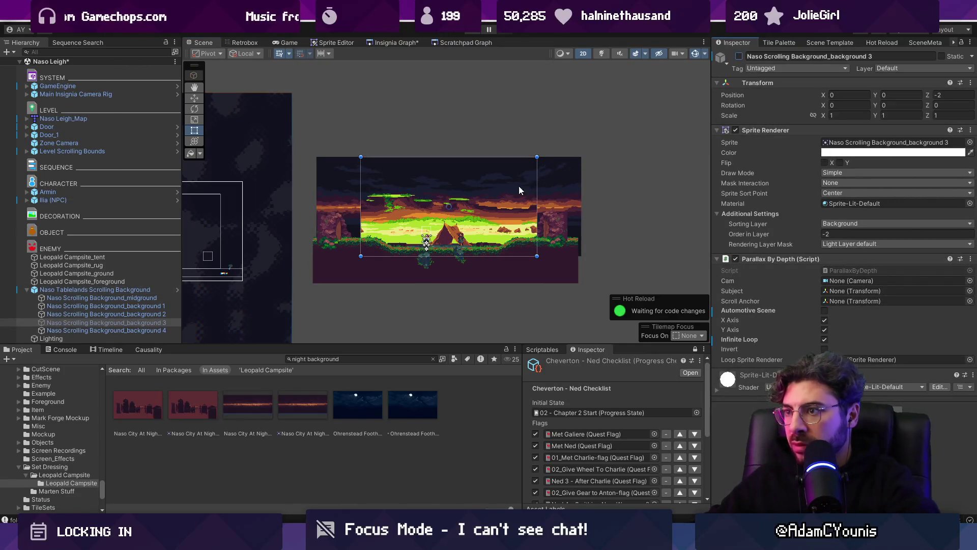
key(ctrl+z)
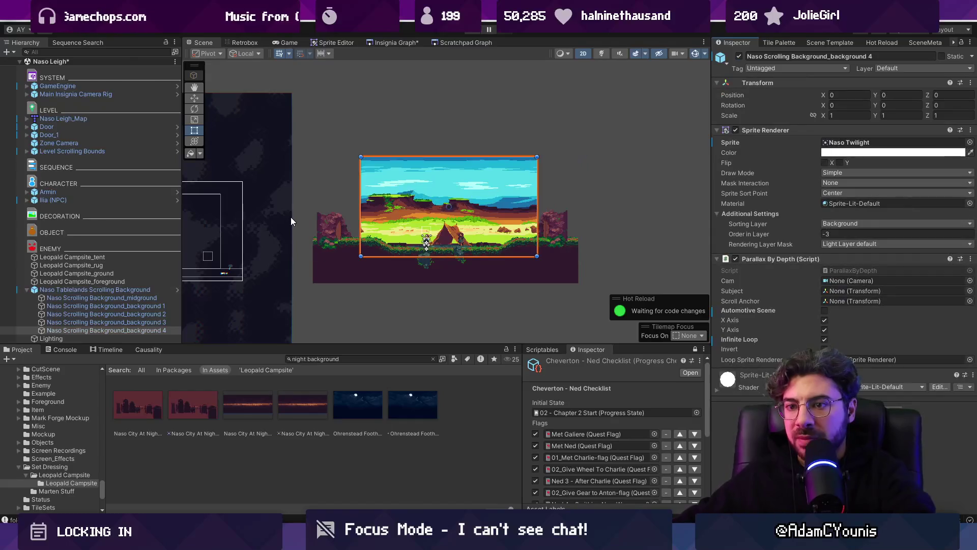
click(119, 290)
click(739, 57)
drag(442, 191, 495, 166)
Step: Drop the Naso Twilight sprite into the scene on the Background sorting layer
click(27, 290)
click(106, 329)
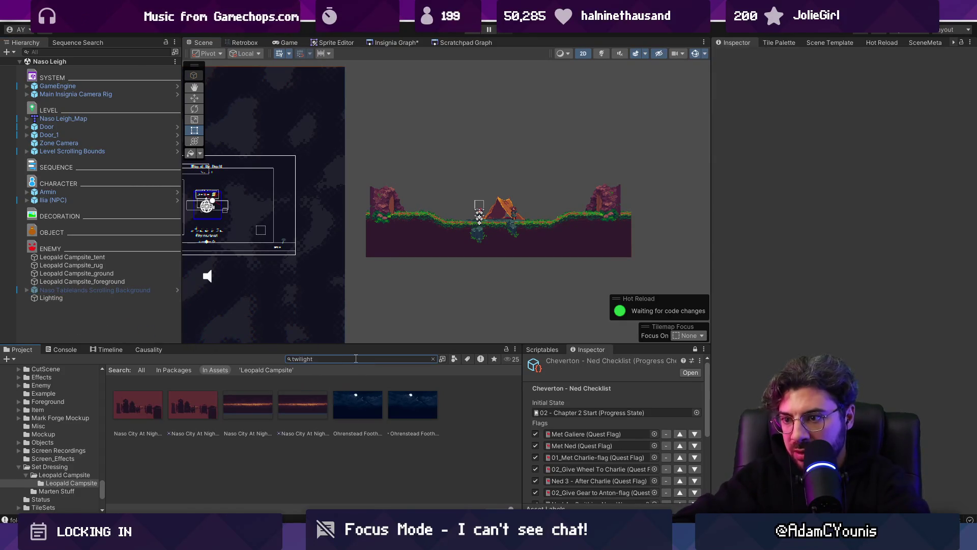
drag(147, 331, 120, 317)
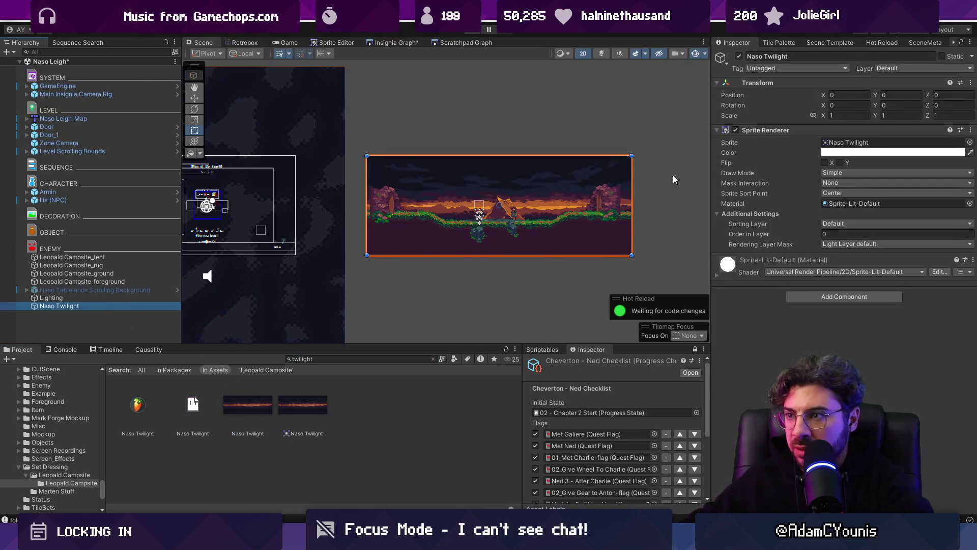
click(845, 223)
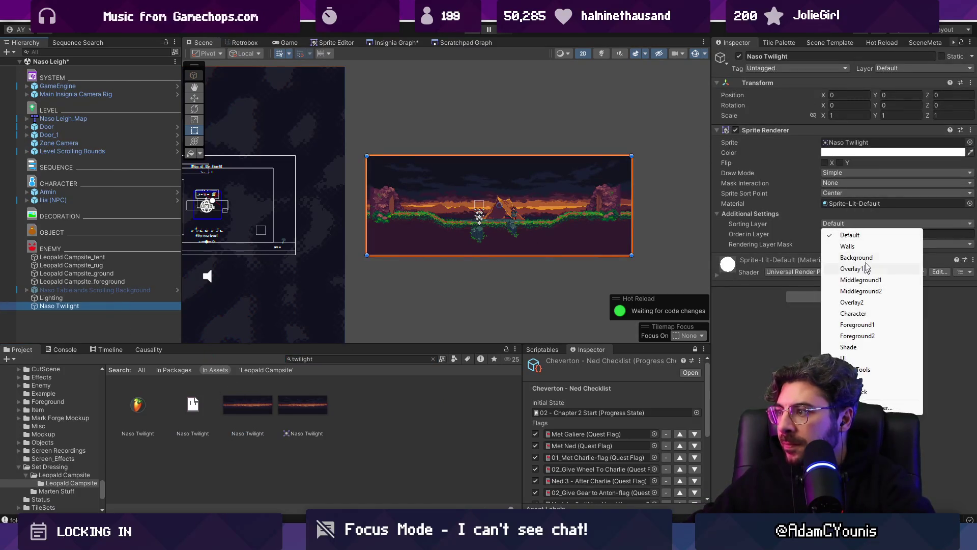
click(867, 258)
Step: Set its Order in Layer to -1, attach Parallax By Depth, and play-test the scene
click(857, 234)
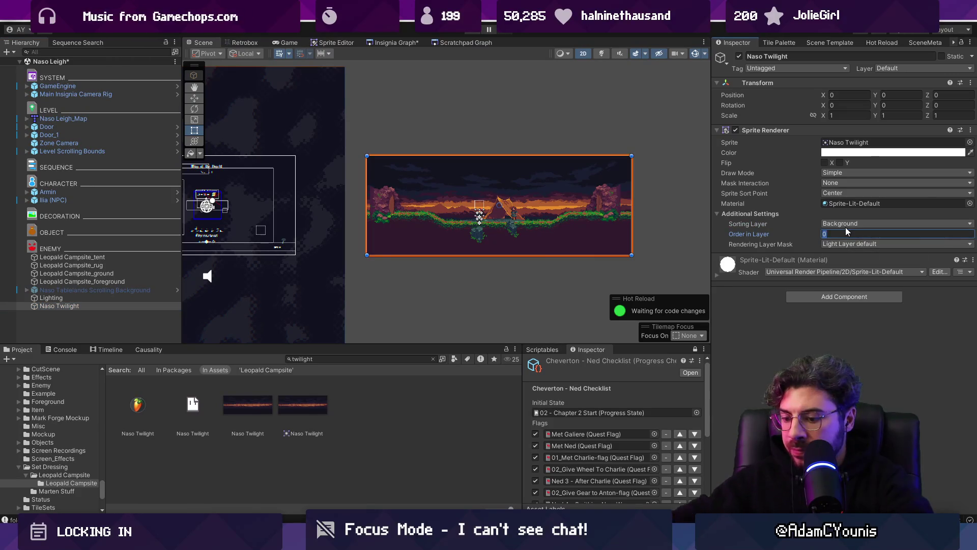
text(-1)
click(823, 298)
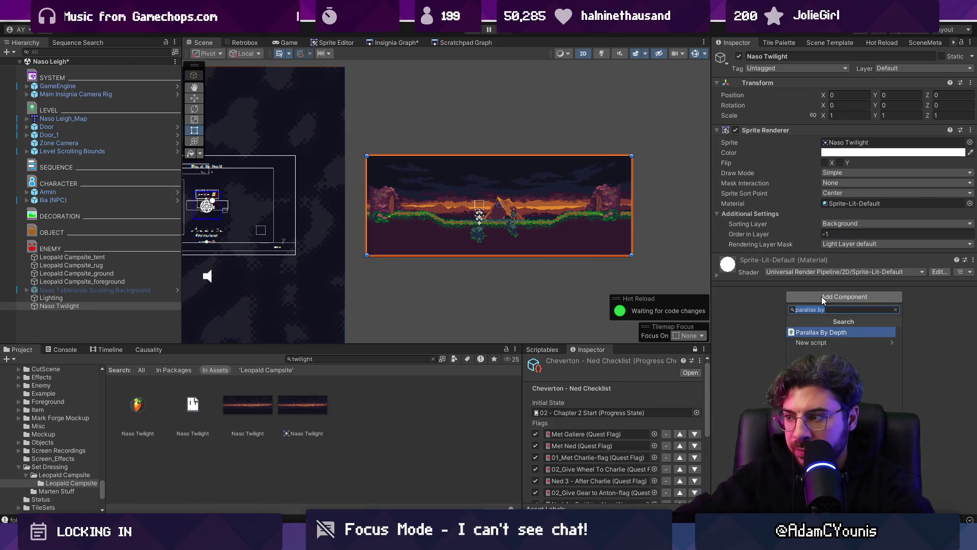
key(Return)
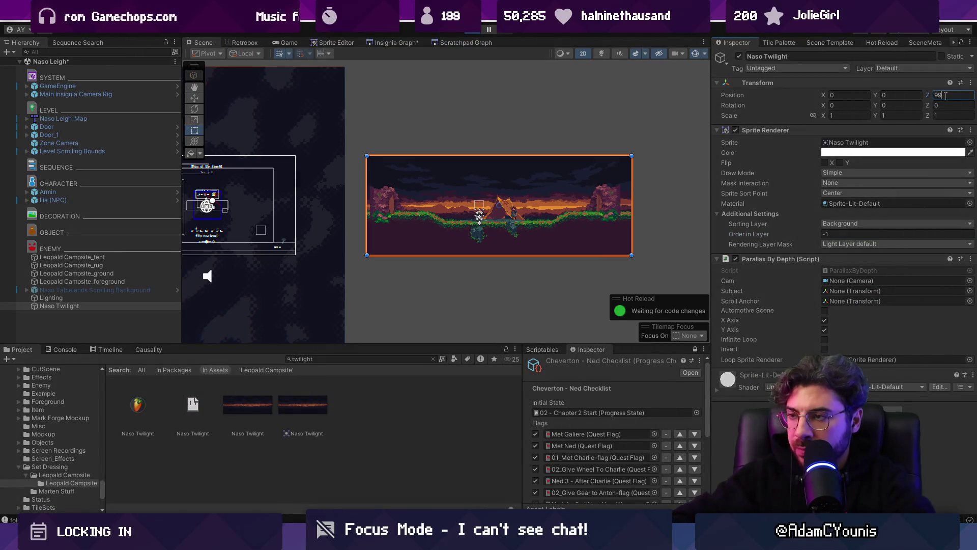
key(ctrl+p)
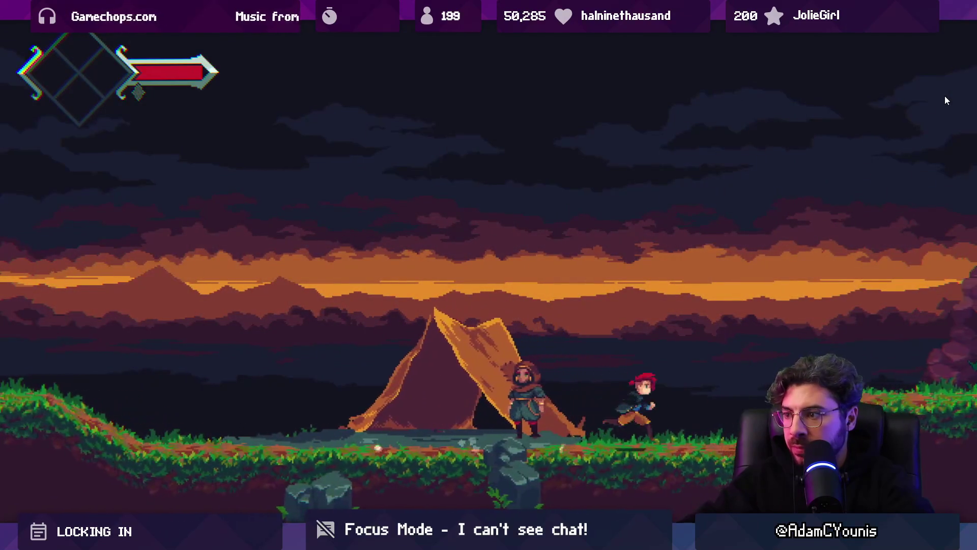
key(Left)
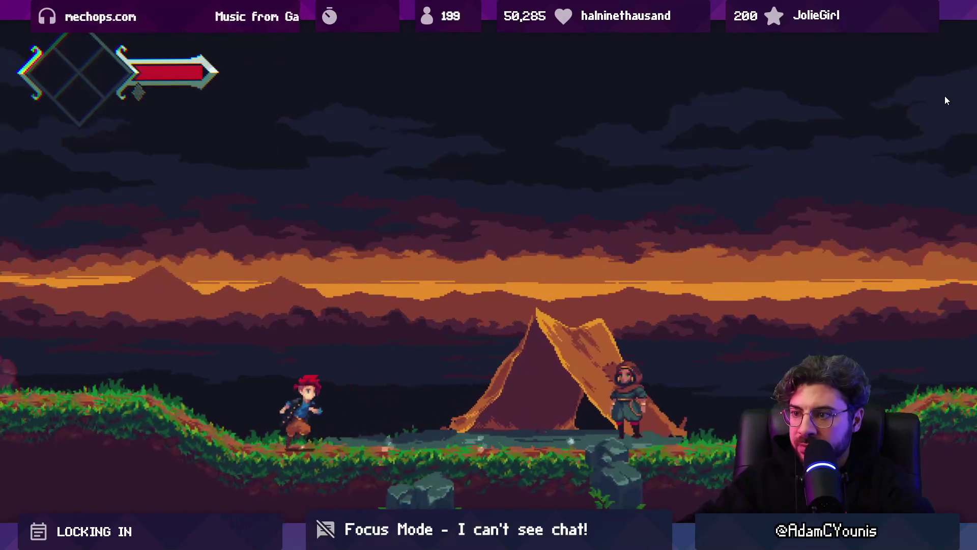
key(Right)
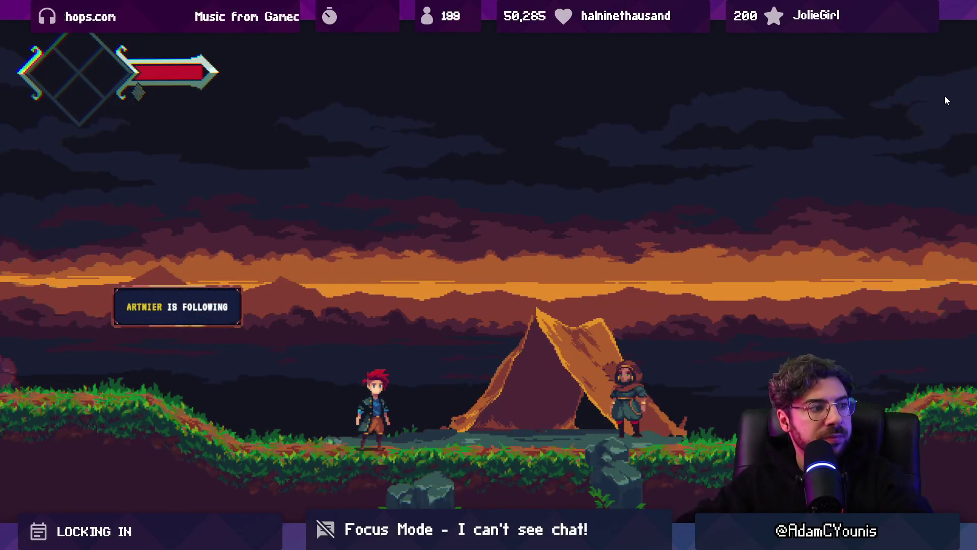
key(shift+space)
key(ctrl+s)
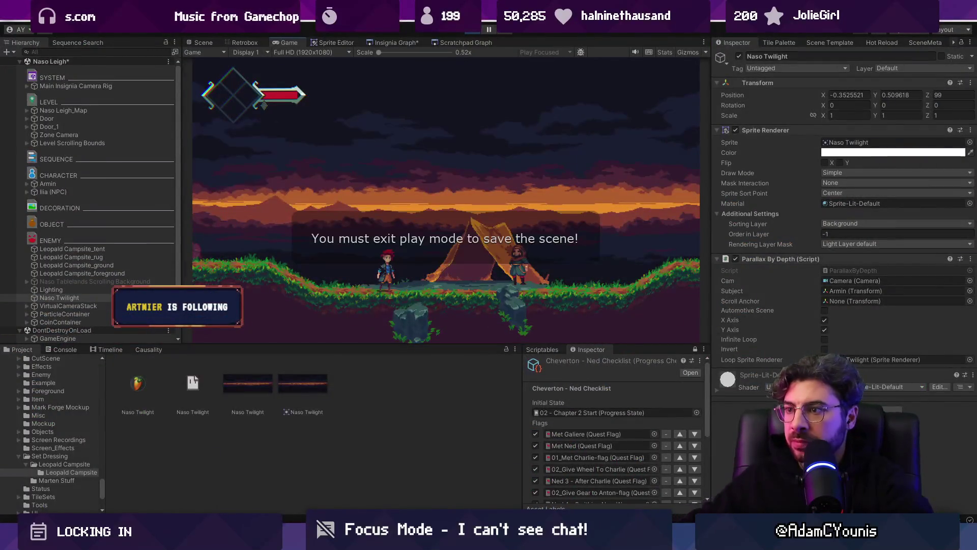
key(ctrl+p)
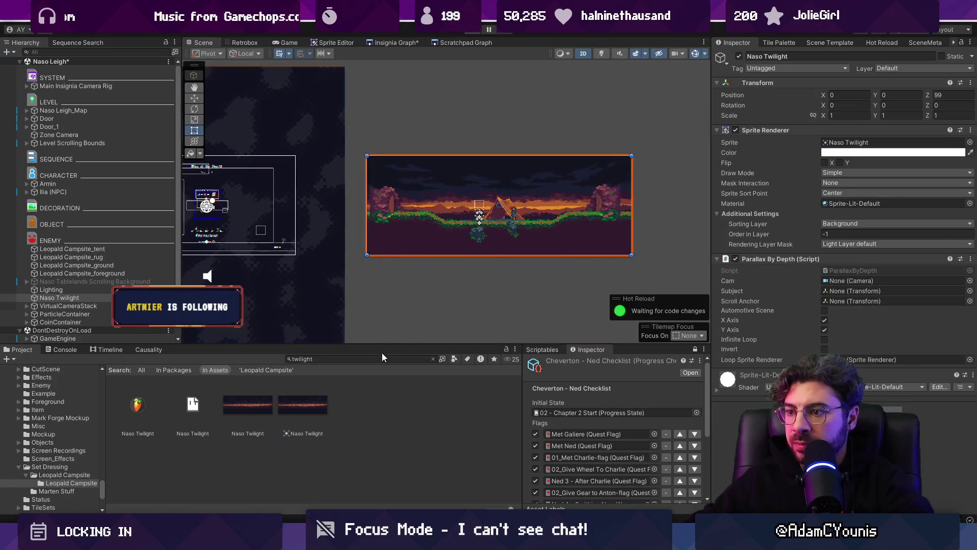
Step: Replace the Project search text with 'ilia horseback' and browse the results
click(383, 357)
text(s)
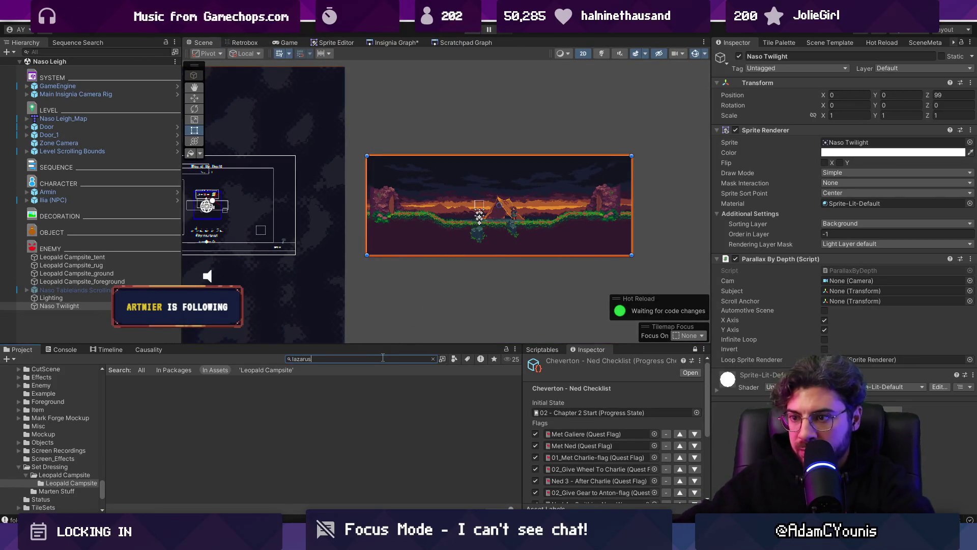
double_click(314, 359)
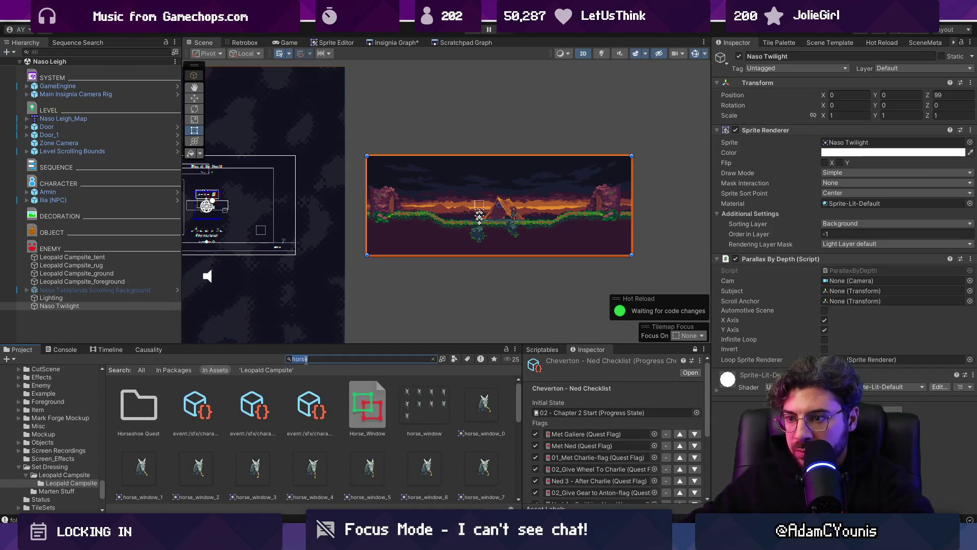
text(e)
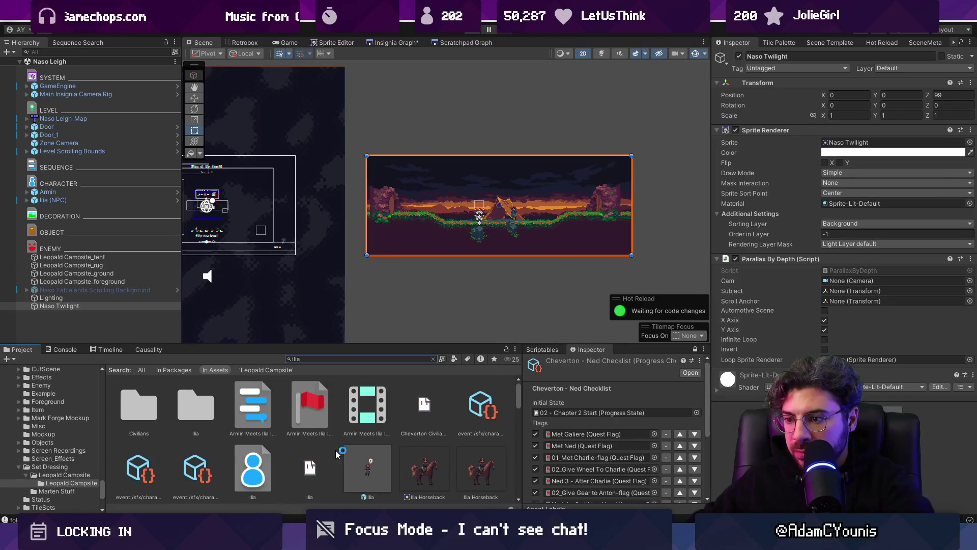
scroll(336, 453, down, 2)
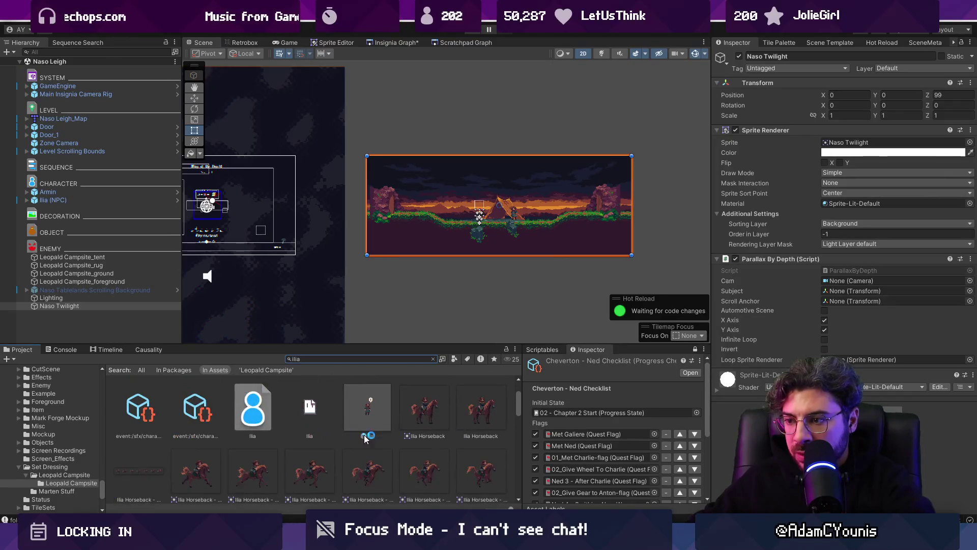
scroll(357, 432, down, 3)
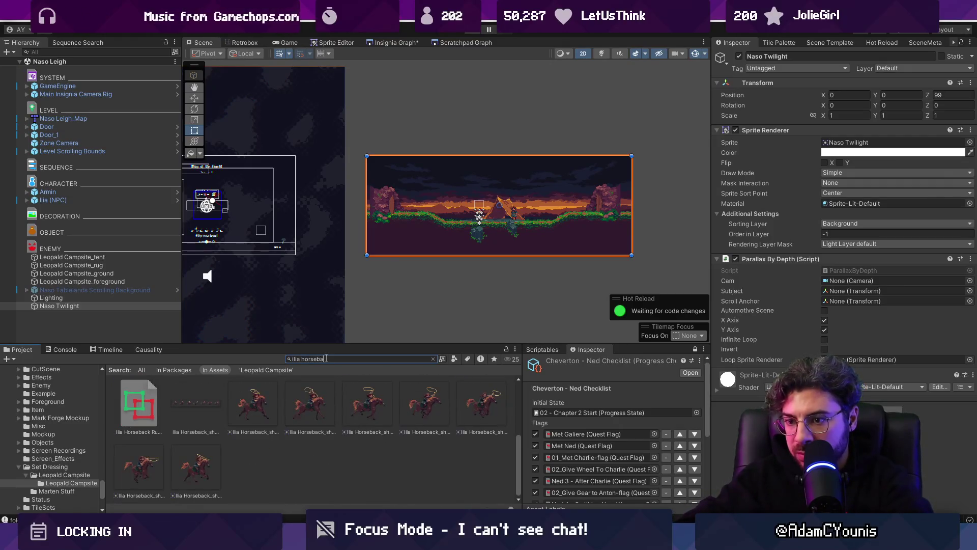
text(ck)
Step: Select Ilia Horseback_sheet, open its context menu, and search Everything for 'ilia horseback .ase'
click(430, 402)
right_click(432, 403)
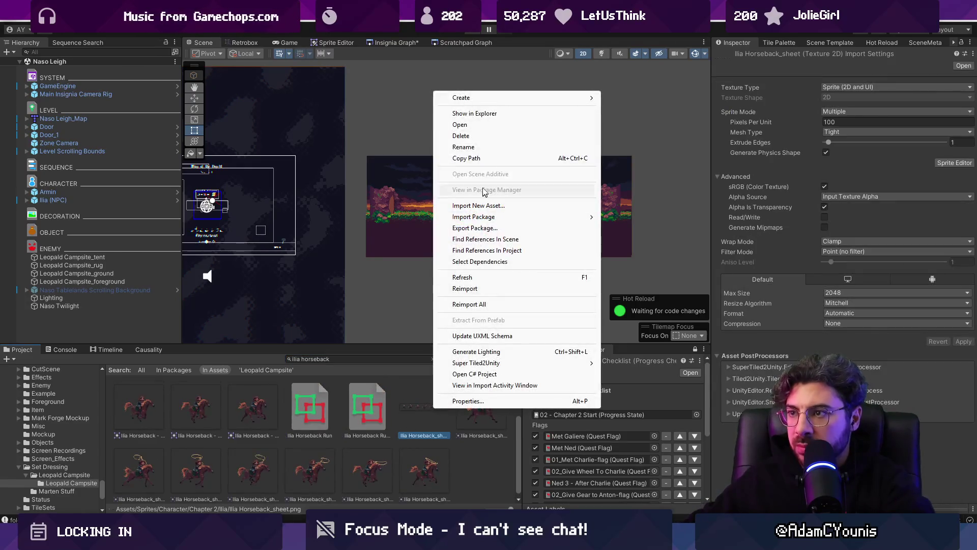
click(473, 117)
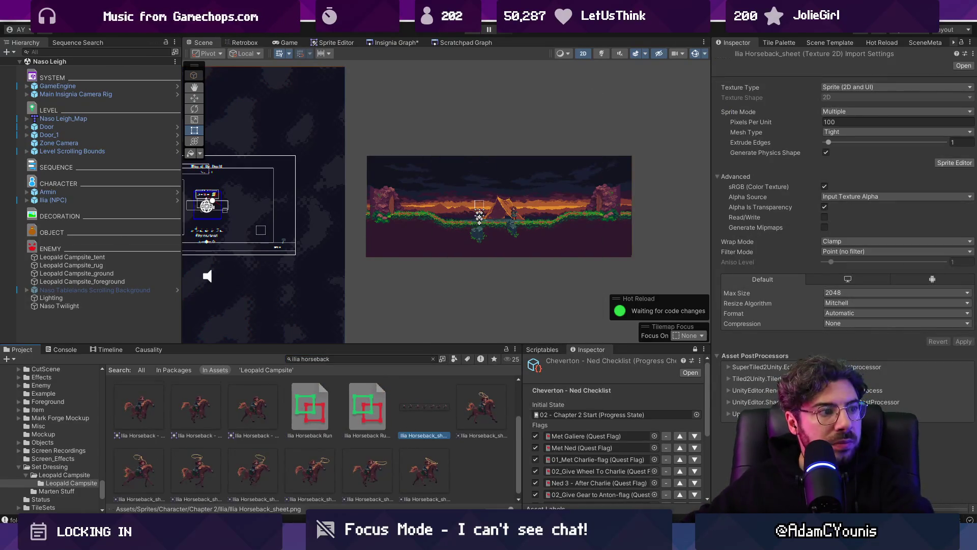
text(i)
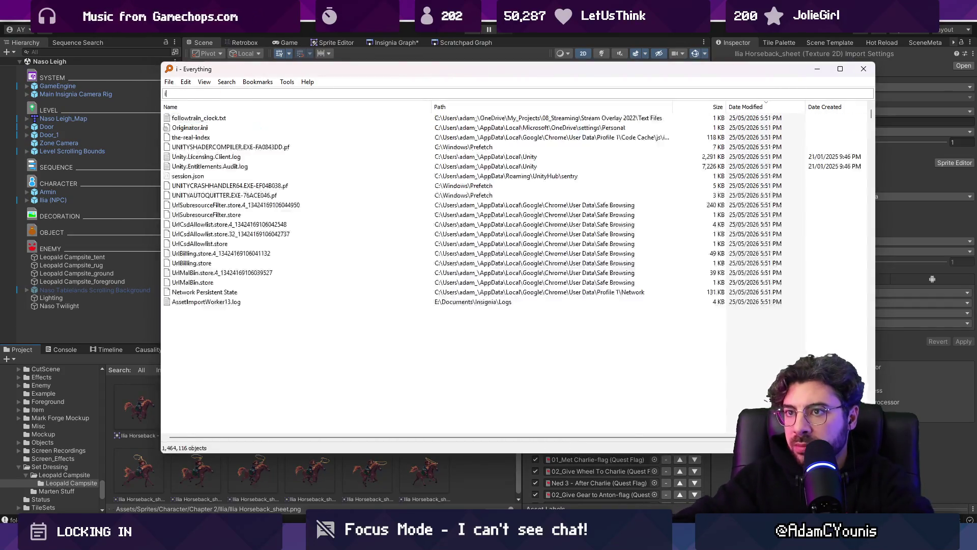
text(lia horseback .ase)
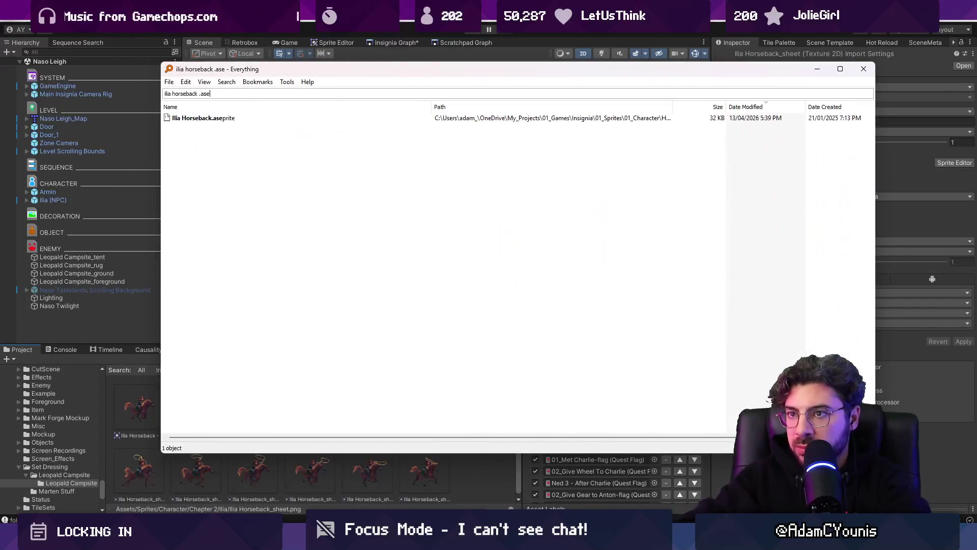
Step: Close the file search, filter the Project to 'ilia', and open Ilia.aseprite via Show in Explorer
click(203, 118)
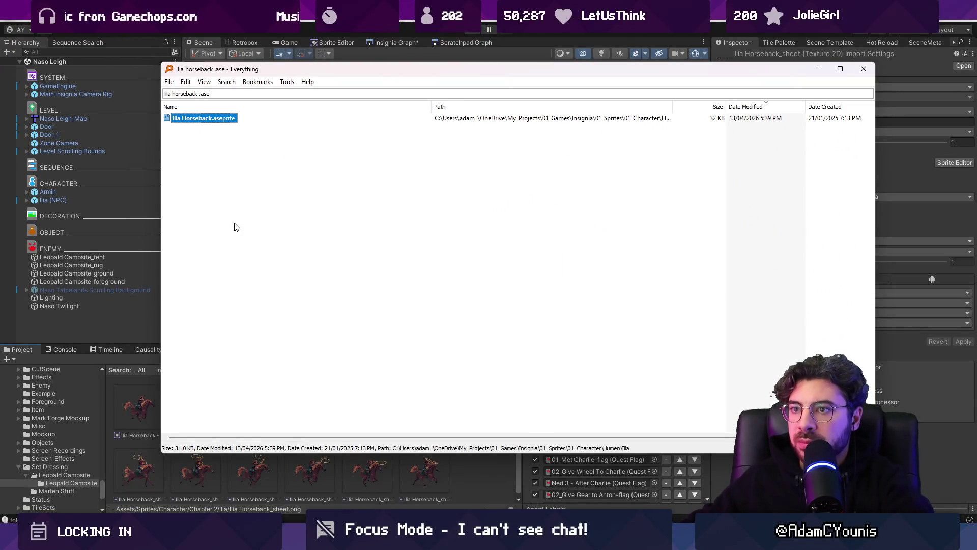
key(Escape)
text(ilia)
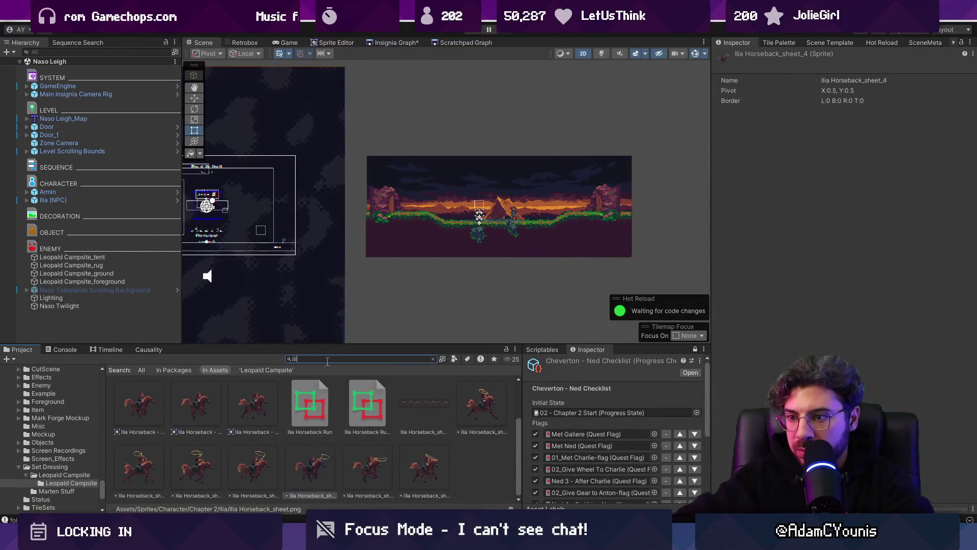
right_click(315, 403)
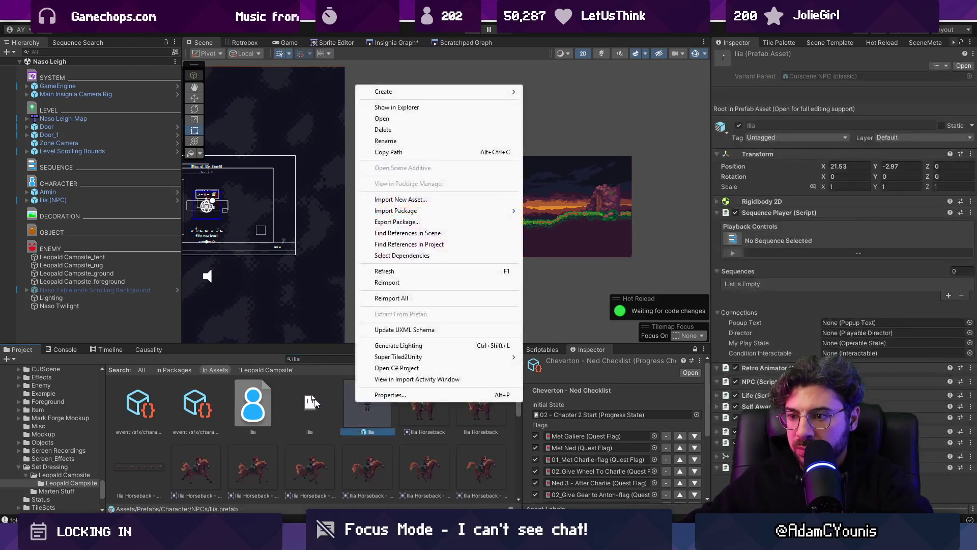
click(379, 105)
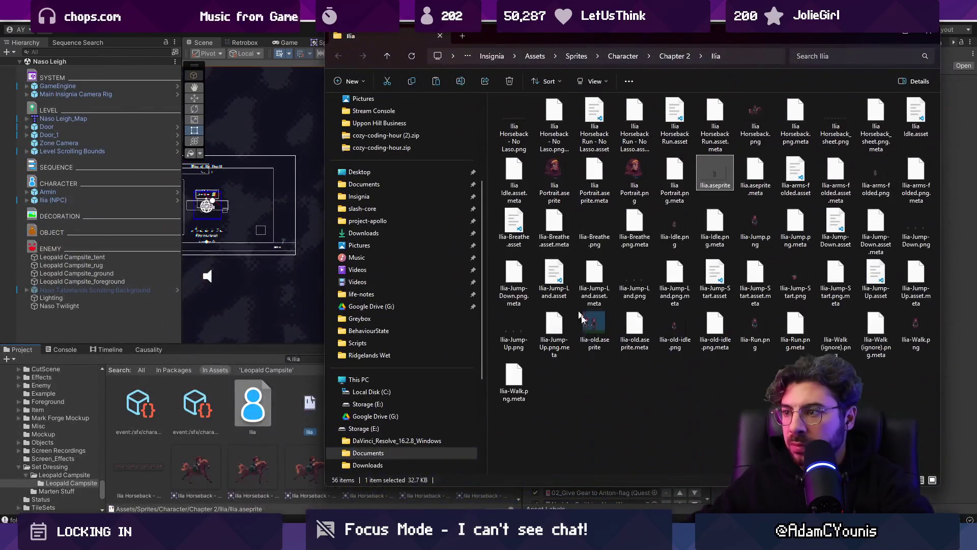
click(620, 385)
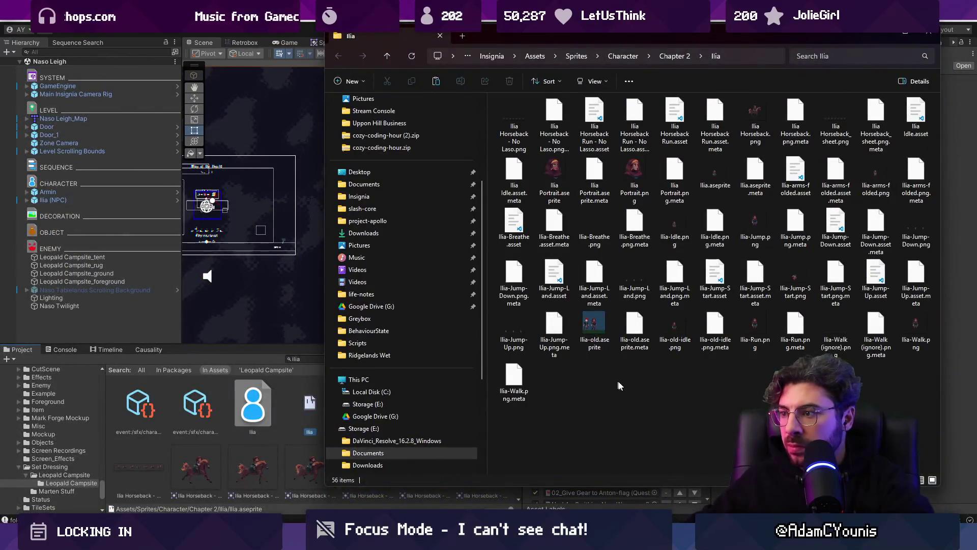
double_click(559, 384)
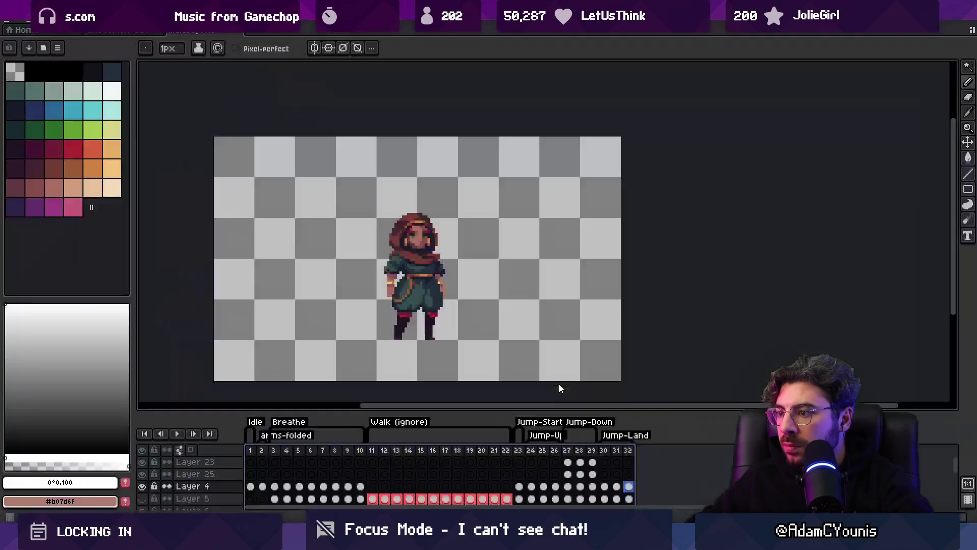
Step: Show frame 2 with the standing horse and pick the reference horse on Layer 3
scroll(491, 244, up, 4)
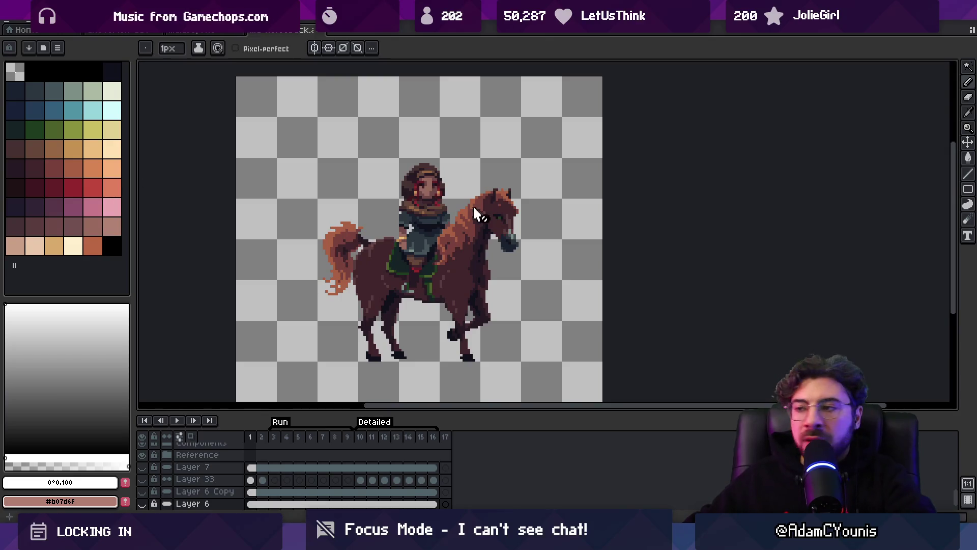
scroll(478, 214, down, 2)
mouse_move(261, 436)
mouse_down()
mouse_move(445, 441)
mouse_move(269, 441)
mouse_up()
click(264, 441)
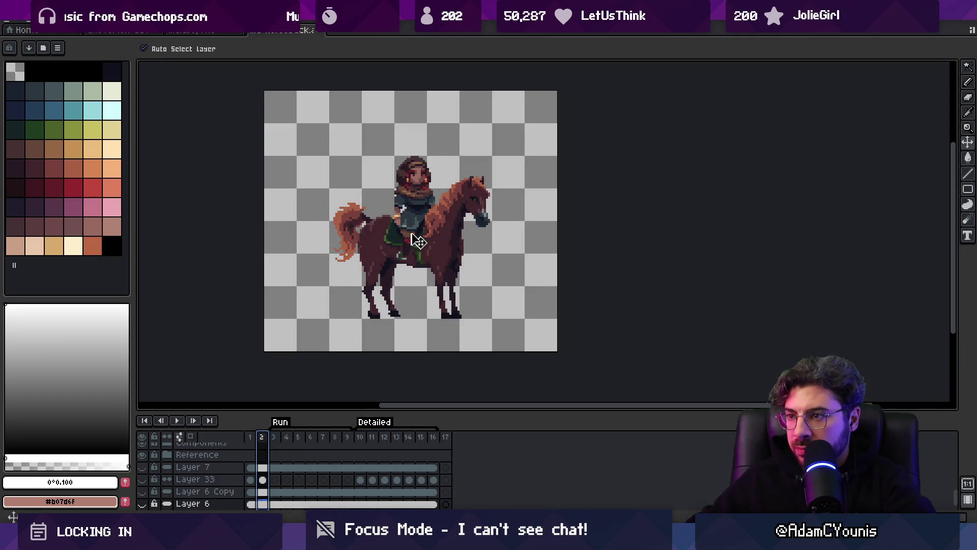
drag(418, 240, 474, 229)
key(ctrl+z)
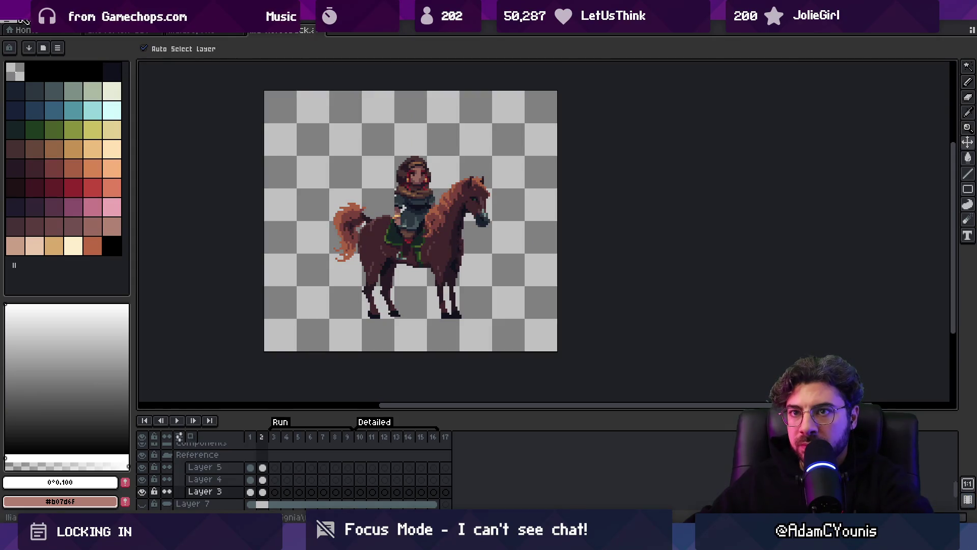
Step: Load the default palette, remap the sprite's colours, and start a new sprite
click(20, 24)
key(Escape)
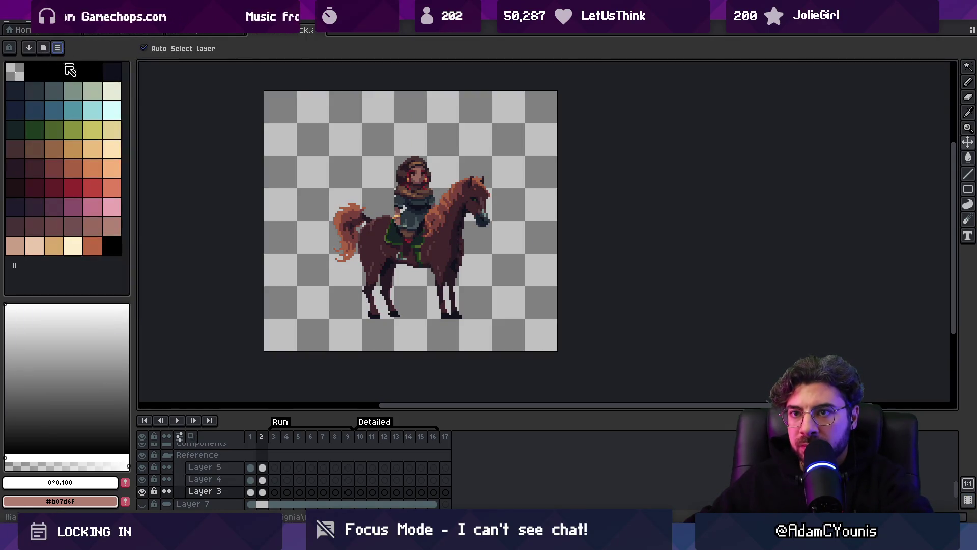
click(57, 48)
click(112, 214)
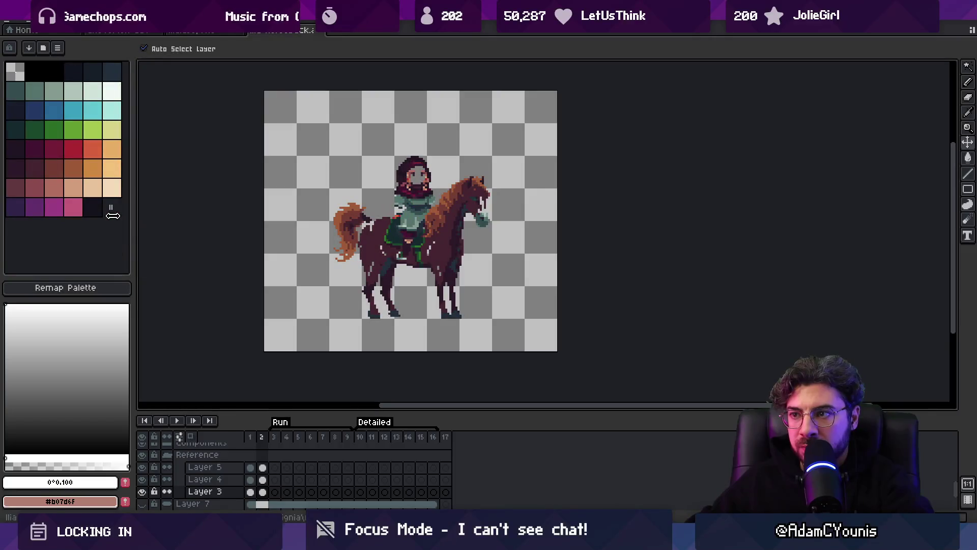
click(90, 289)
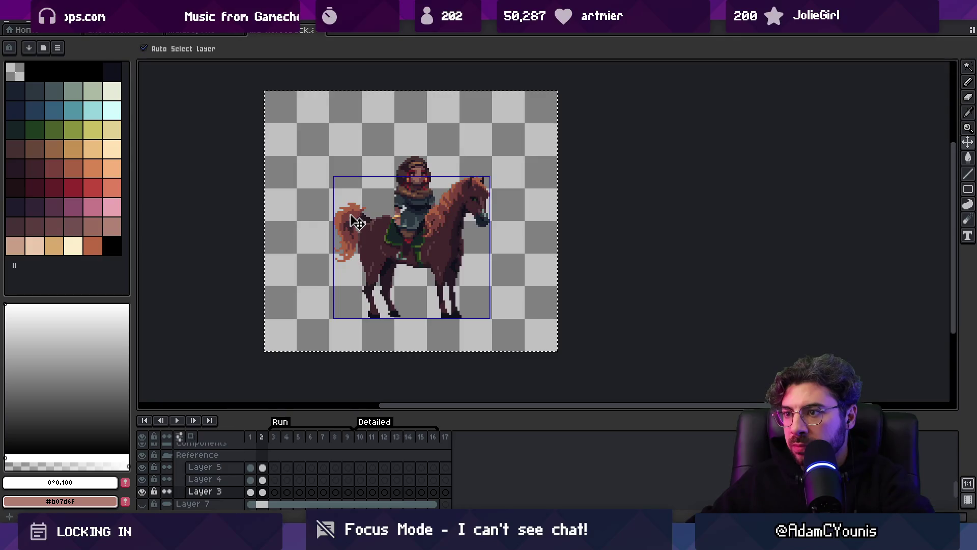
key(ctrl+n)
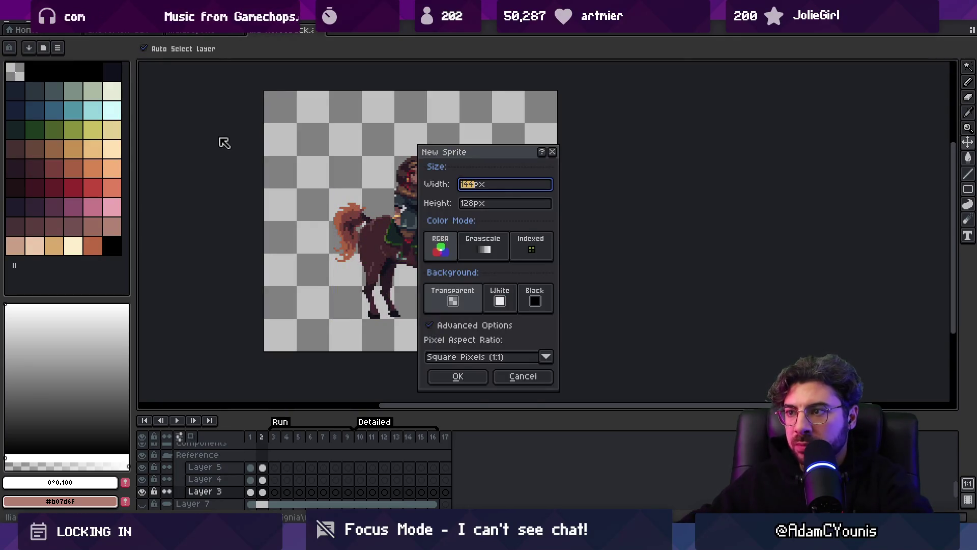
Step: Create the new sprite and paste the reference horse into it
key(Return)
key(ctrl+v)
scroll(498, 214, up, 4)
key(Return)
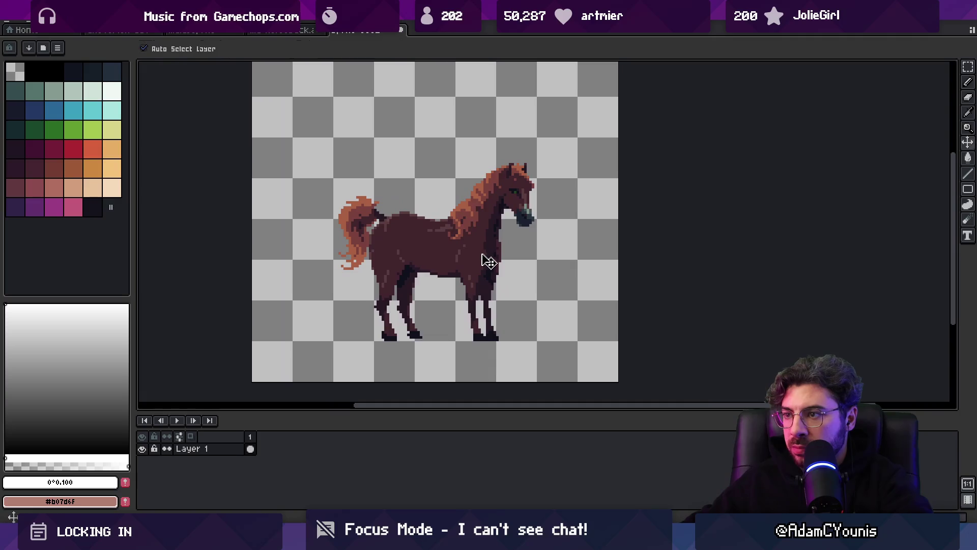
key(alt+s)
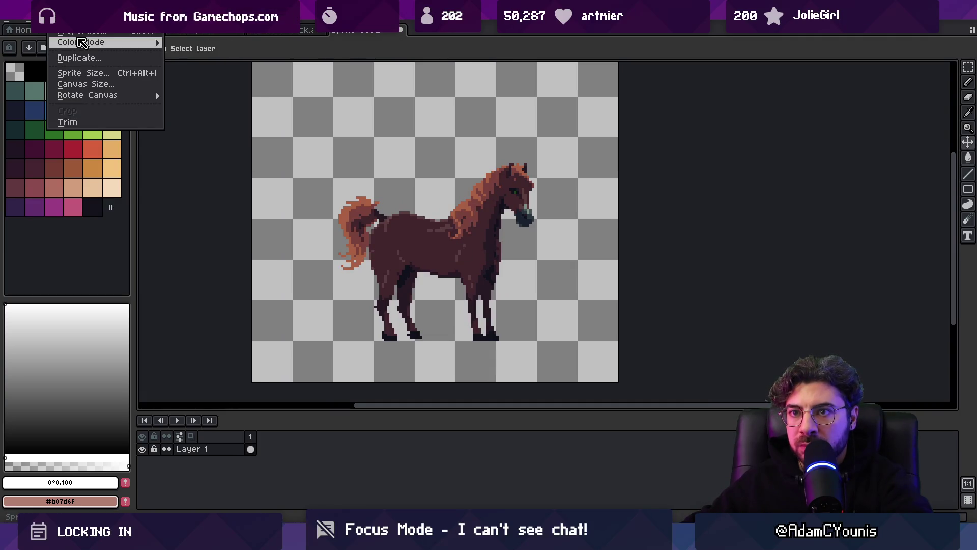
key(Left)
key(Left)
key(Right)
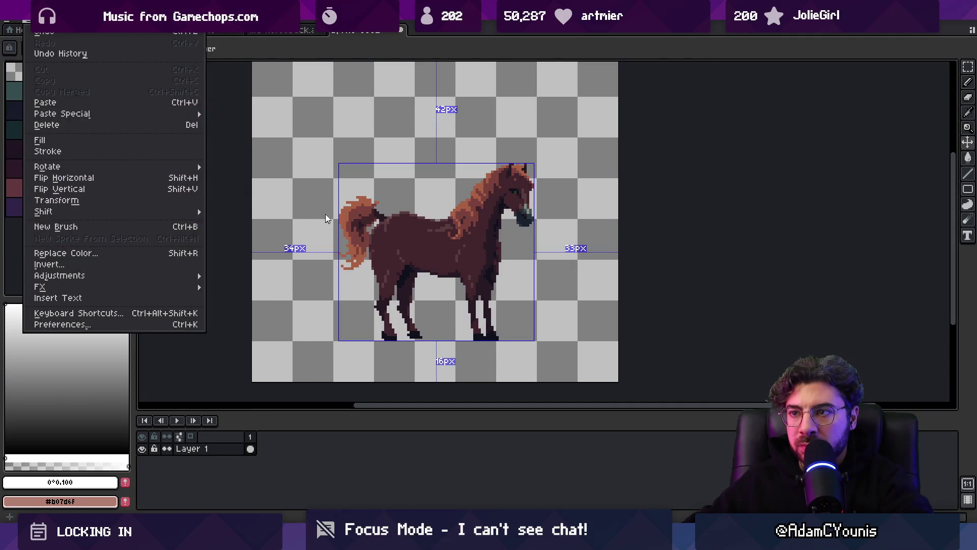
Step: Save the horse sprite as 'Lazarus' in a new Lazarus folder under Chapter 3
key(ctrl+s)
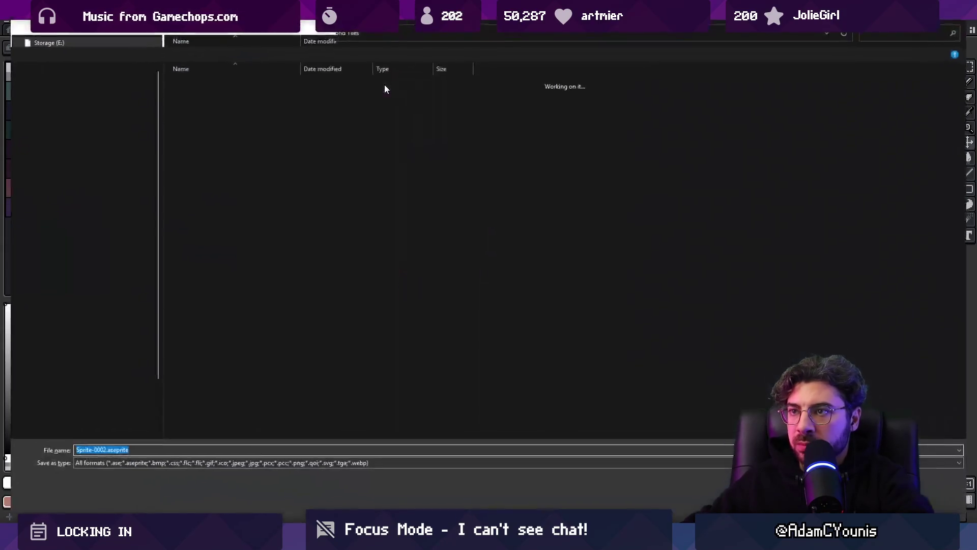
click(249, 34)
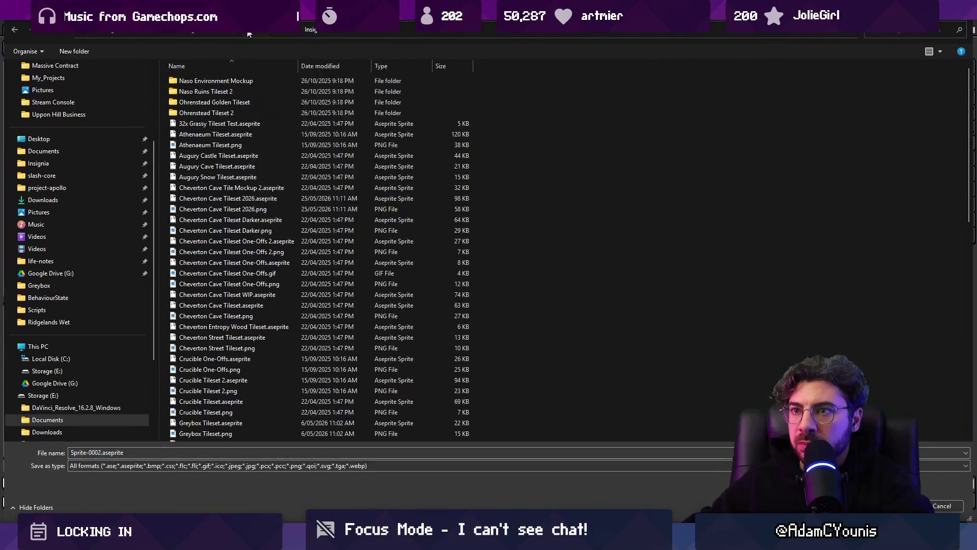
double_click(204, 92)
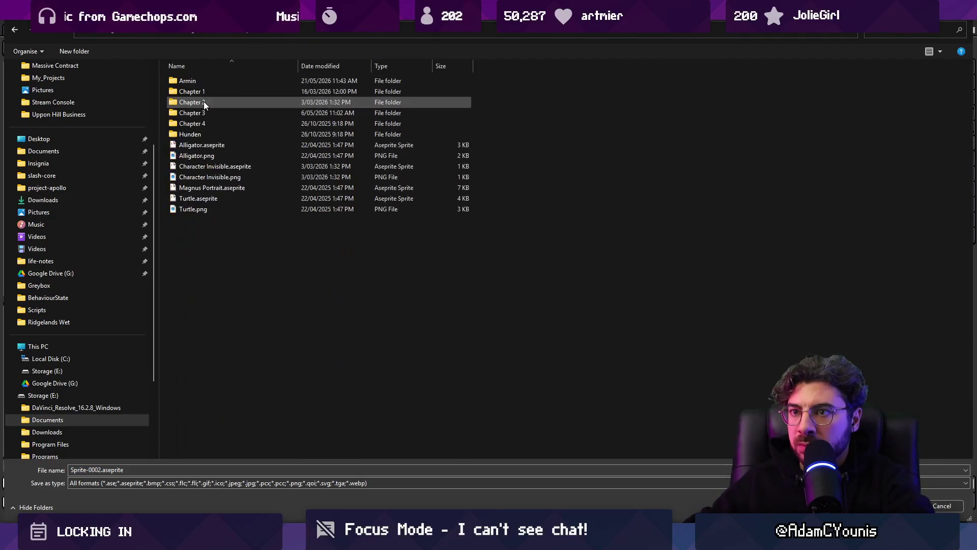
double_click(224, 112)
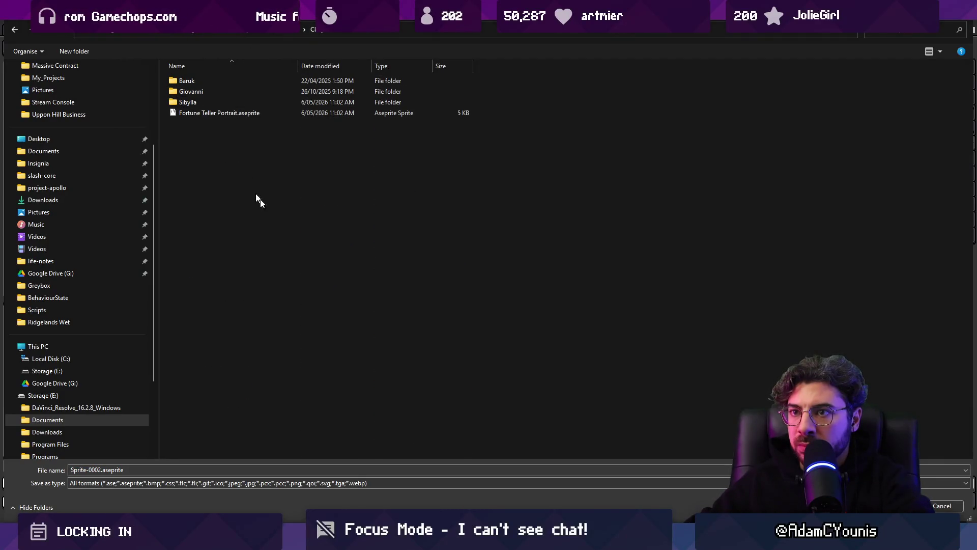
right_click(237, 164)
mouse_move(326, 304)
click(390, 305)
text(Lazarus)
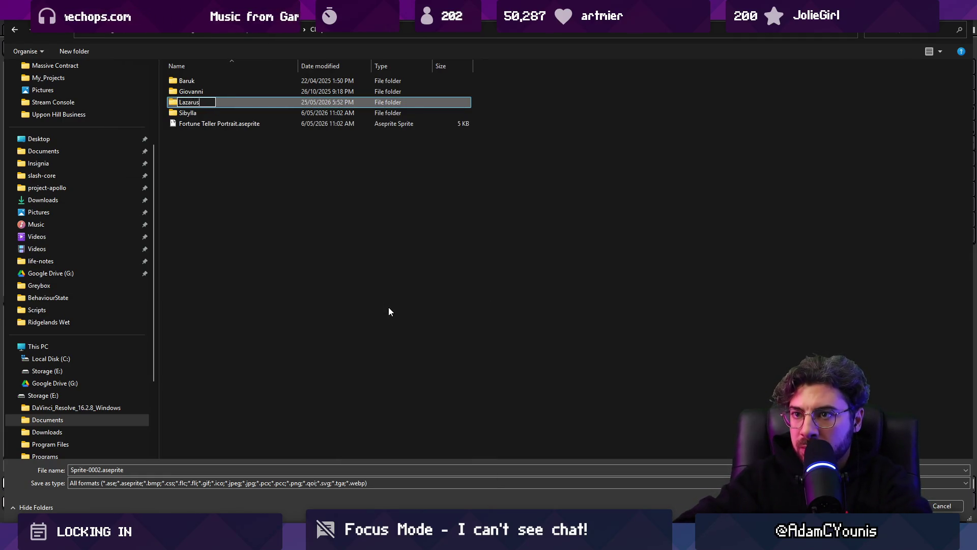
key(Return)
key(Return)
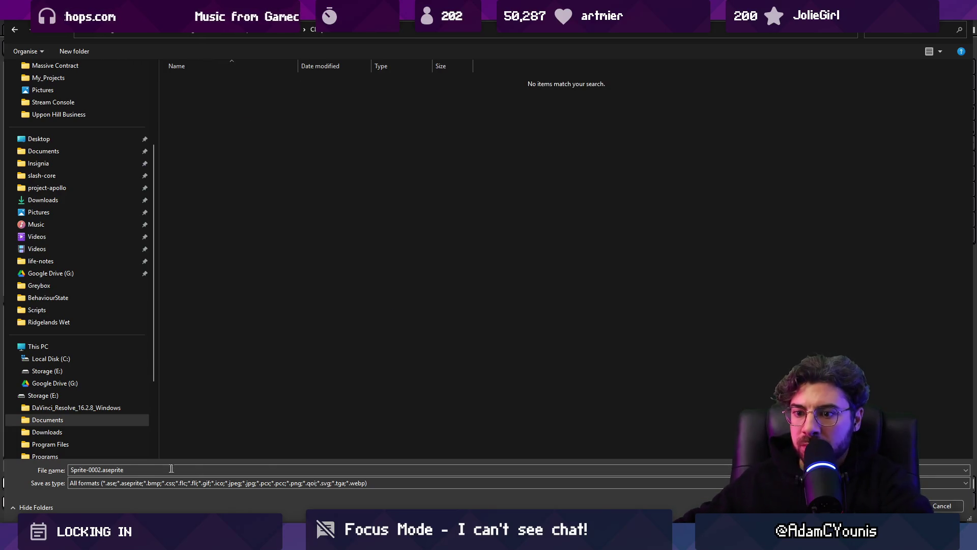
key(alt+n)
text(Lazarus)
key(Return)
Step: Add a new layer on the saddle-less horse and paste the copied saddle onto it
click(260, 31)
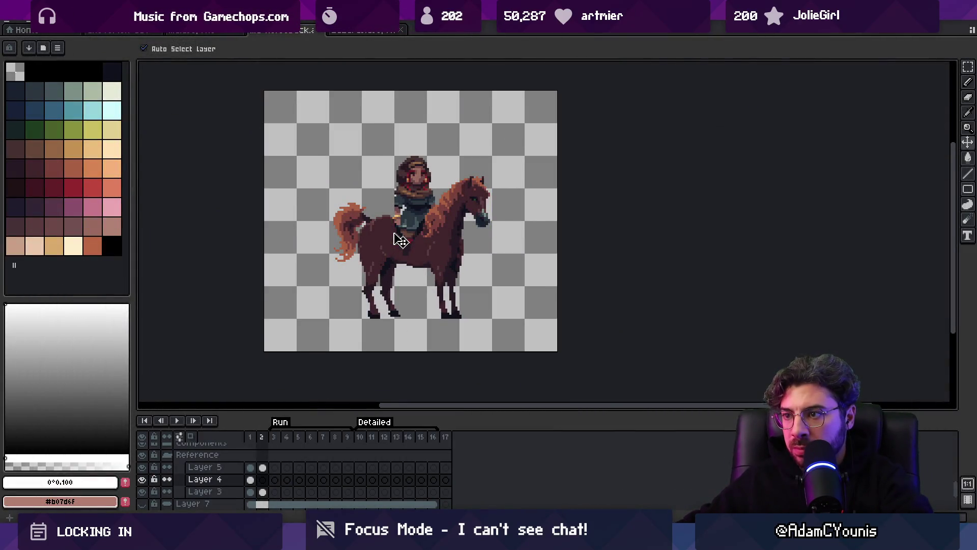
click(356, 31)
key(shift+n)
key(ctrl+v)
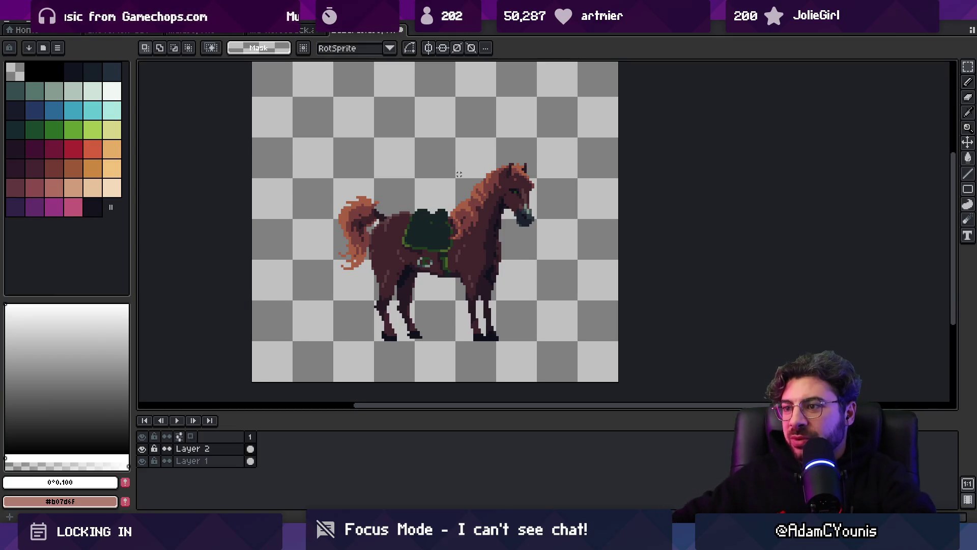
Step: Commit the pasted saddle, sample its dark fill, and touch up pixels along its top edge
key(Return)
scroll(410, 248, up, 6)
alt+click(463, 251)
key(z)
scroll(371, 269, down, 3)
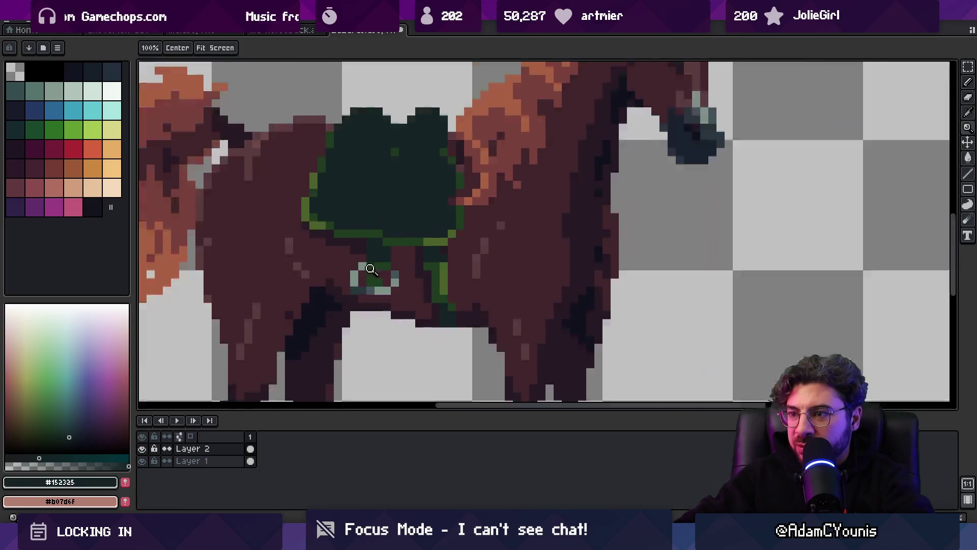
scroll(370, 275, down, 4)
scroll(397, 270, up, 6)
key(b)
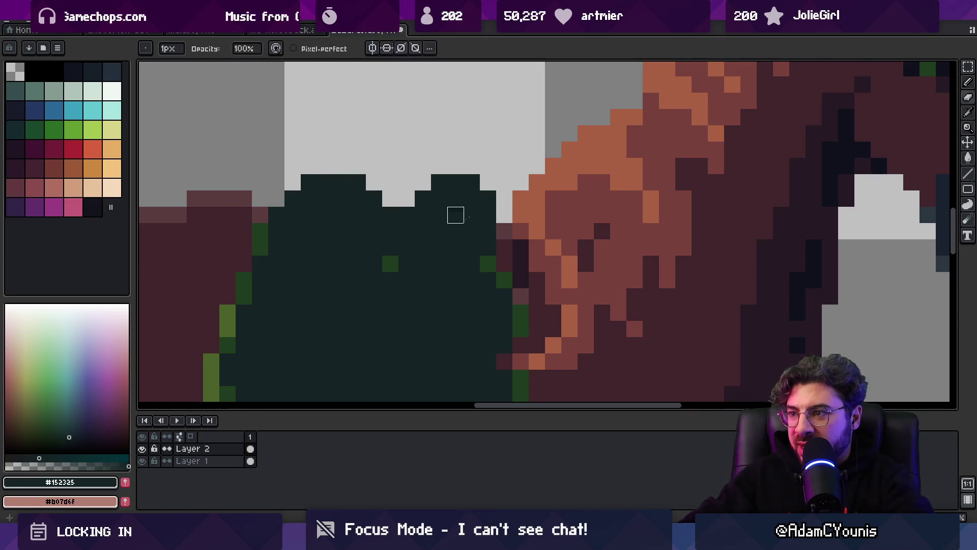
drag(504, 198, 504, 214)
Step: Paint the saddle's left and right top bumps and right edge in dark green
click(391, 263)
alt+click(451, 245)
mouse_move(276, 214)
mouse_down()
mouse_move(325, 189)
mouse_move(349, 194)
mouse_up()
mouse_move(423, 199)
mouse_down()
mouse_move(458, 199)
mouse_move(440, 214)
mouse_move(477, 207)
mouse_up()
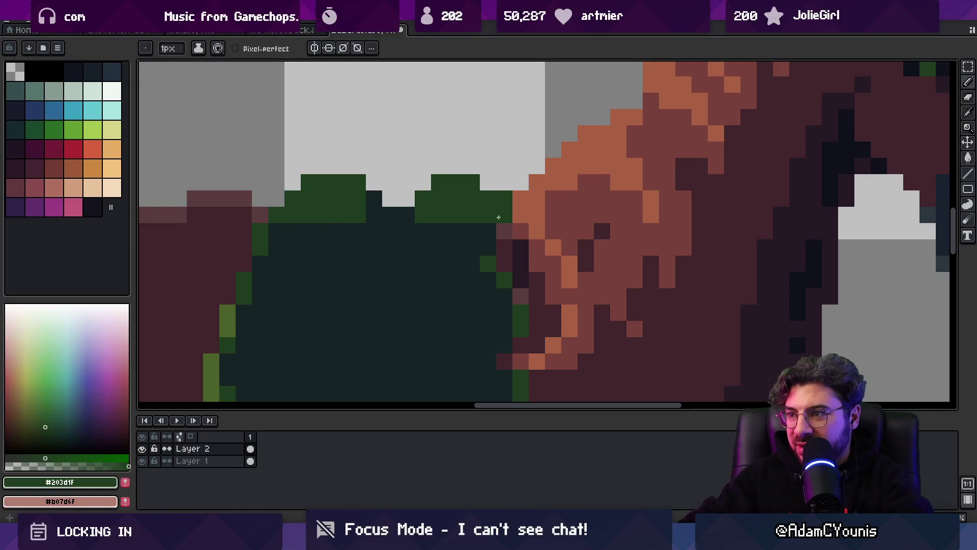
click(499, 254)
scroll(499, 254, down, 3)
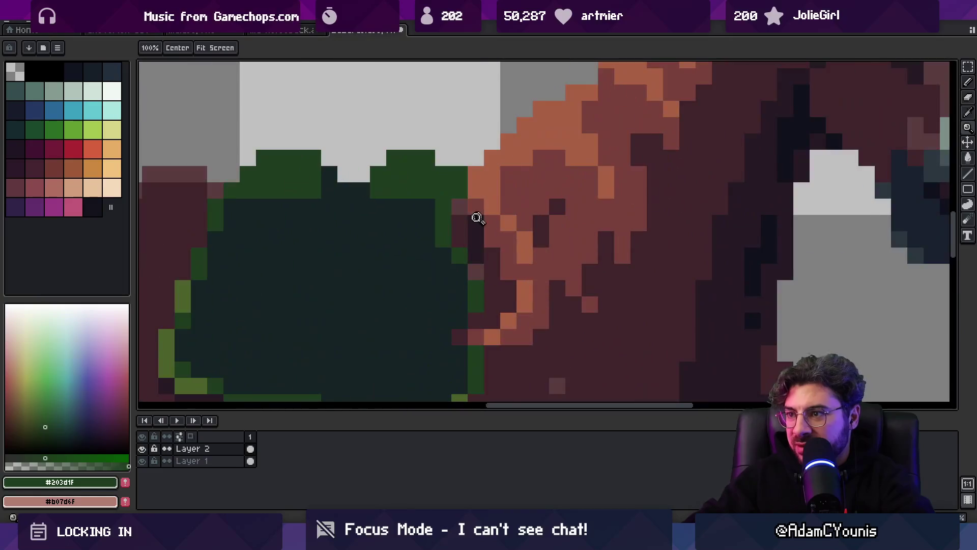
scroll(475, 218, up, 3)
click(443, 239)
click(475, 273)
drag(476, 304, 476, 321)
Step: Undo the last edge edit, zoom out to view the saddled horse, and make Layer 1 active
key(ctrl+z)
key(z)
scroll(440, 258, down, 3)
scroll(440, 258, up, 2)
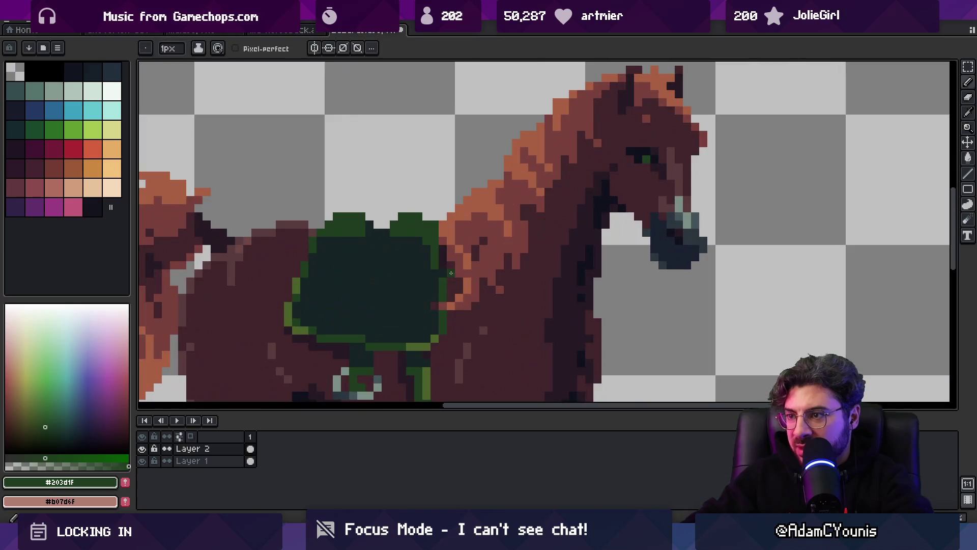
scroll(440, 258, down, 2)
scroll(440, 258, down, 2)
scroll(436, 279, up, 1)
ctrl+click(436, 280)
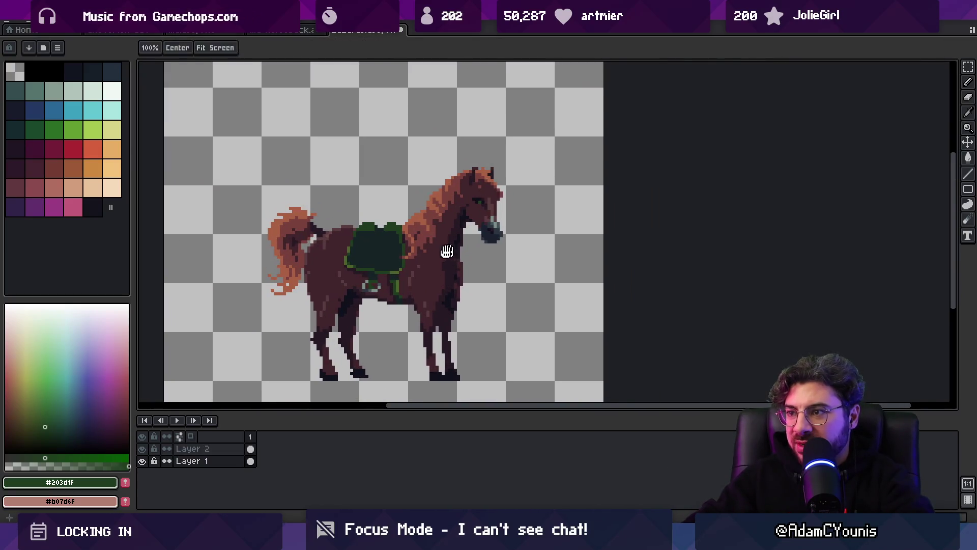
Step: Pick the horse's dark brown body colour with the Pencil
scroll(446, 245, up, 3)
scroll(443, 231, down, 3)
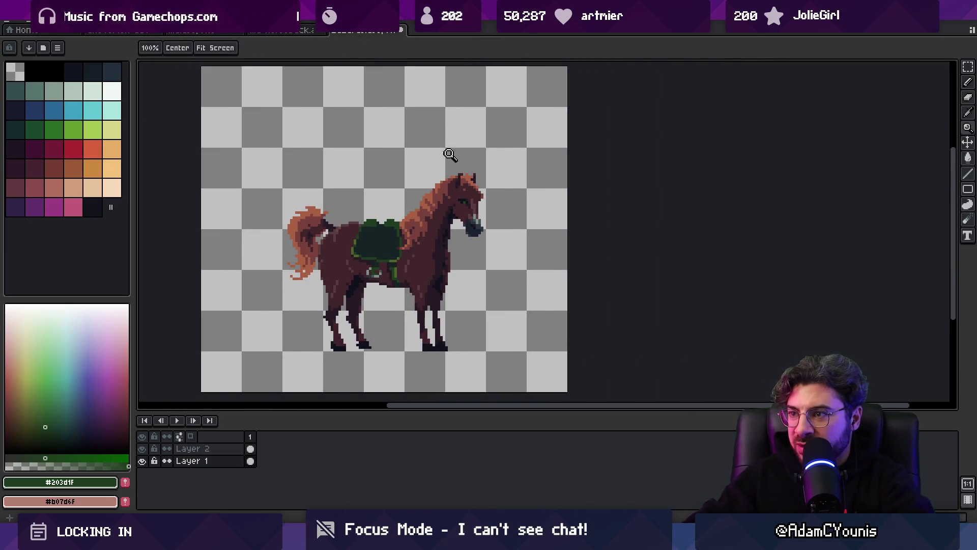
scroll(477, 286, up, 1)
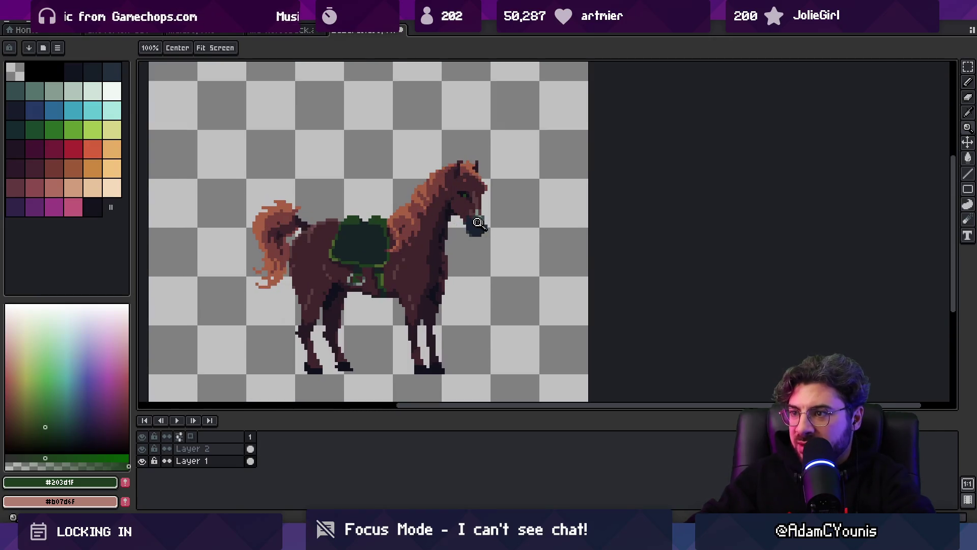
key(b)
alt+click(438, 214)
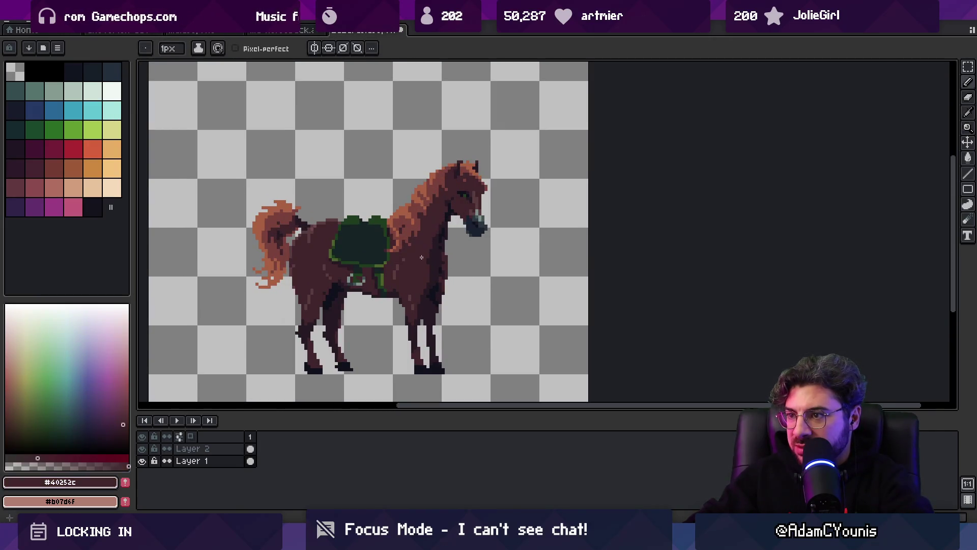
scroll(422, 257, down, 1)
scroll(428, 204, up, 5)
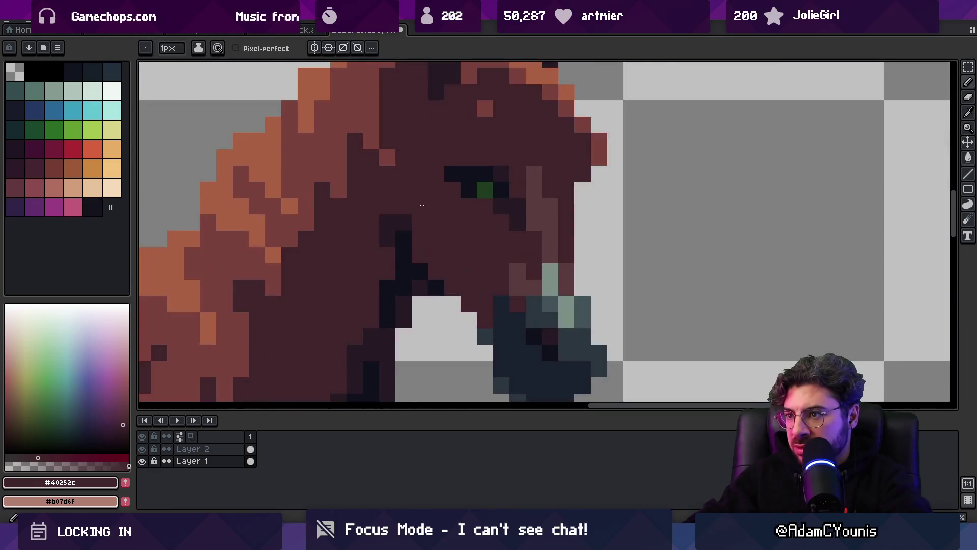
key(z)
scroll(456, 214, down, 4)
scroll(448, 229, up, 4)
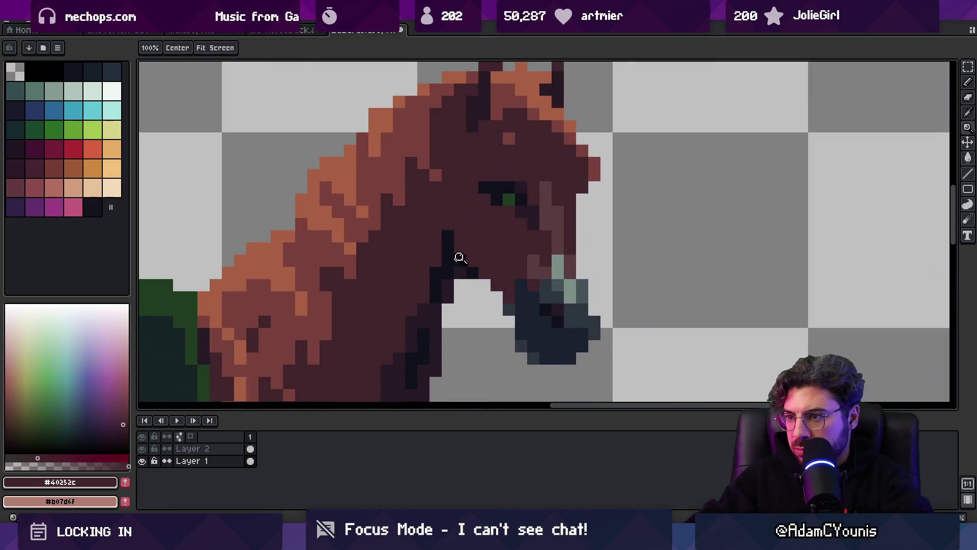
scroll(427, 216, down, 3)
Step: Convert the sprite to indexed colour mode via Sprite > Color Mode > Indexed
click(58, 48)
click(71, 32)
click(71, 29)
mouse_move(77, 41)
click(193, 54)
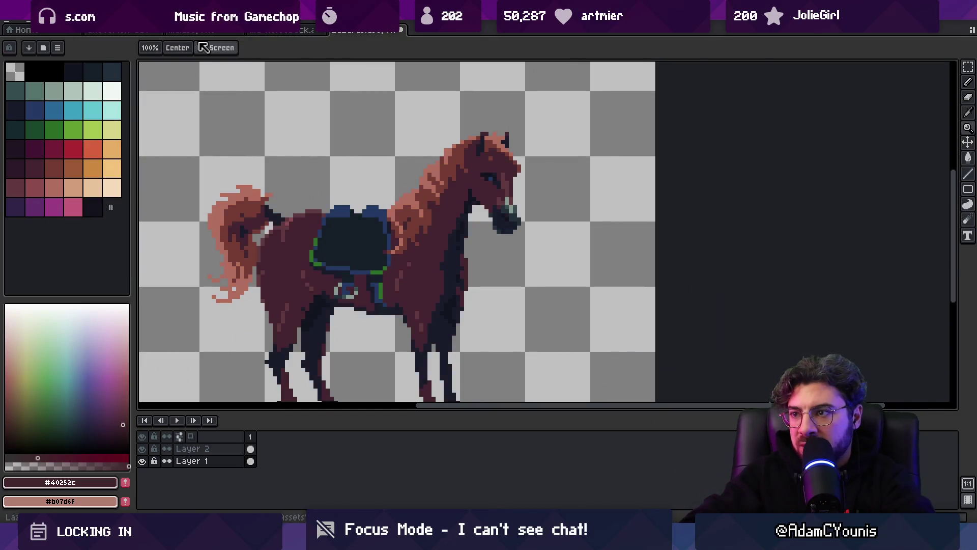
Step: Darken a pixel on the horse's chest after trying palette colours 32, 33 and 31
drag(355, 235, 333, 215)
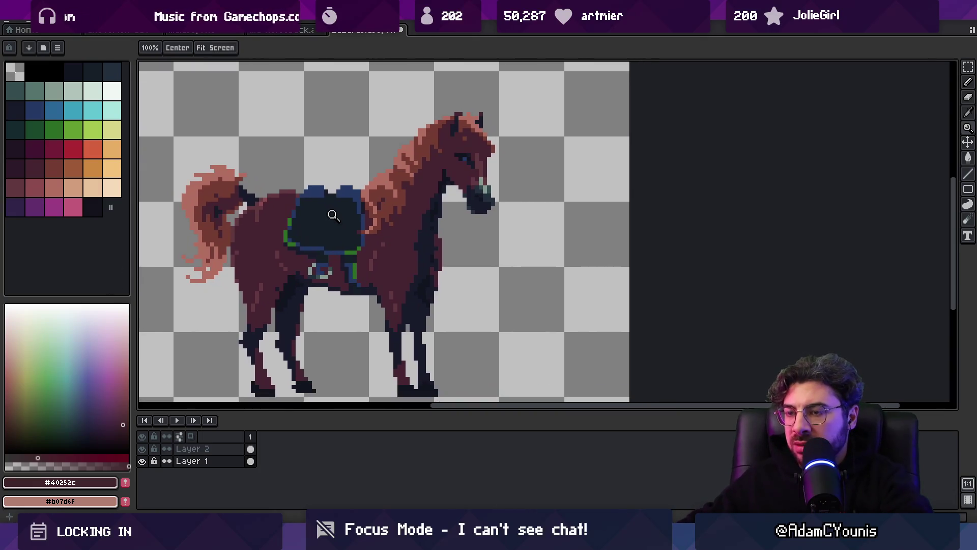
click(61, 171)
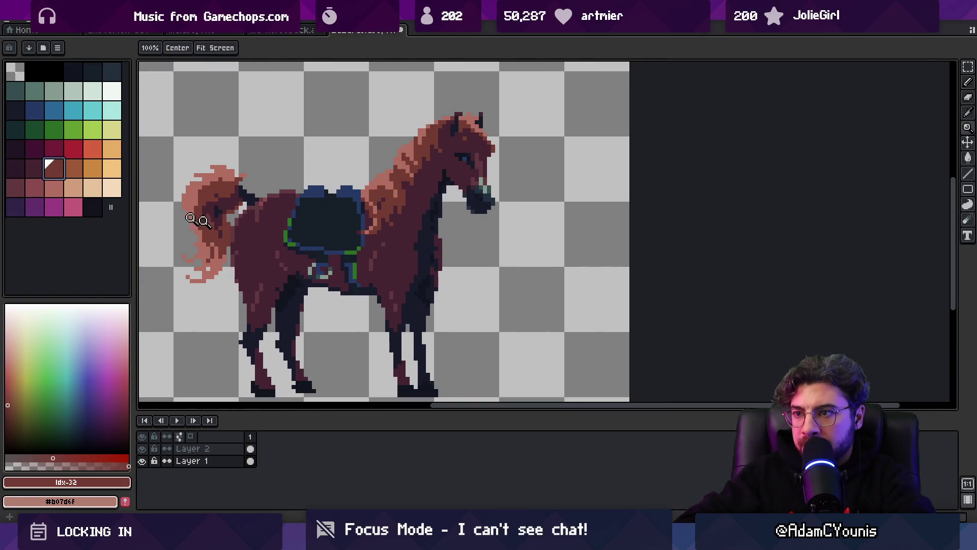
scroll(393, 201, up, 4)
key(g)
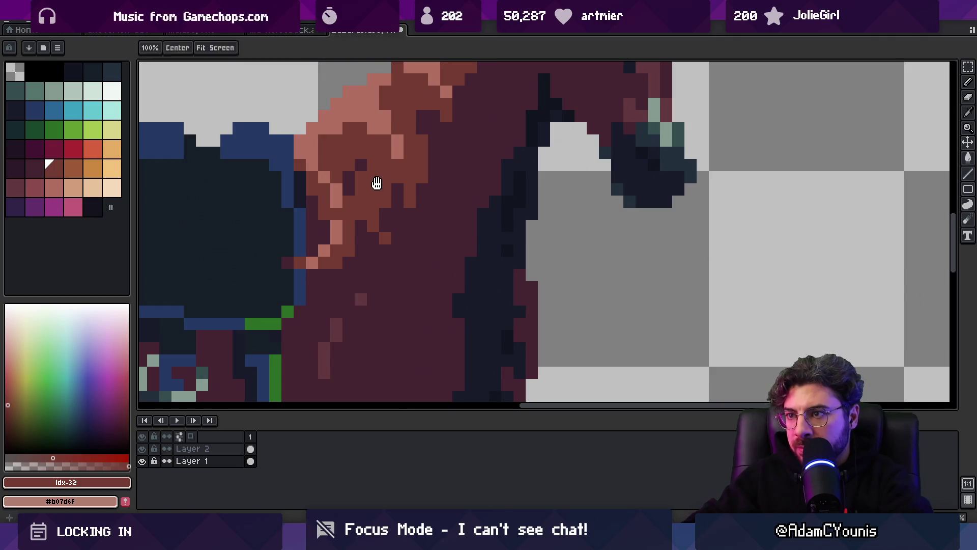
drag(252, 161, 263, 225)
click(75, 170)
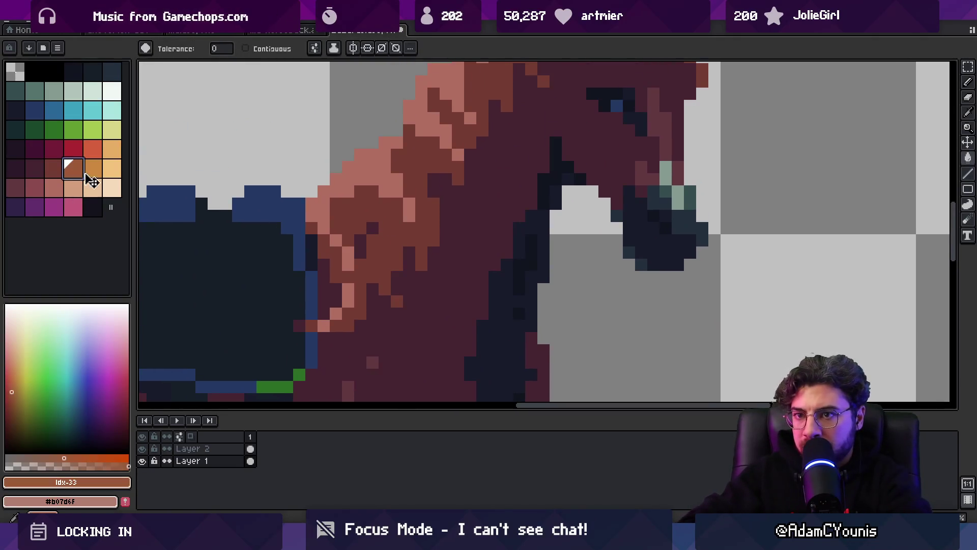
key(z)
scroll(404, 194, down, 5)
scroll(403, 194, up, 2)
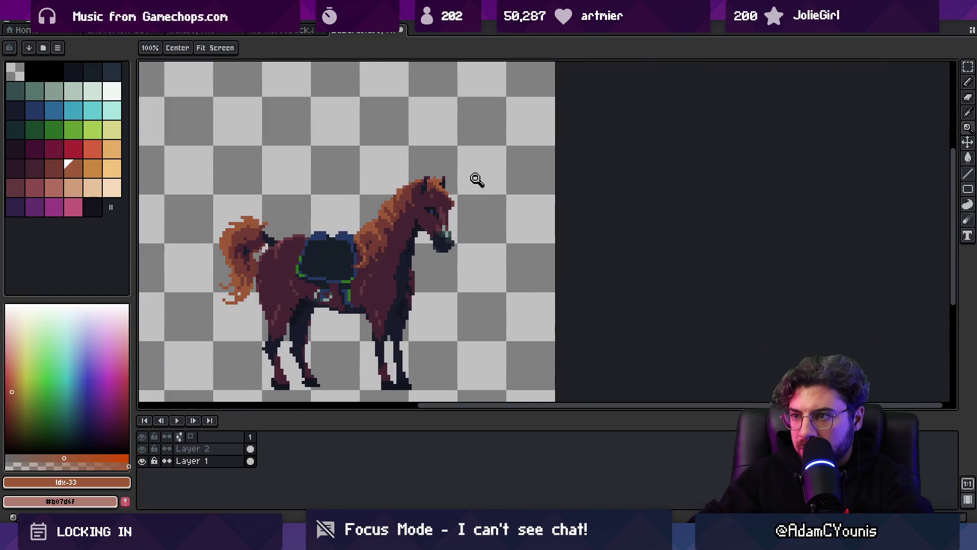
scroll(469, 190, up, 3)
scroll(448, 207, down, 1)
scroll(448, 207, down, 3)
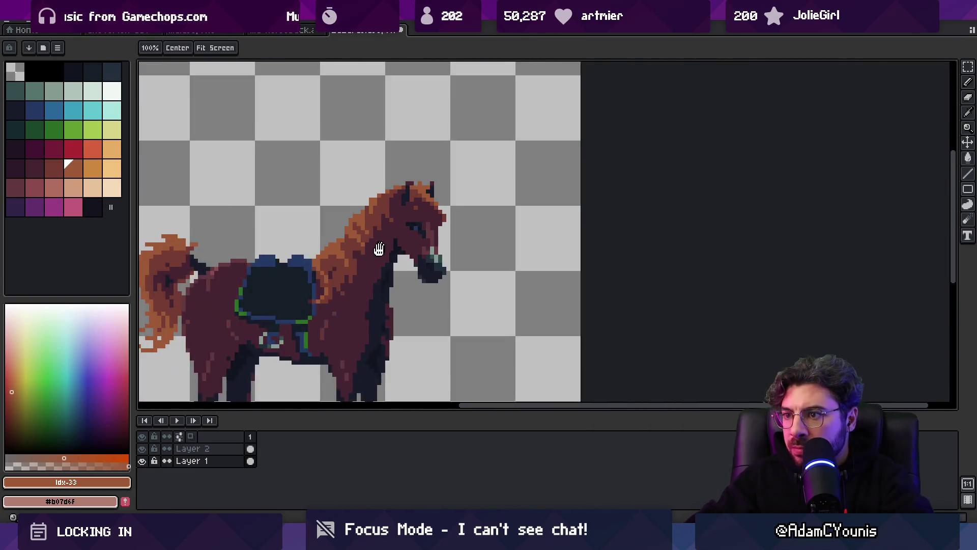
scroll(405, 243, up, 1)
scroll(443, 265, up, 4)
click(29, 175)
key(b)
key(9)
key(g)
click(391, 241)
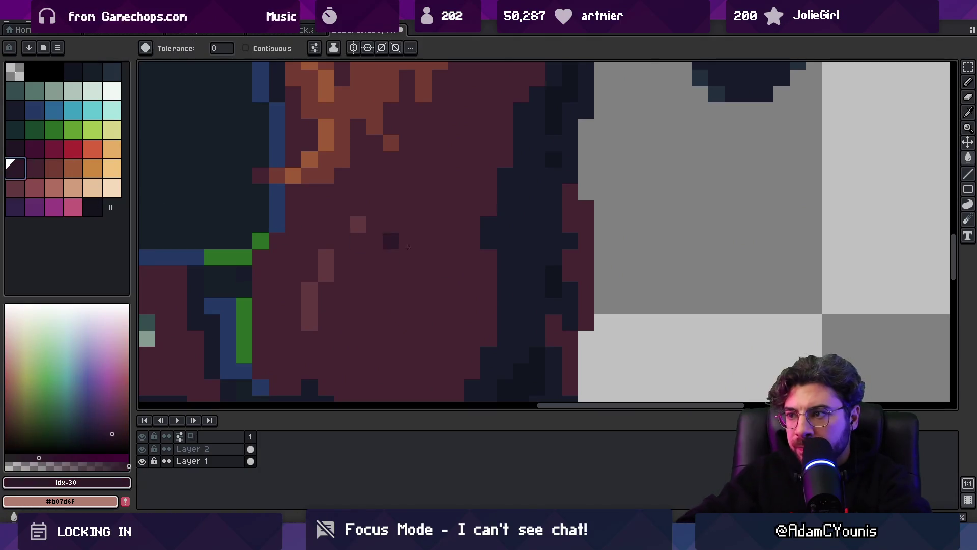
Step: Sample the horse's dark body shade and try palette colours 31 and 30 for the chest
scroll(516, 245, down, 4)
scroll(467, 281, up, 2)
scroll(524, 279, up, 3)
key(o)
click(494, 234)
key(g)
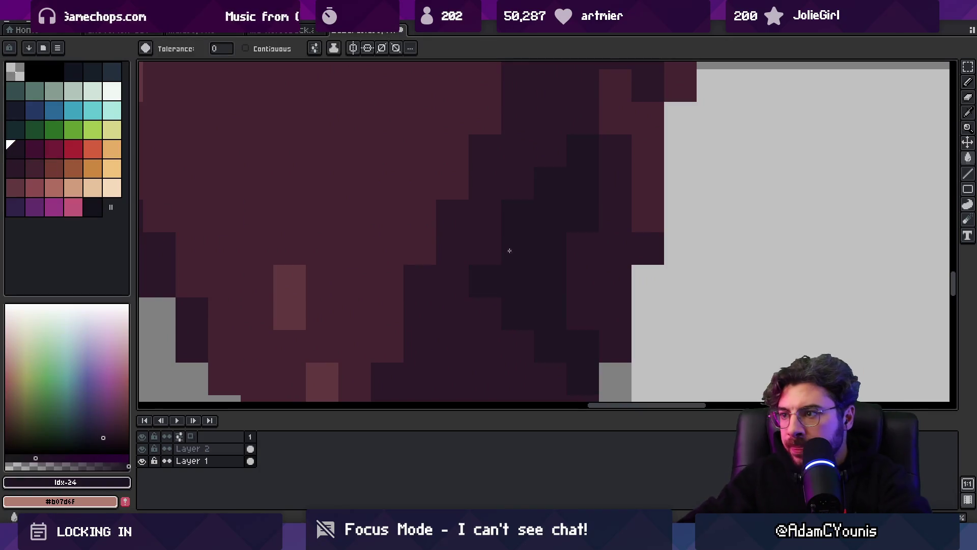
scroll(447, 262, down, 5)
scroll(448, 262, up, 2)
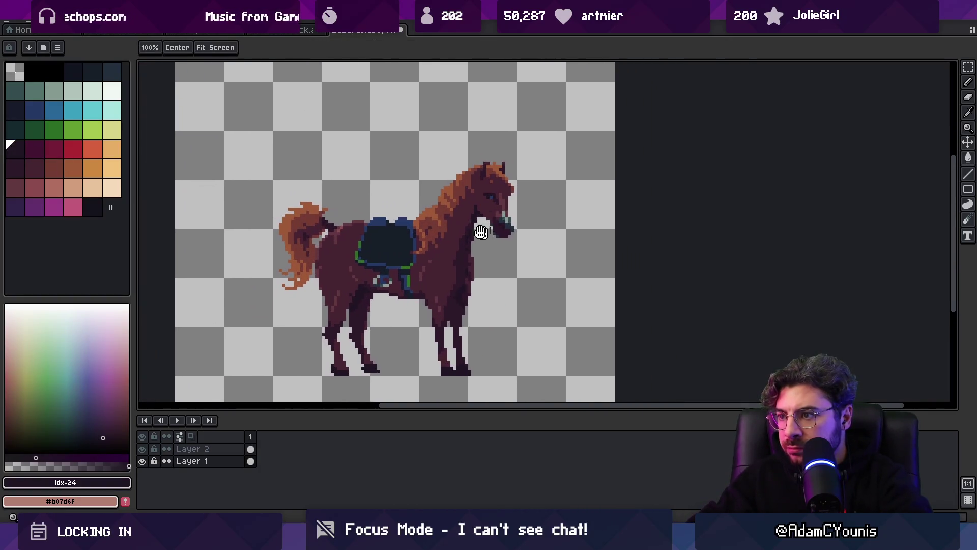
scroll(448, 275, up, 2)
key(b)
alt+click(440, 304)
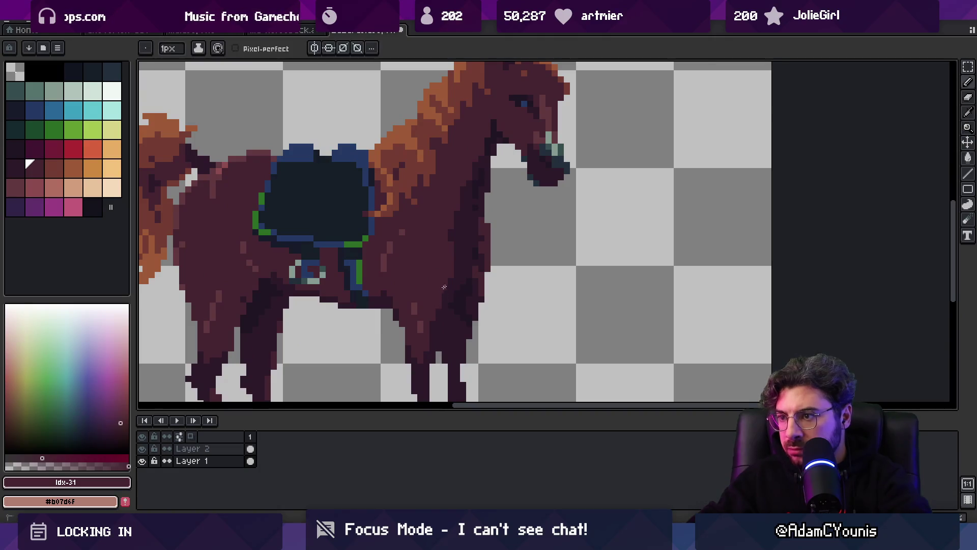
scroll(442, 274, down, 3)
scroll(453, 277, up, 4)
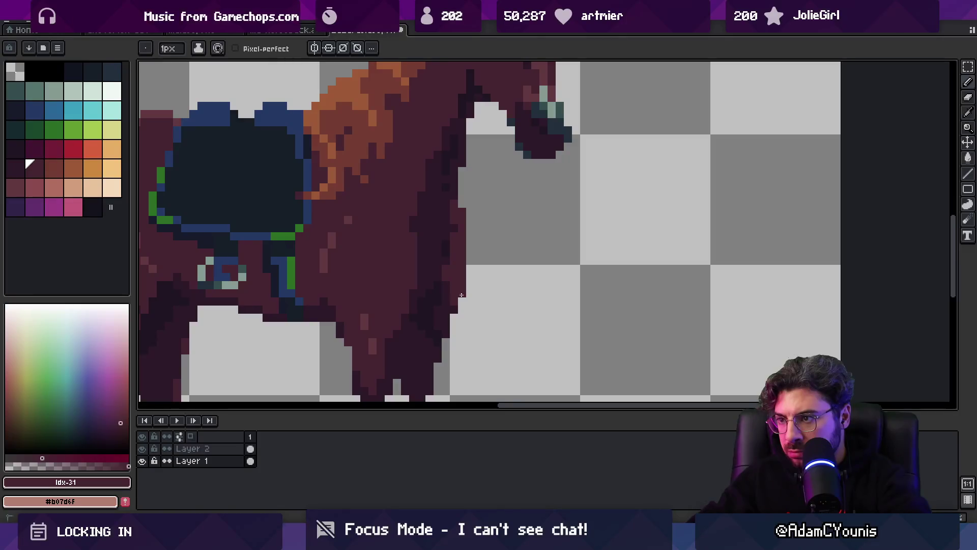
scroll(449, 282, down, 3)
scroll(448, 306, up, 3)
alt+click(448, 305)
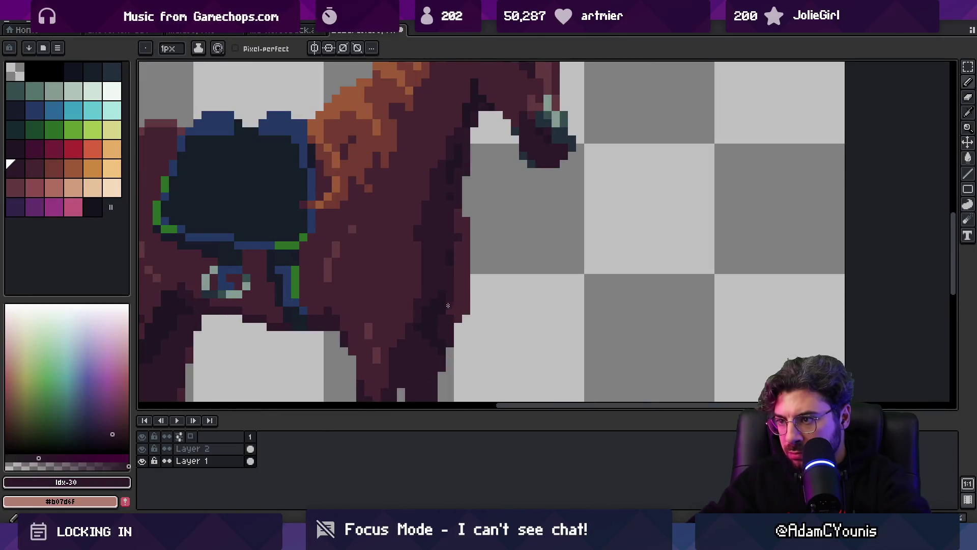
scroll(443, 256, down, 3)
scroll(496, 249, up, 2)
Step: Sample several shades, including the darker maroon, from the horse's body
alt+click(486, 253)
alt+click(519, 277)
alt+click(480, 282)
alt+click(473, 253)
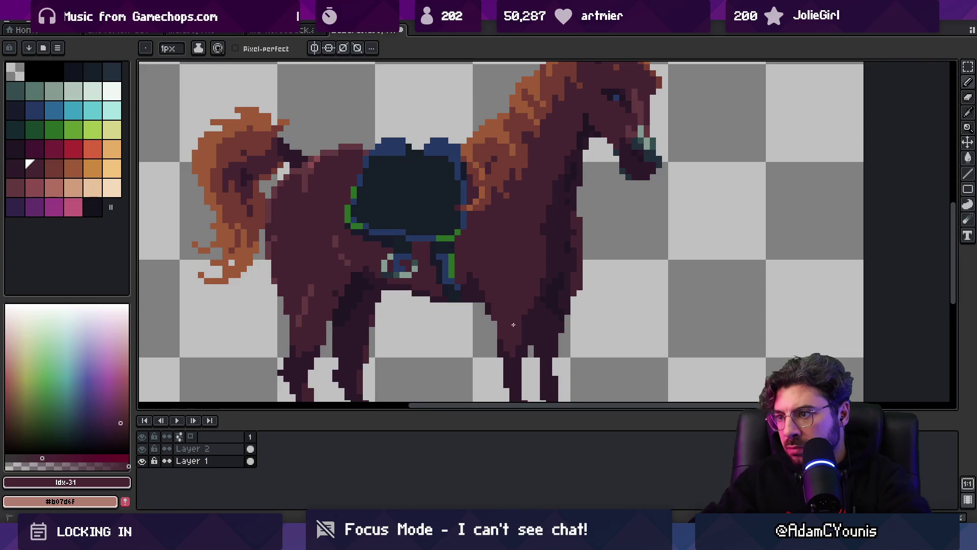
alt+click(478, 283)
alt+click(472, 286)
alt+click(466, 284)
Step: Fill the saddle trim with green palette index 19, limiting fills to connected pixels
alt+click(439, 237)
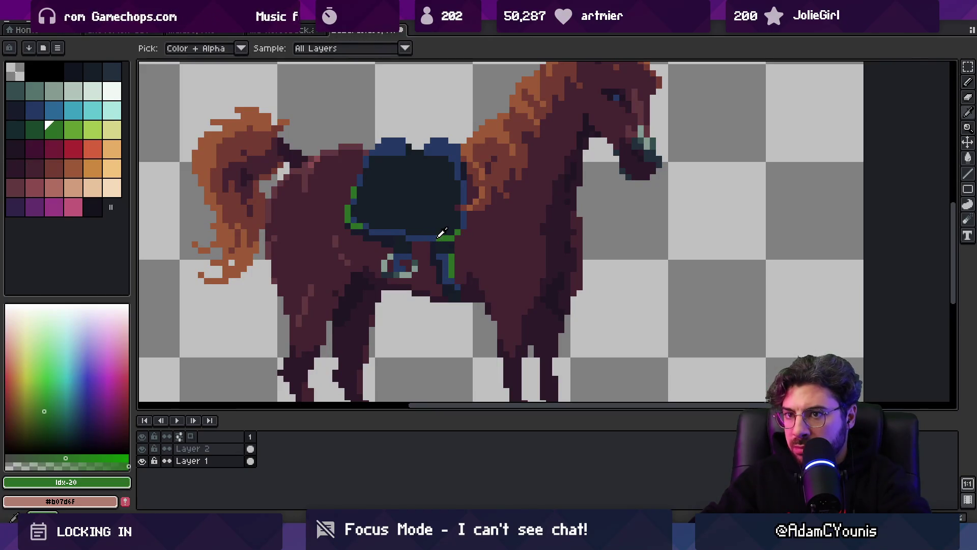
click(40, 133)
key(g)
click(168, 204)
key(ctrl+z)
click(245, 48)
click(392, 147)
key(z)
scroll(428, 213, down, 2)
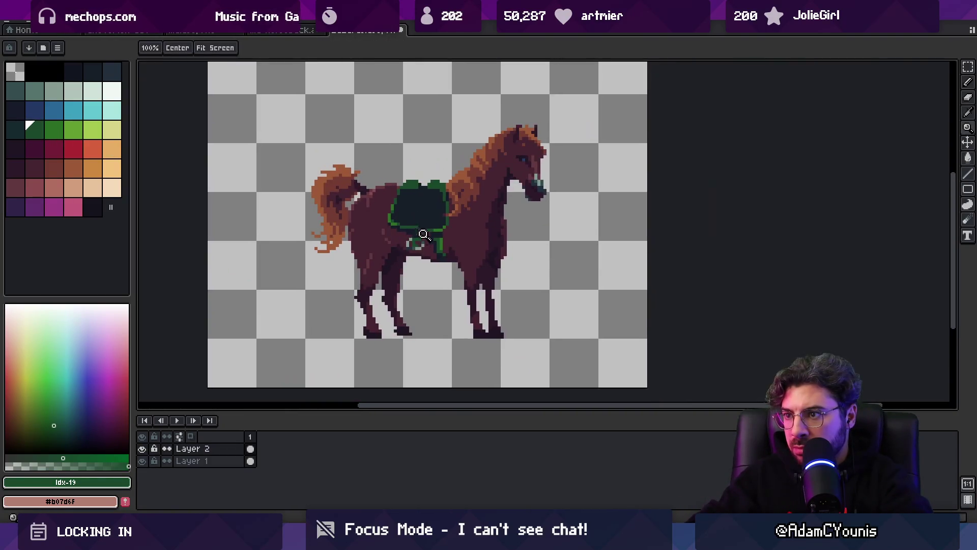
Step: Zoom in on the saddle and belly and sample the lighter and darker maroon shades
scroll(468, 225, up, 3)
alt+click(445, 290)
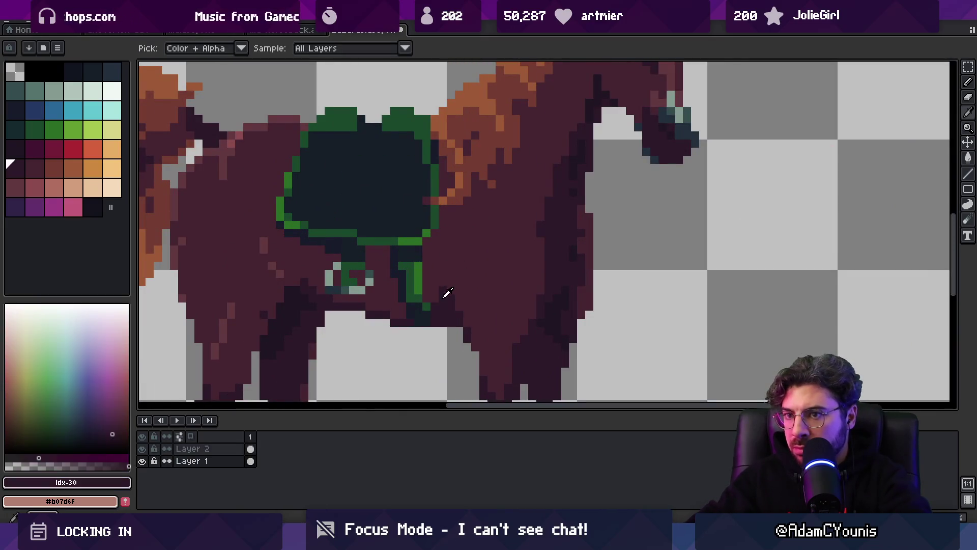
key(b)
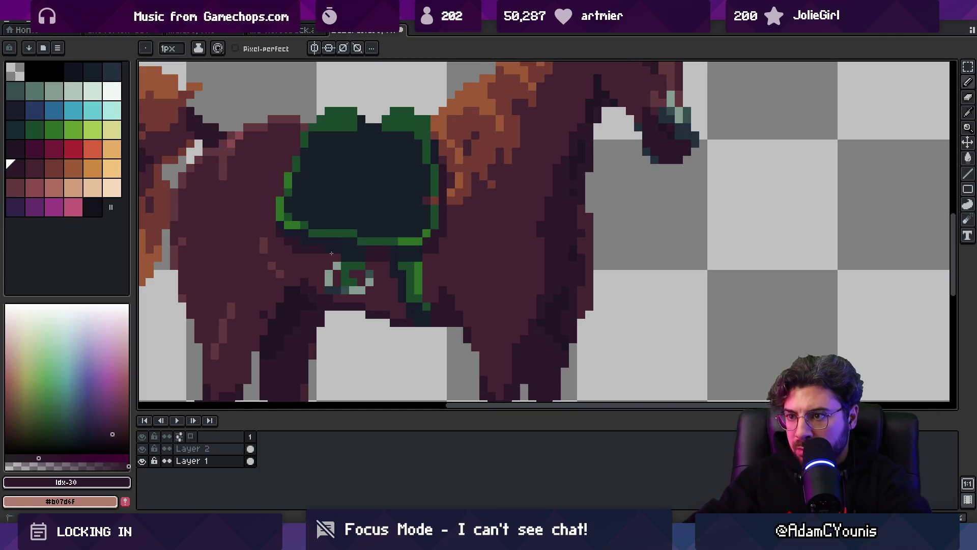
key(bracketright)
scroll(285, 268, left, 3)
scroll(295, 268, down, 2)
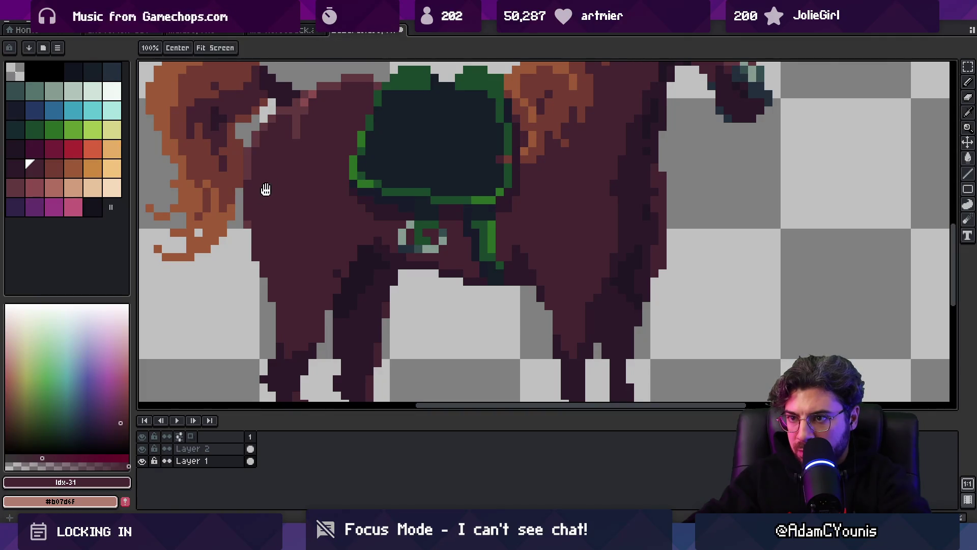
scroll(306, 218, left, 4)
scroll(306, 219, up, 4)
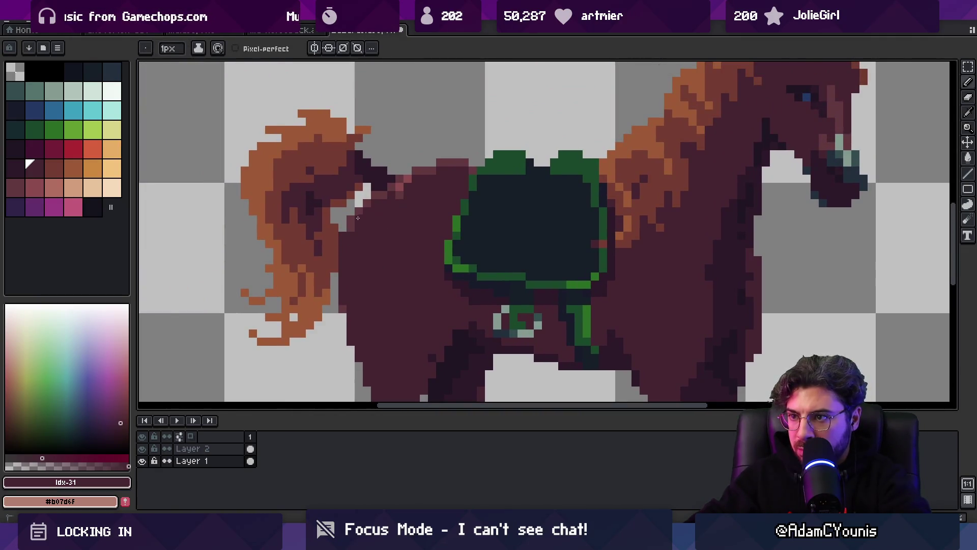
scroll(348, 312, down, 5)
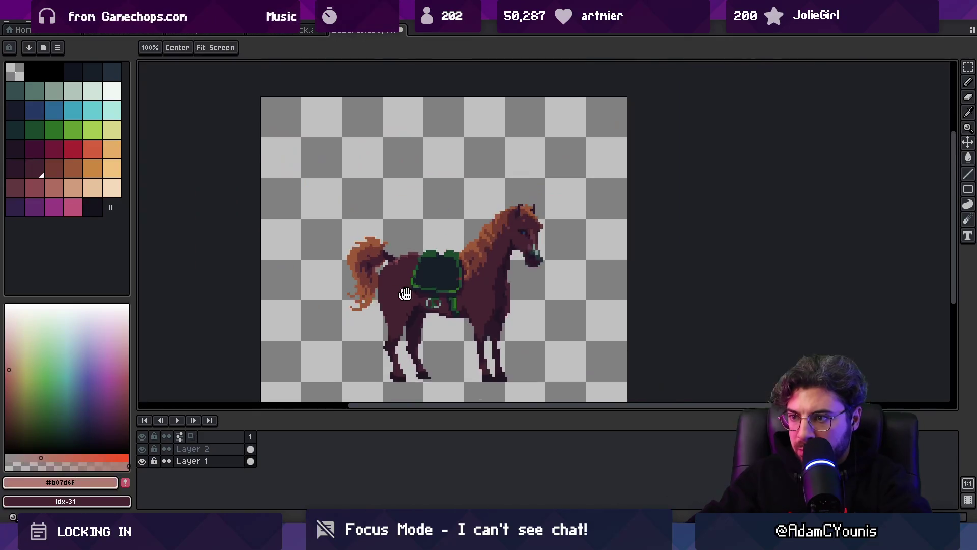
scroll(425, 279, up, 3)
key(z)
click(421, 278)
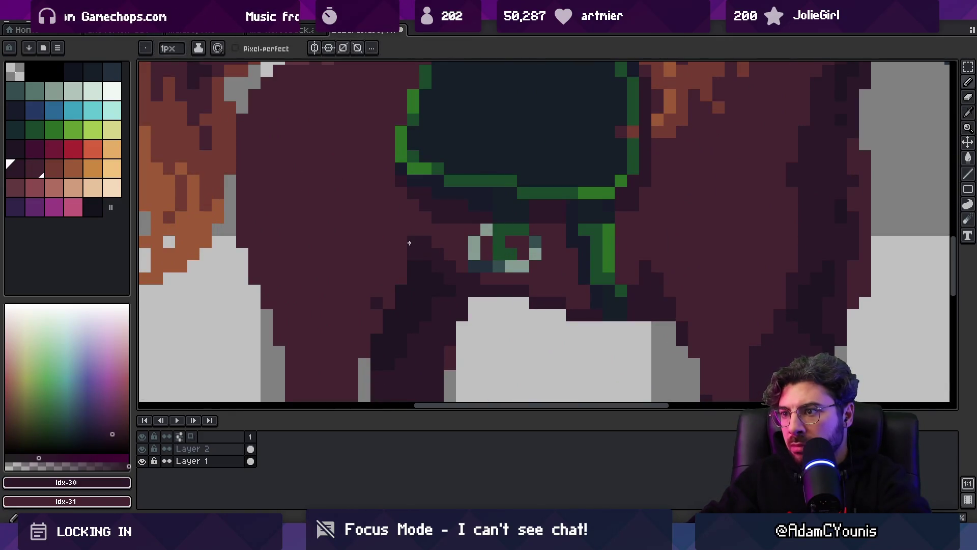
alt+click(429, 219)
alt+click(413, 264)
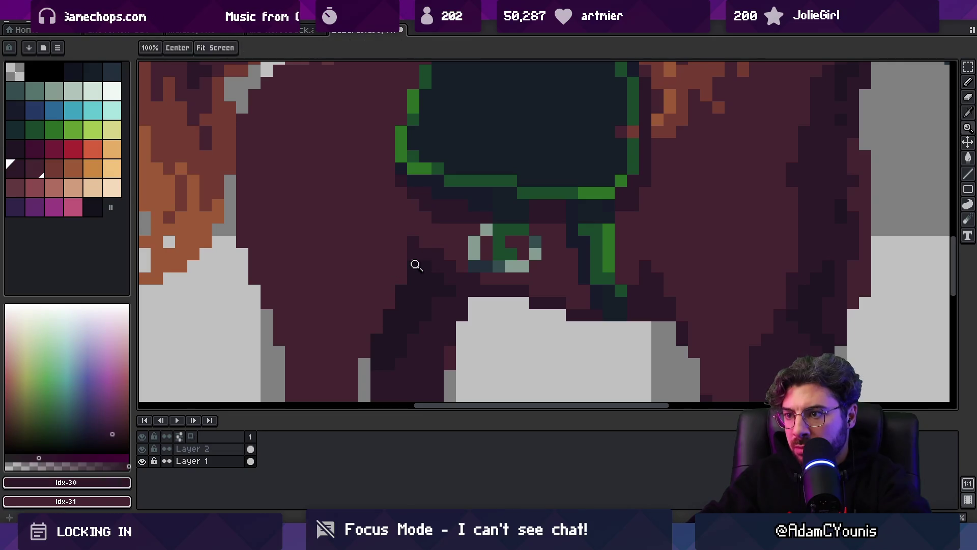
scroll(388, 261, down, 4)
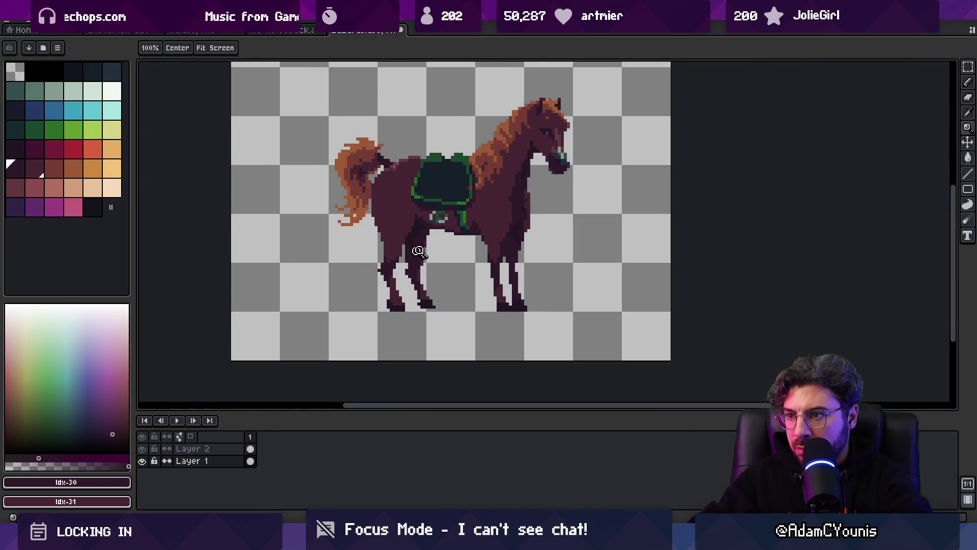
scroll(414, 251, up, 3)
Step: Lasso the hind legs, shift them left, and erase and repaint the leg edge pixels
key(m)
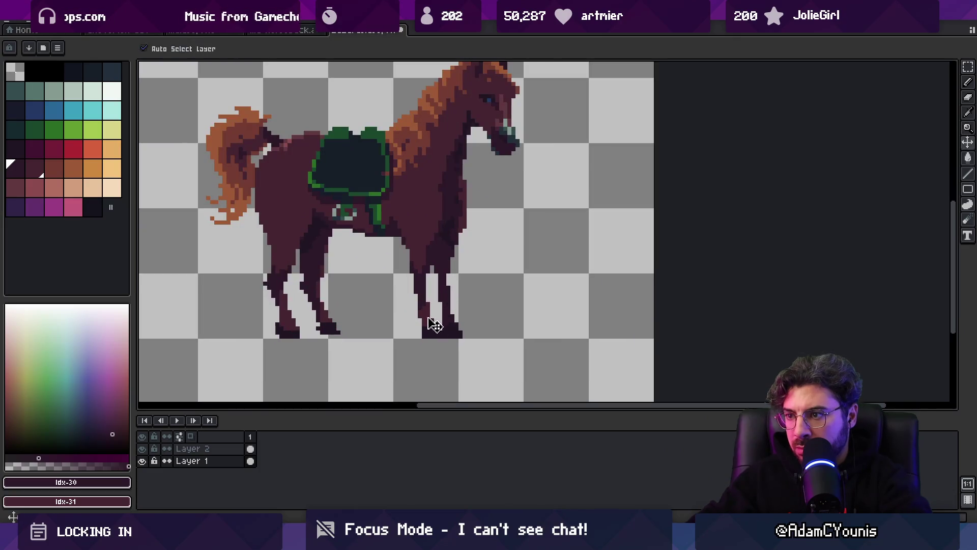
drag(464, 304, 394, 362)
drag(434, 324, 428, 320)
click(419, 285)
key(b)
key(e)
drag(402, 270, 401, 301)
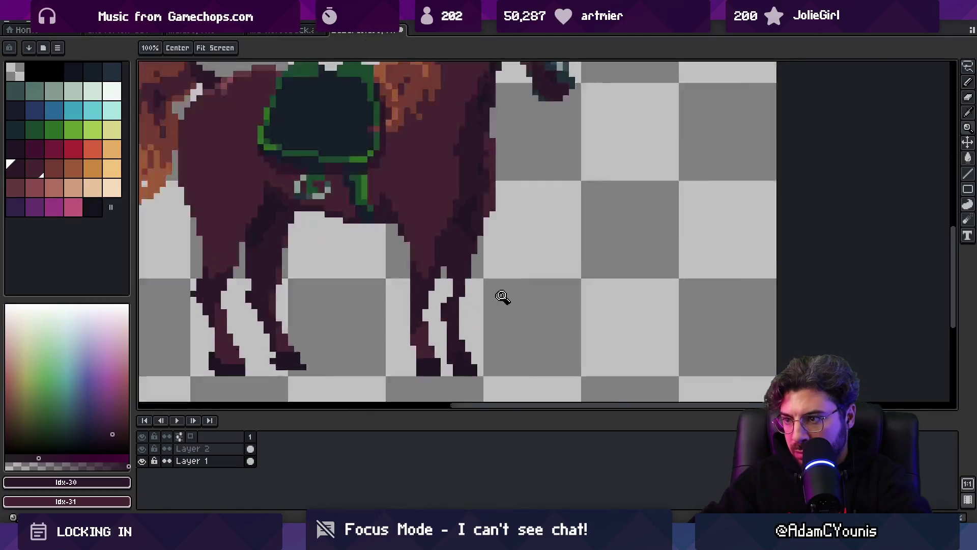
click(501, 294)
key(b)
drag(444, 270, 435, 302)
Step: Reposition a leg block and the right foot piece using rectangular selections
key(h)
scroll(484, 260, down, 1)
scroll(431, 279, down, 2)
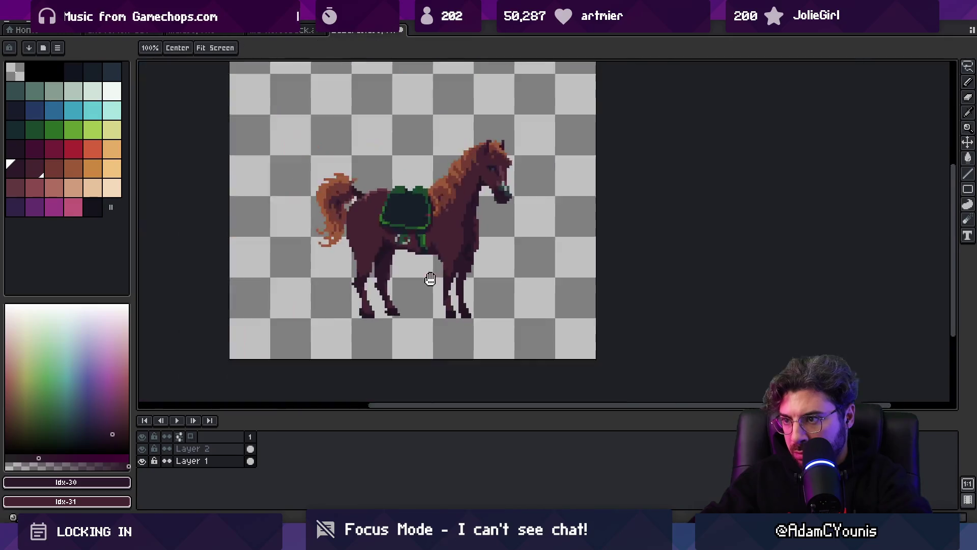
scroll(438, 290, up, 5)
key(v)
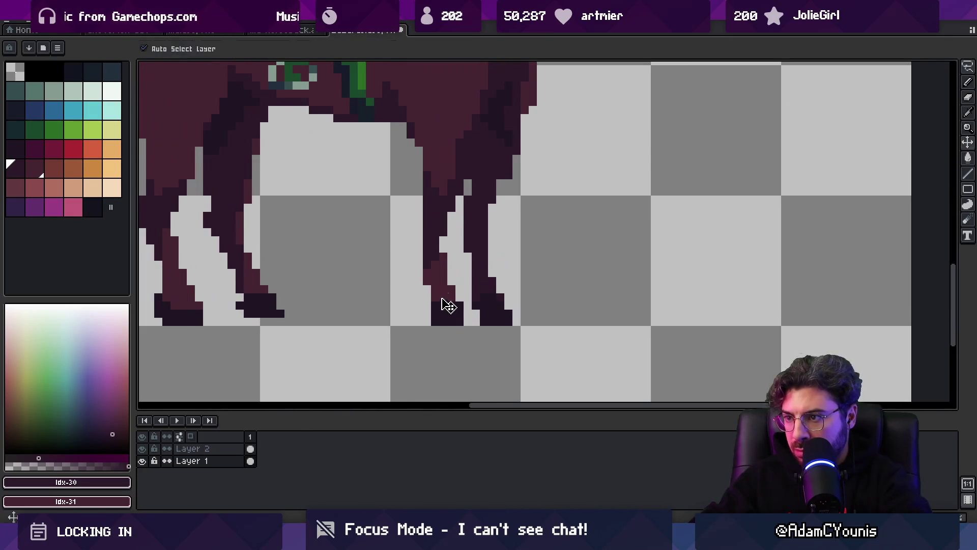
key(m)
drag(412, 282, 458, 345)
click(440, 318)
key(Return)
drag(471, 308, 511, 335)
key(Down)
key(Up)
key(b)
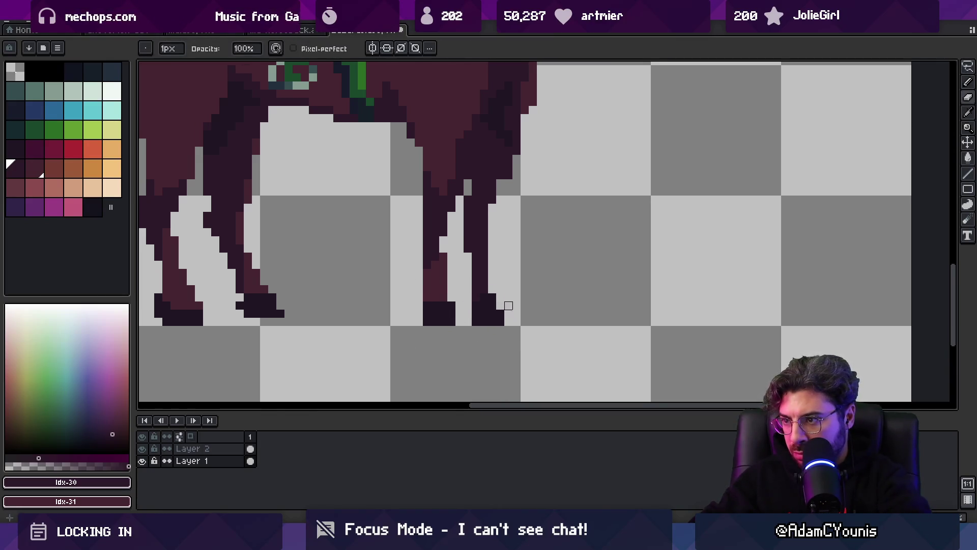
Step: Paint lighter maroon along the leg's dark edge and add a lighter pixel to the leg
scroll(508, 305, down, 3)
scroll(511, 283, up, 3)
key(z)
scroll(501, 237, down, 3)
scroll(490, 266, up, 4)
alt+click(447, 260)
mouse_move(464, 236)
mouse_down()
mouse_move(464, 277)
mouse_move(475, 239)
mouse_move(450, 302)
mouse_move(436, 286)
mouse_up()
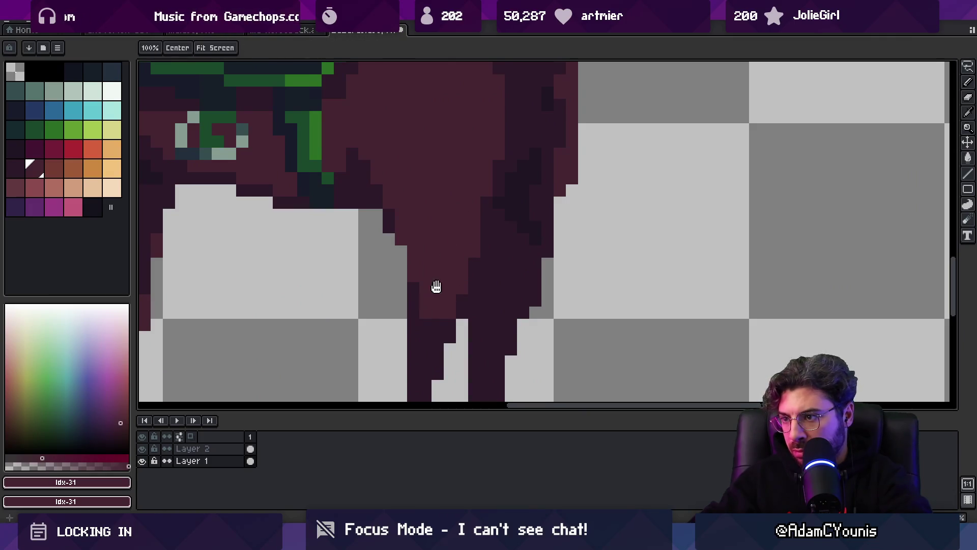
scroll(436, 287, down, 3)
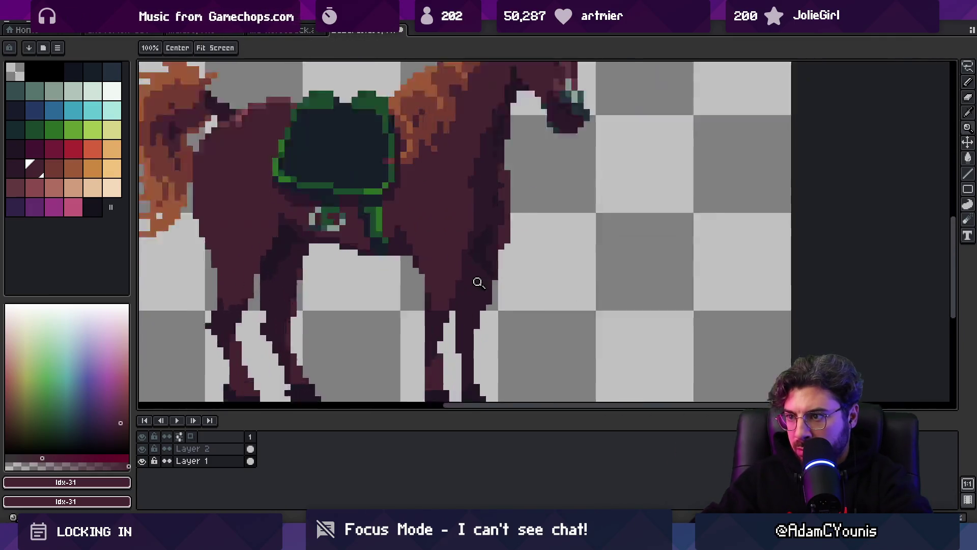
scroll(460, 292, up, 3)
key(b)
alt+click(460, 291)
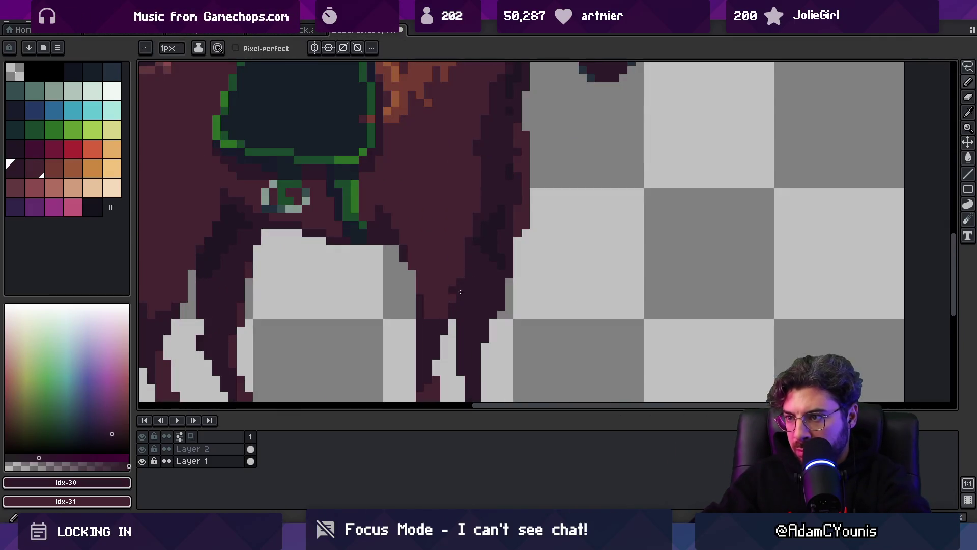
alt+click(467, 255)
click(421, 302)
Step: Sample the darker maroon from the leg and the lighter maroon from the body
key(z)
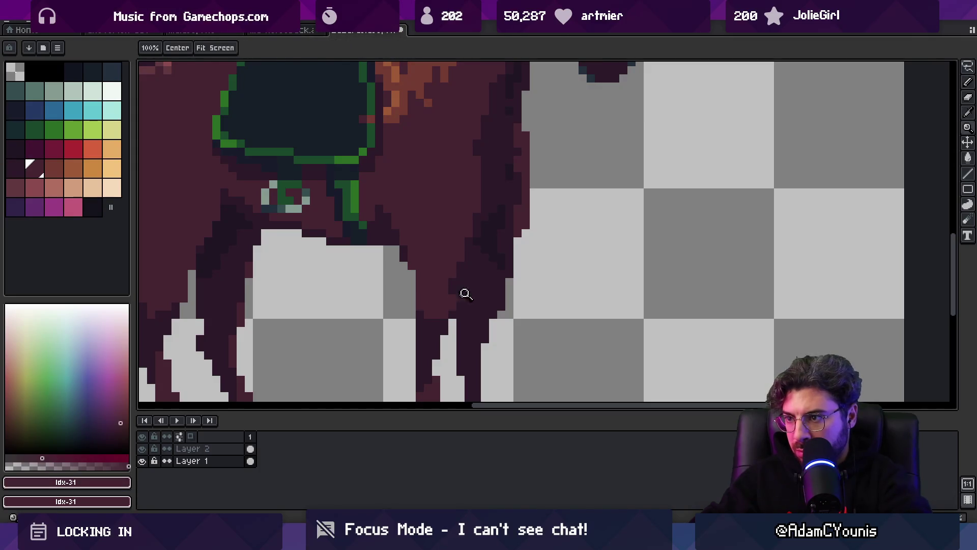
scroll(431, 263, down, 3)
scroll(442, 282, up, 3)
key(b)
key(b)
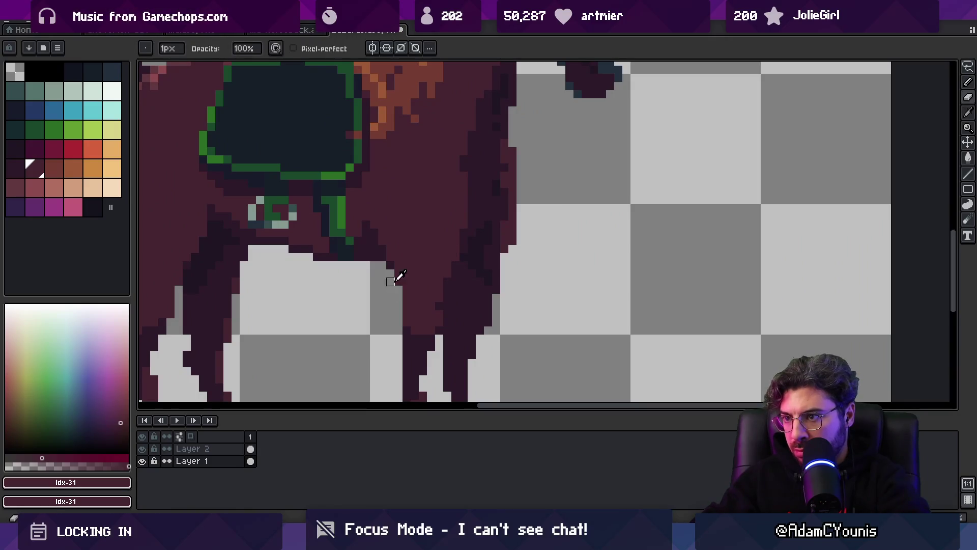
alt+click(396, 288)
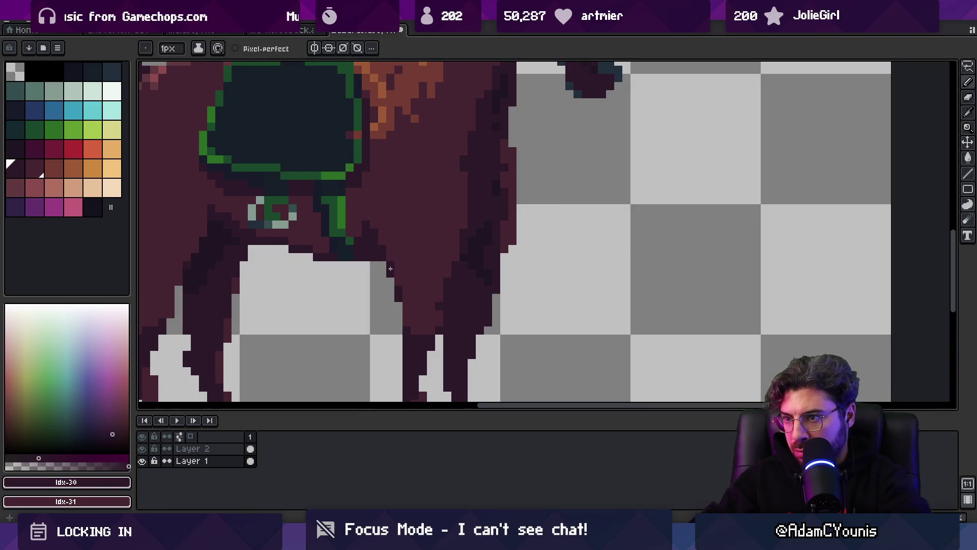
scroll(436, 244, down, 3)
scroll(435, 283, up, 3)
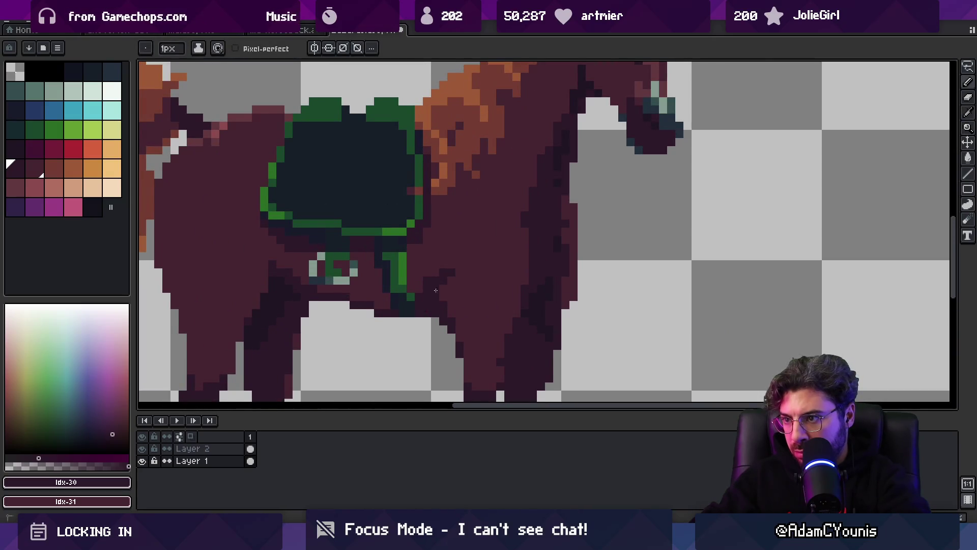
scroll(445, 277, down, 1)
alt+click(452, 285)
scroll(491, 270, down, 3)
scroll(504, 270, up, 2)
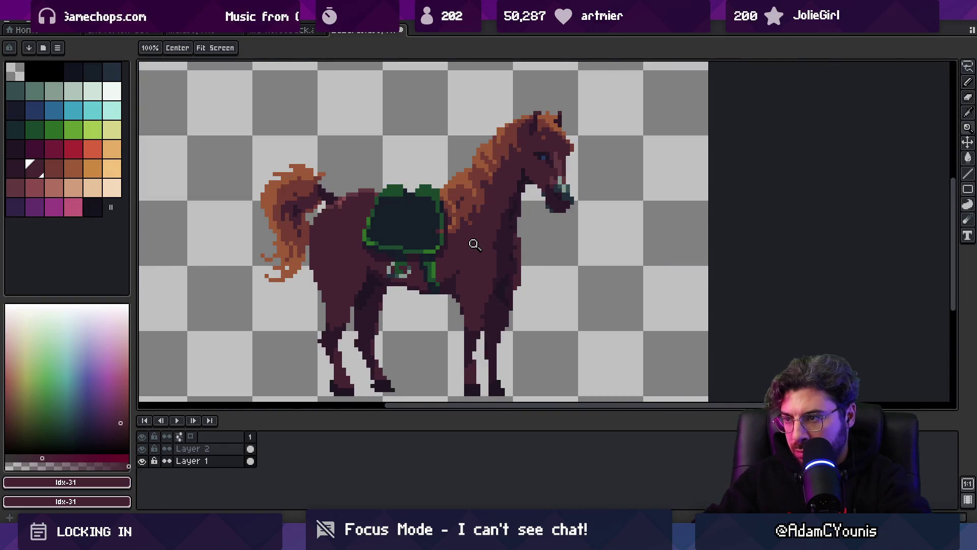
key(super)
Step: Search Google Images for 'horse' in Chrome and preview the Britannica side-on brown horse
text(chrome)
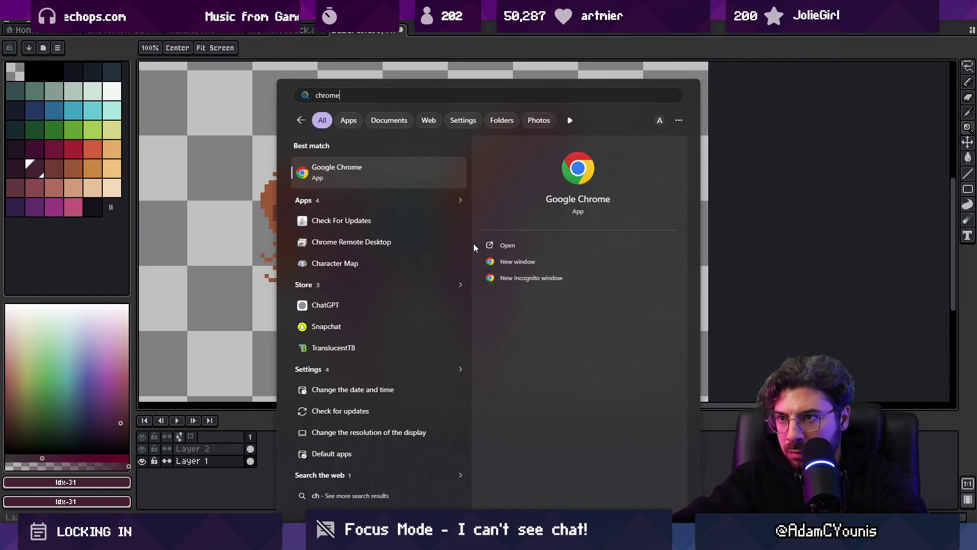
key(Escape)
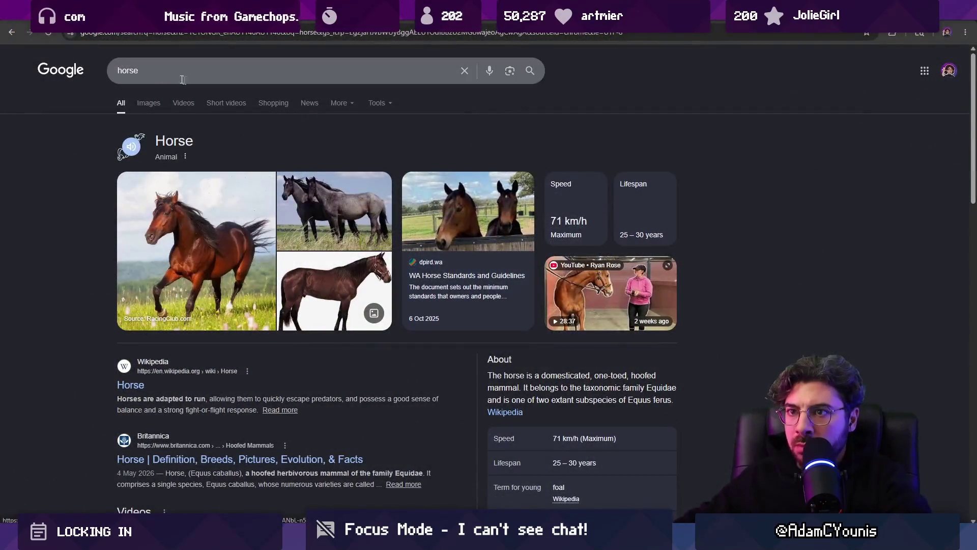
click(147, 103)
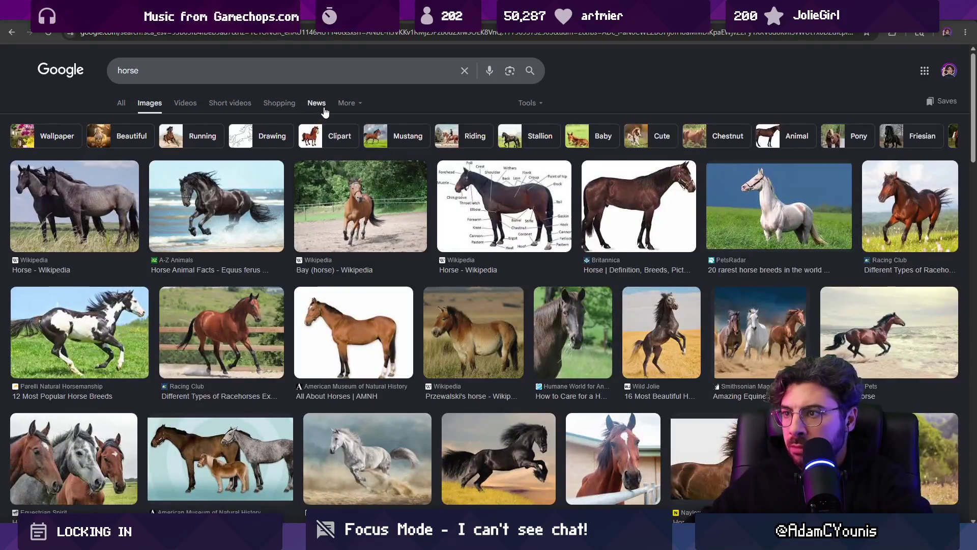
click(627, 228)
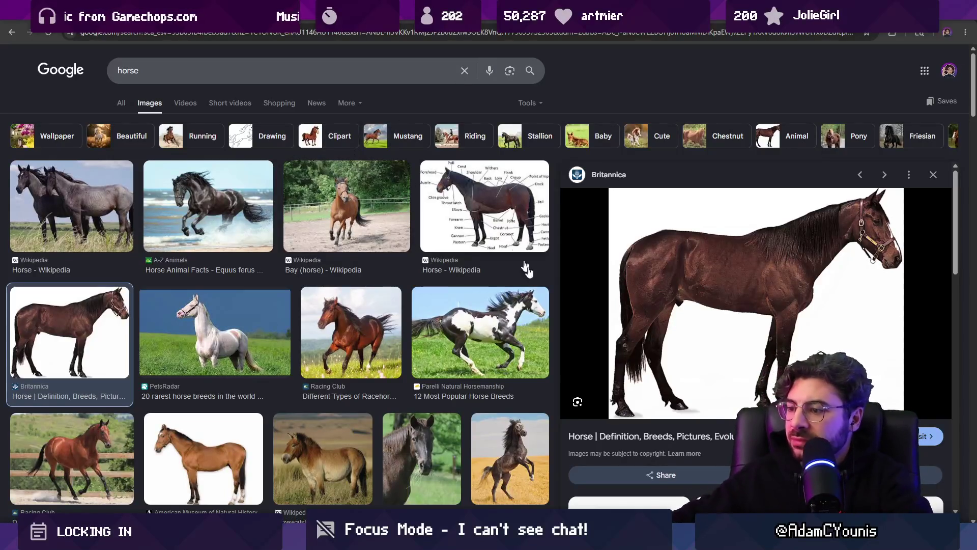
key(alt+Tab)
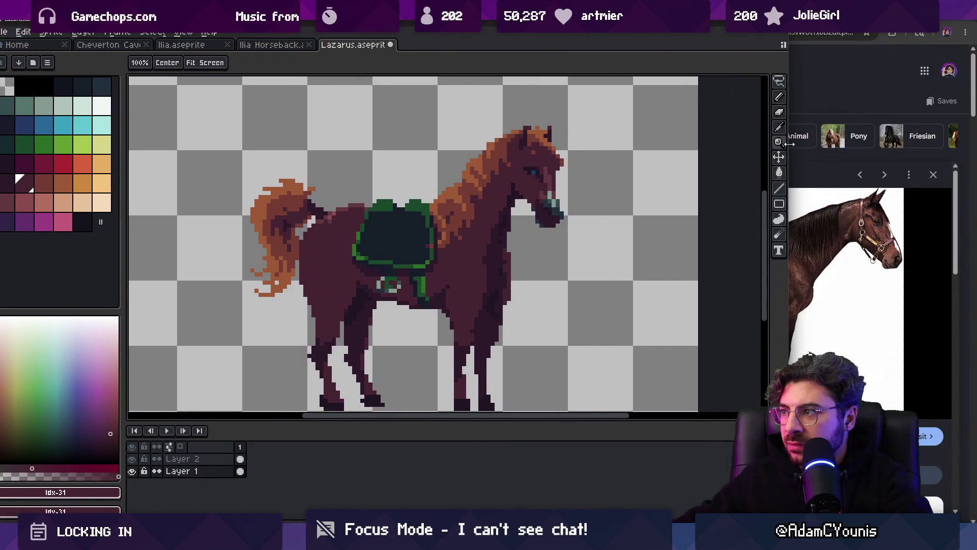
Step: Narrow the editor so the reference photo shows beside the horse, and centre the chest
drag(790, 150, 630, 134)
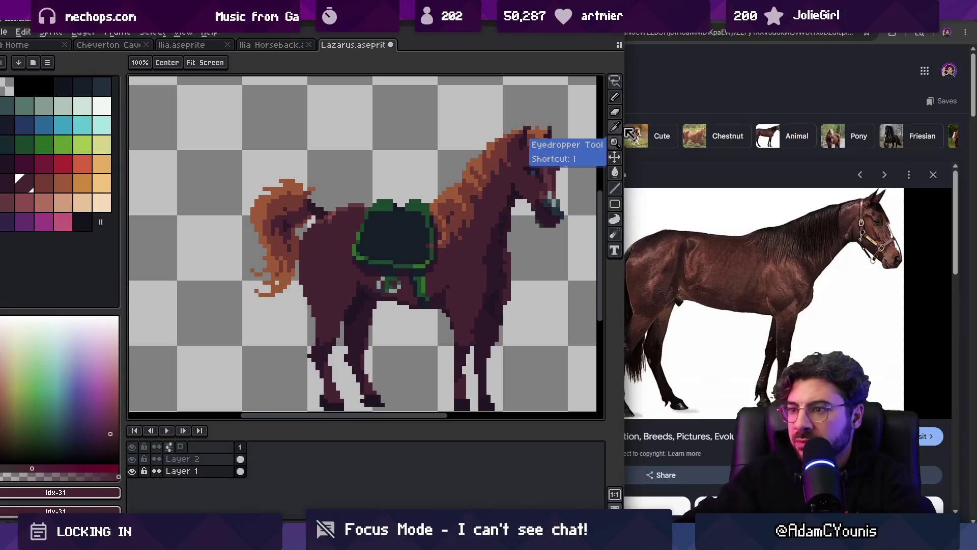
drag(506, 228, 369, 208)
scroll(458, 229, down, 1)
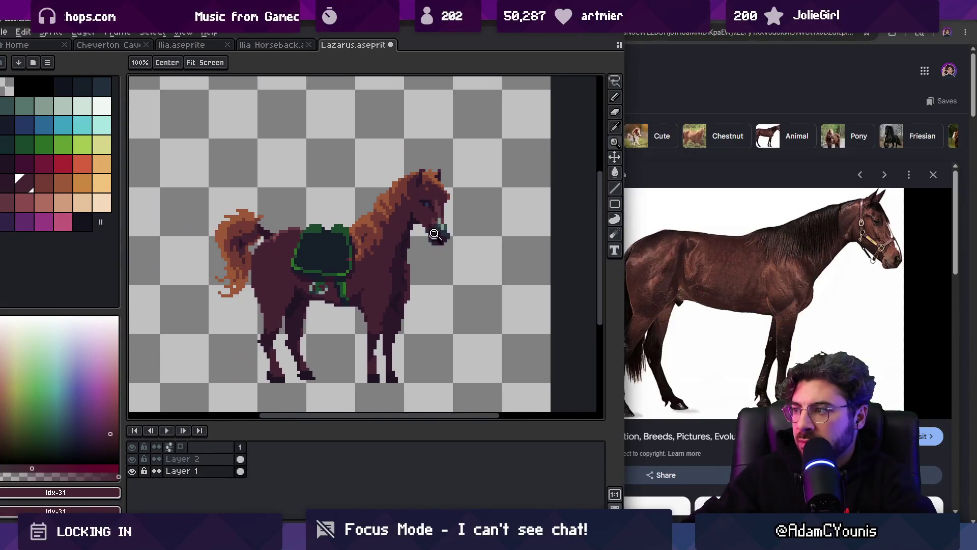
scroll(356, 229, up, 1)
key(v)
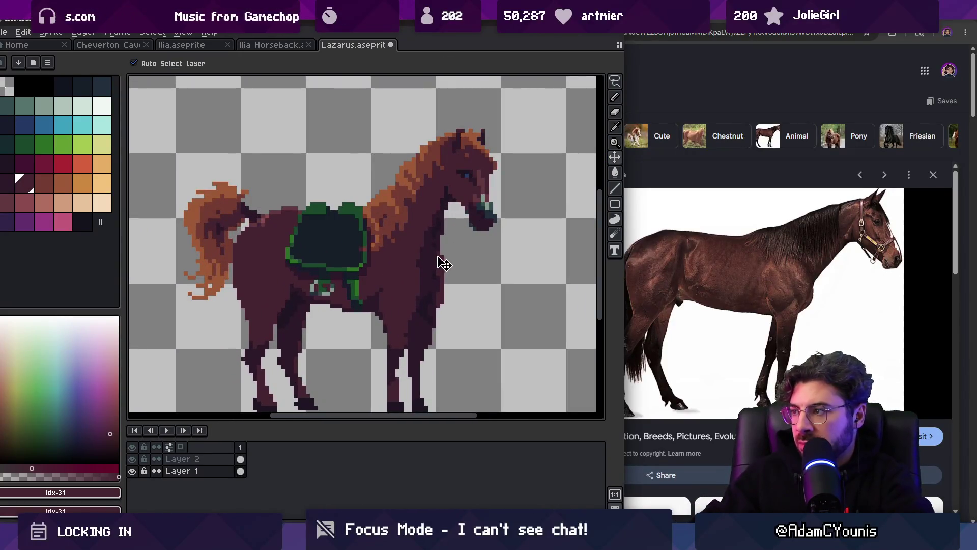
drag(440, 262, 478, 262)
key(b)
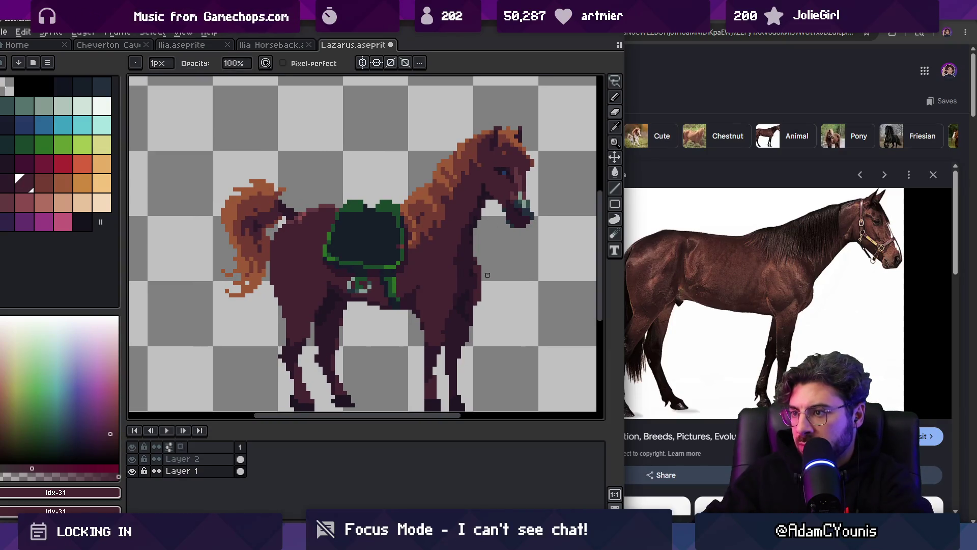
key(e)
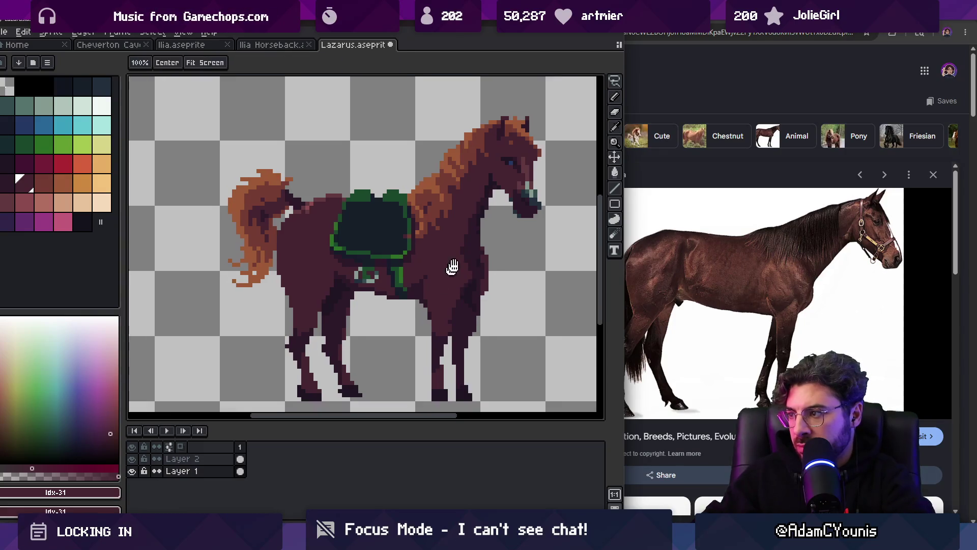
drag(447, 266, 491, 232)
Step: Sample the dark and light maroon shades and paint over the dark chest outline
alt+click(444, 267)
alt+click(469, 267)
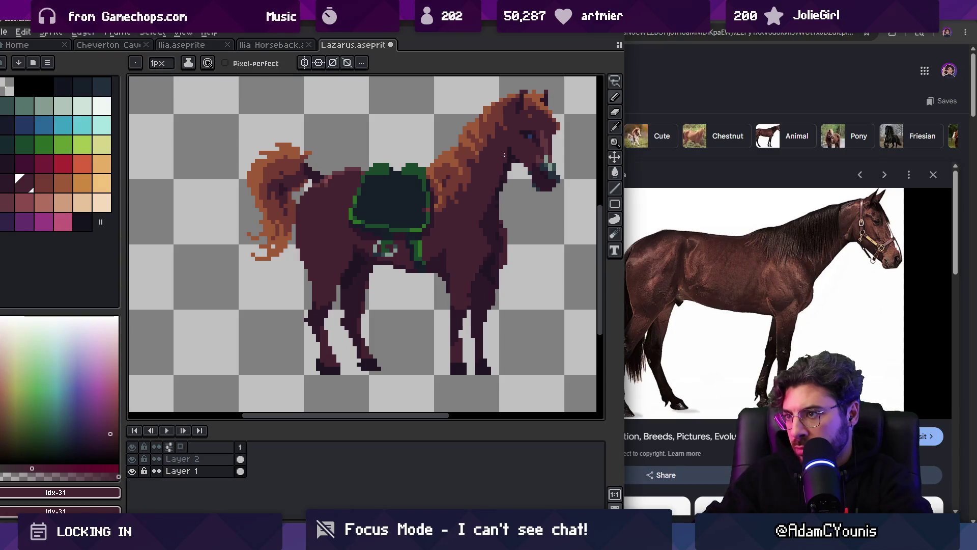
scroll(504, 154, down, 2)
scroll(497, 229, up, 4)
alt+click(461, 264)
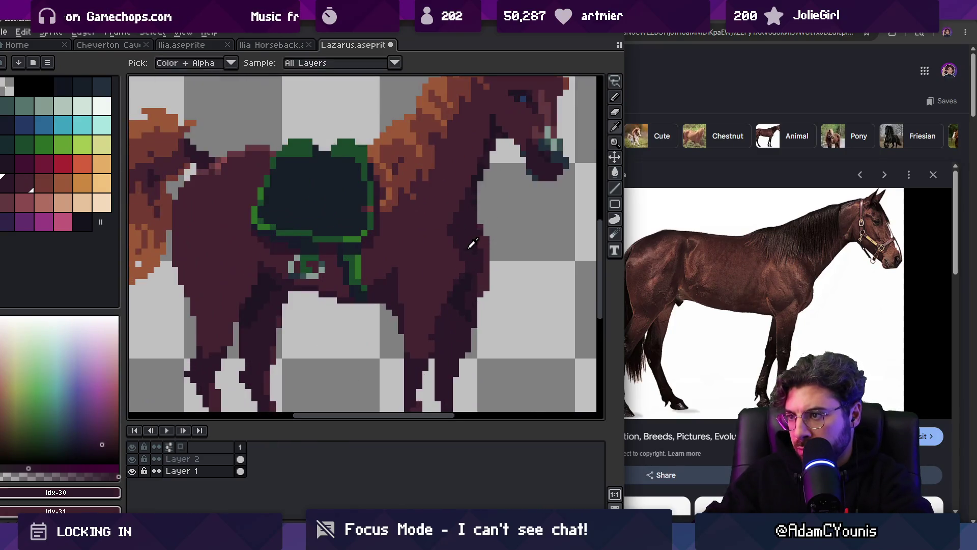
alt+click(460, 278)
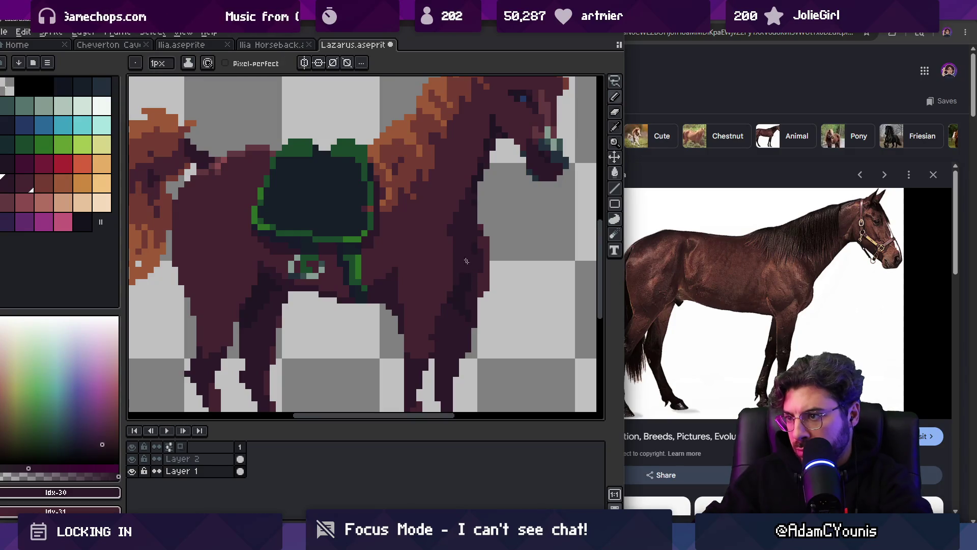
scroll(465, 260, down, 2)
scroll(461, 261, up, 4)
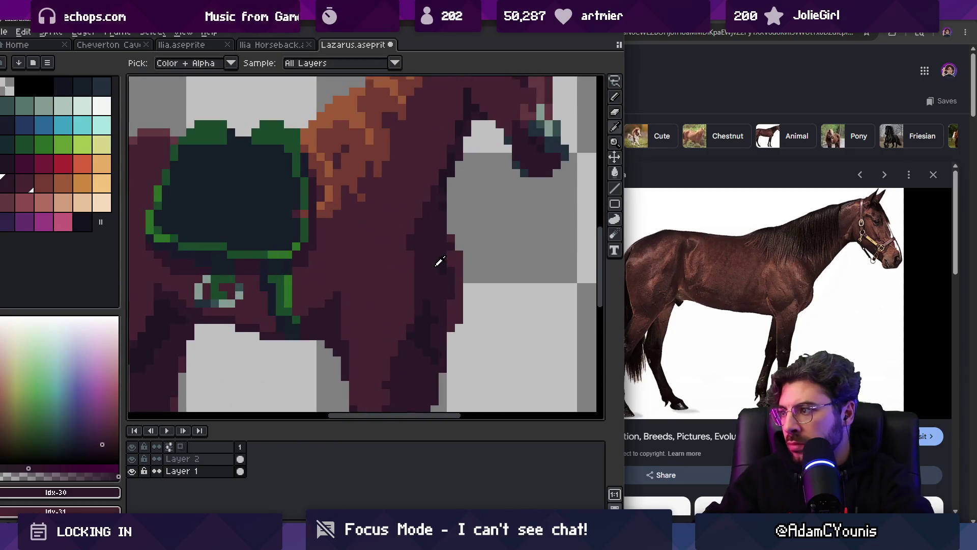
drag(459, 287, 451, 263)
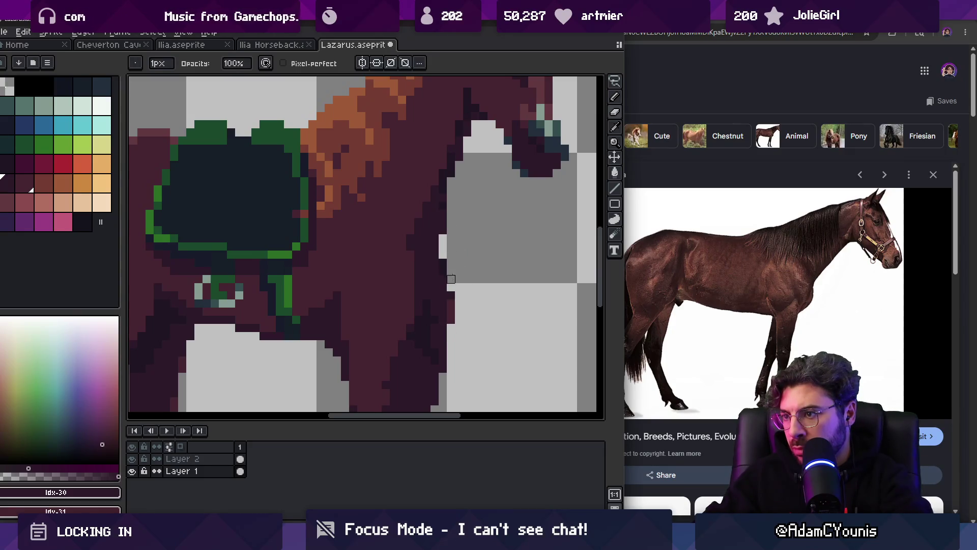
Step: Zoom out to compare the whole horse with the photo, sampling more chest colours
key(z)
scroll(458, 270, down, 3)
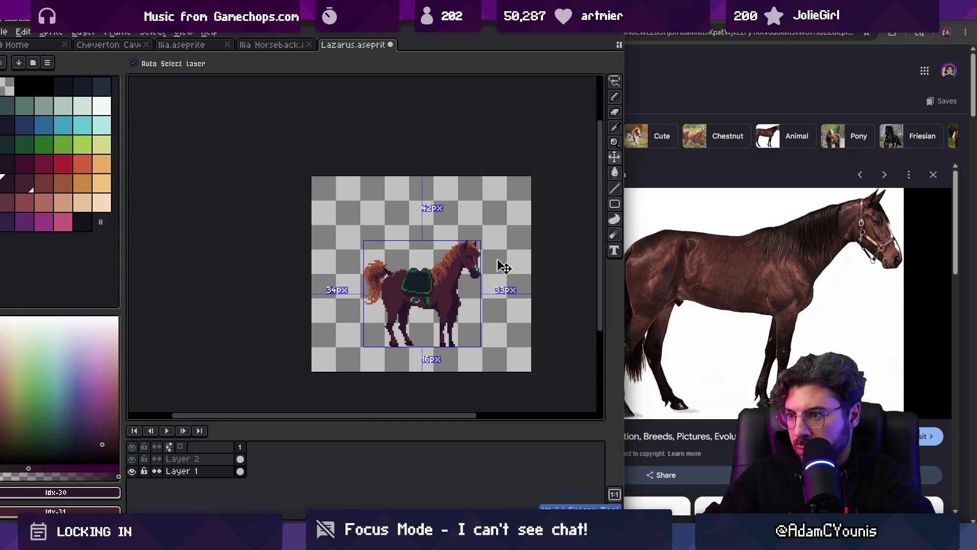
scroll(465, 319, up, 2)
scroll(465, 319, up, 1)
key(b)
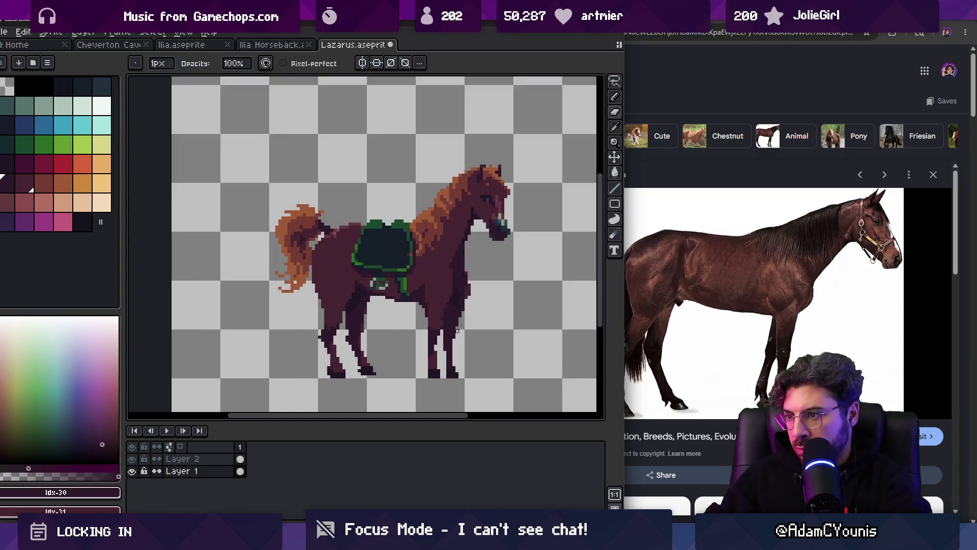
alt+click(467, 241)
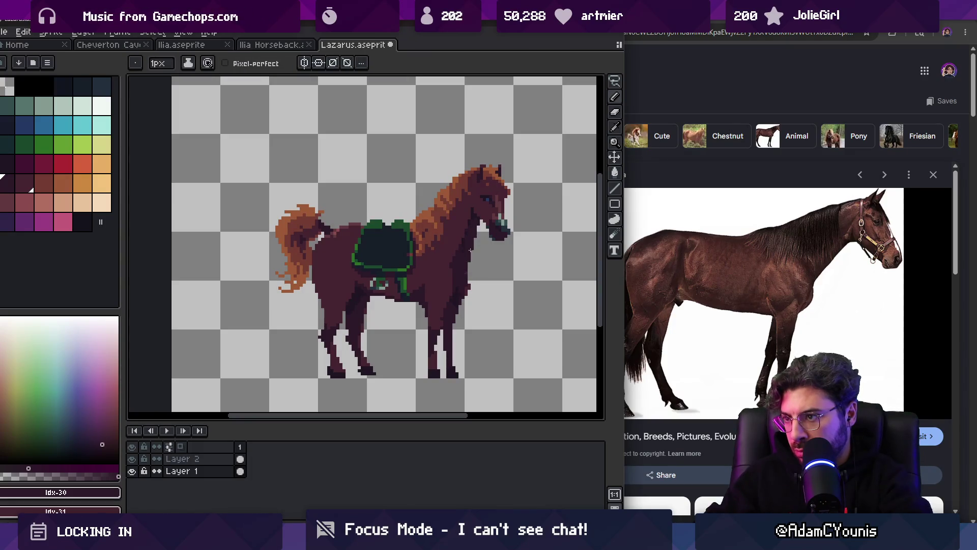
key(b)
alt+click(465, 284)
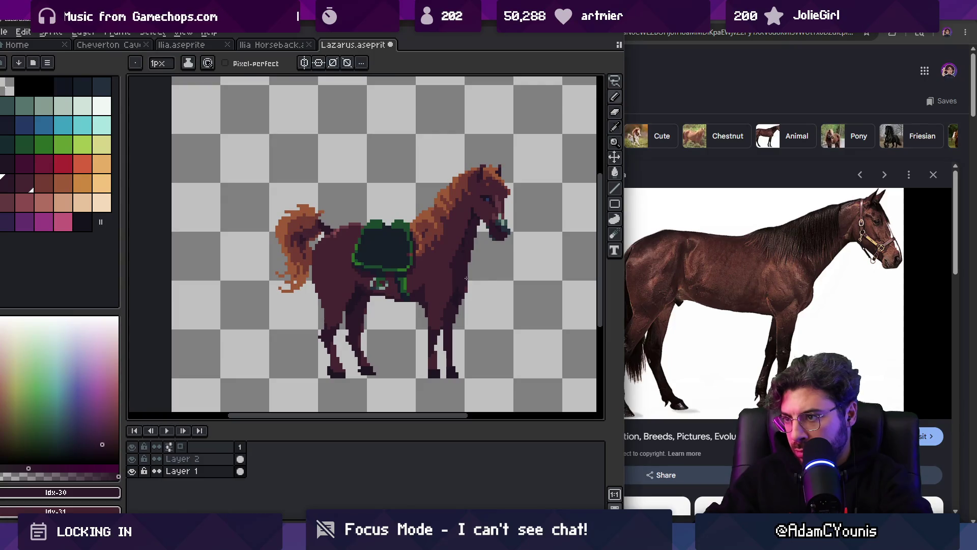
scroll(466, 278, down, 3)
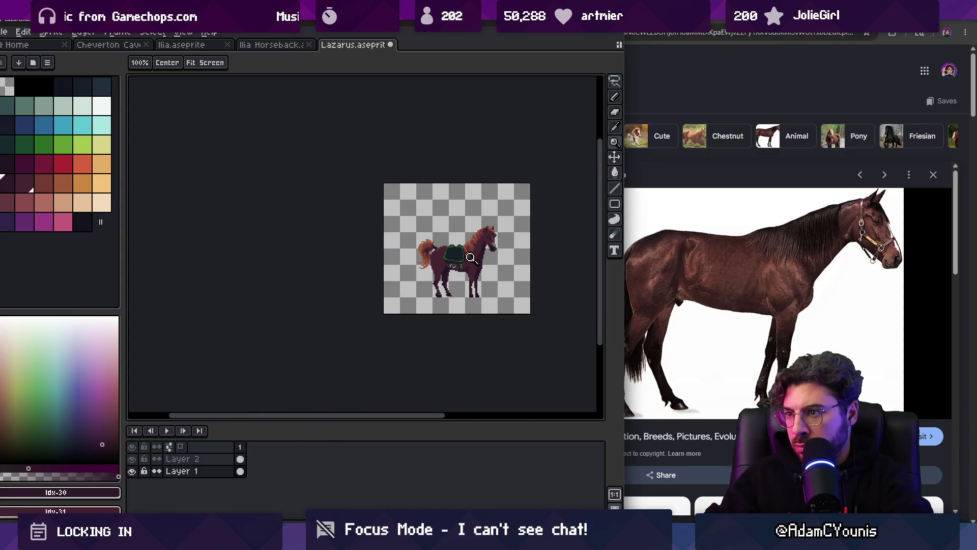
scroll(470, 257, up, 2)
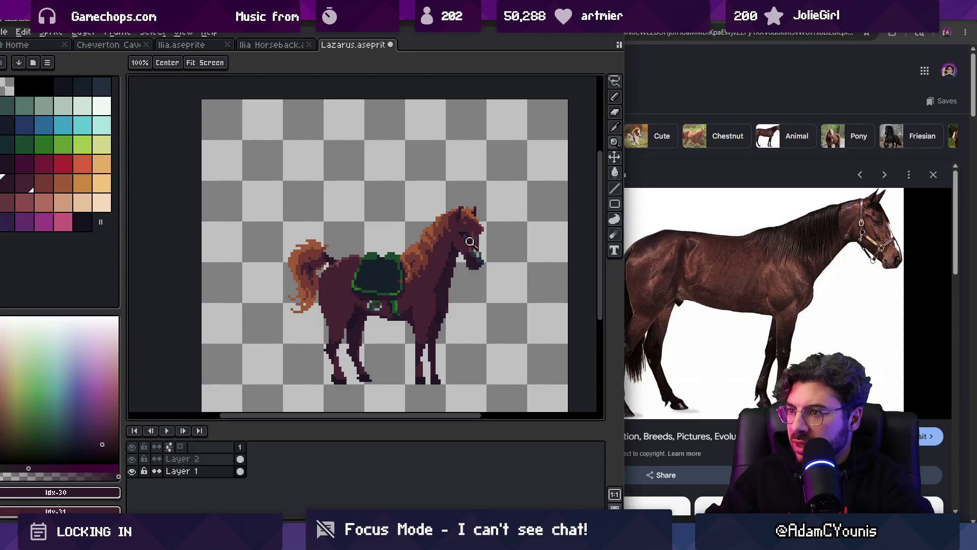
scroll(474, 243, up, 3)
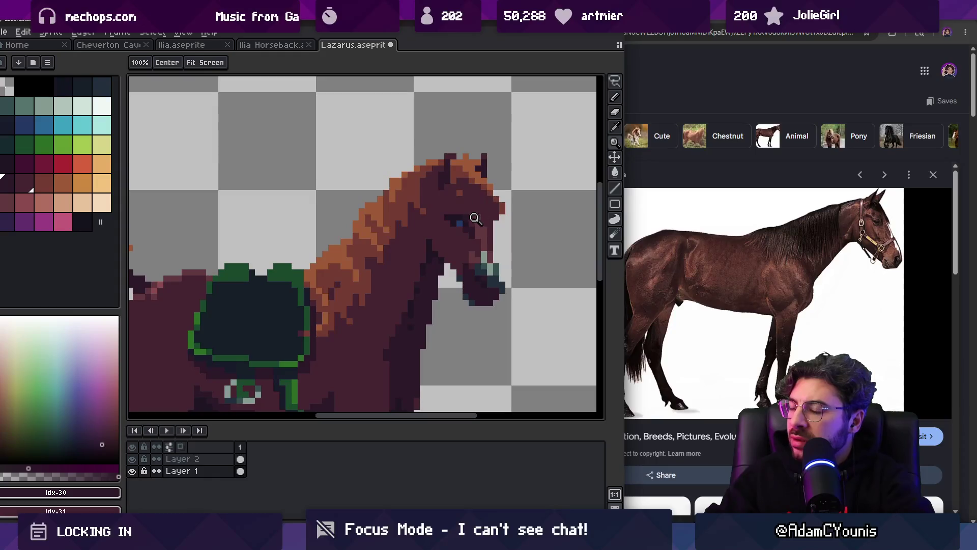
Step: Sample several dark maroon body shades from the horse with the pencil's colour picker
key(b)
alt+click(426, 257)
alt+click(437, 257)
alt+click(434, 249)
alt+click(426, 261)
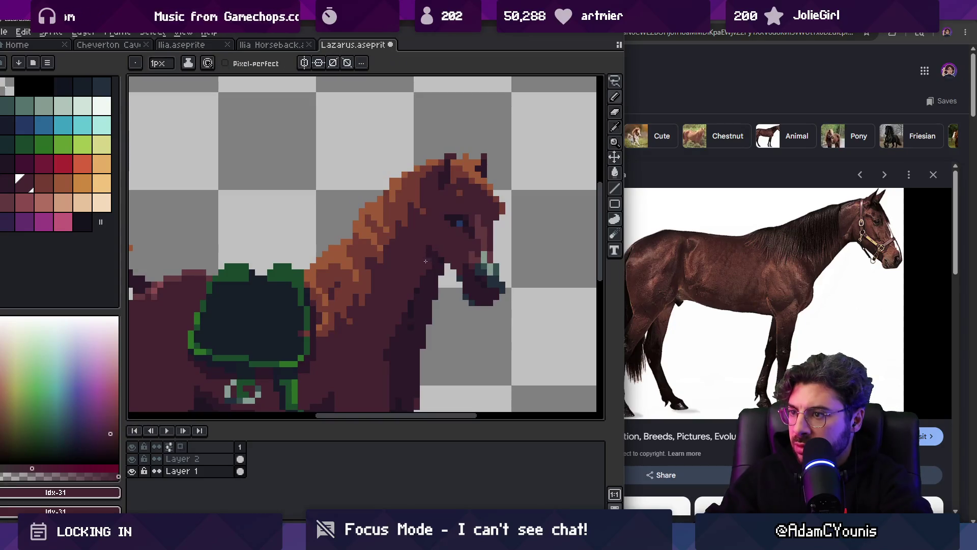
alt+click(427, 286)
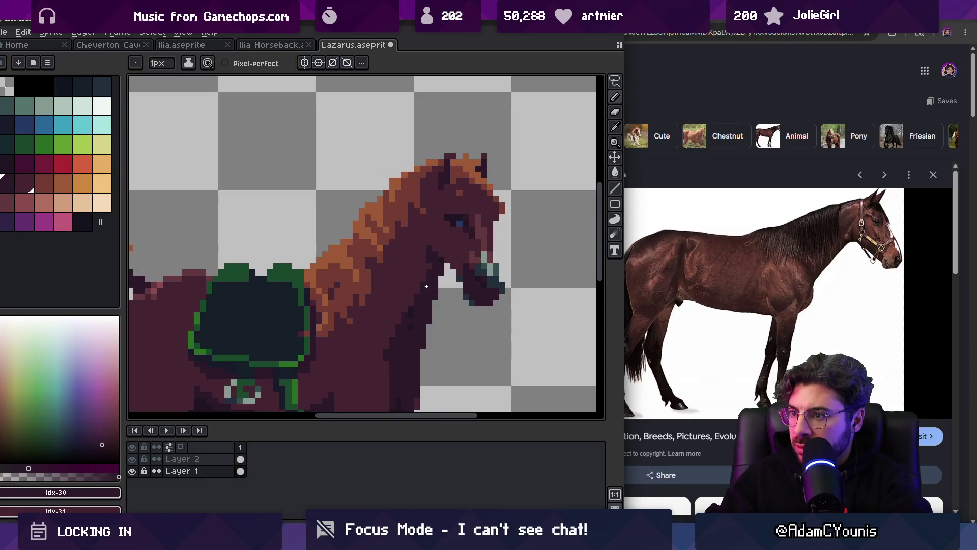
alt+click(407, 333)
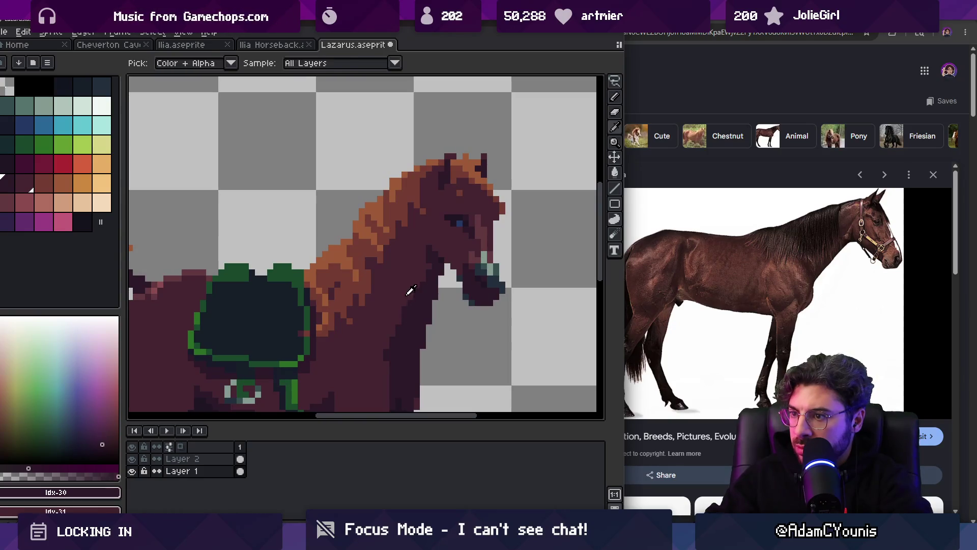
scroll(448, 237, down, 3)
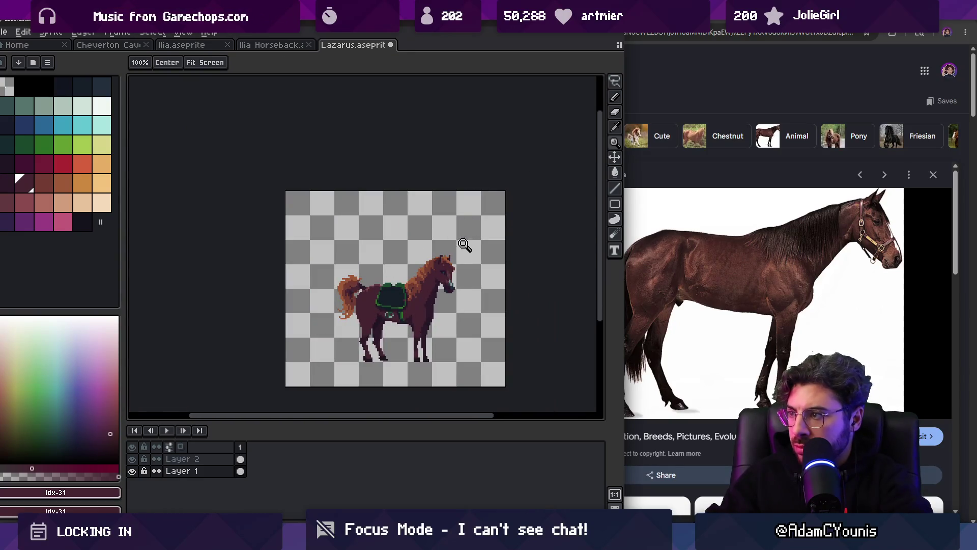
scroll(433, 300, up, 3)
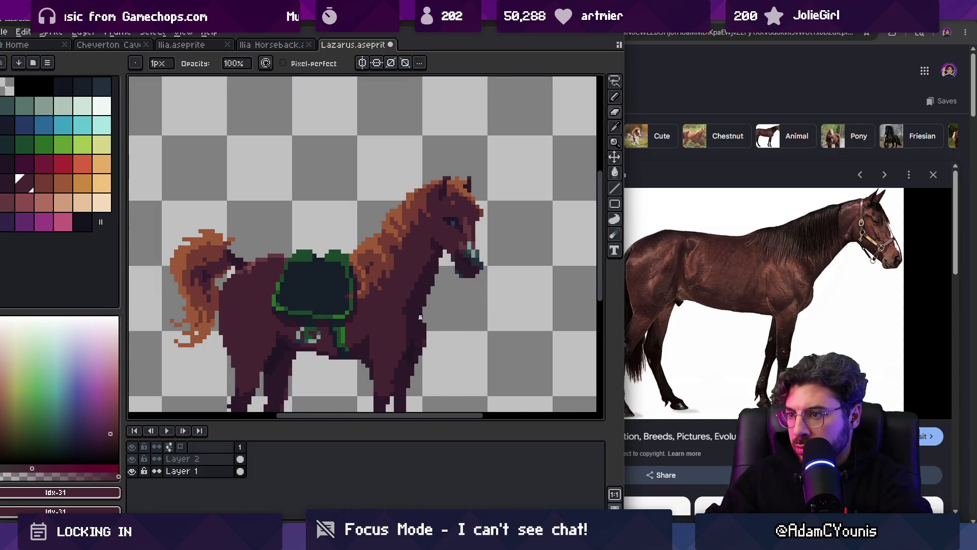
scroll(432, 312, down, 3)
scroll(448, 280, up, 4)
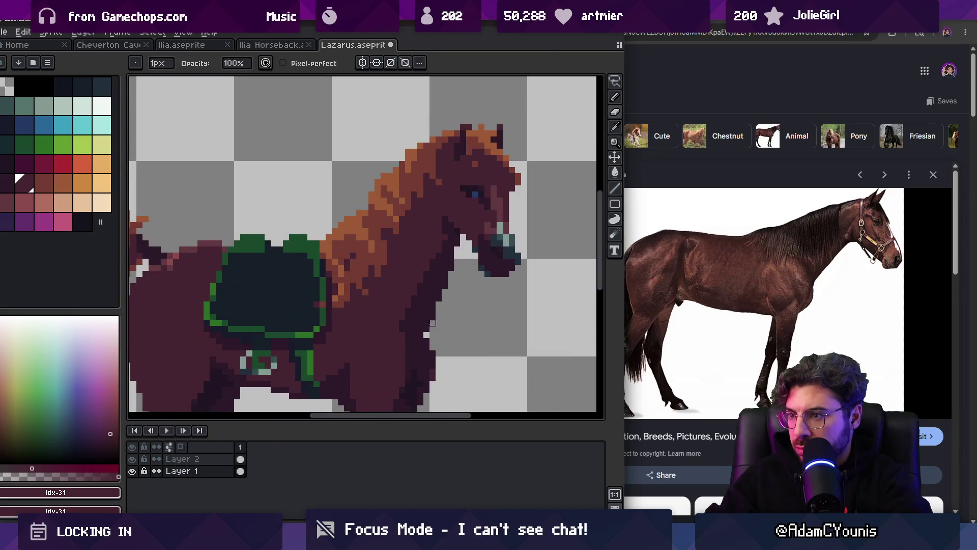
Step: Zoom out and recentre the horse to check the whole sprite
key(z)
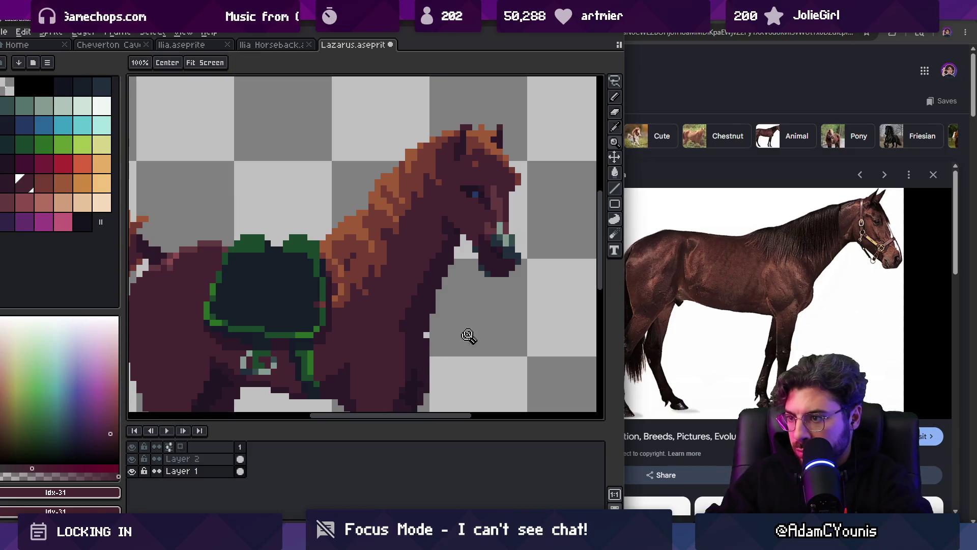
scroll(476, 321, down, 3)
scroll(472, 304, down, 1)
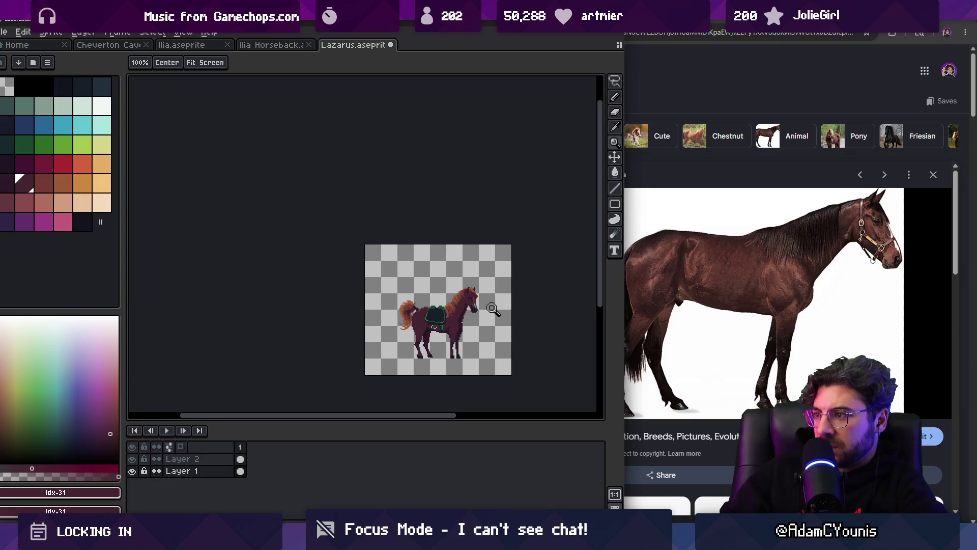
scroll(465, 314, up, 3)
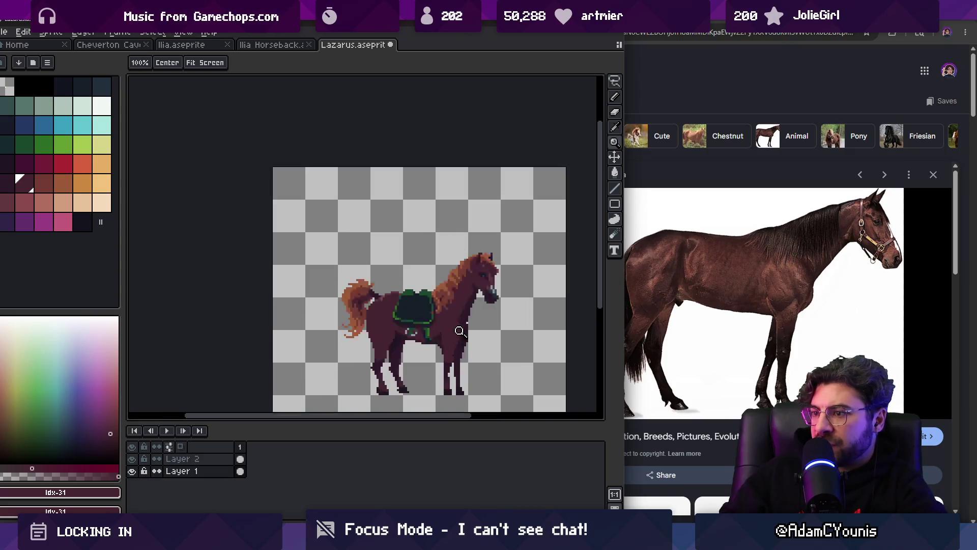
drag(467, 326, 457, 321)
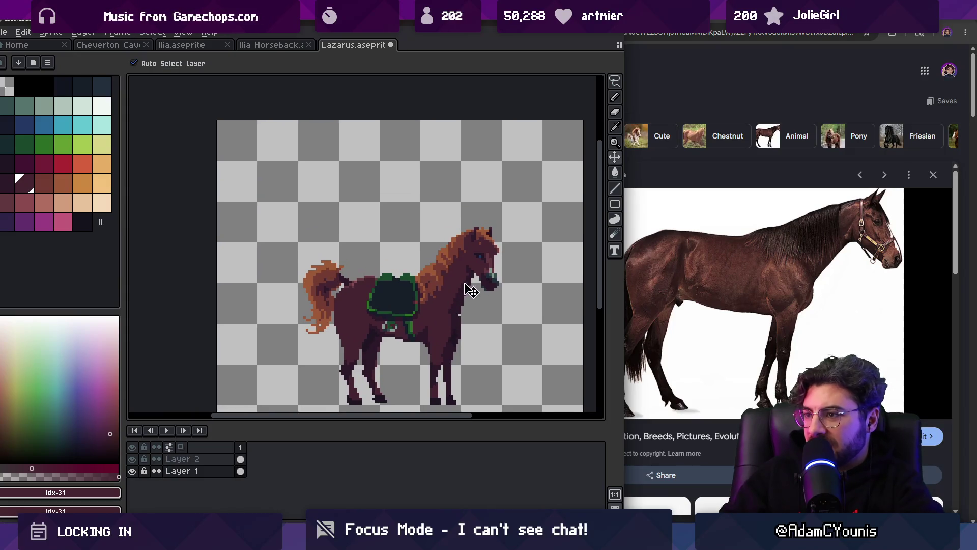
key(m)
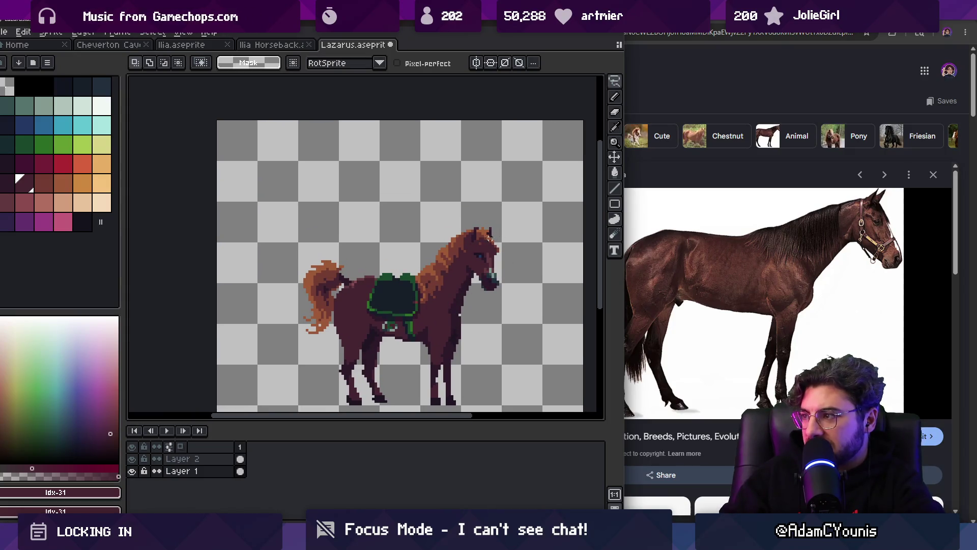
key(z)
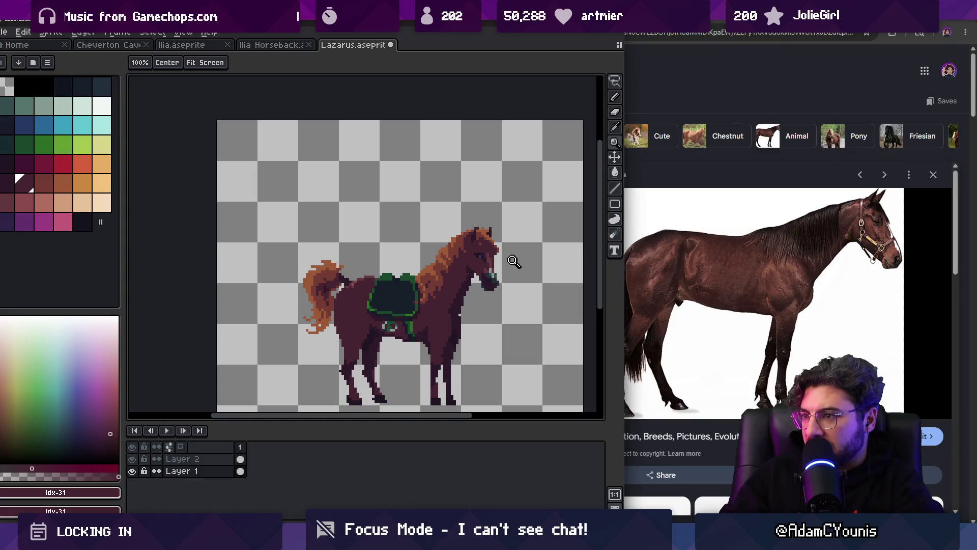
scroll(513, 261, up, 2)
key(b)
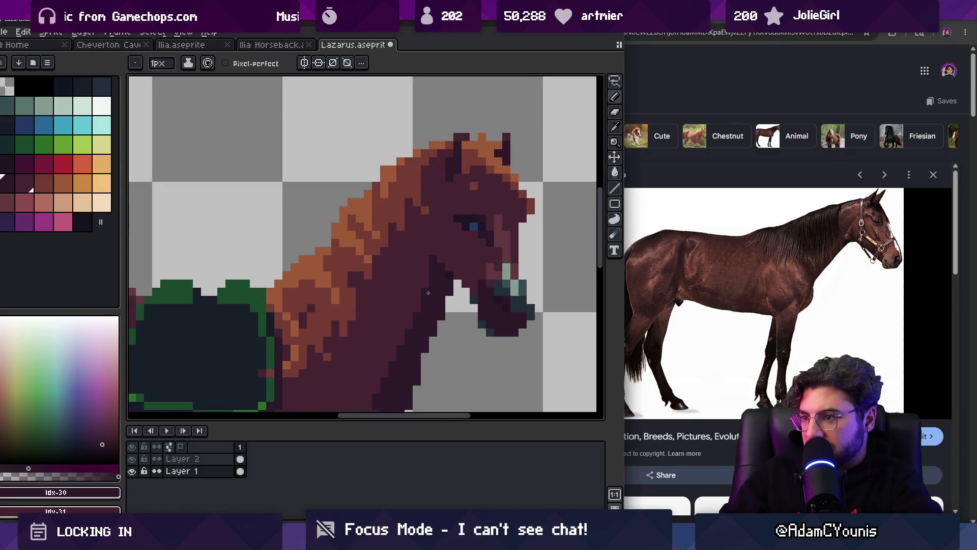
key(z)
scroll(428, 293, down, 4)
scroll(460, 301, up, 3)
key(b)
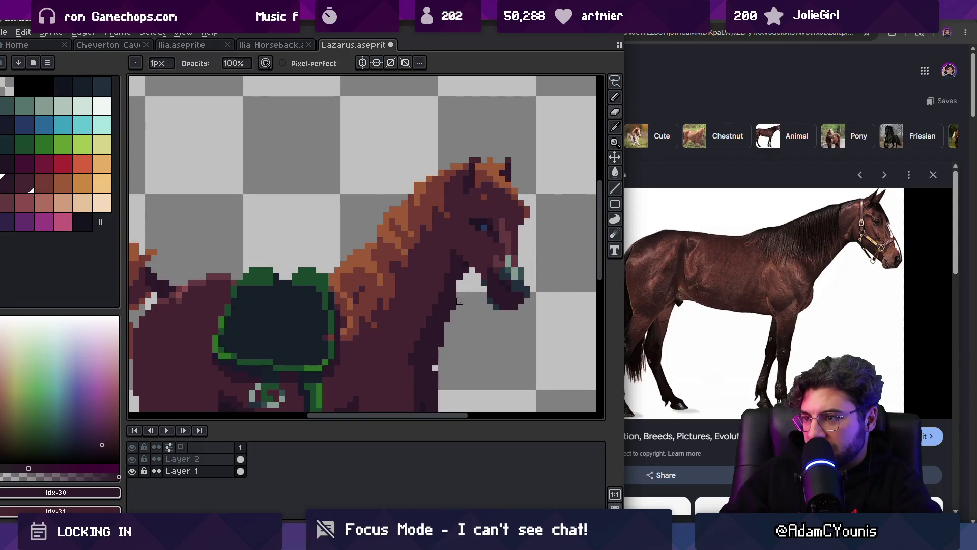
Step: Re-sample the dark and lighter shades from the horse's body and neck, then review
alt+click(460, 249)
alt+click(461, 255)
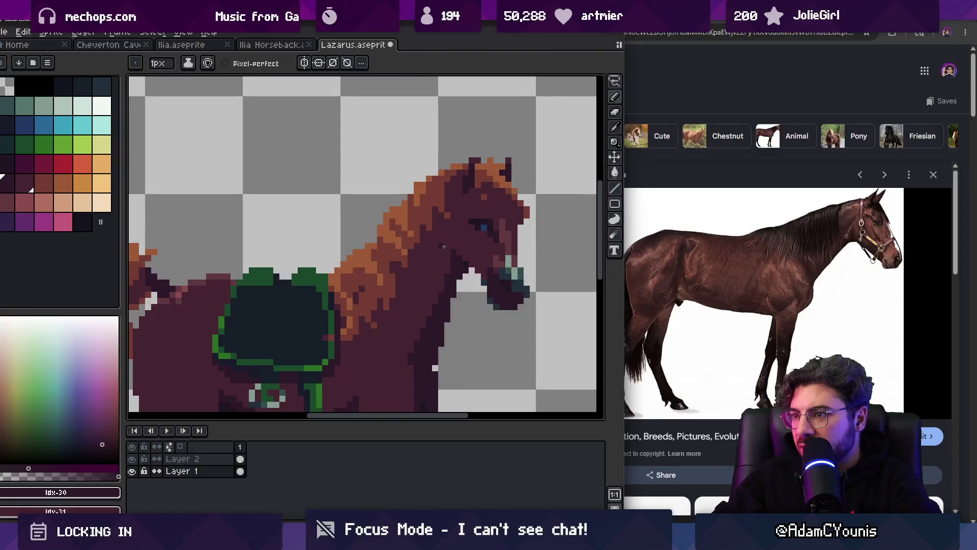
alt+click(459, 245)
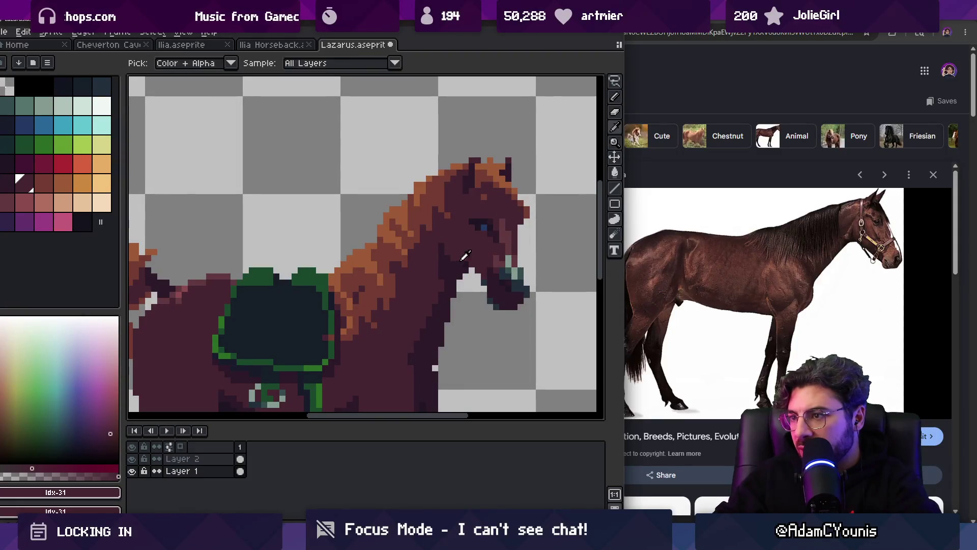
alt+click(440, 290)
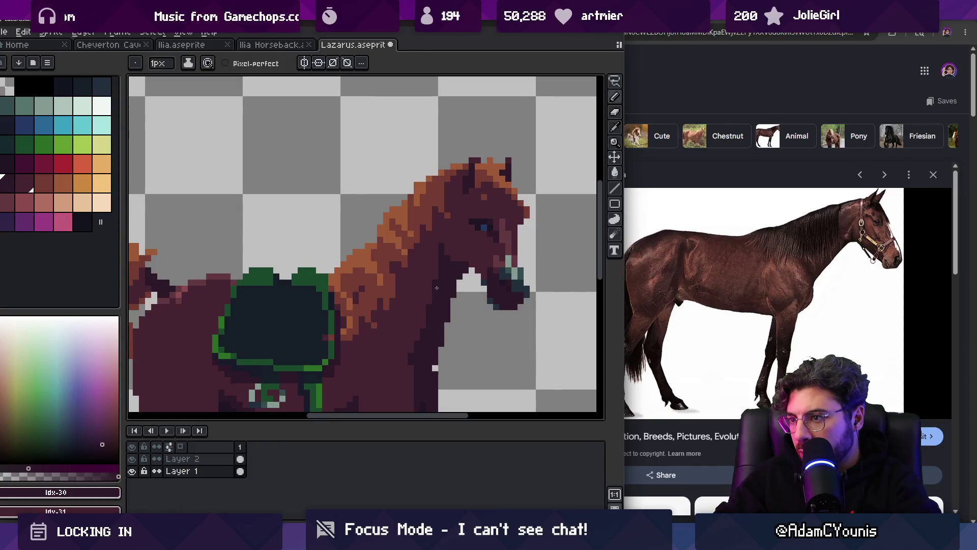
key(z)
scroll(418, 255, down, 5)
scroll(483, 222, up, 5)
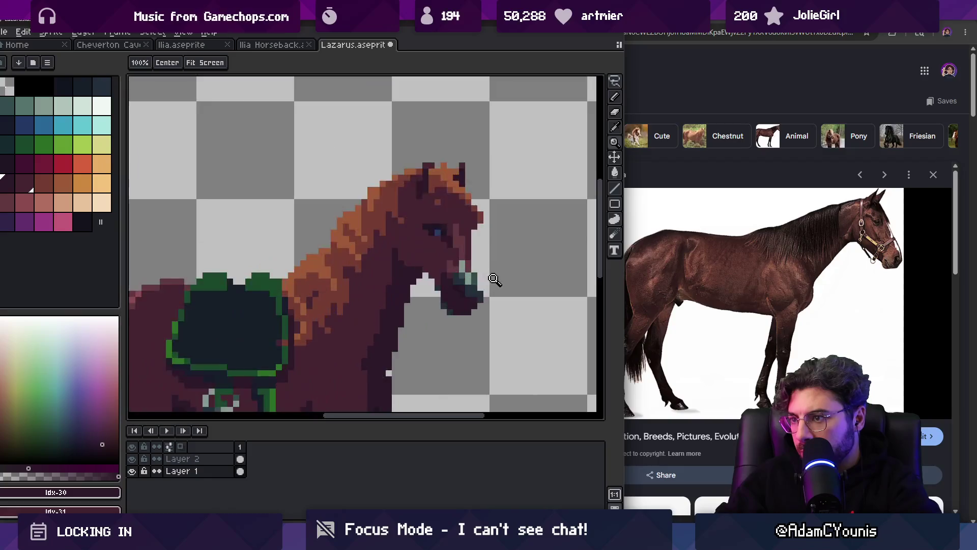
Step: Marquee the mouth, nudge it slightly into place, and repaint a few pixels teal
key(m)
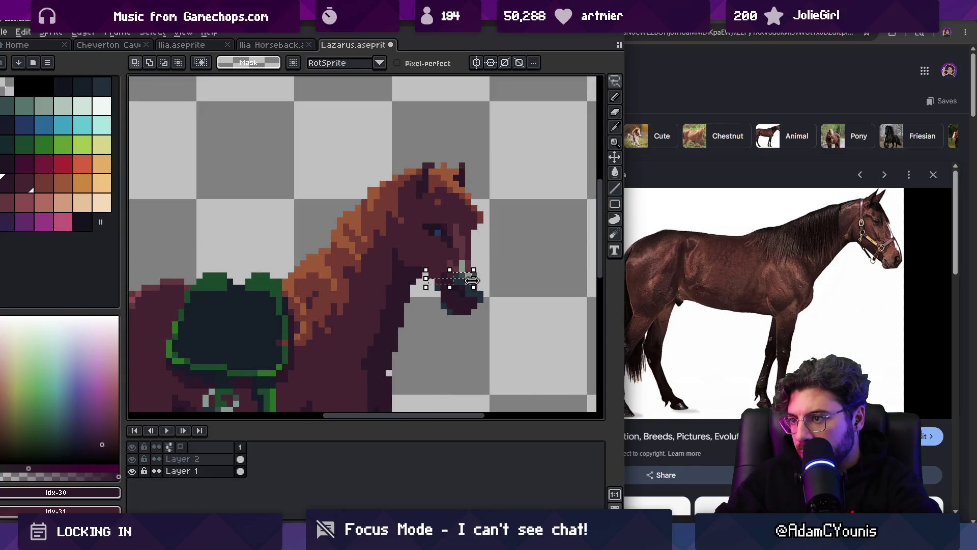
mouse_move(420, 276)
mouse_down()
mouse_move(497, 310)
mouse_move(498, 335)
mouse_up()
drag(460, 304, 462, 304)
key(i)
scroll(484, 280, up, 4)
click(486, 274)
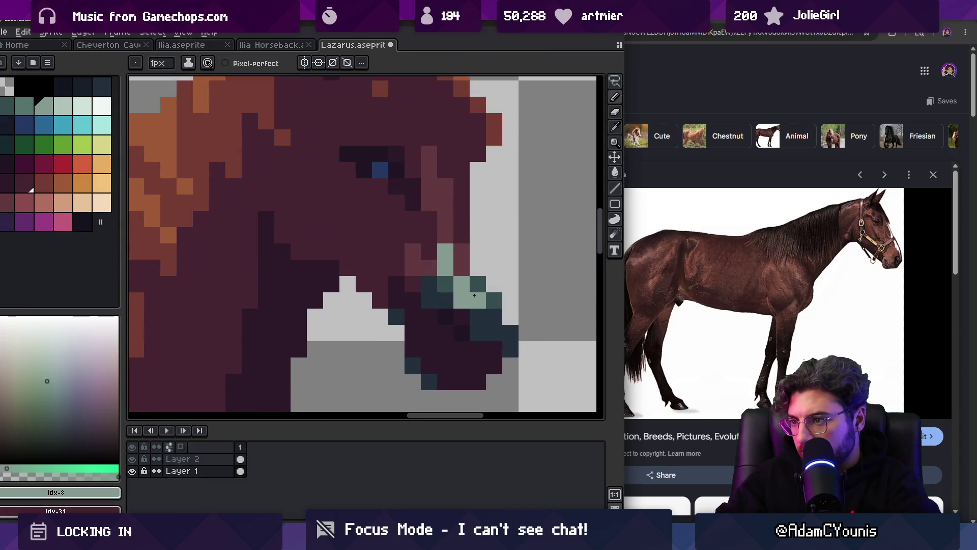
click(478, 268)
scroll(488, 281, down, 5)
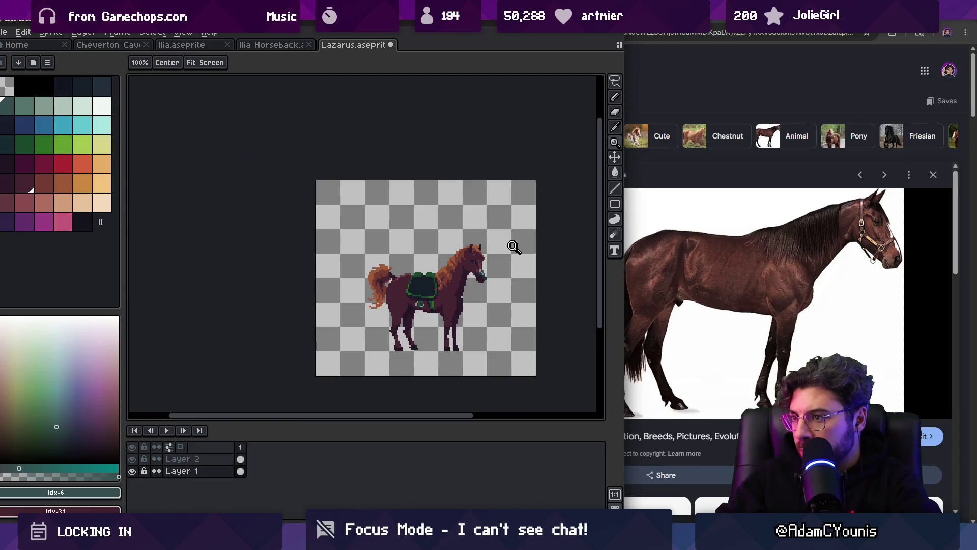
Step: Sample the dark purple and top-of-head colours from the horse's head
scroll(492, 244, up, 5)
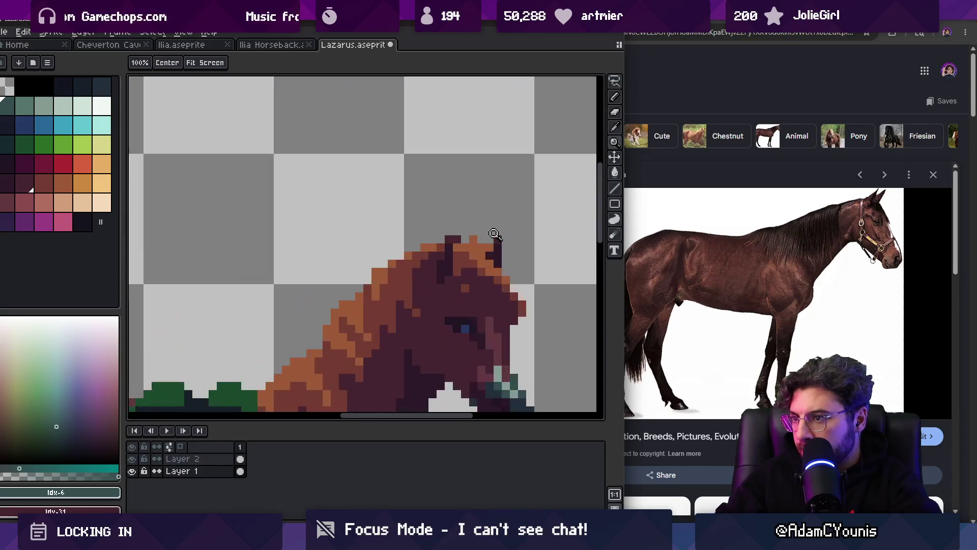
key(i)
click(426, 248)
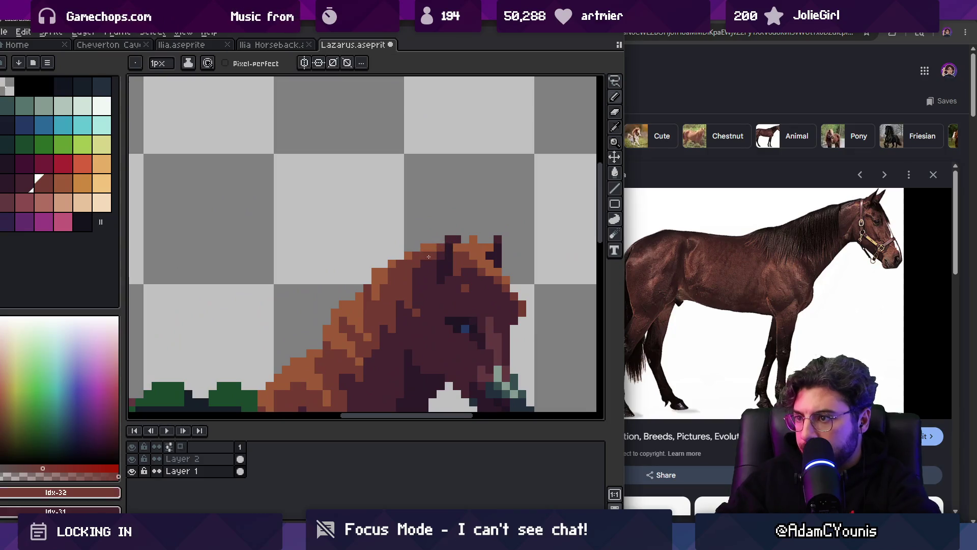
key(b)
alt+click(465, 239)
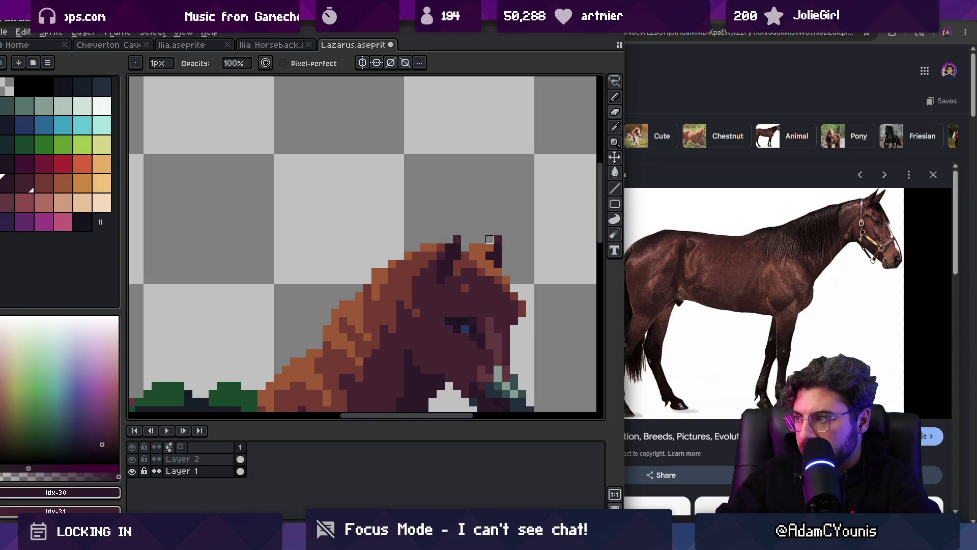
scroll(481, 239, down, 1)
scroll(502, 272, up, 2)
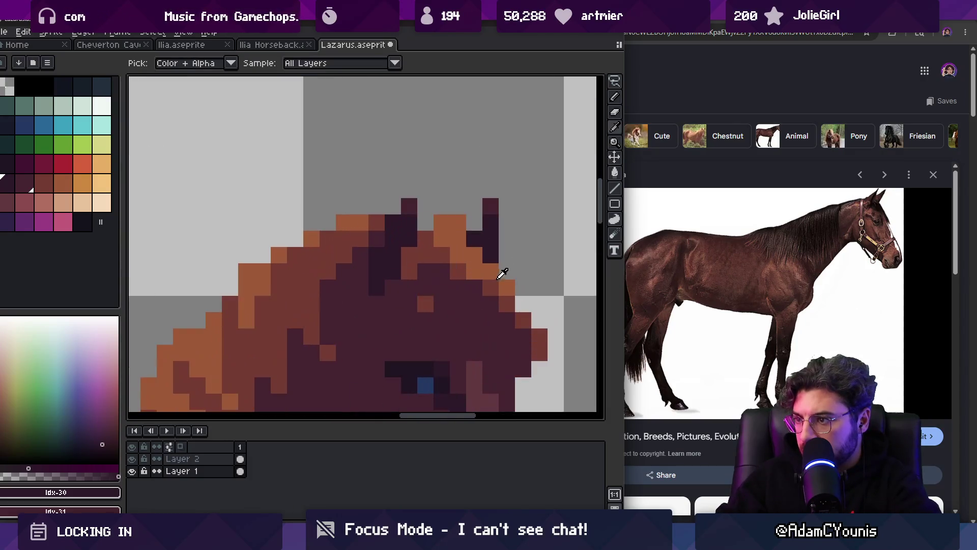
Step: Paint a mane-orange pixel on the head and a dark-red pixel at the front of the face
alt+click(502, 273)
click(523, 304)
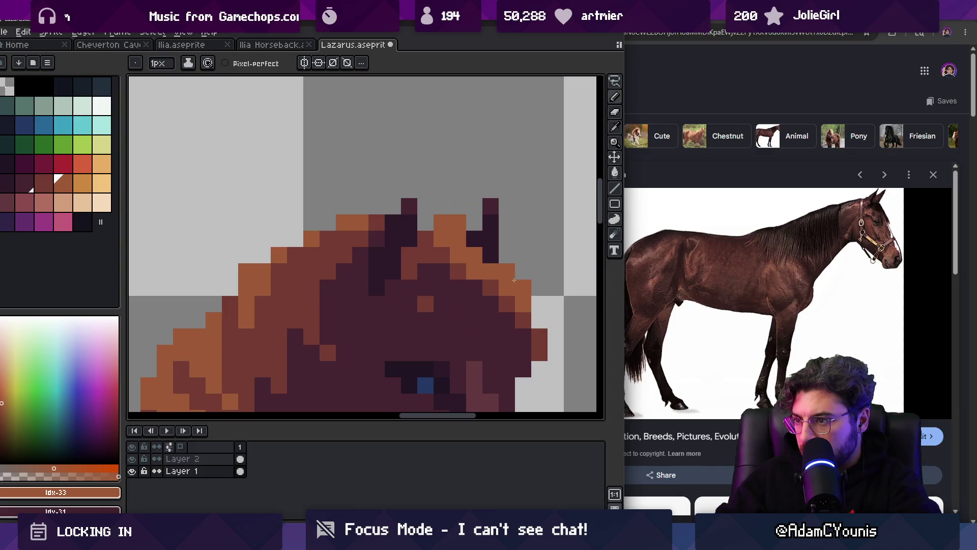
alt+click(465, 290)
key(z)
scroll(509, 283, down, 4)
scroll(509, 283, up, 3)
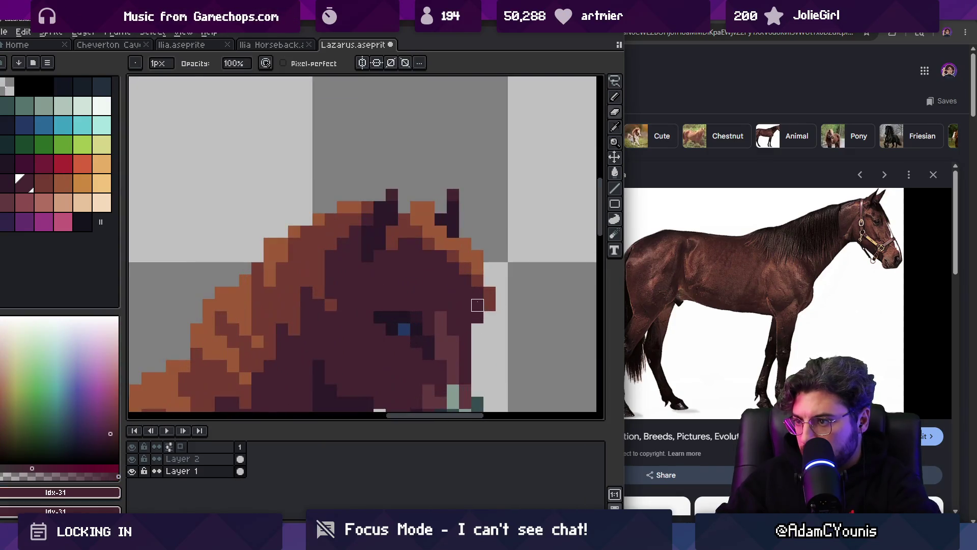
alt+click(488, 297)
click(475, 298)
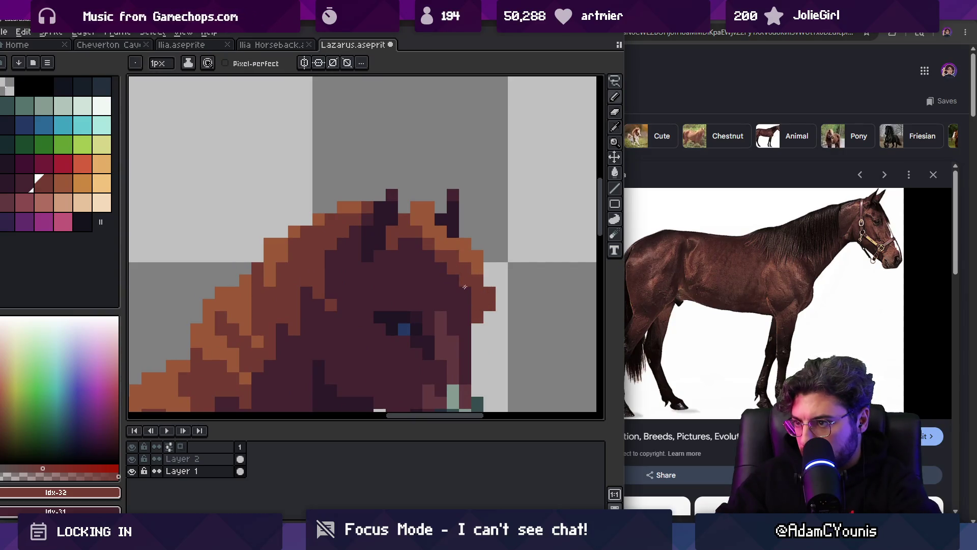
Step: Sample more mane orange and dark red, then zoom out to view the whole horse
alt+click(482, 252)
key(z)
scroll(520, 246, down, 5)
scroll(529, 239, up, 1)
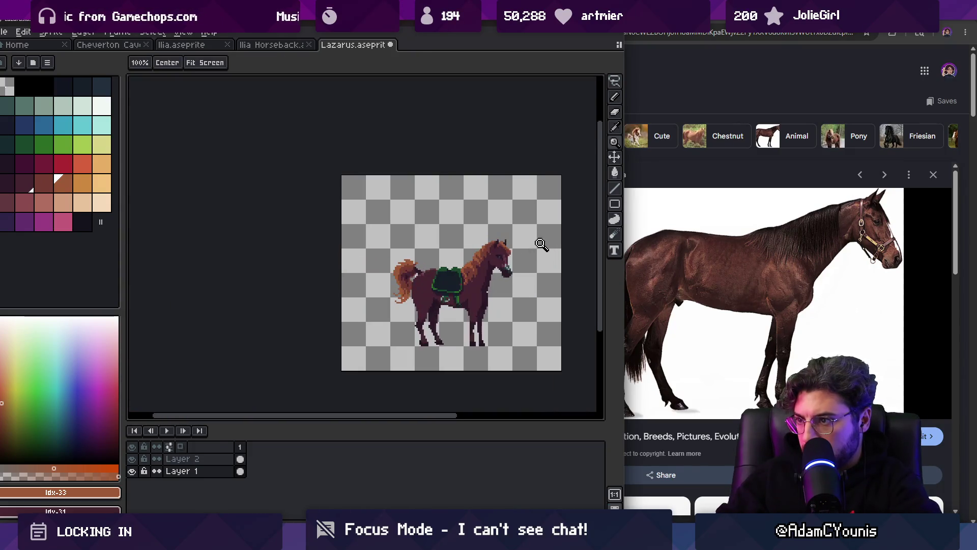
scroll(532, 241, up, 5)
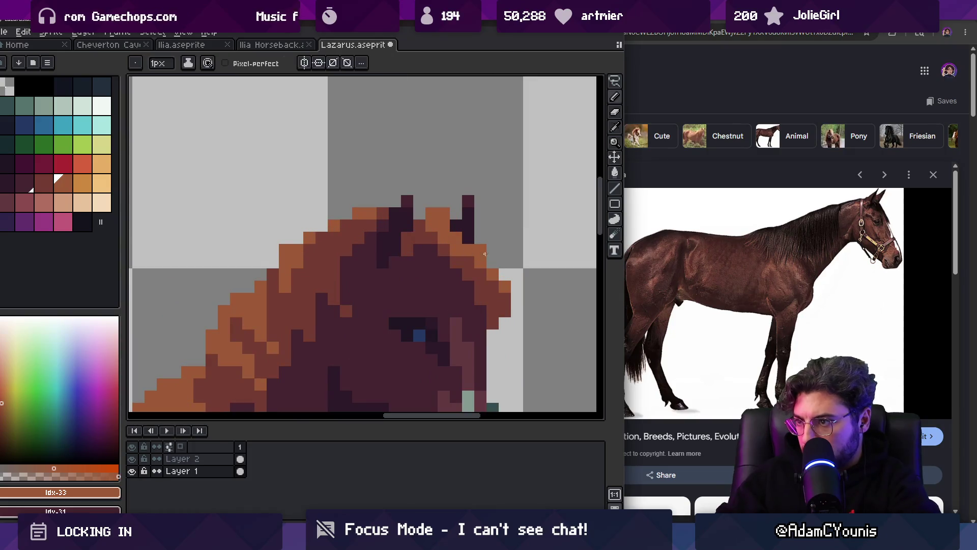
alt+click(486, 277)
alt+click(464, 246)
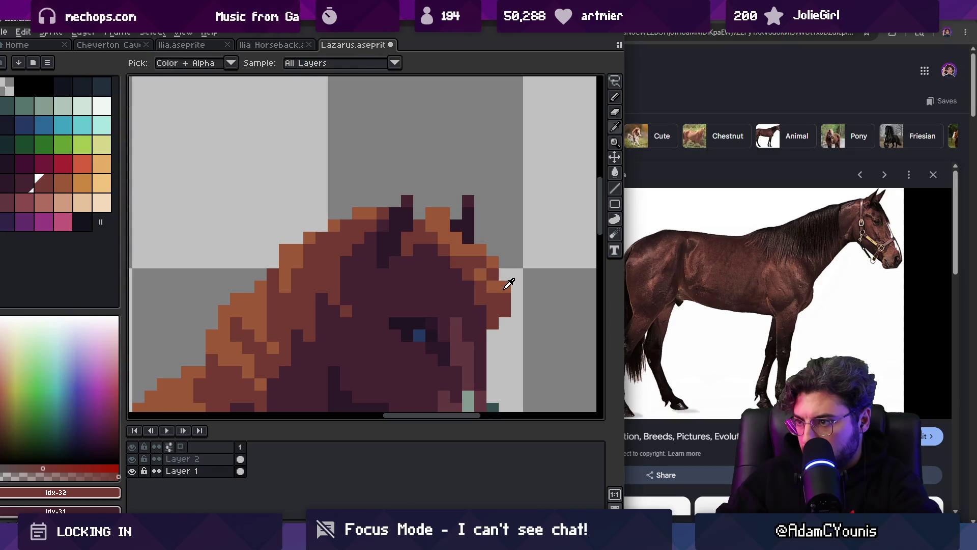
alt+click(504, 274)
scroll(494, 256, down, 5)
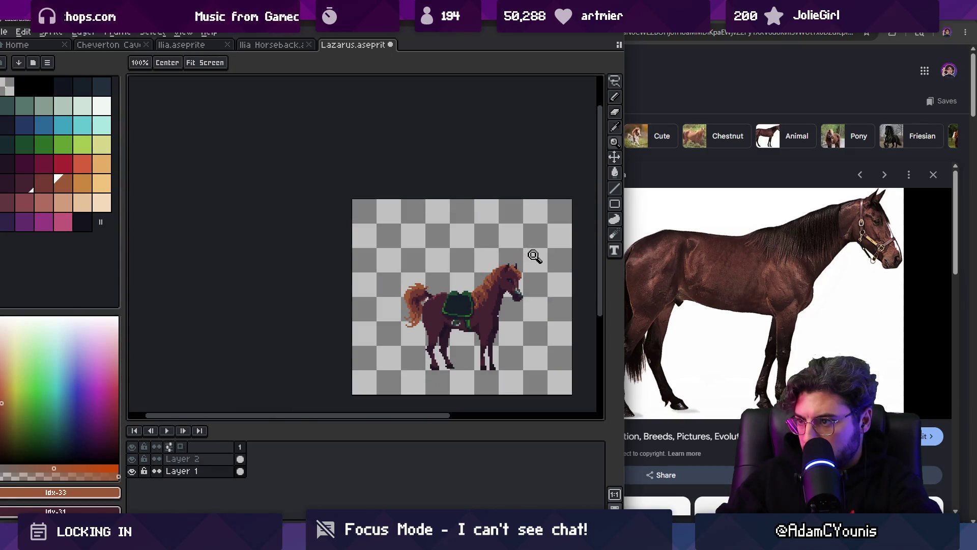
Step: Check the horse layer's bounds, then zoom and pan toward the head and neck
key(v)
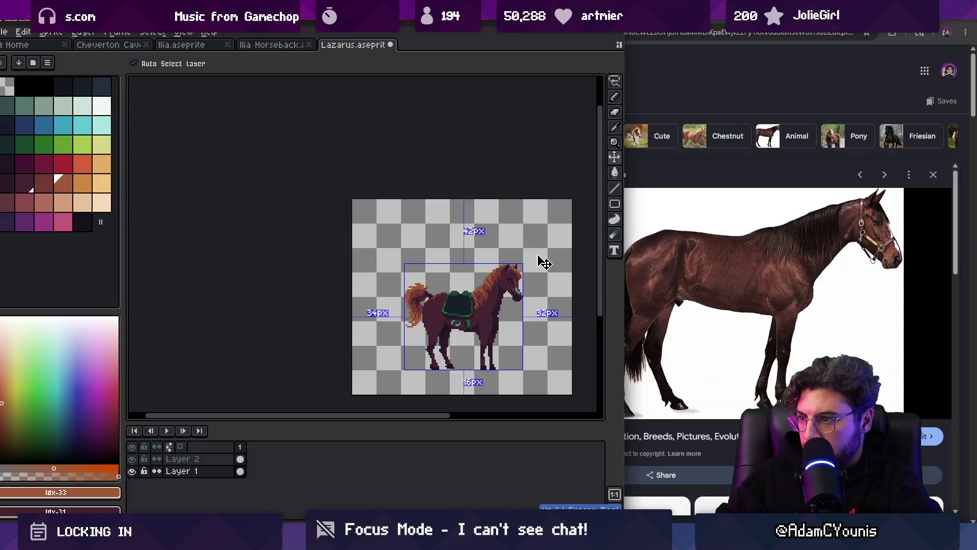
key(z)
scroll(537, 275, up, 4)
key(b)
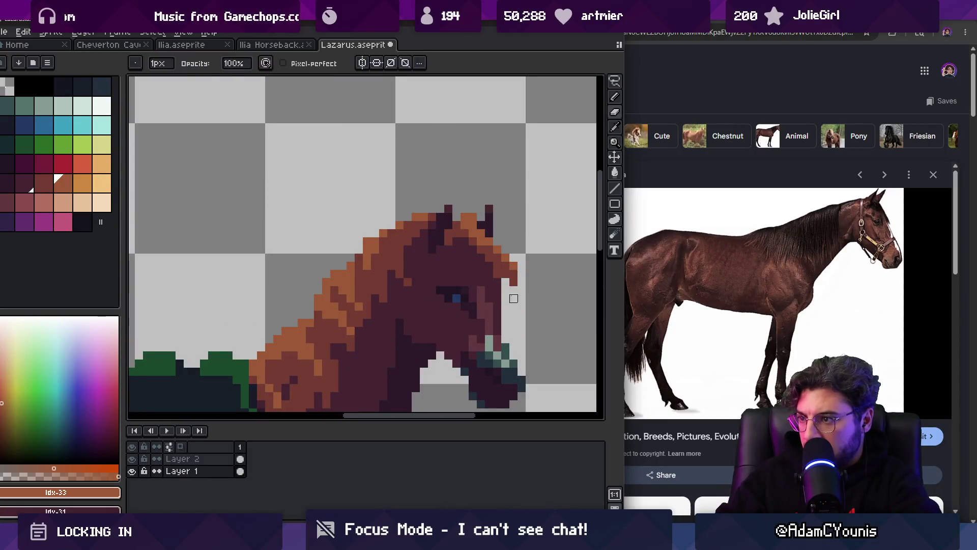
key(z)
scroll(509, 257, down, 4)
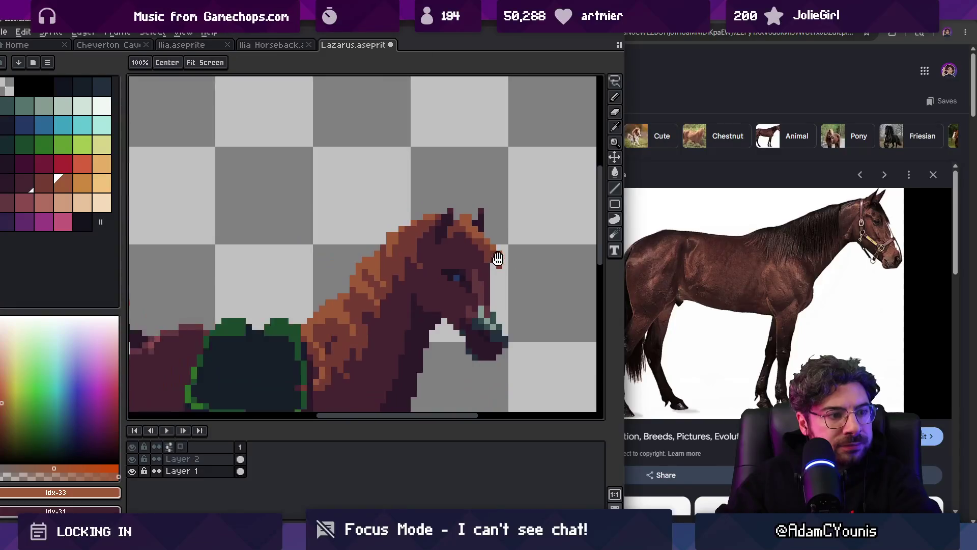
drag(507, 252, 514, 255)
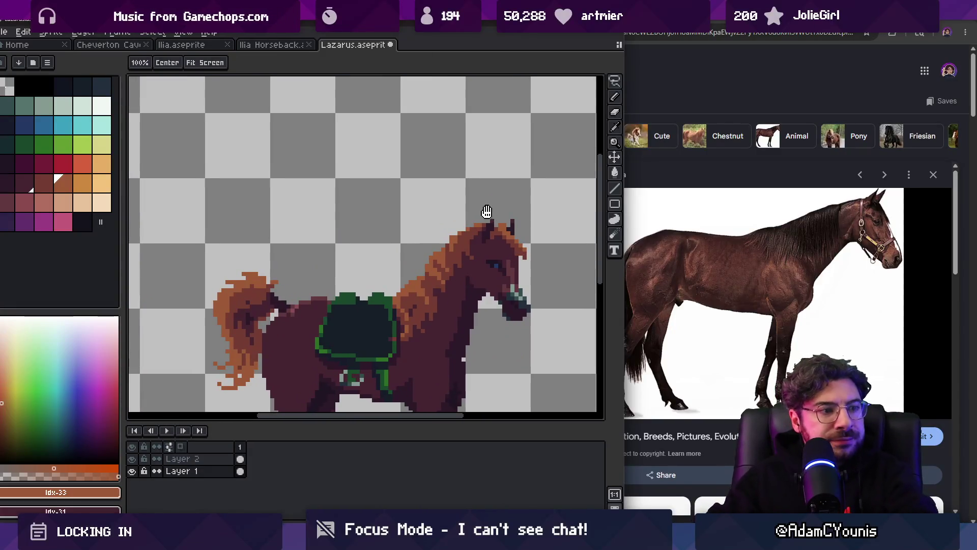
scroll(504, 216, down, 3)
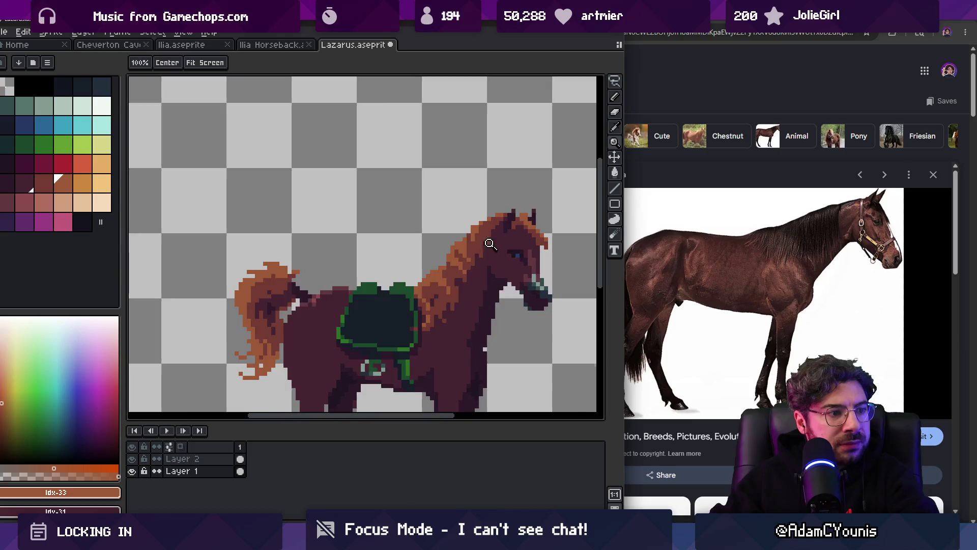
scroll(507, 213, down, 3)
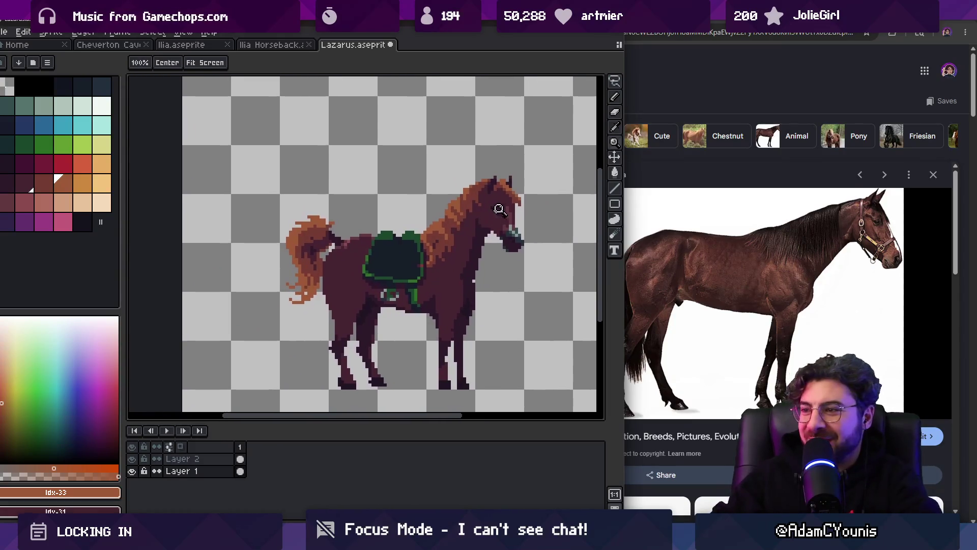
scroll(489, 234, up, 3)
Step: Sample the dark and mid maroon shades from the horse's neck
alt+click(464, 255)
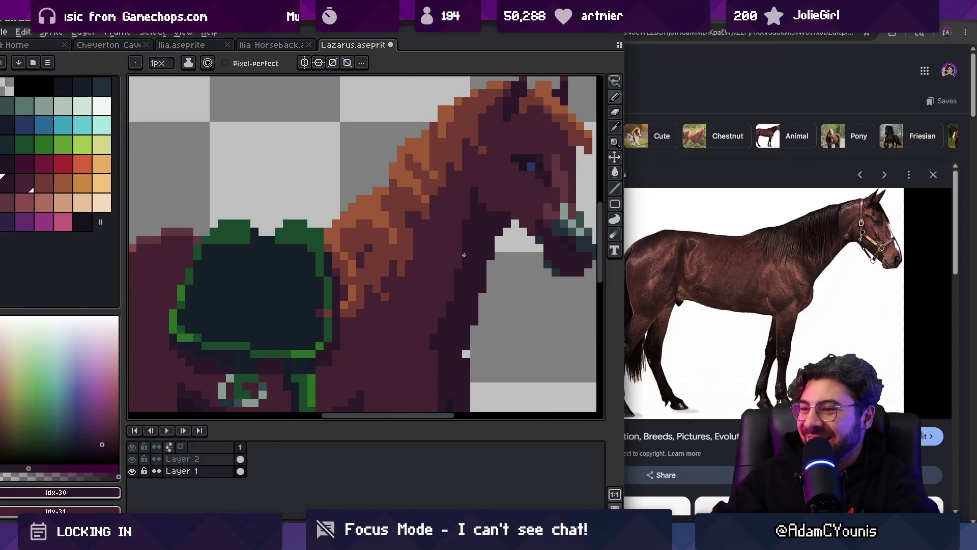
scroll(454, 283, down, 3)
scroll(455, 293, up, 2)
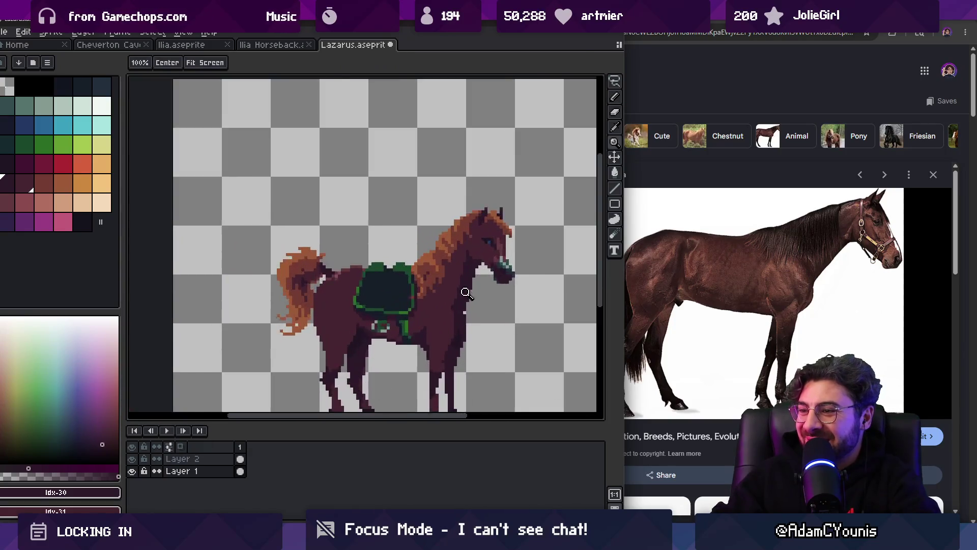
scroll(460, 290, up, 3)
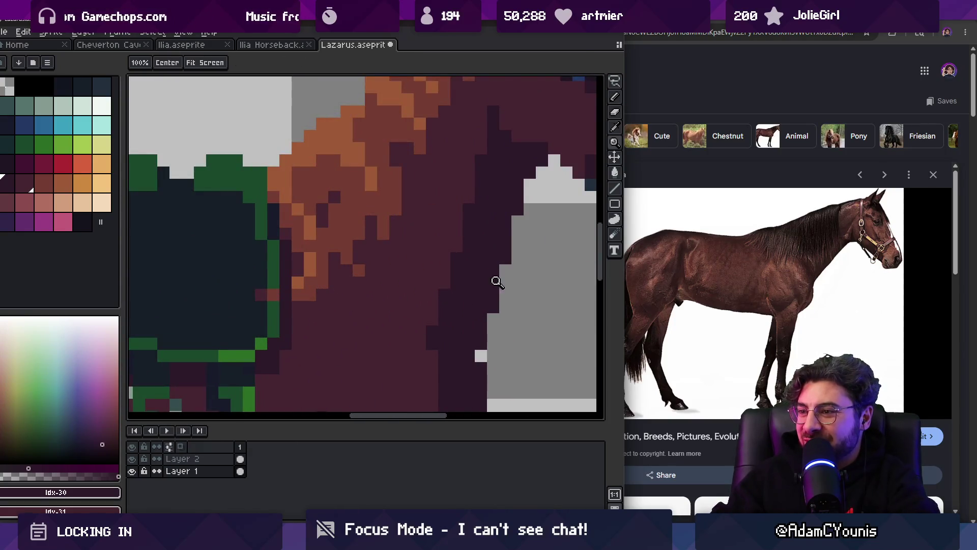
scroll(497, 279, down, 4)
scroll(504, 244, up, 2)
key(b)
alt+click(498, 260)
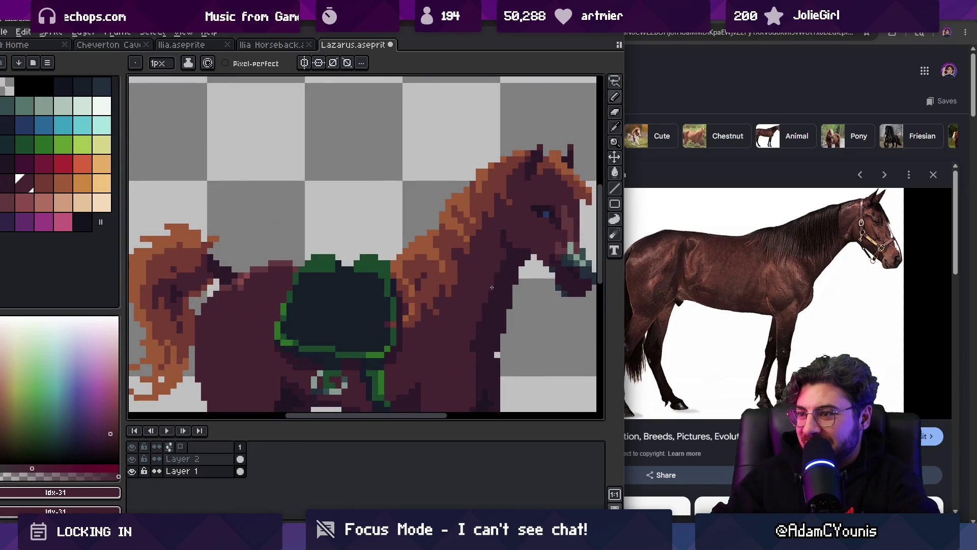
scroll(492, 286, down, 3)
scroll(491, 279, up, 2)
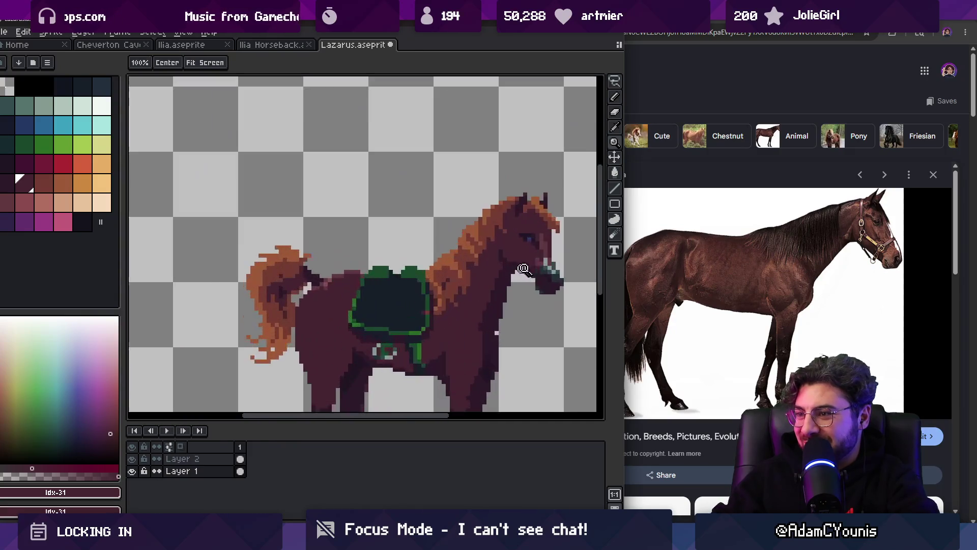
scroll(496, 271, up, 1)
Step: Paint a couple of maroon pixels along the neck
key(alt)
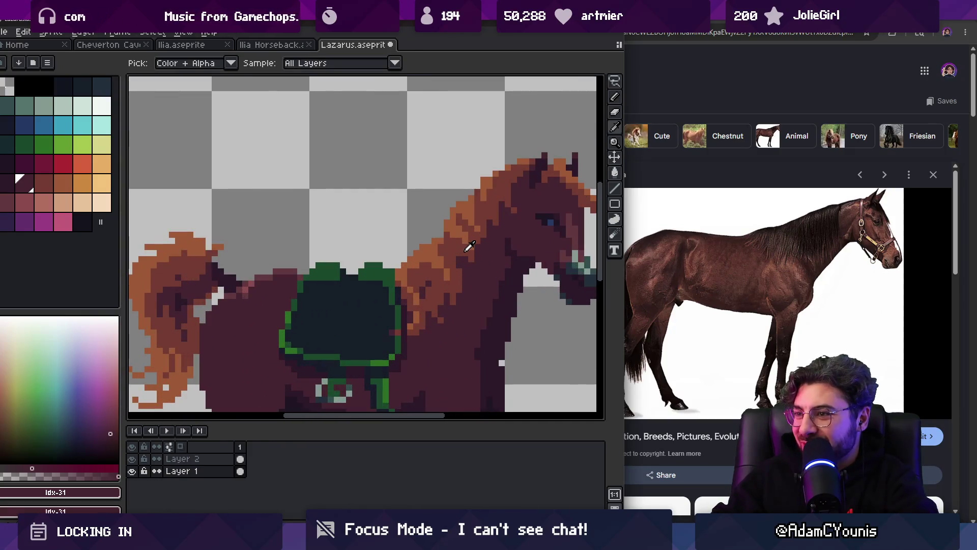
alt+click(469, 246)
alt+click(466, 254)
alt+click(464, 265)
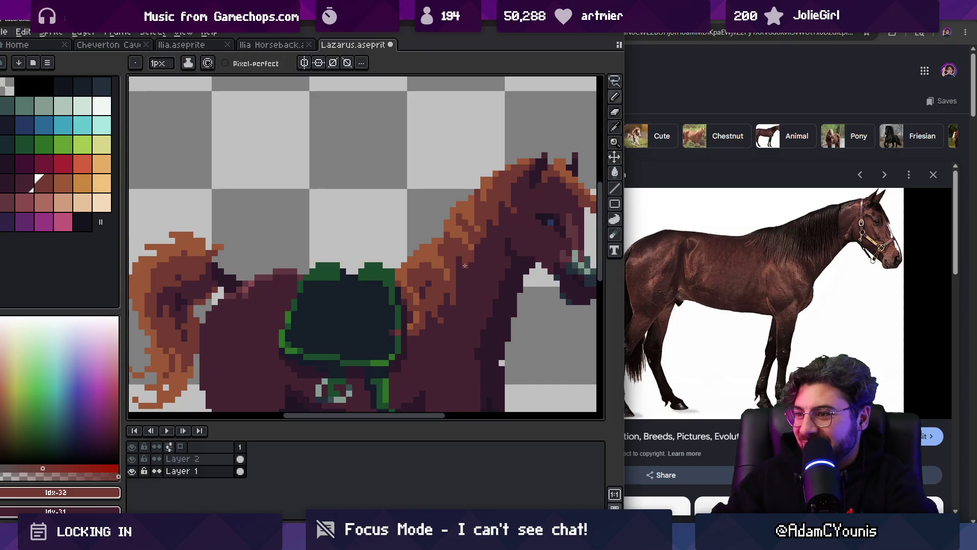
scroll(465, 266, down, 3)
scroll(521, 234, up, 2)
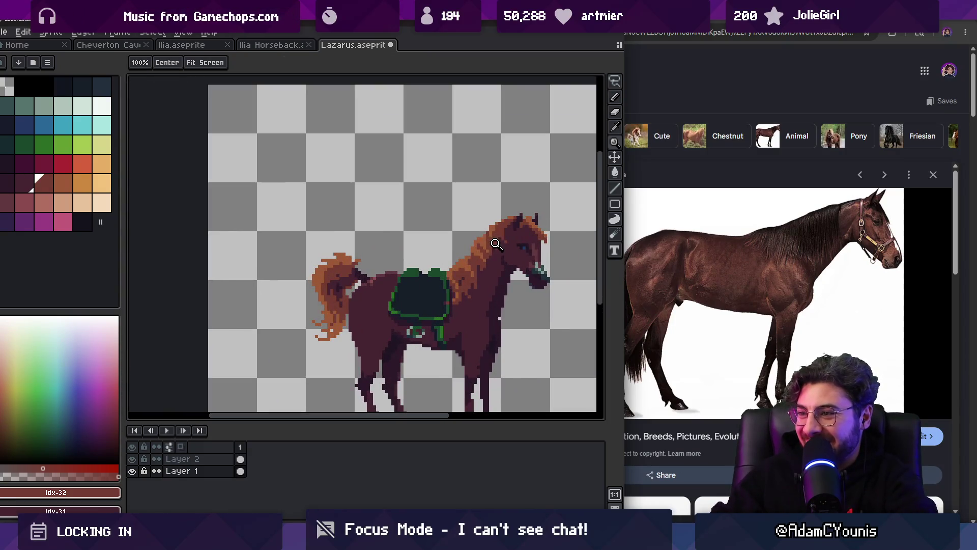
scroll(495, 244, up, 2)
scroll(461, 267, down, 3)
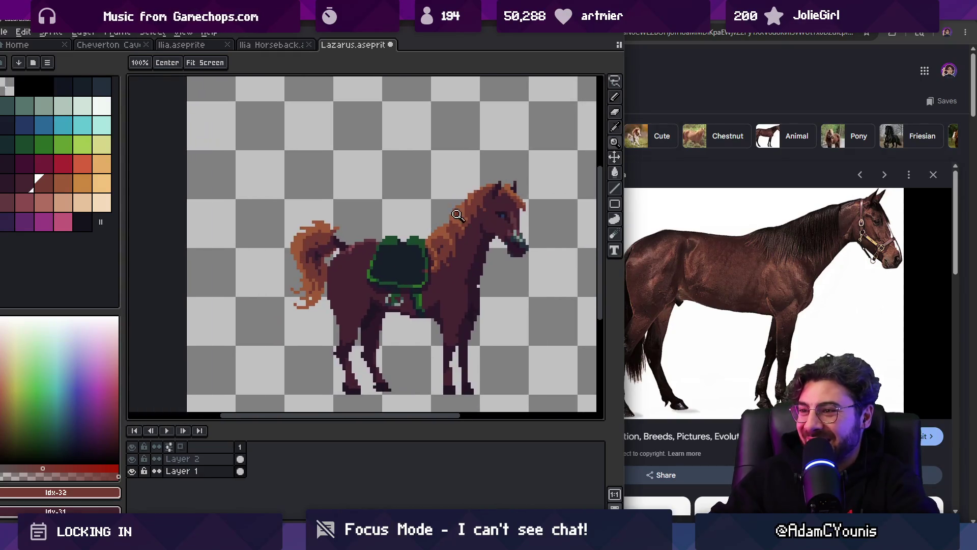
scroll(419, 212, up, 1)
Step: Centre the whole horse in view to compare the sprite against the photo
drag(395, 203, 371, 170)
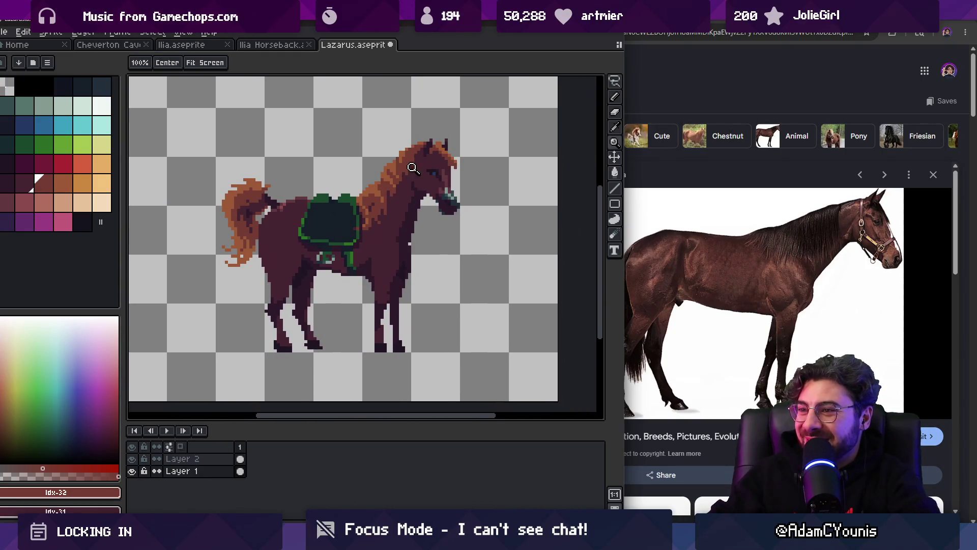
scroll(387, 204, down, 1)
scroll(357, 239, up, 1)
key(m)
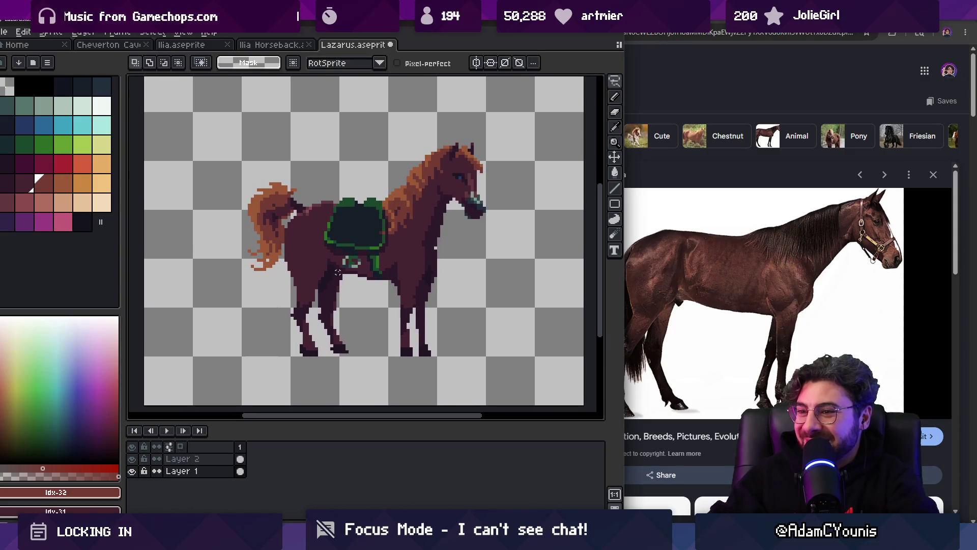
key(m)
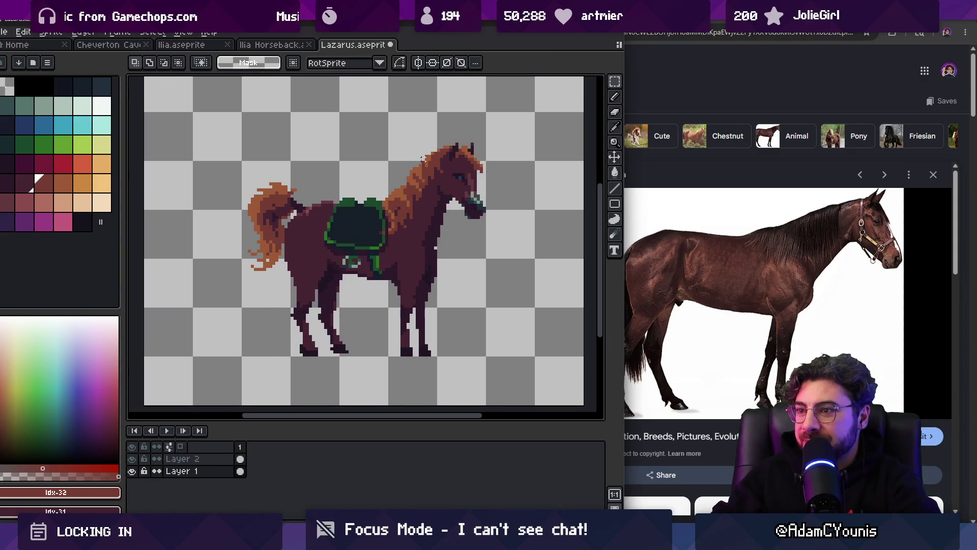
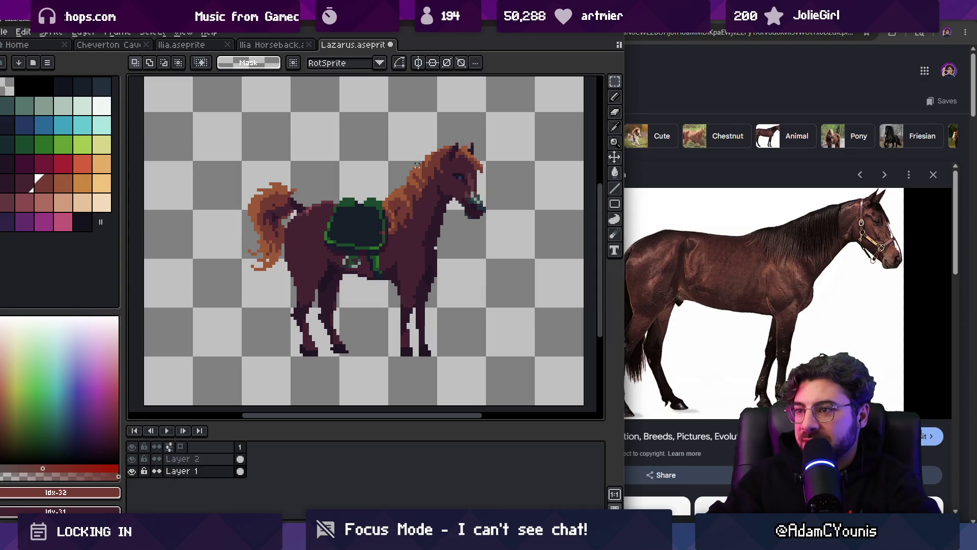
Step: Select the horse's head and nudge it down one pixel
mouse_move(422, 147)
mouse_down()
mouse_move(436, 192)
mouse_move(517, 234)
mouse_move(427, 145)
mouse_move(471, 188)
mouse_up()
click(471, 192)
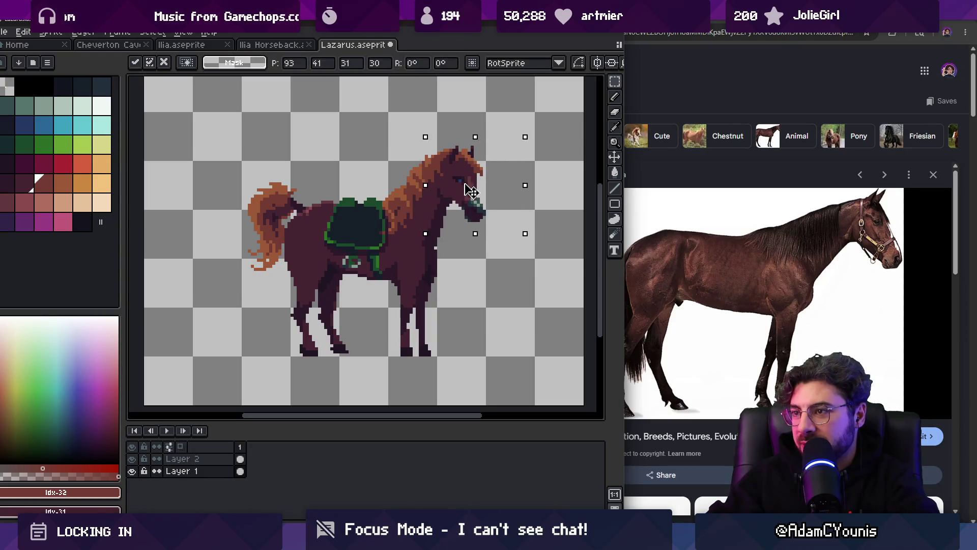
key(Down)
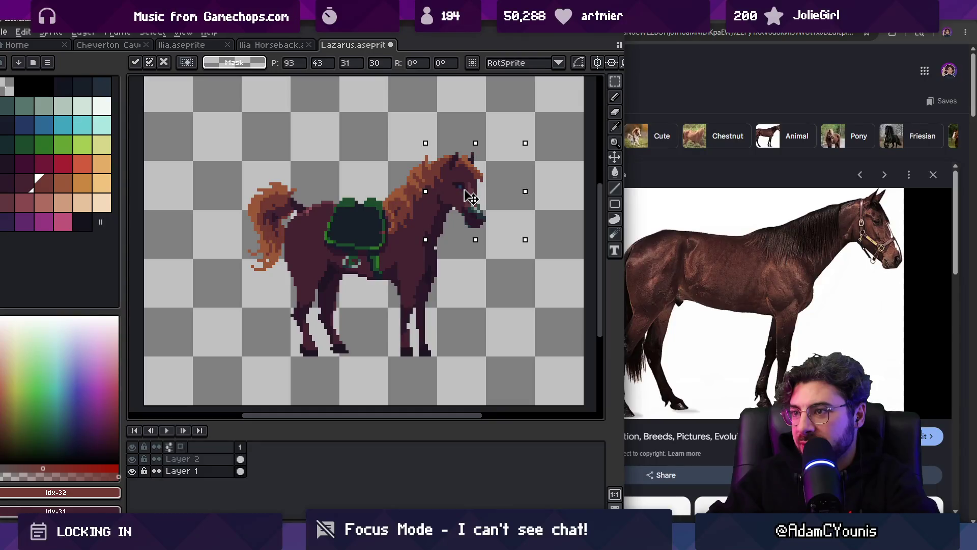
key(b)
scroll(477, 147, up, 5)
Step: Paint lighter highlight pixels along the horse's neck, sampling the orange mane colour
mouse_move(477, 147)
mouse_down()
mouse_move(462, 183)
mouse_move(414, 209)
mouse_up()
key(z)
scroll(385, 204, down, 5)
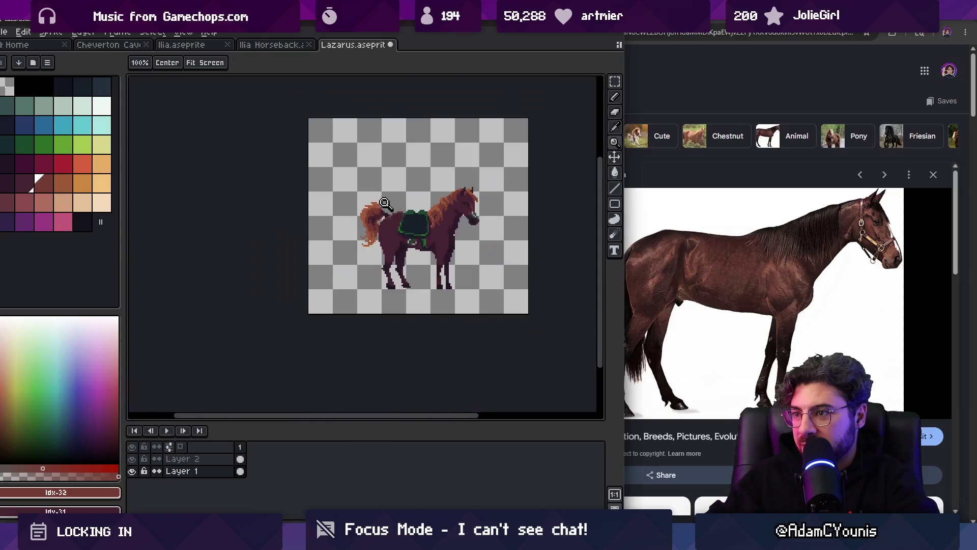
scroll(448, 202, up, 5)
key(b)
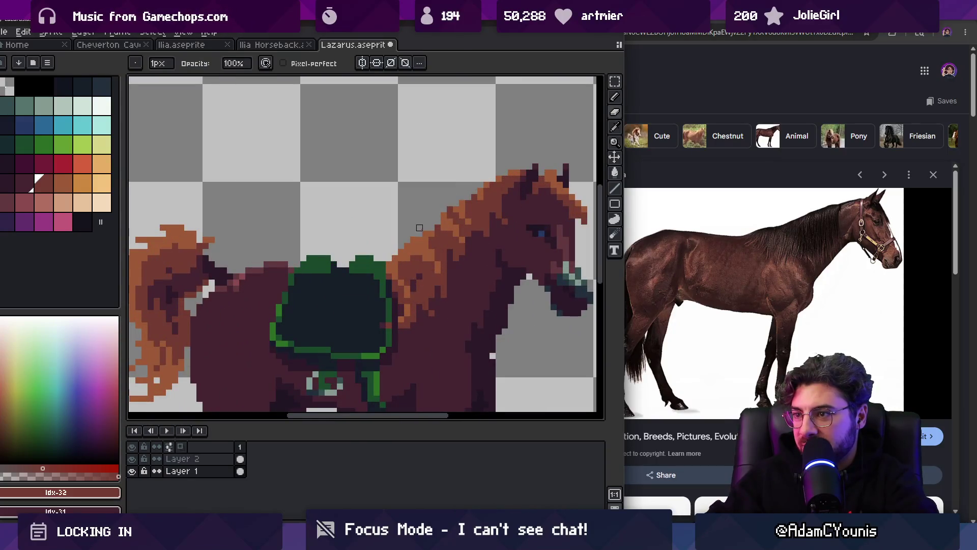
alt+click(459, 201)
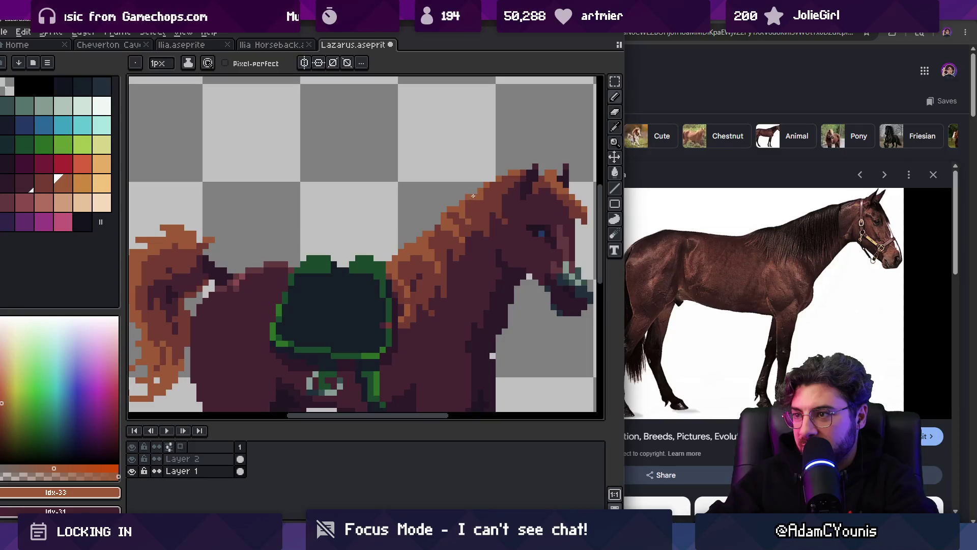
key(e)
key(b)
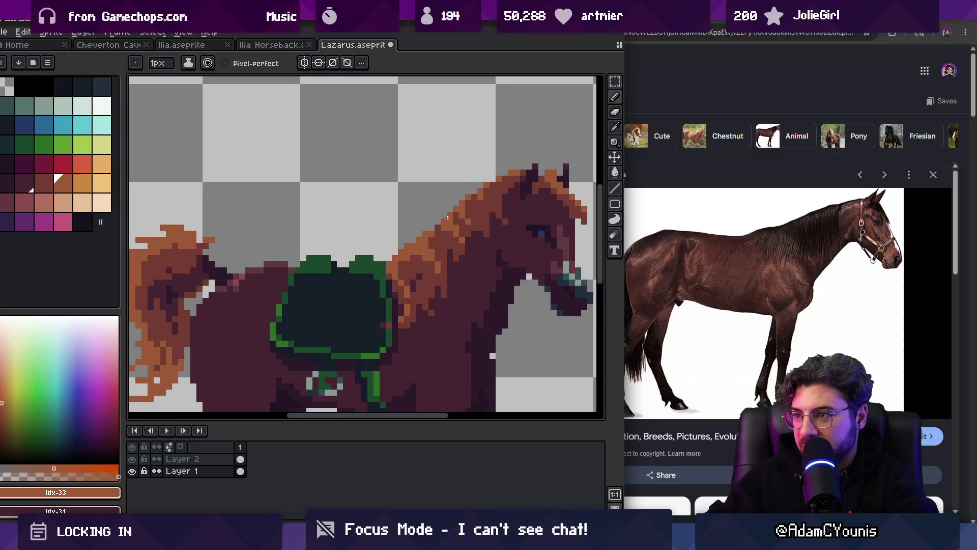
key(z)
scroll(478, 199, down, 5)
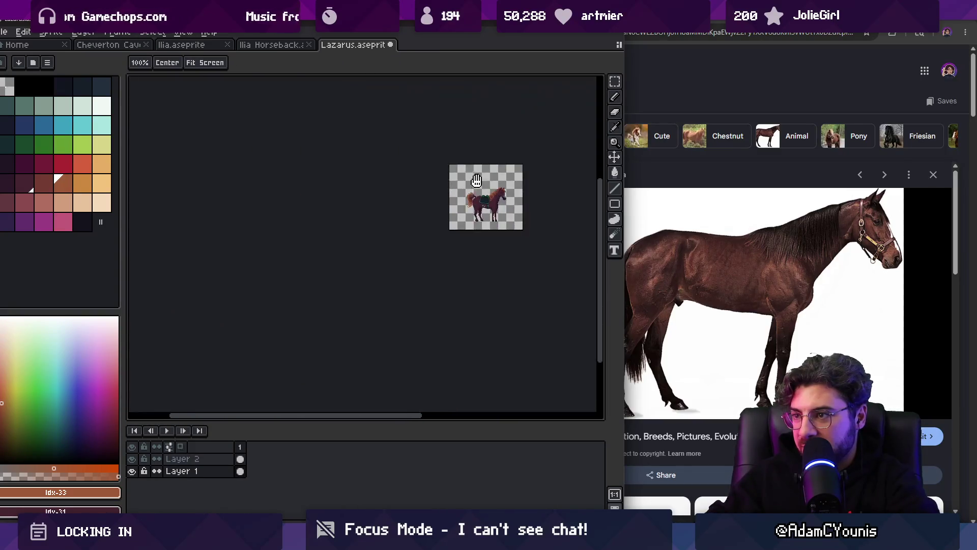
scroll(513, 170, up, 2)
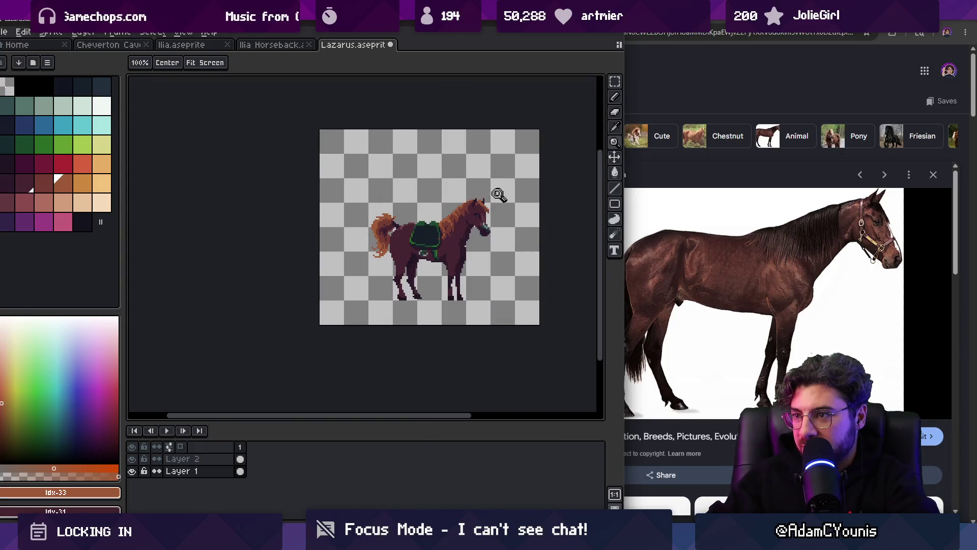
scroll(411, 222, up, 3)
key(b)
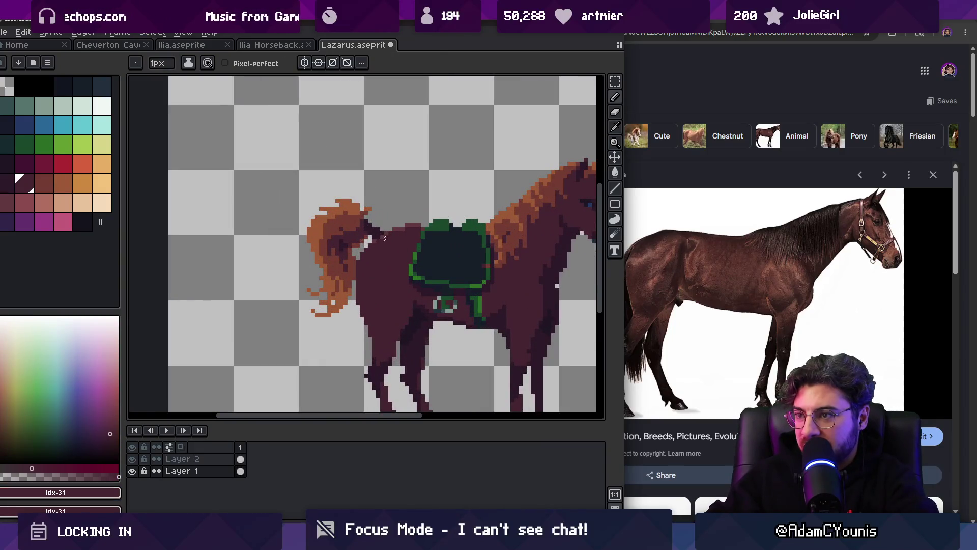
key(z)
scroll(386, 239, down, 3)
scroll(389, 245, up, 2)
Step: Marquee-select the horse's hindquarters and shift them slightly left
key(i)
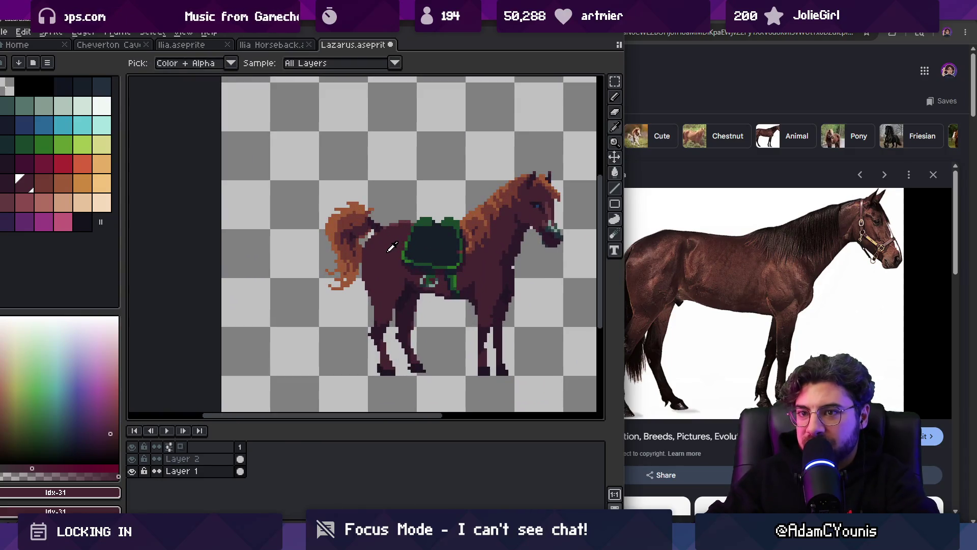
key(z)
drag(371, 242, 394, 230)
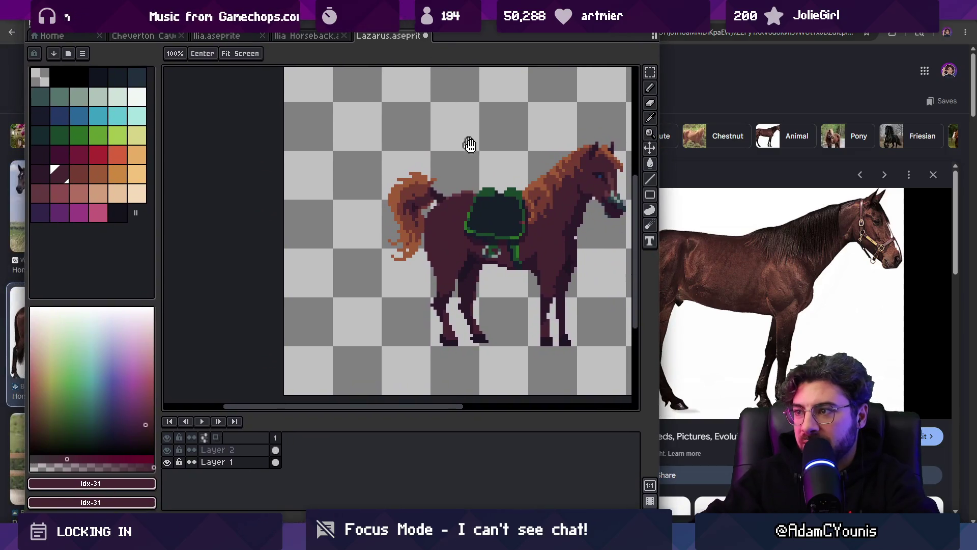
drag(469, 145, 401, 179)
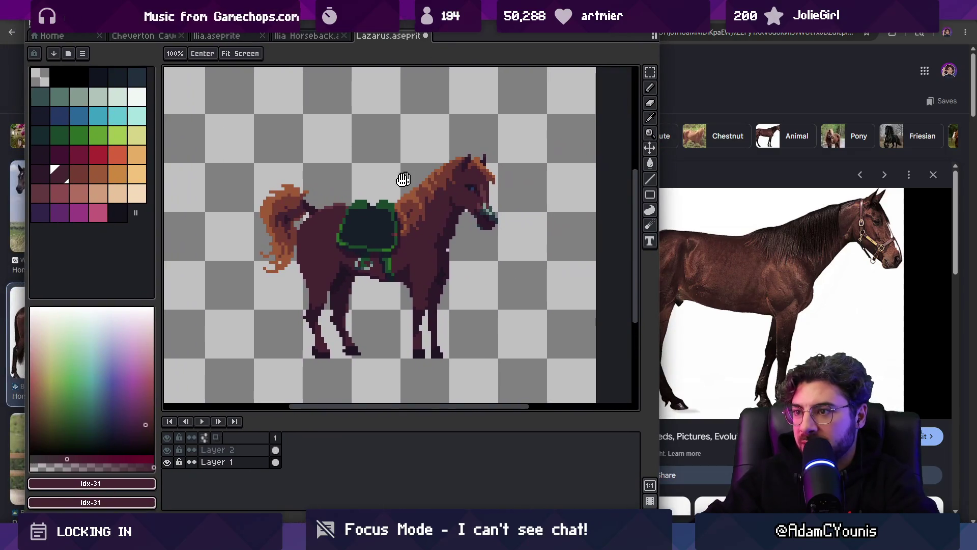
scroll(358, 223, up, 1)
scroll(388, 213, down, 1)
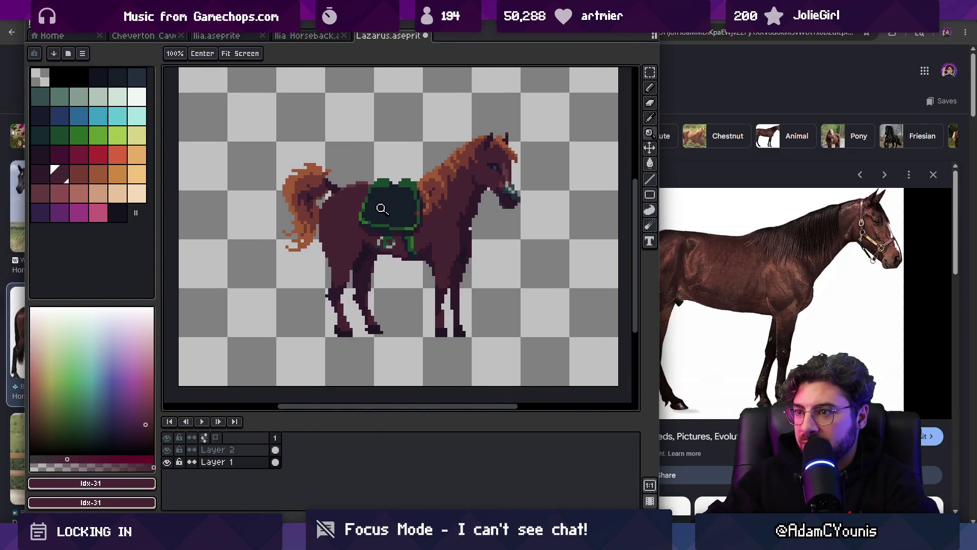
key(m)
mouse_move(268, 147)
mouse_down()
mouse_move(390, 326)
mouse_move(391, 349)
mouse_up()
drag(359, 274, 352, 268)
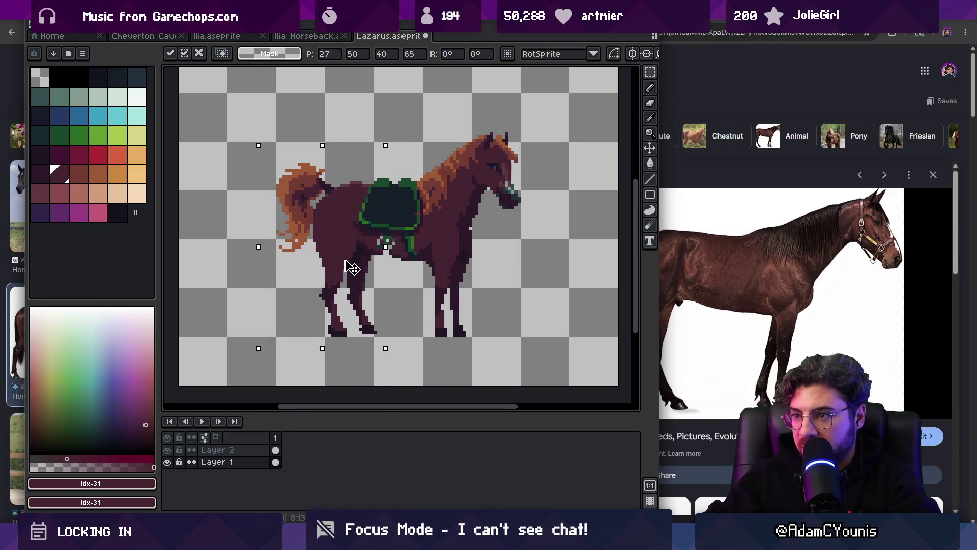
Step: Paint two belly pixels under the saddle with the sampled dark body colour
click(391, 232)
drag(385, 186, 382, 253)
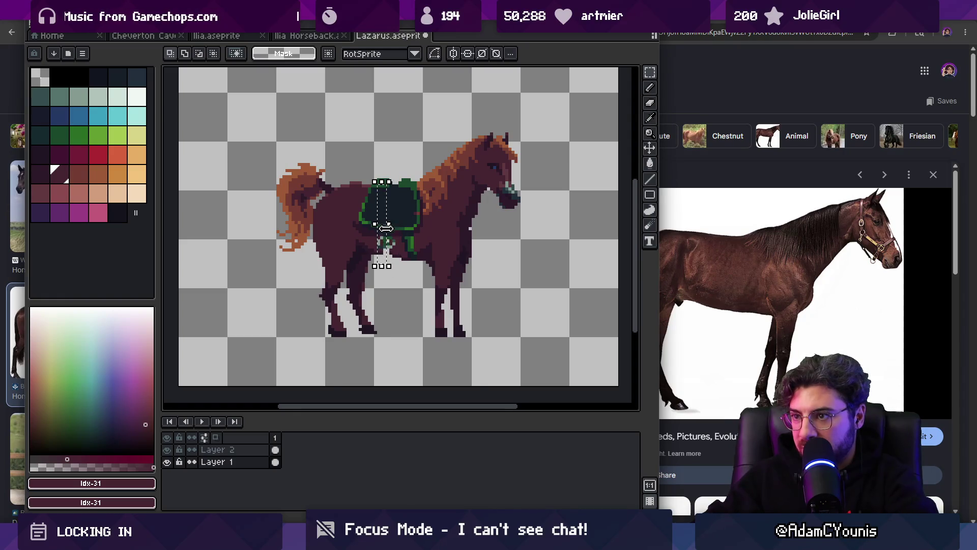
click(385, 229)
key(b)
scroll(430, 240, up, 5)
alt+click(417, 244)
drag(381, 256, 369, 256)
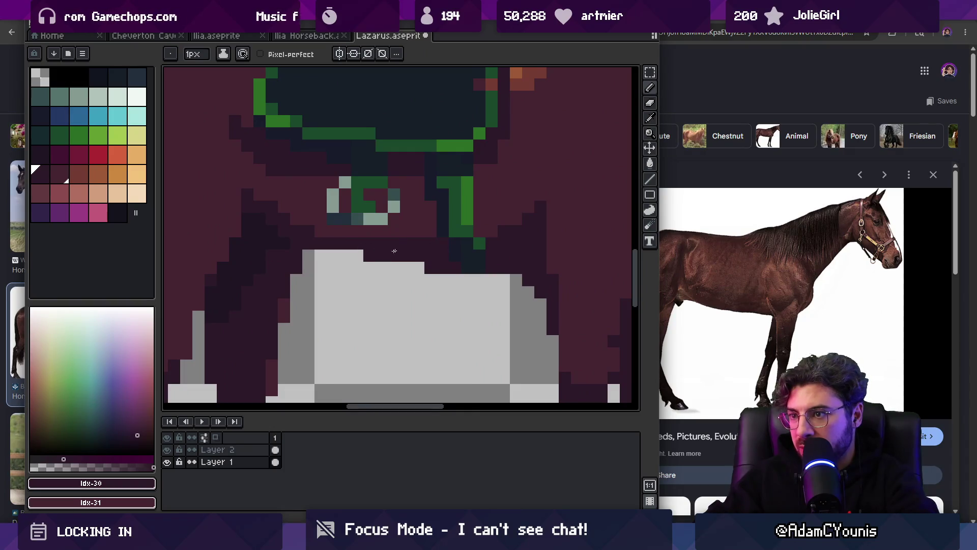
scroll(371, 254, down, 5)
scroll(371, 254, up, 5)
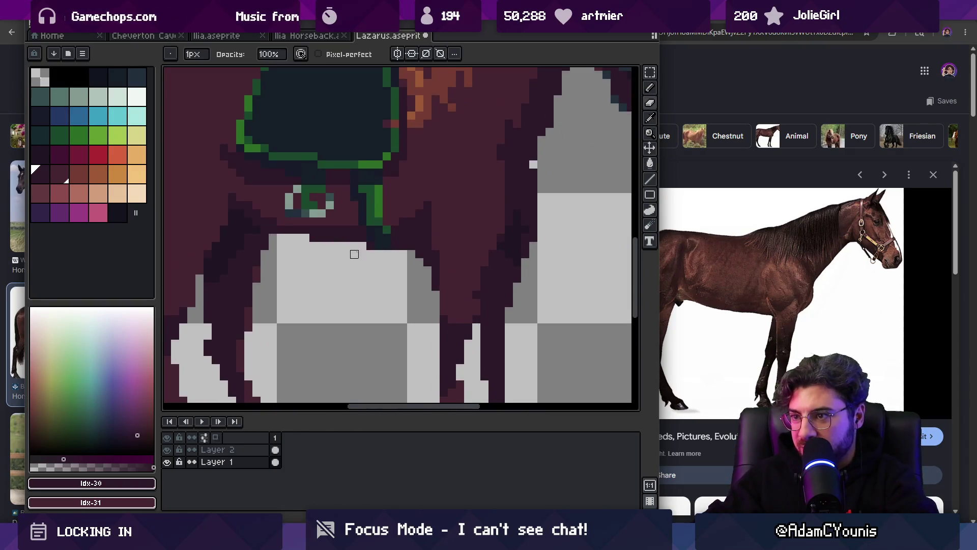
Step: Lasso-select the horse's front legs and move them one pixel left
key(z)
scroll(426, 254, down, 5)
scroll(437, 224, up, 4)
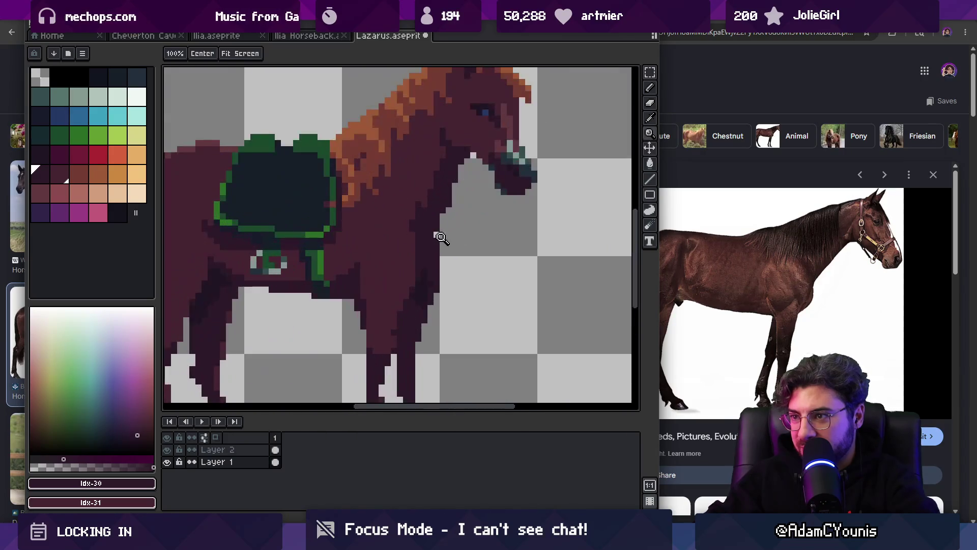
scroll(402, 224, down, 2)
scroll(438, 255, up, 1)
scroll(417, 244, down, 1)
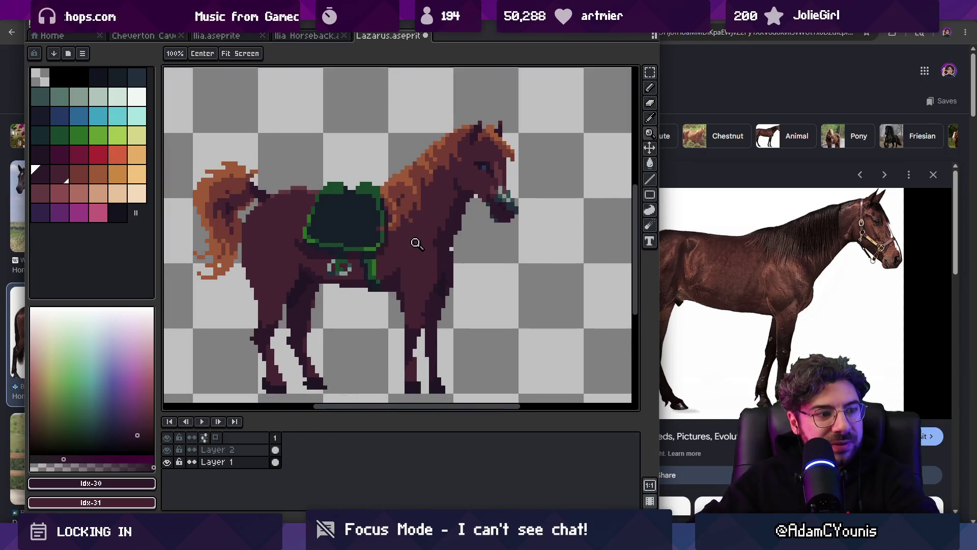
scroll(421, 223, down, 2)
scroll(437, 193, down, 3)
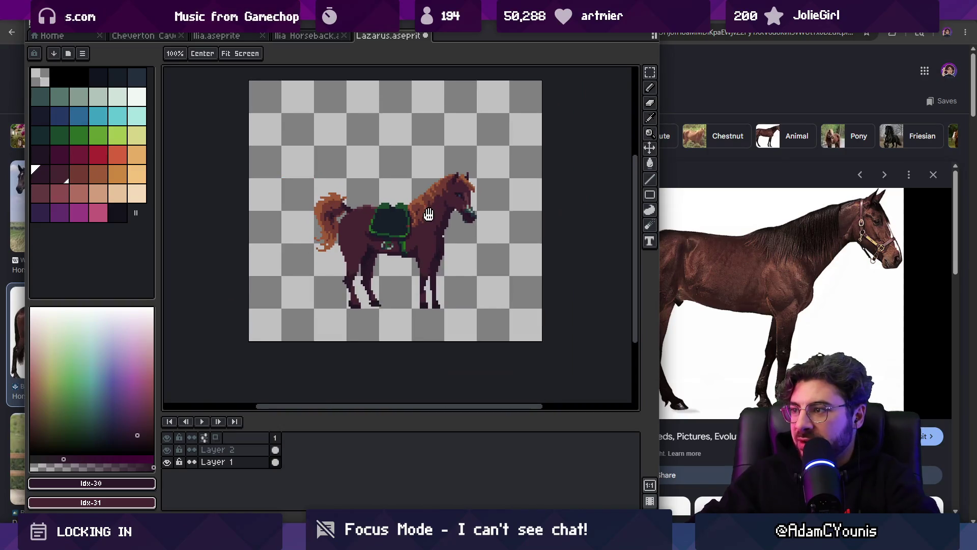
scroll(484, 242, up, 1)
scroll(484, 242, up, 2)
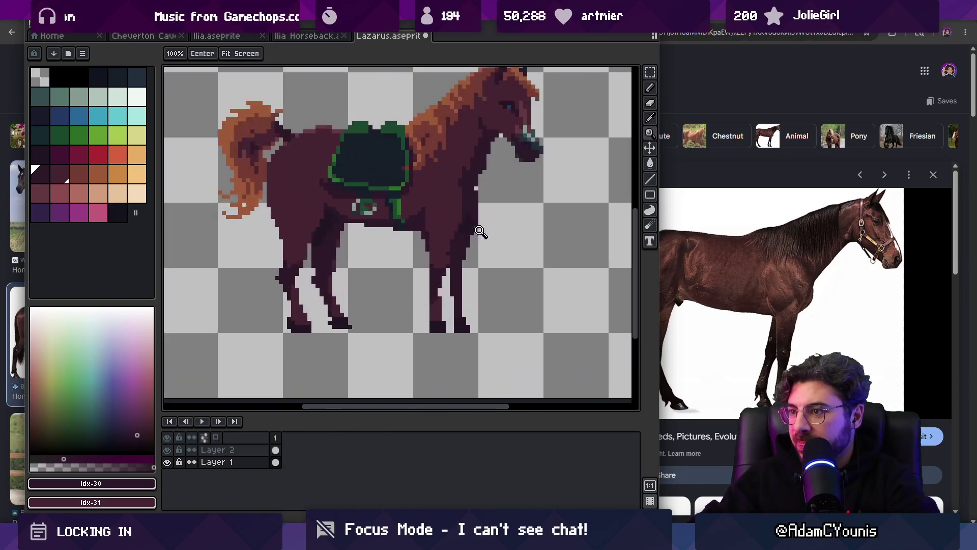
key(q)
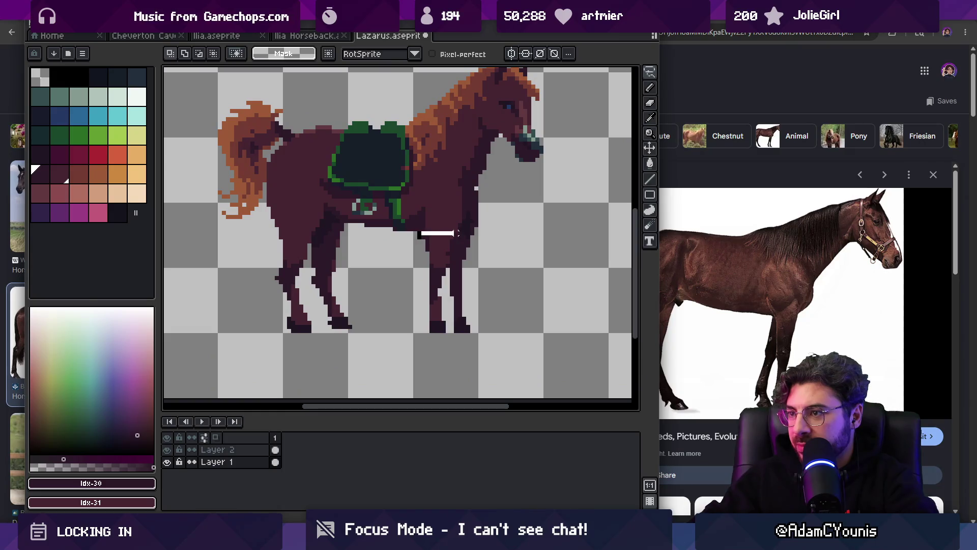
drag(480, 251, 418, 233)
key(Left)
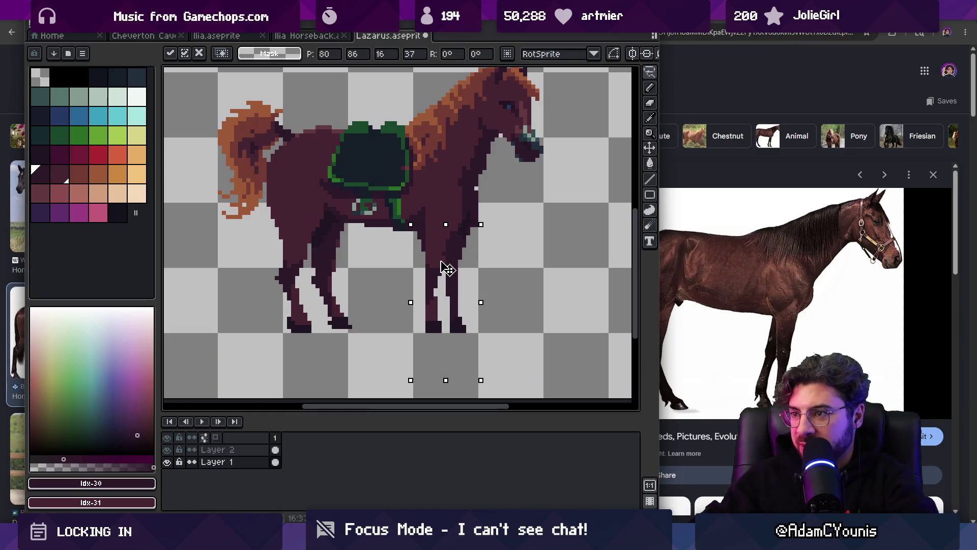
key(b)
Step: Review the reworked horse up close, then start a new web search in the browser
key(z)
scroll(484, 201, up, 2)
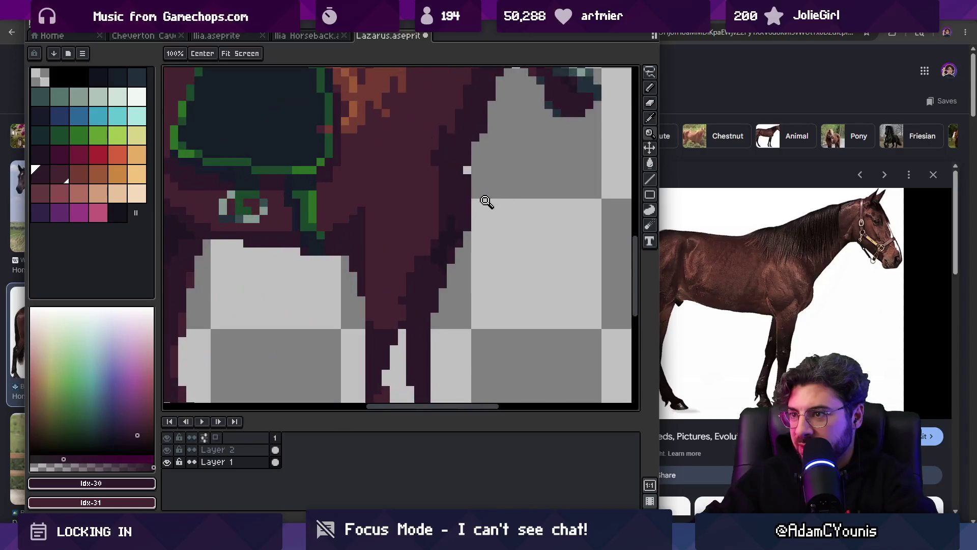
scroll(473, 206, down, 4)
scroll(473, 206, up, 1)
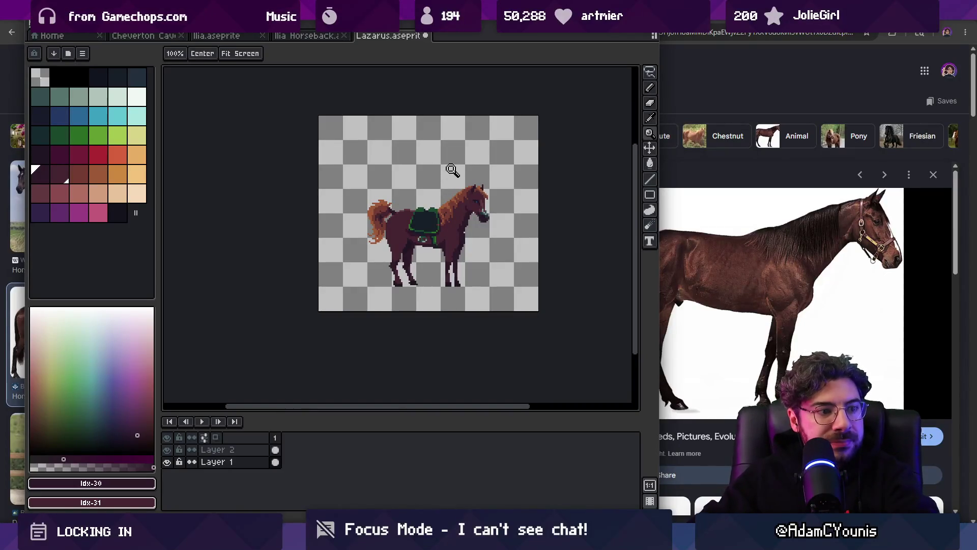
scroll(480, 186, up, 1)
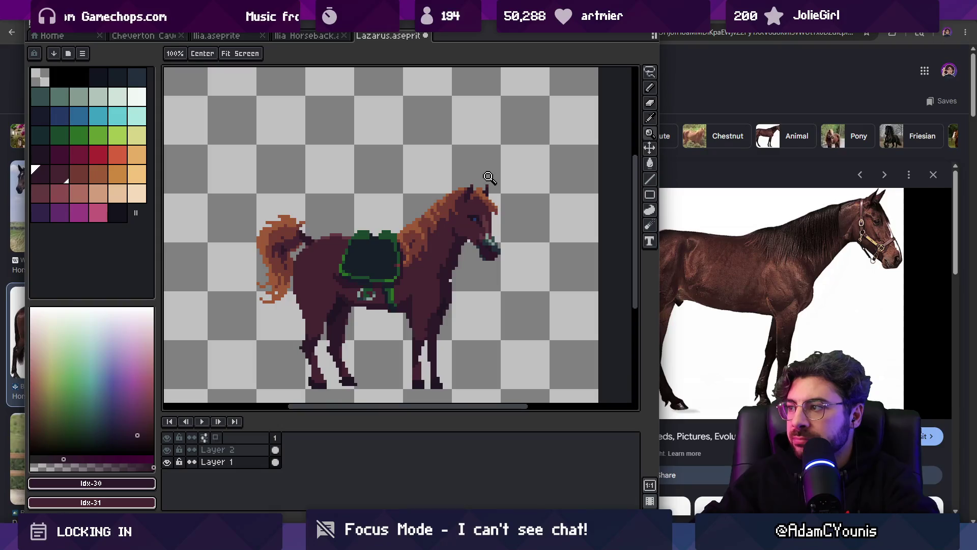
click(691, 33)
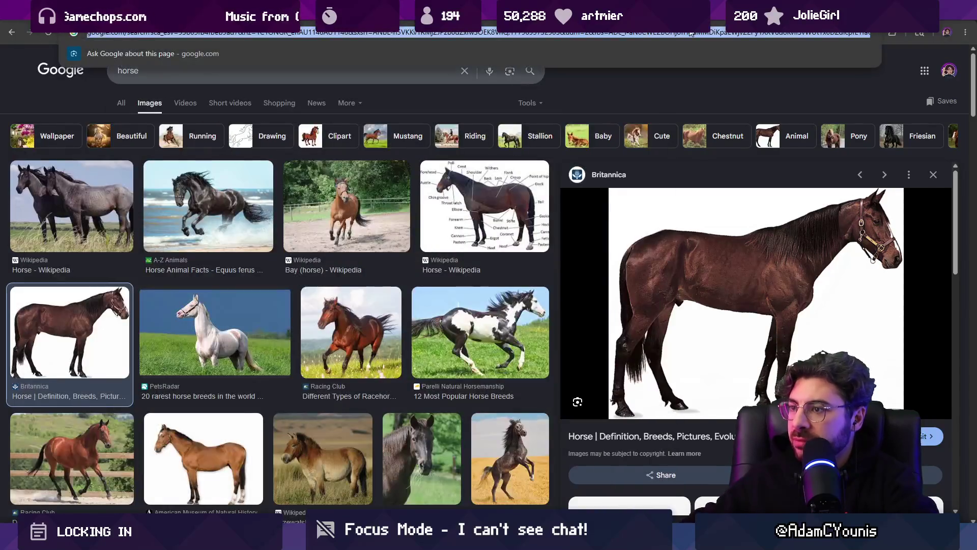
Step: Search 'arabia horse', show the image results, and return to the horse sprite
text(arabia)
text( hors)
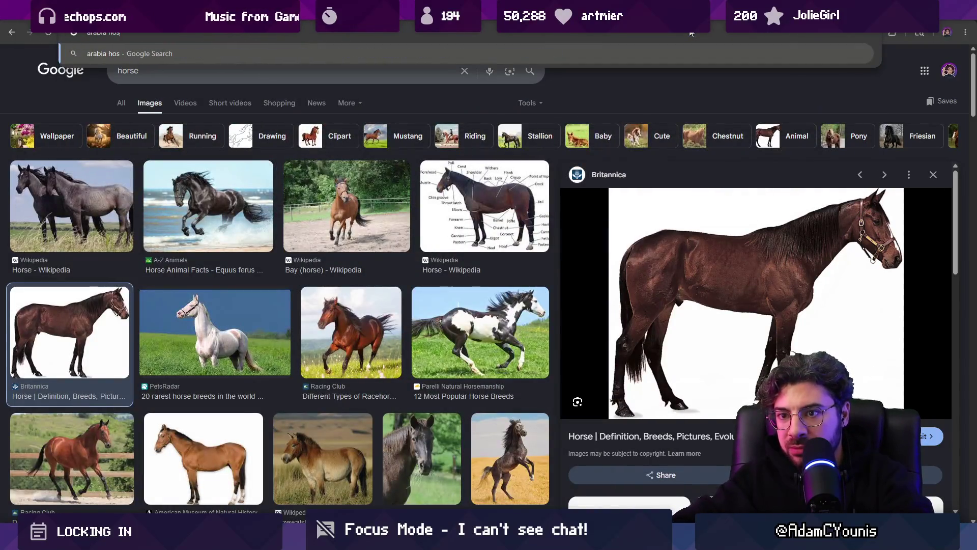
text(e)
key(Return)
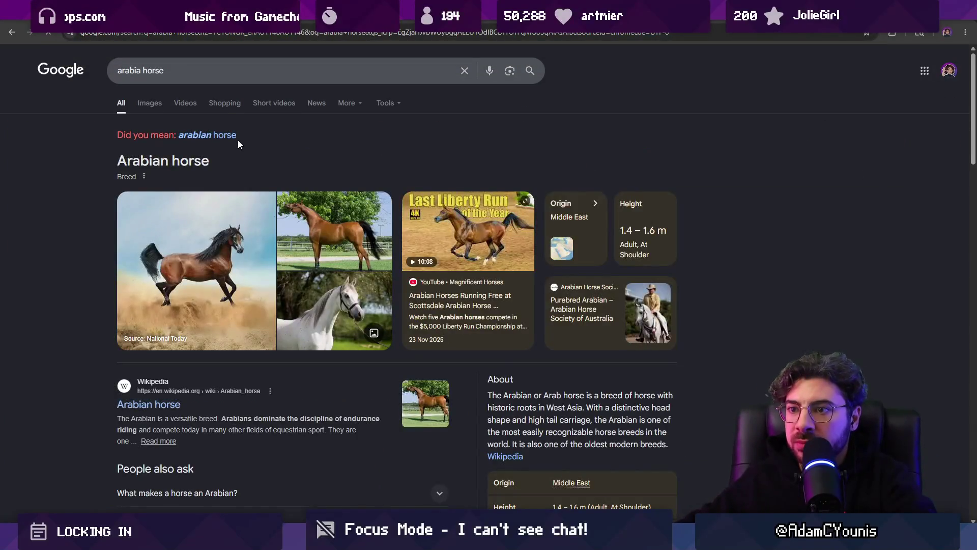
click(157, 103)
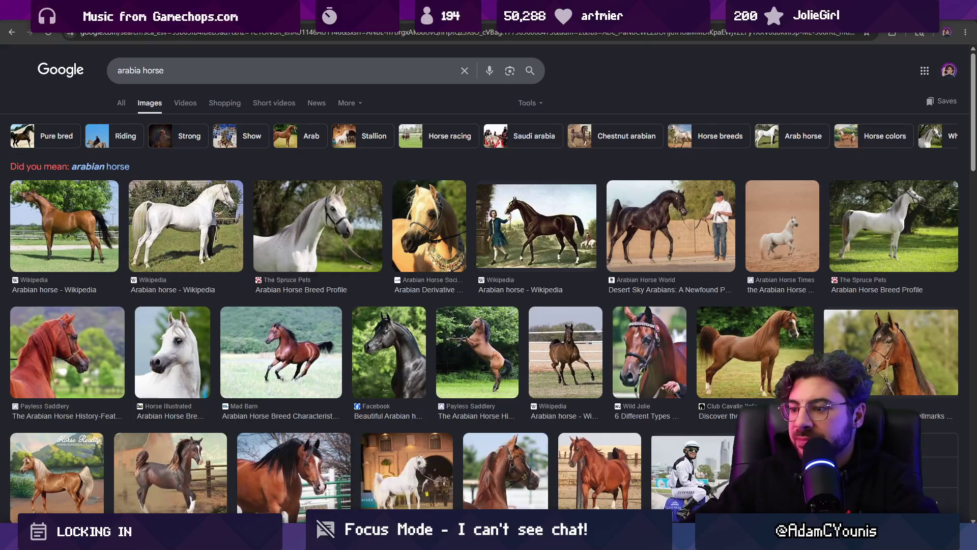
mouse_move(505, 538)
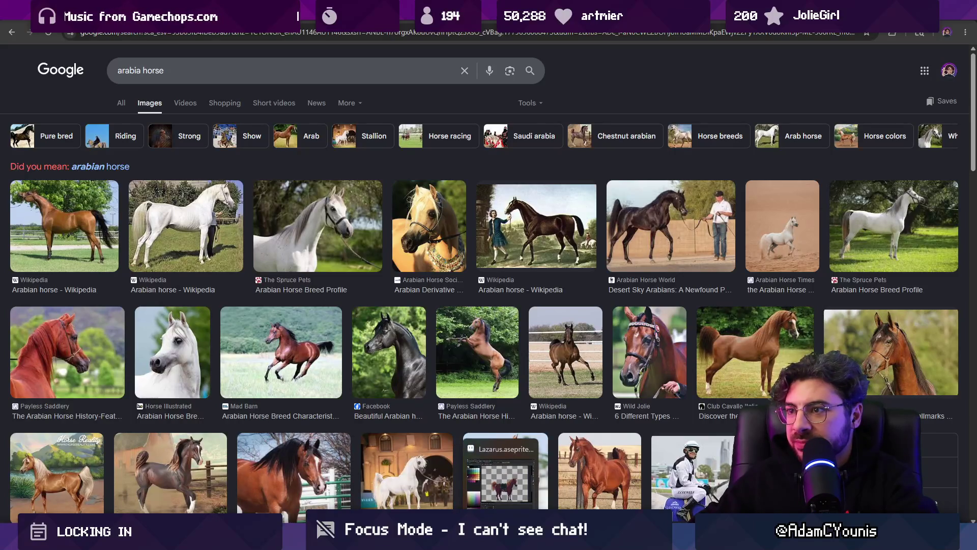
click(505, 478)
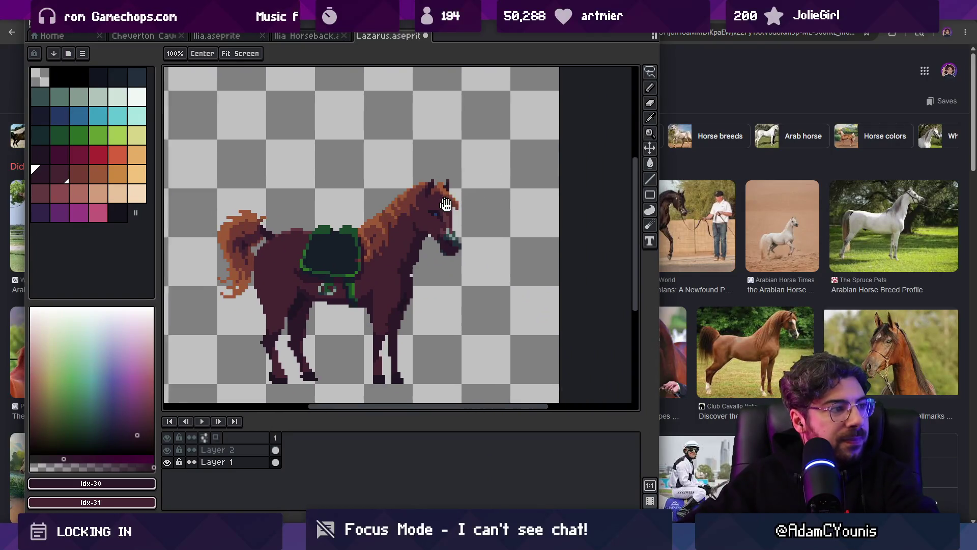
Step: Add two dark pixels around the horse's ear using the sampled ear colour
scroll(446, 203, up, 3)
key(b)
alt+click(433, 203)
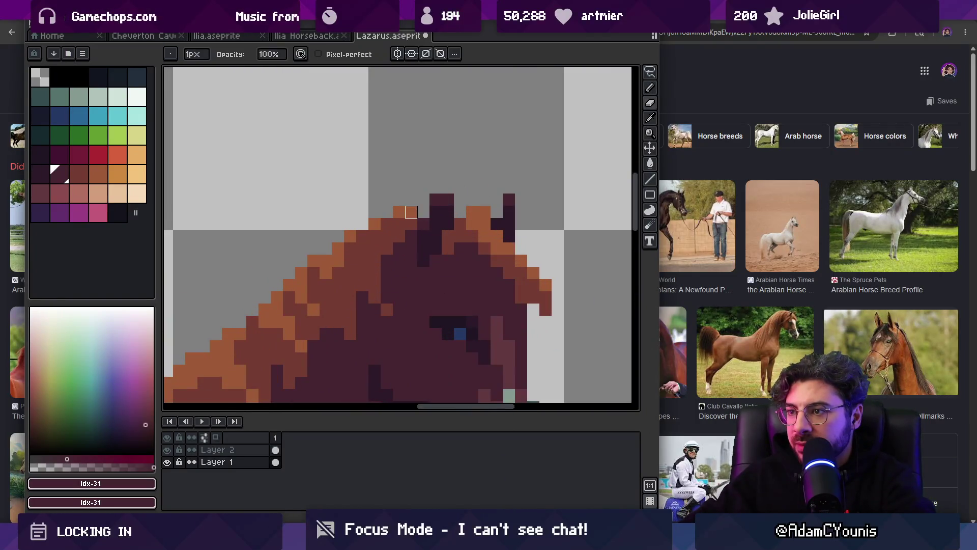
click(445, 190)
click(427, 214)
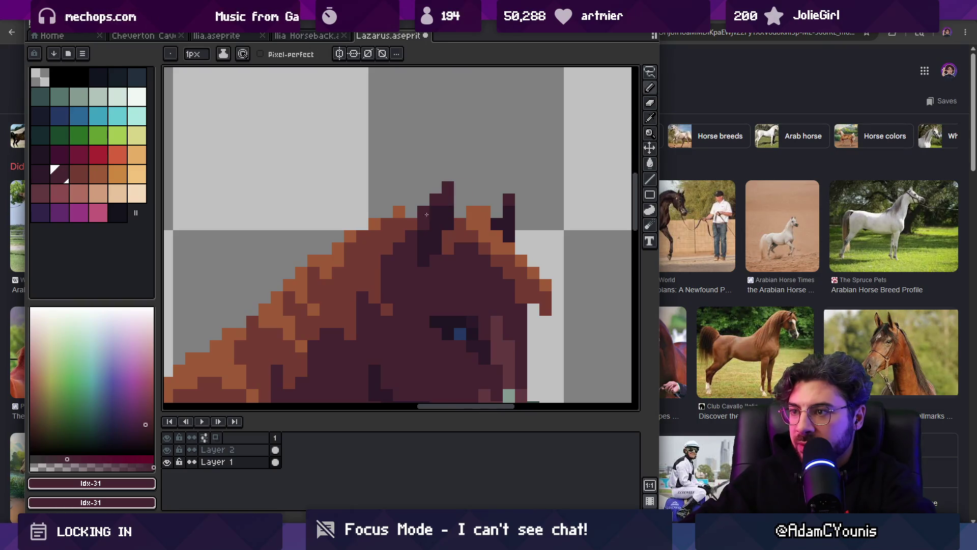
scroll(500, 208, down, 5)
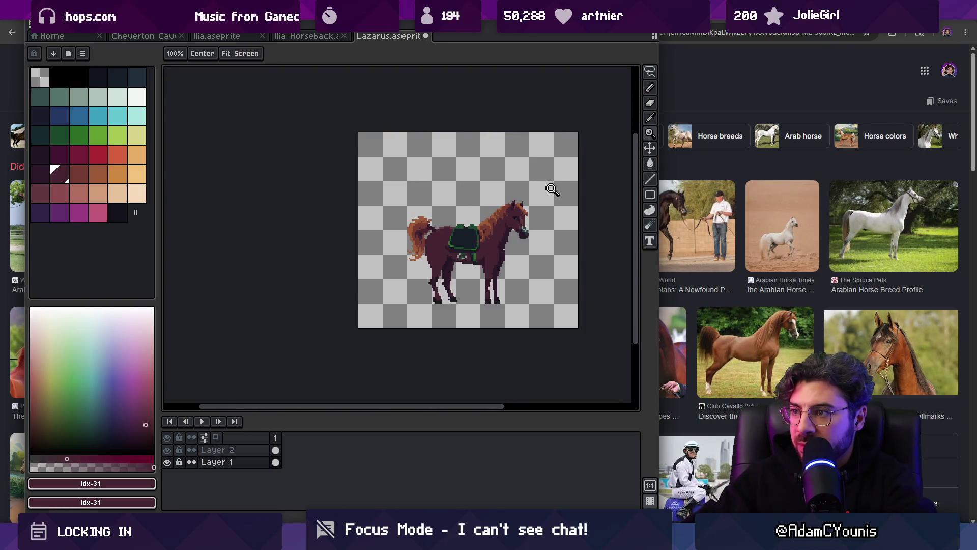
scroll(549, 190, up, 5)
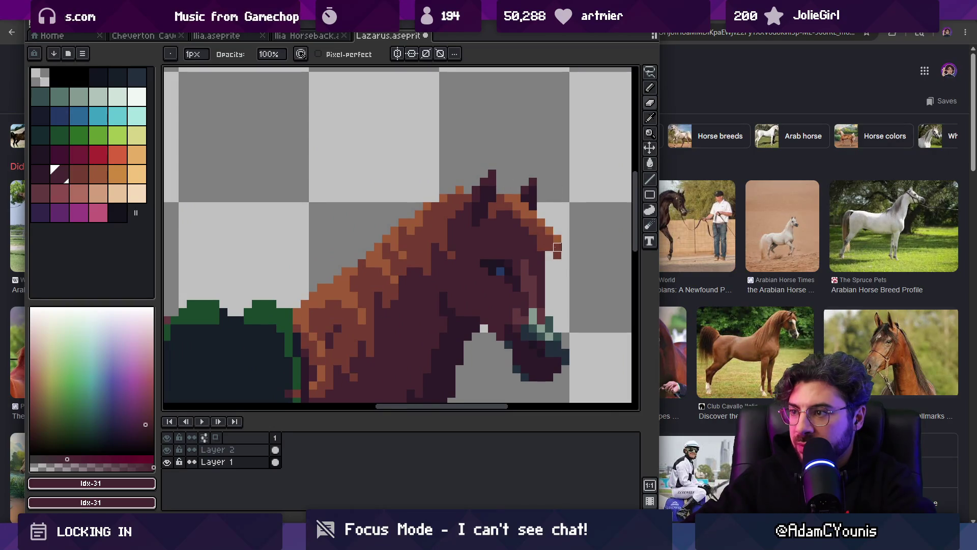
Step: Flood-fill the mane with one uniform sampled orange shade
key(z)
scroll(543, 214, down, 5)
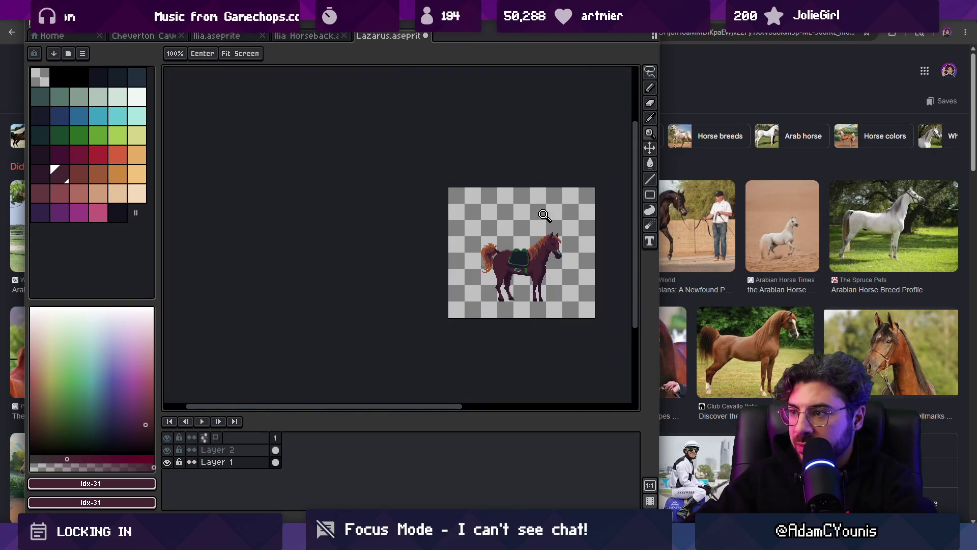
scroll(577, 227, up, 5)
key(b)
alt+click(536, 240)
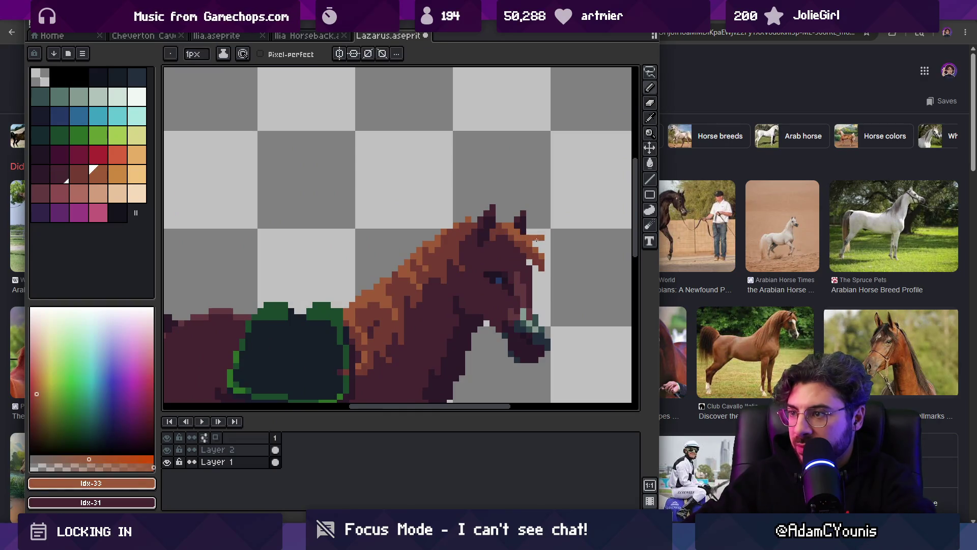
key(g)
click(523, 247)
scroll(541, 237, down, 3)
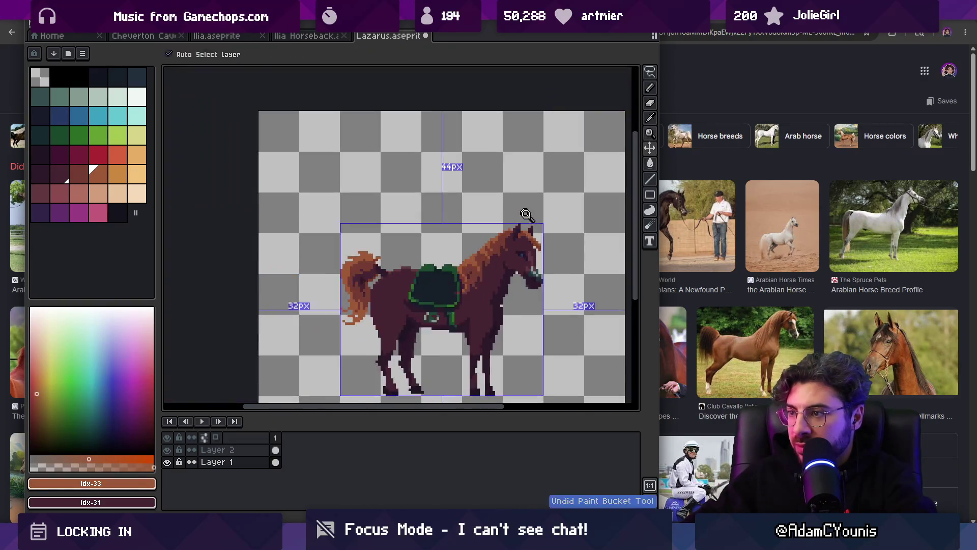
Step: Darken a green pixel on the saddle trim with the dark saddle colour
key(z)
scroll(560, 226, down, 2)
scroll(560, 226, up, 3)
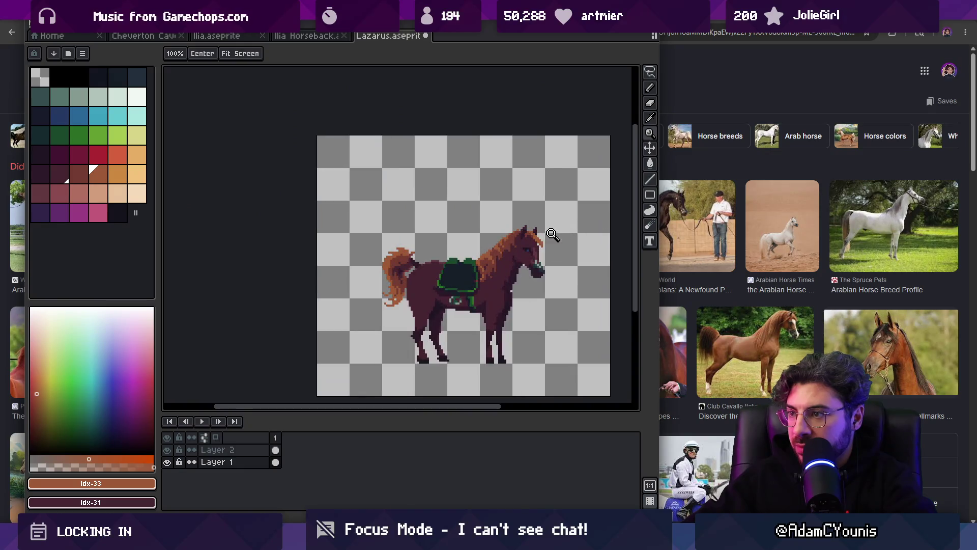
drag(552, 236, 518, 214)
scroll(439, 253, up, 1)
scroll(438, 252, up, 2)
key(i)
click(438, 224)
key(b)
click(406, 221)
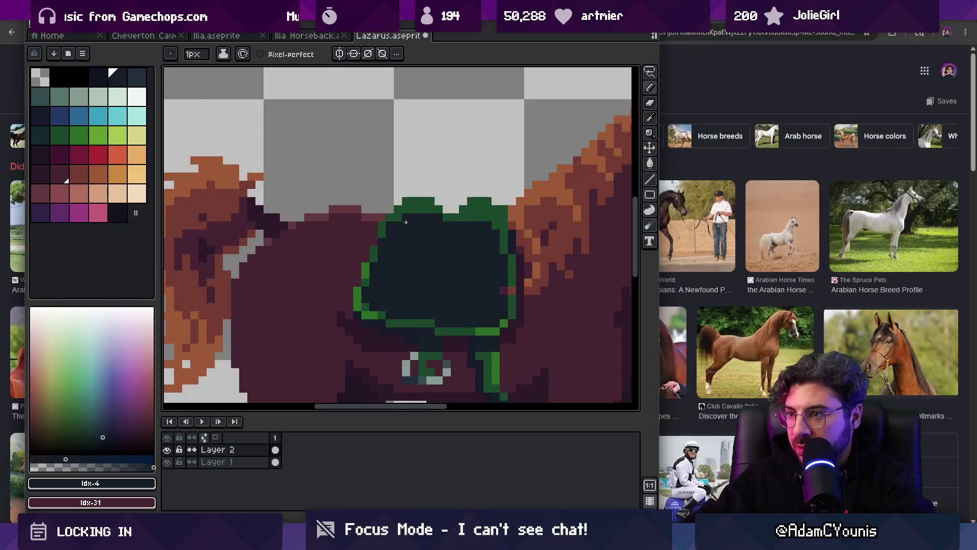
Step: Undo the last pencil stroke and make Layer 1 the active layer
scroll(439, 232, down, 3)
scroll(436, 246, up, 2)
alt+click(399, 247)
key(ctrl+z)
key(alt+Down)
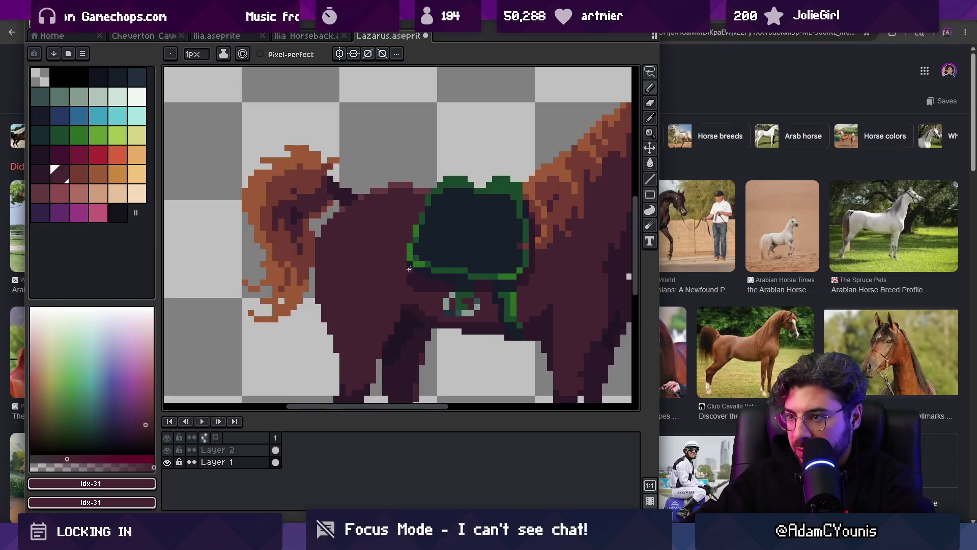
key(z)
scroll(409, 269, down, 3)
scroll(397, 259, up, 4)
scroll(391, 257, down, 2)
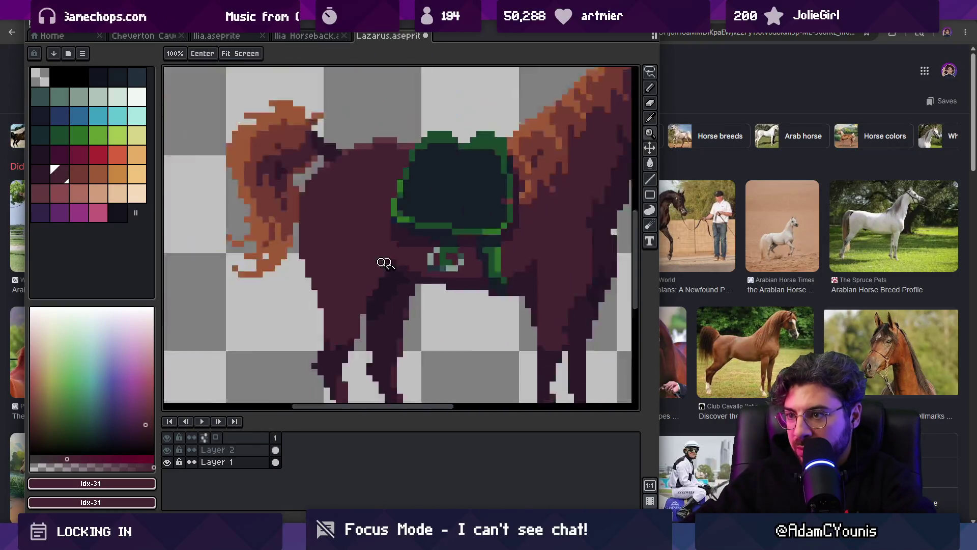
scroll(385, 263, down, 3)
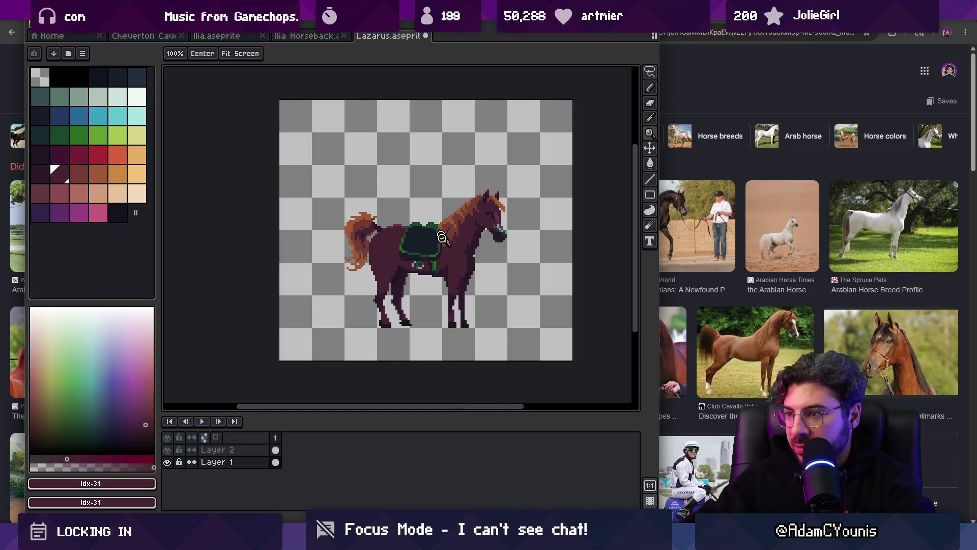
scroll(410, 240, up, 2)
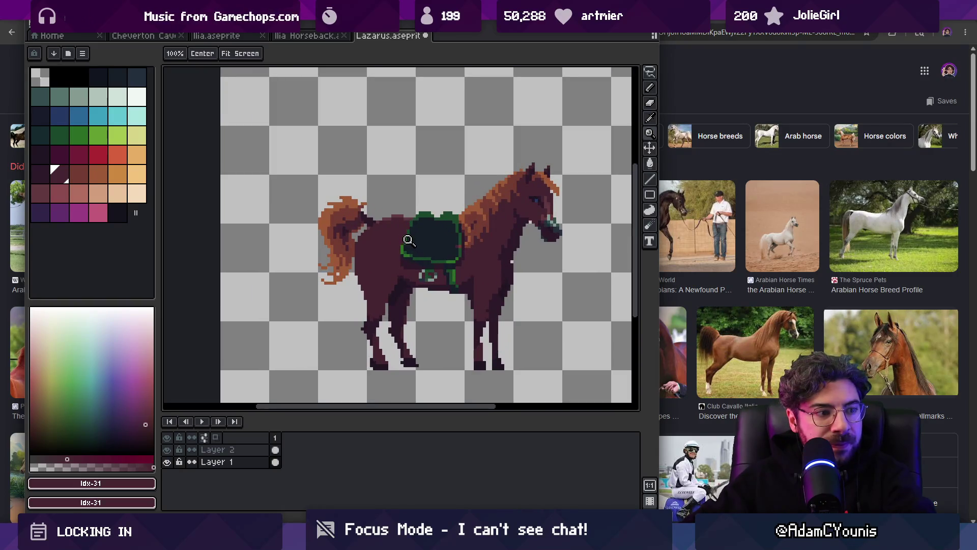
drag(402, 266, 422, 246)
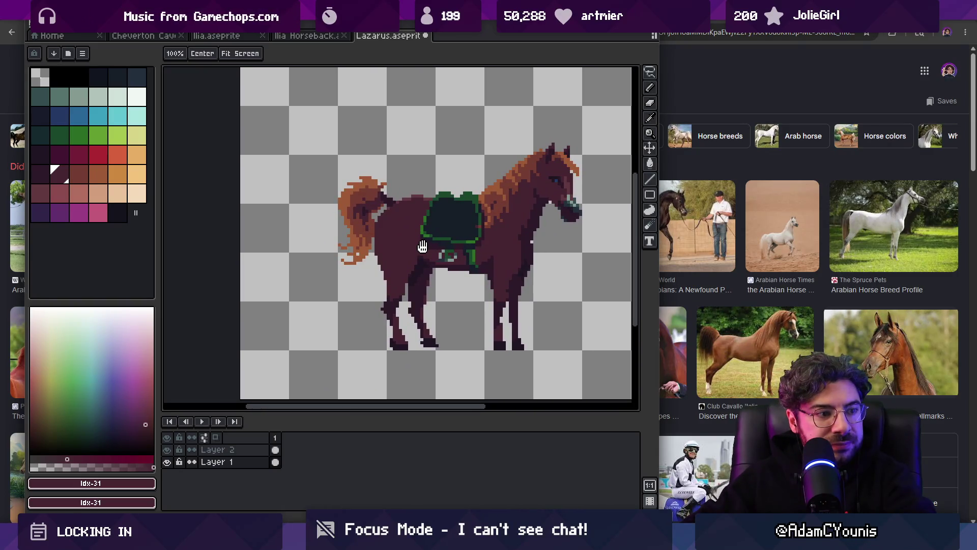
scroll(423, 246, down, 4)
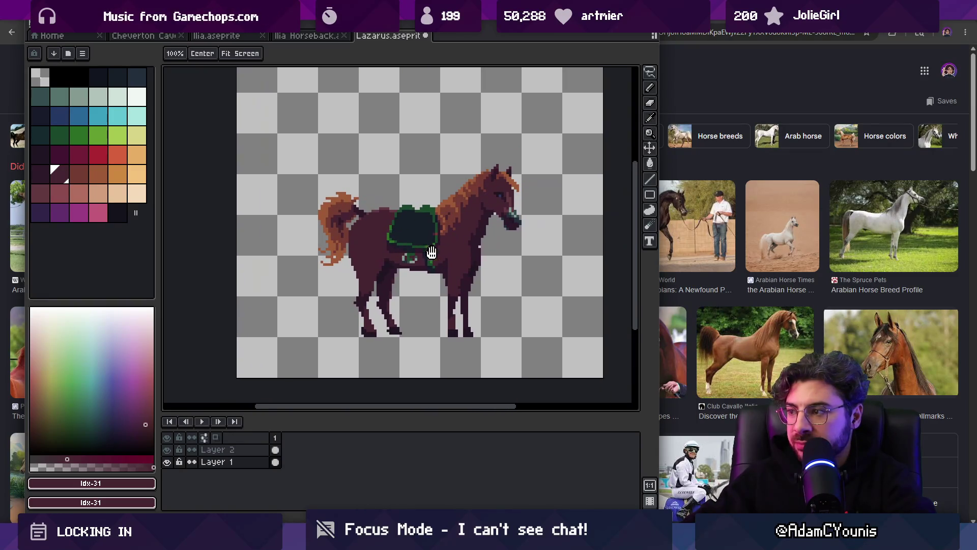
drag(435, 256, 433, 256)
scroll(403, 334, up, 5)
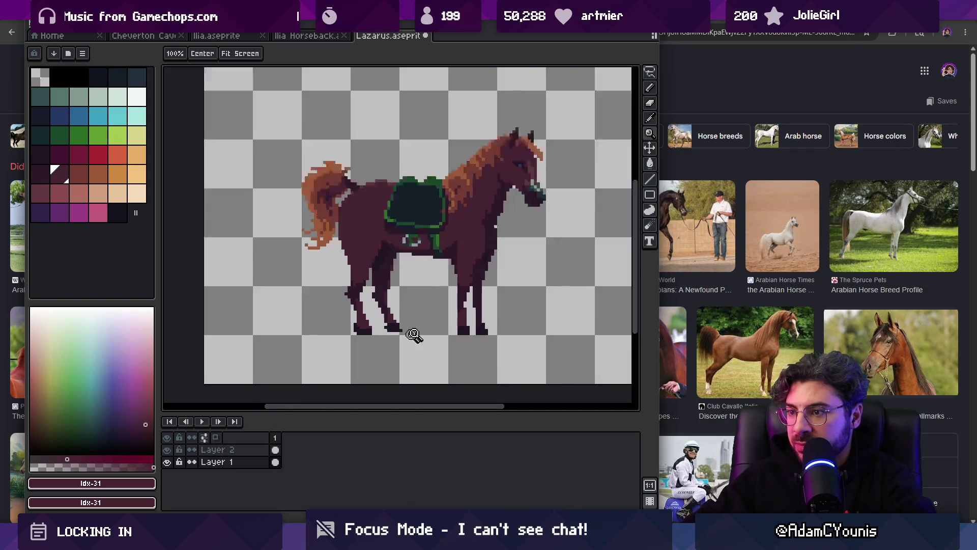
Step: Move the front leg down one pixel and paint over the gap it leaves
key(m)
mouse_move(331, 222)
mouse_down()
mouse_move(436, 323)
mouse_move(371, 266)
mouse_up()
key(Down)
key(Down)
key(Return)
alt+click(357, 206)
key(b)
drag(338, 220, 356, 221)
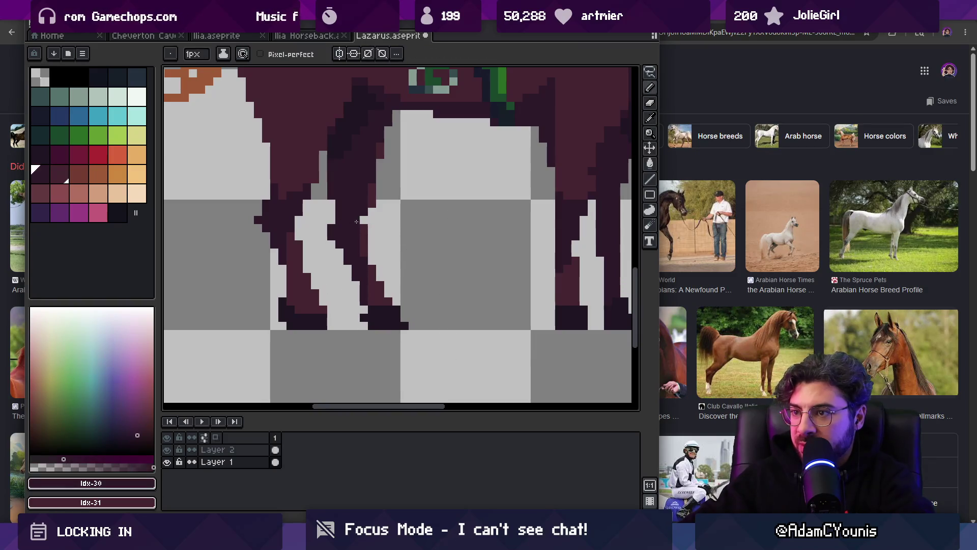
Step: Sample the maroon body and darker leg shades around the front leg, then zoom out
key(e)
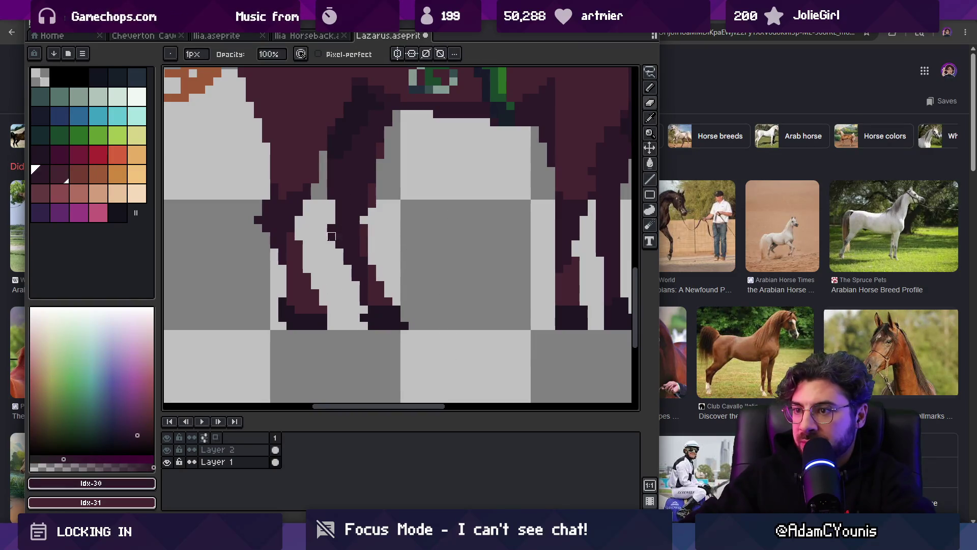
alt+click(375, 321)
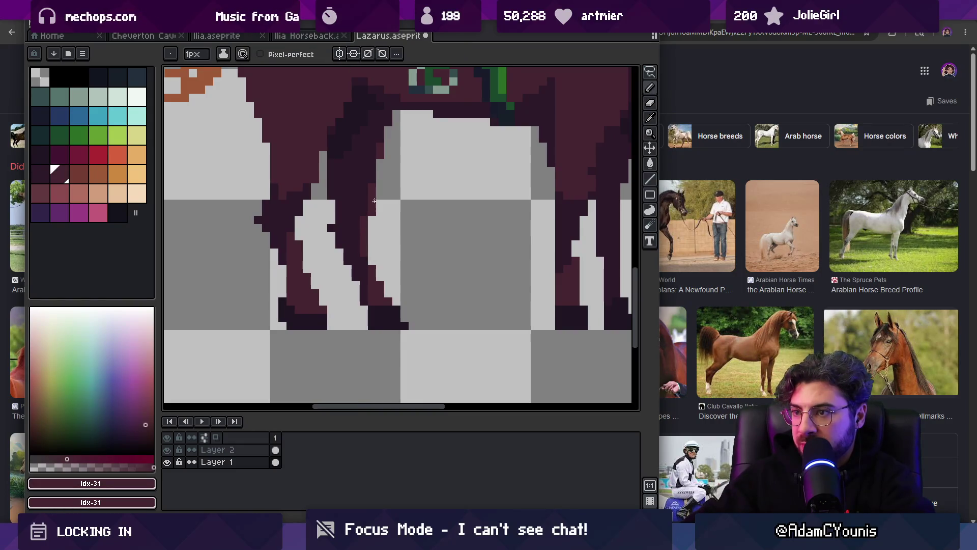
scroll(343, 220, down, 5)
scroll(389, 171, up, 5)
alt+click(354, 253)
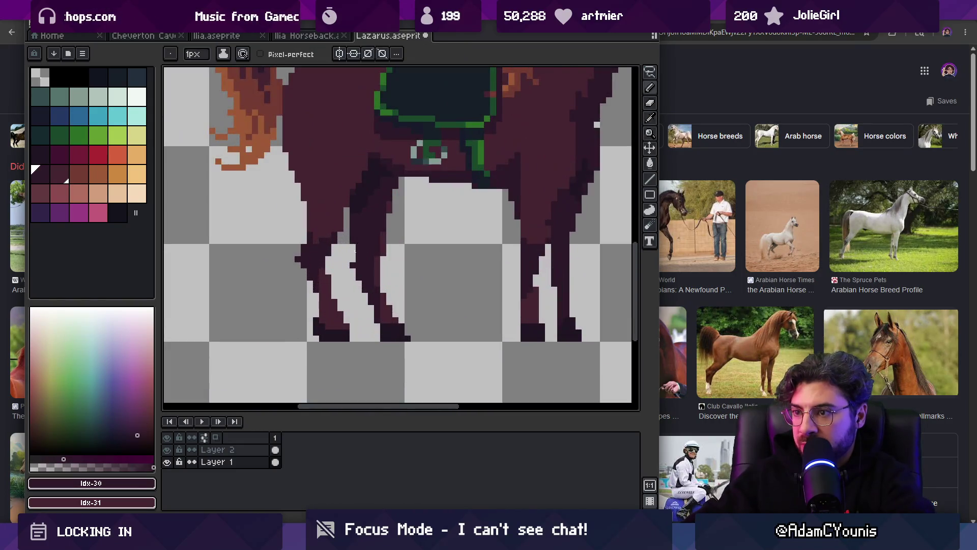
alt+click(352, 259)
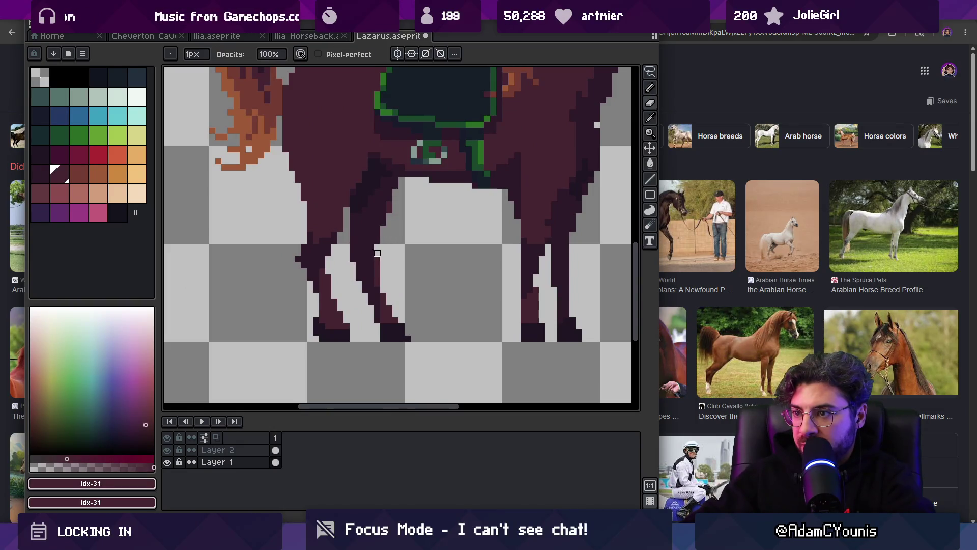
key(z)
scroll(386, 234, down, 5)
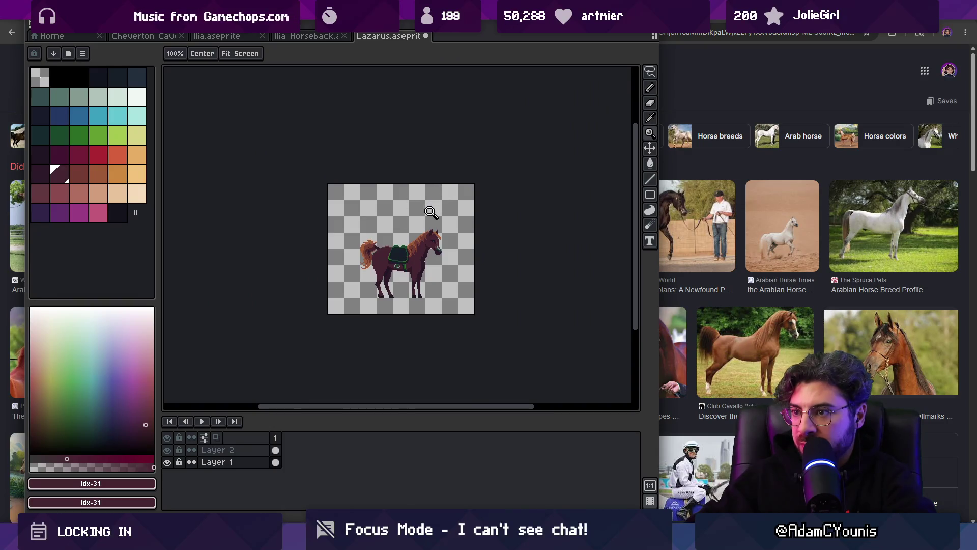
scroll(431, 211, up, 3)
Step: Lasso-select the horse's tail, then clear the selection
key(q)
drag(327, 203, 311, 322)
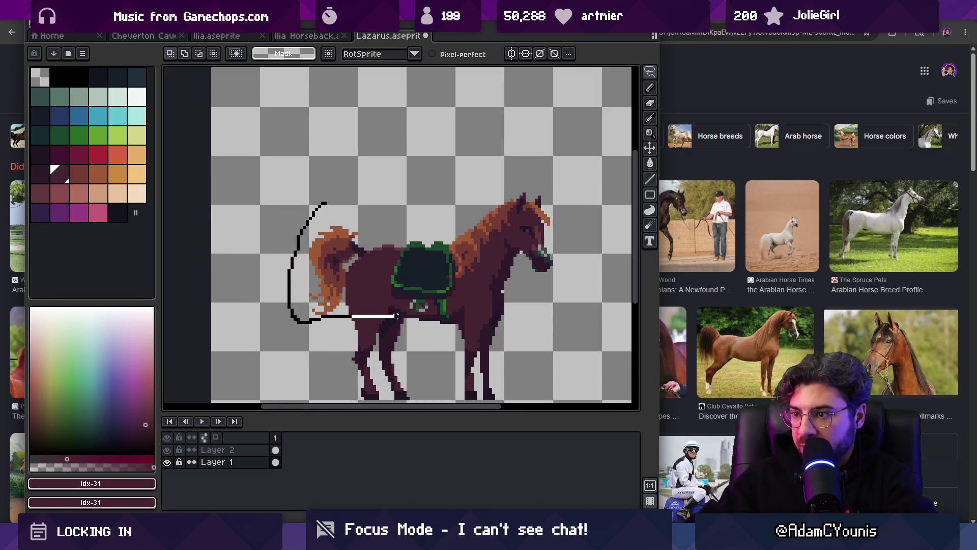
drag(418, 288, 417, 291)
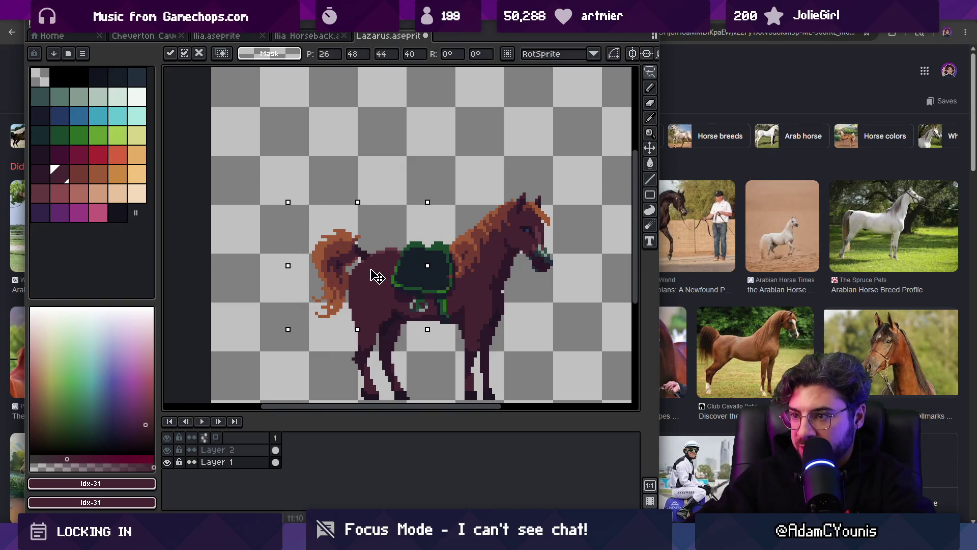
key(ctrl+d)
key(z)
scroll(399, 254, down, 3)
scroll(402, 255, up, 3)
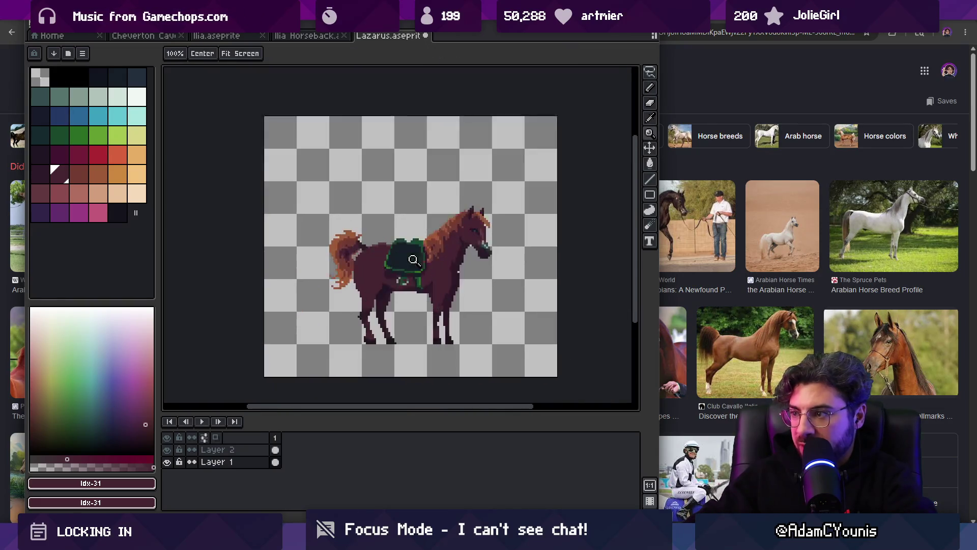
Step: On Layer 2, extend the dark green girth strap down the horse's belly
key(v)
click(413, 258)
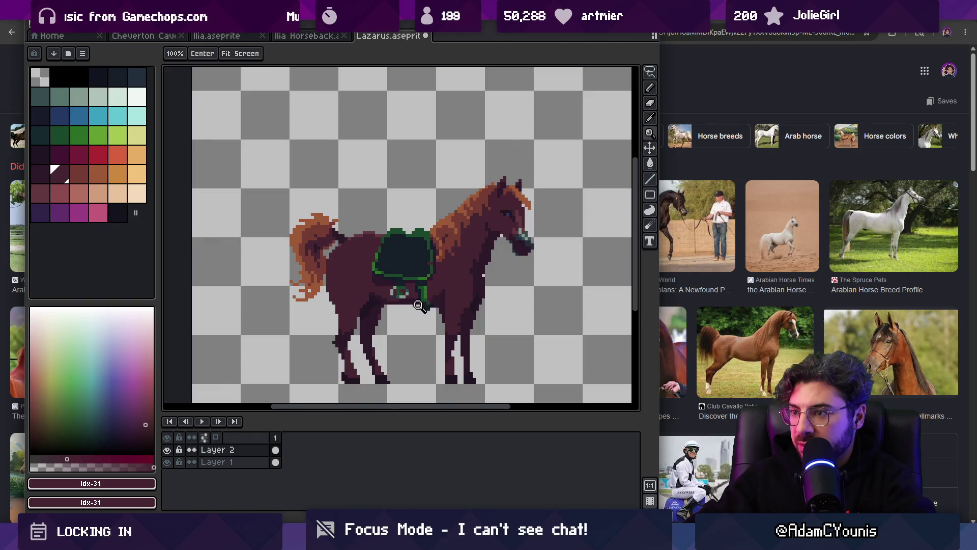
scroll(417, 306, up, 3)
key(b)
alt+click(425, 179)
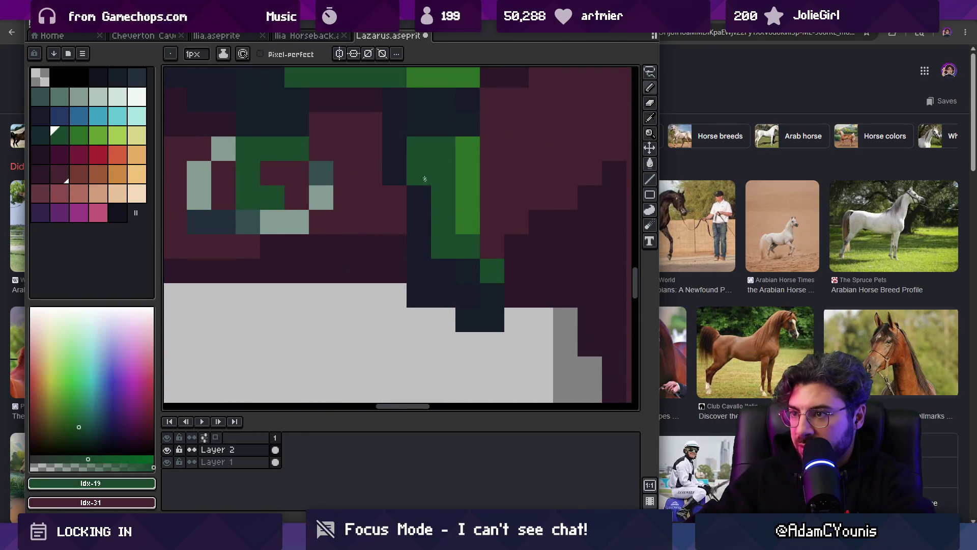
drag(424, 179, 425, 249)
scroll(425, 250, down, 4)
scroll(425, 249, up, 4)
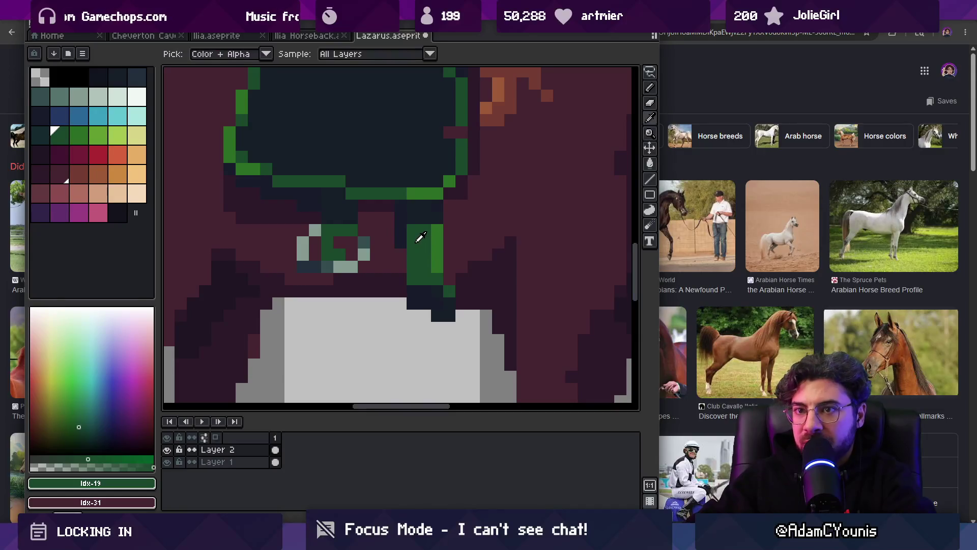
Step: Try darker teal and near-black palette colours while framing the saddle's upper part
click(41, 133)
key(g)
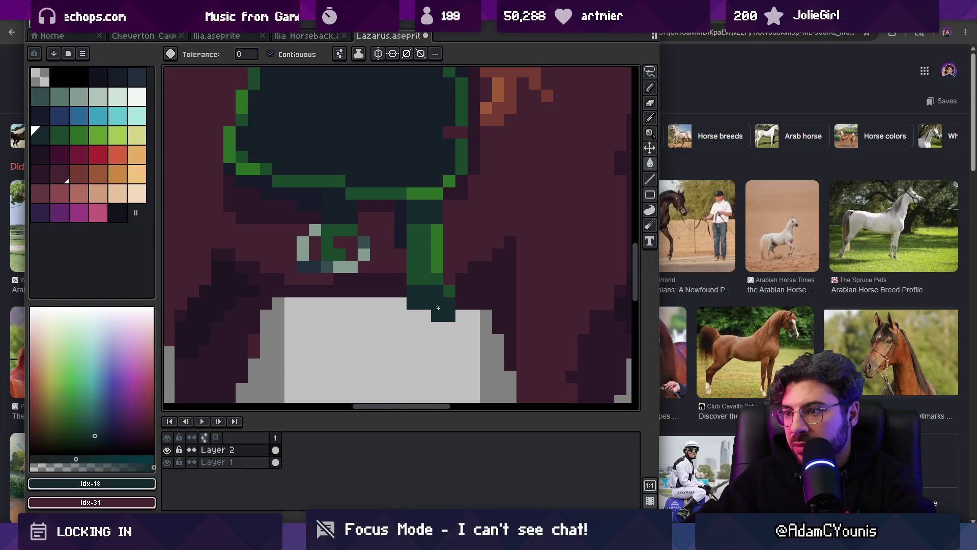
drag(342, 189, 385, 261)
key(v)
scroll(399, 269, down, 2)
scroll(421, 286, up, 2)
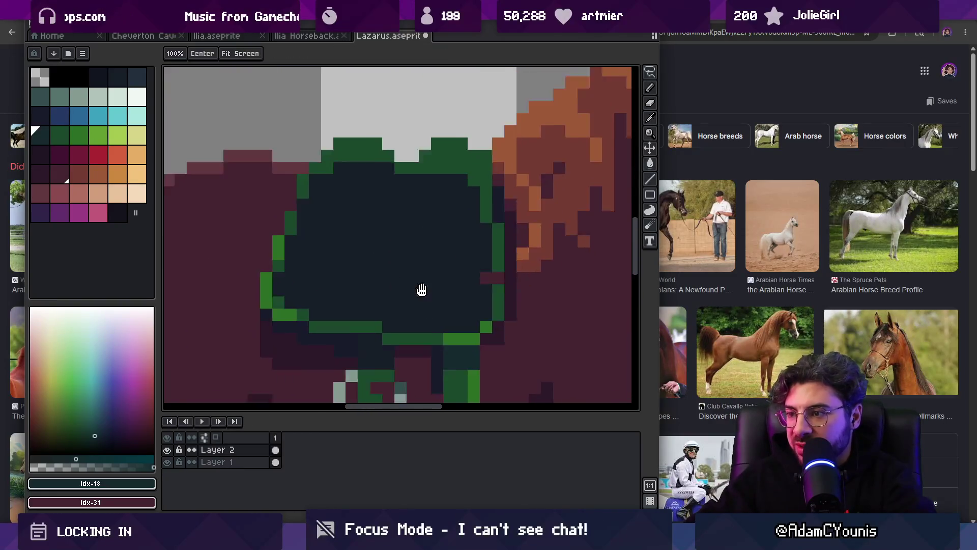
key(z)
alt+click(496, 240)
scroll(466, 260, down, 3)
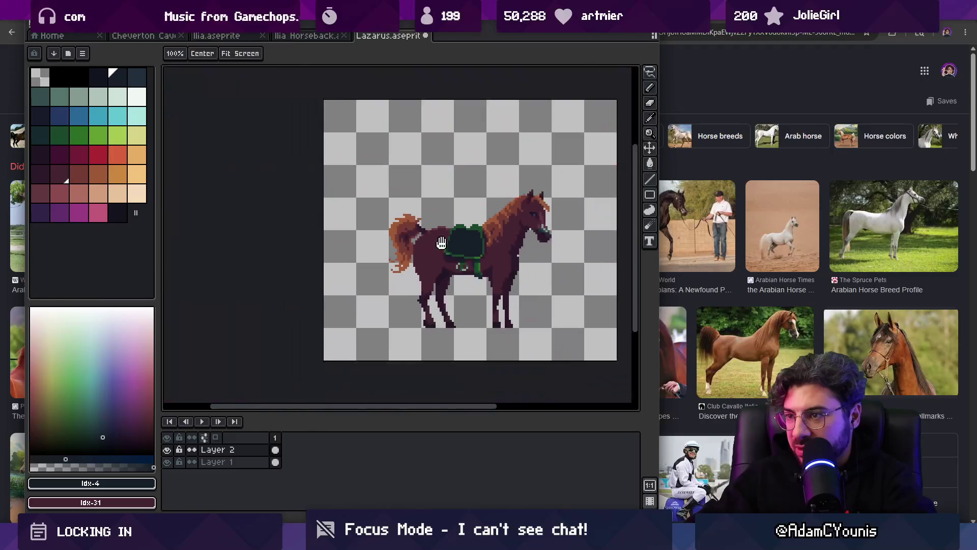
scroll(467, 260, up, 1)
scroll(466, 261, up, 3)
Step: Repaint the strap's lower corner pixel in green sampled from the strap
key(b)
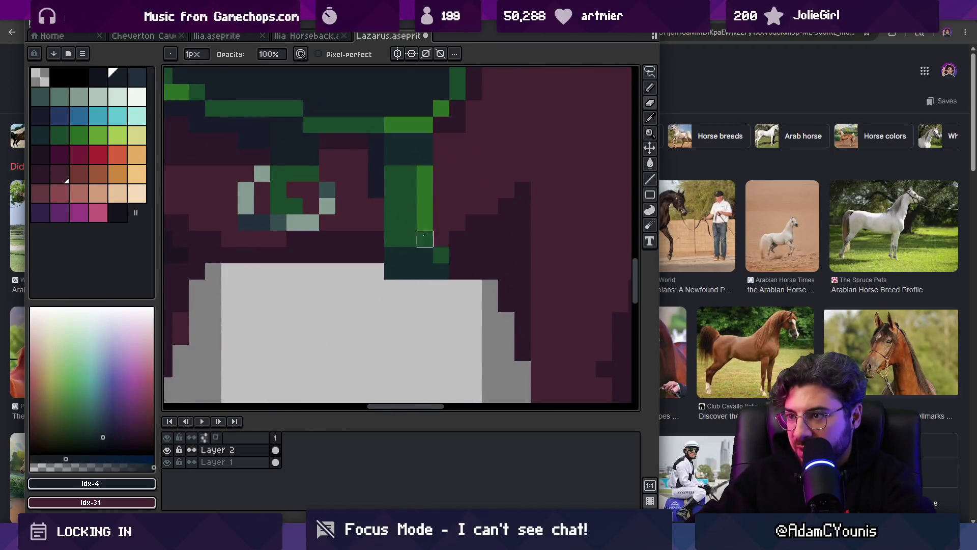
alt+click(425, 204)
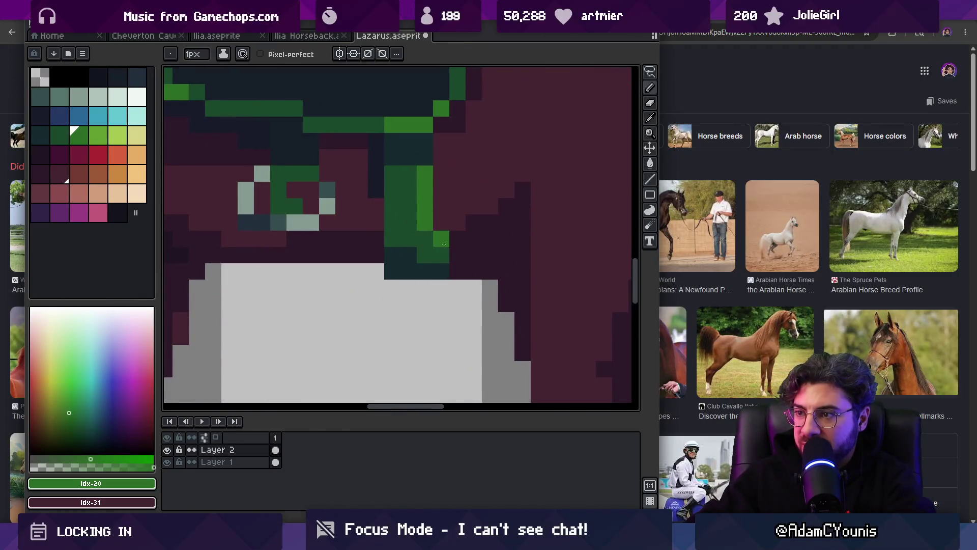
key(ctrl+z)
alt+click(425, 258)
alt+click(421, 224)
key(z)
scroll(439, 241, down, 5)
scroll(423, 257, up, 5)
key(b)
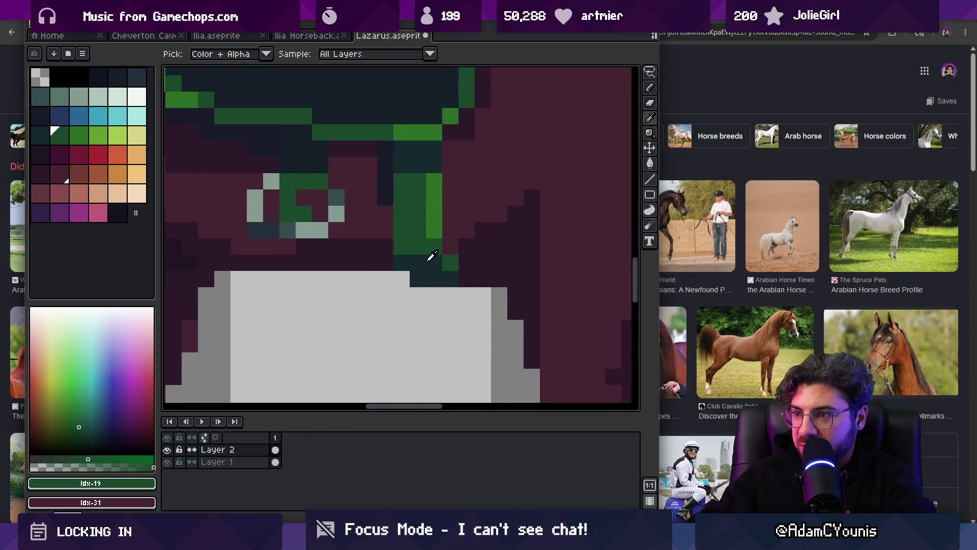
alt+click(449, 257)
Step: Sample the dark maroon body colour on Layer 1, then the buckle's teal-grey on Layer 2
key(alt+Down)
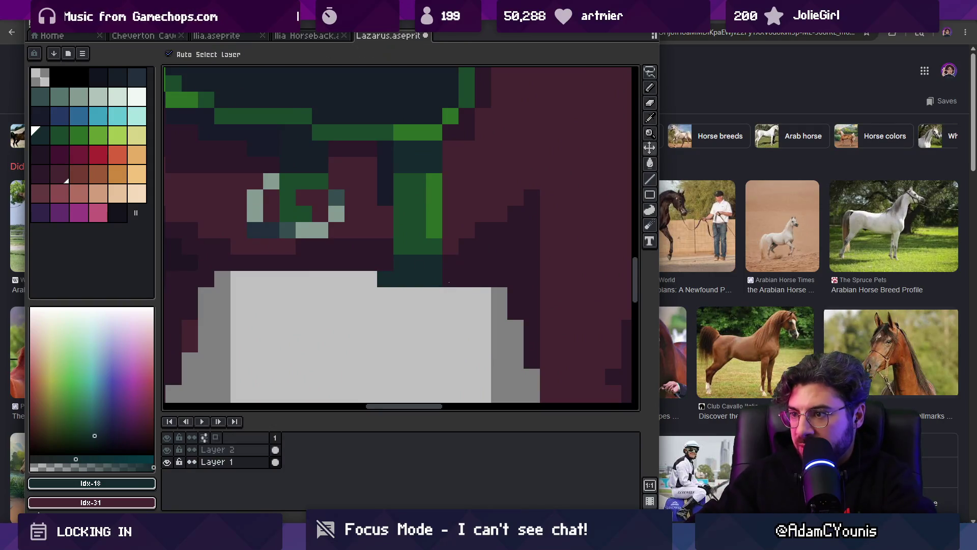
key(z)
scroll(438, 264, down, 5)
scroll(434, 268, up, 5)
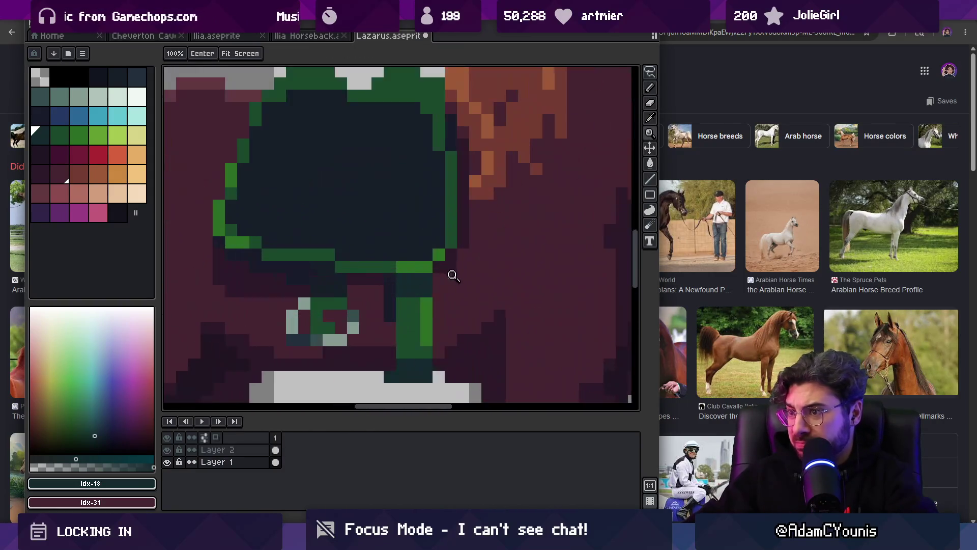
alt+click(356, 274)
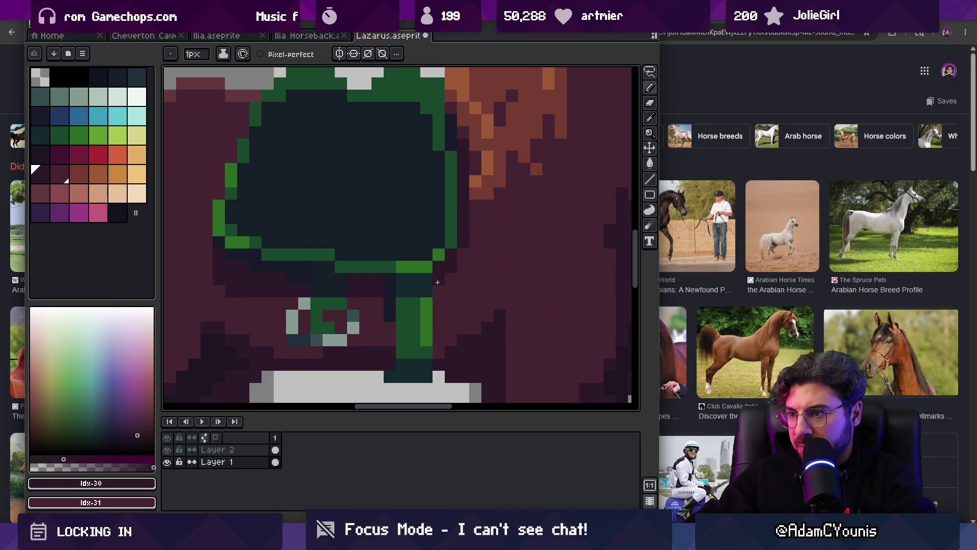
key(alt+Up)
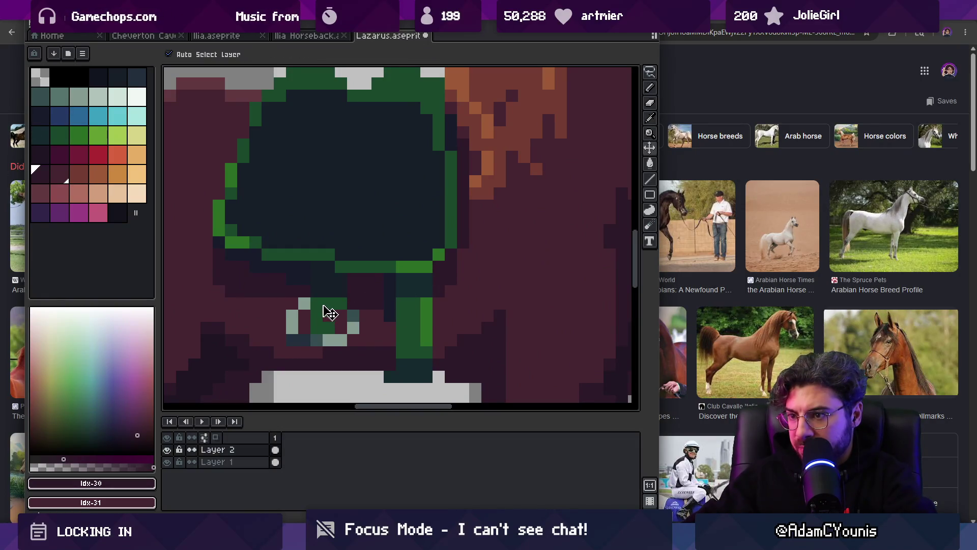
key(z)
scroll(395, 286, down, 5)
scroll(395, 286, up, 5)
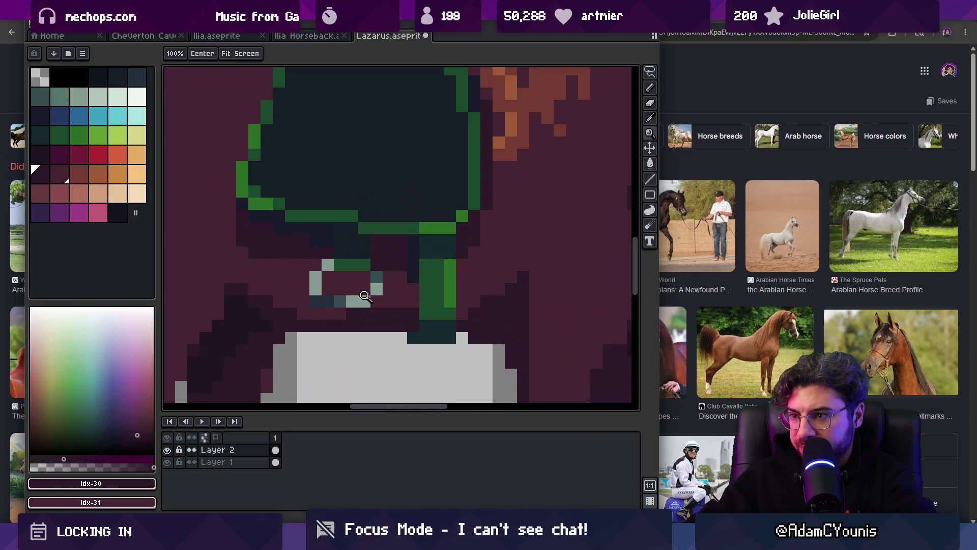
alt+click(346, 277)
scroll(395, 270, down, 5)
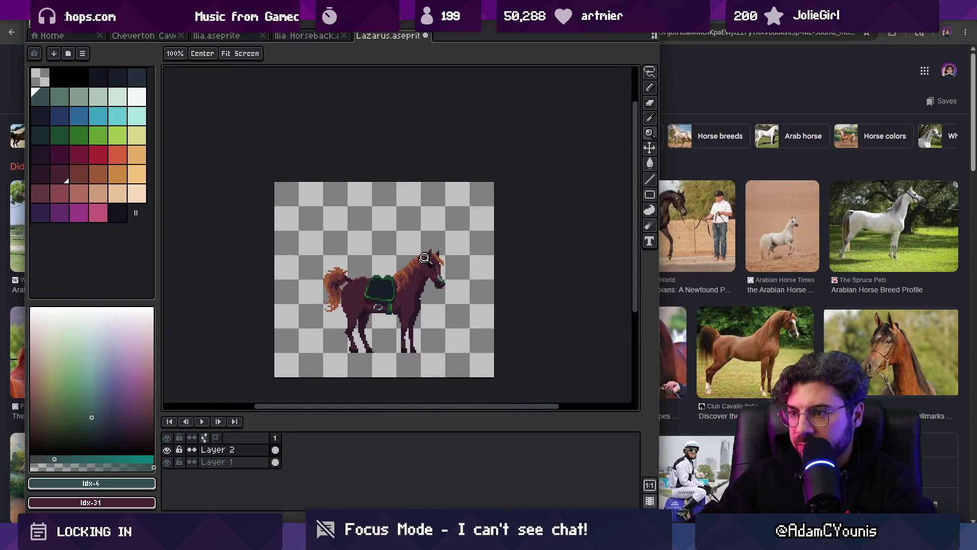
Step: Lasso the grey buckle ring, nudge it down one pixel and deselect
scroll(392, 290, up, 5)
key(q)
drag(356, 285, 401, 359)
scroll(413, 295, down, 5)
key(ctrl+z)
key(z)
scroll(410, 276, up, 5)
key(Down)
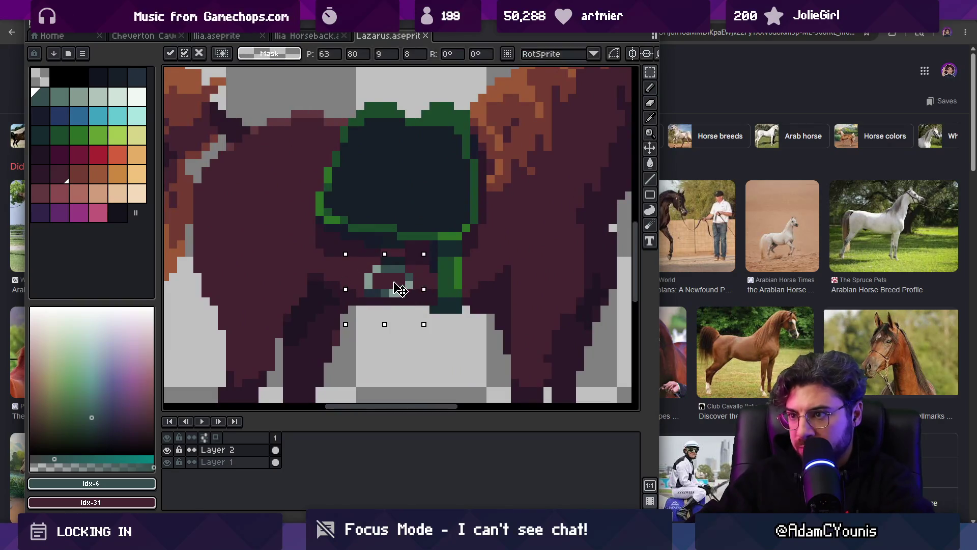
key(ctrl+d)
Step: Touch up the belly around the buckle with maroon body colours and check the result
key(b)
key(z)
scroll(399, 252, down, 5)
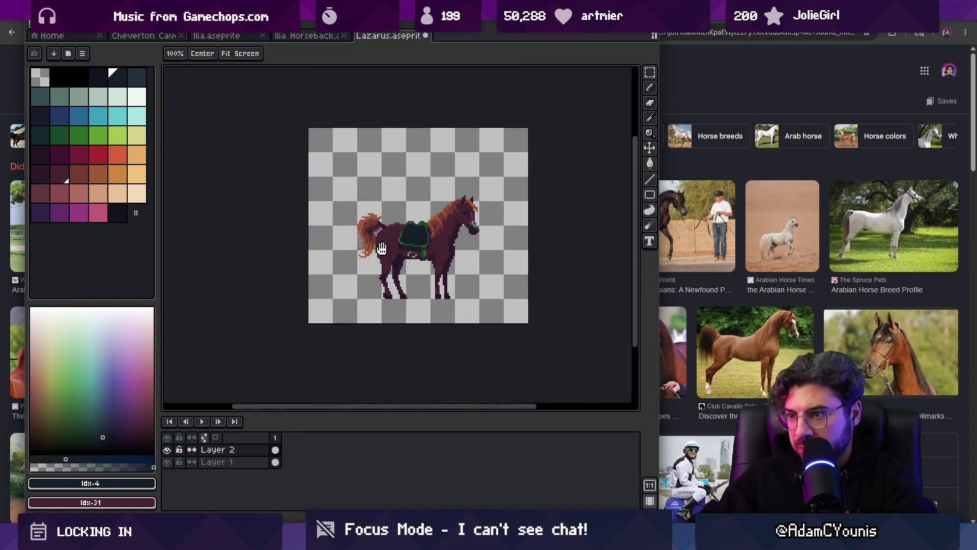
scroll(462, 133, up, 2)
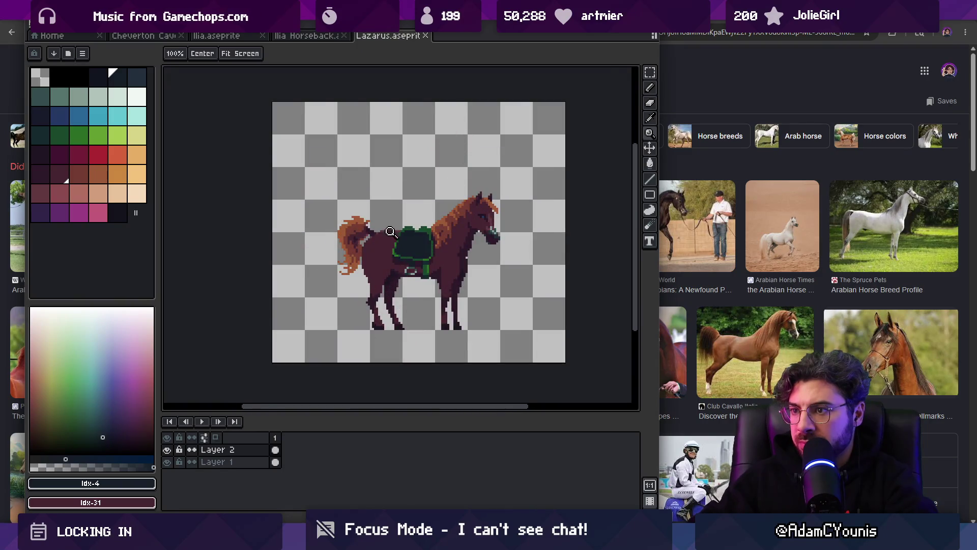
scroll(390, 233, up, 1)
scroll(406, 272, up, 2)
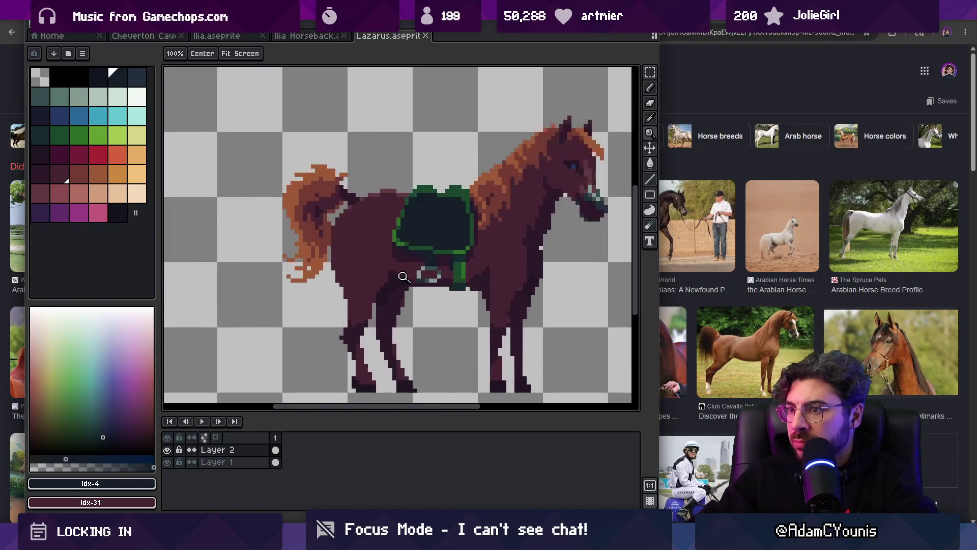
key(b)
alt+click(385, 246)
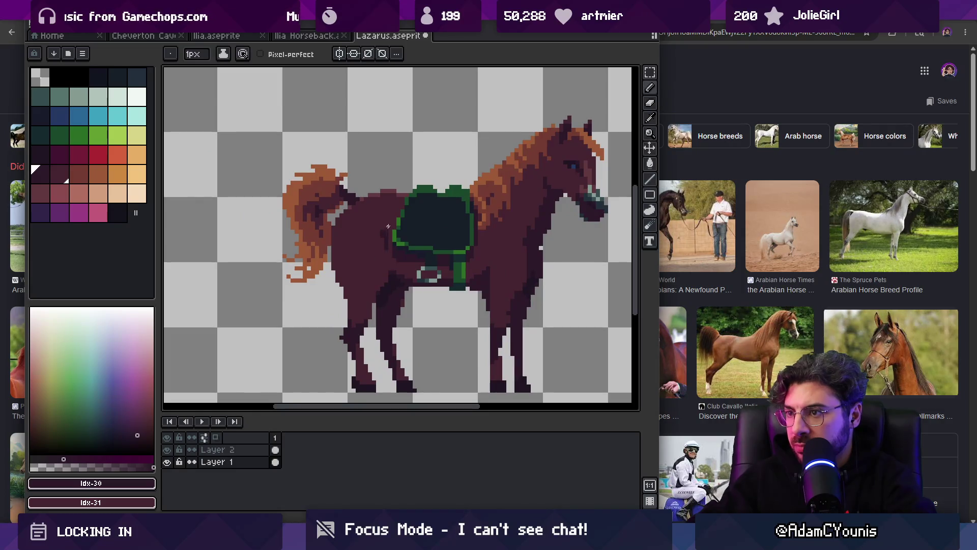
alt+click(386, 251)
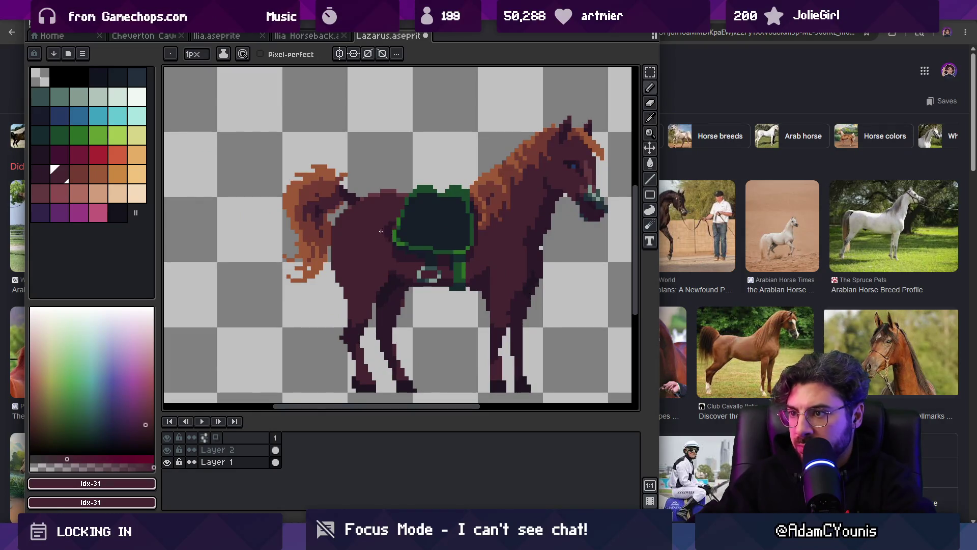
key(z)
scroll(380, 231, down, 3)
key(ctrl+y)
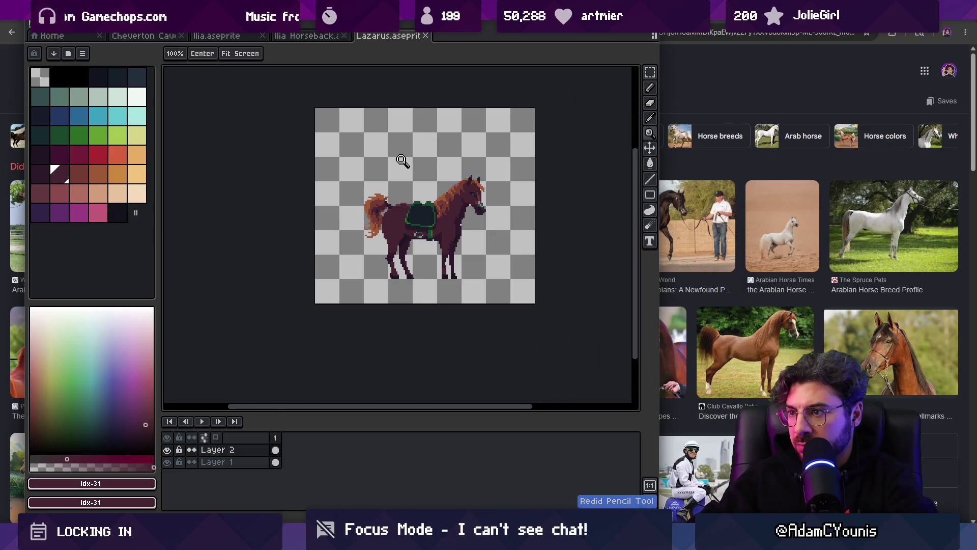
scroll(454, 218, up, 3)
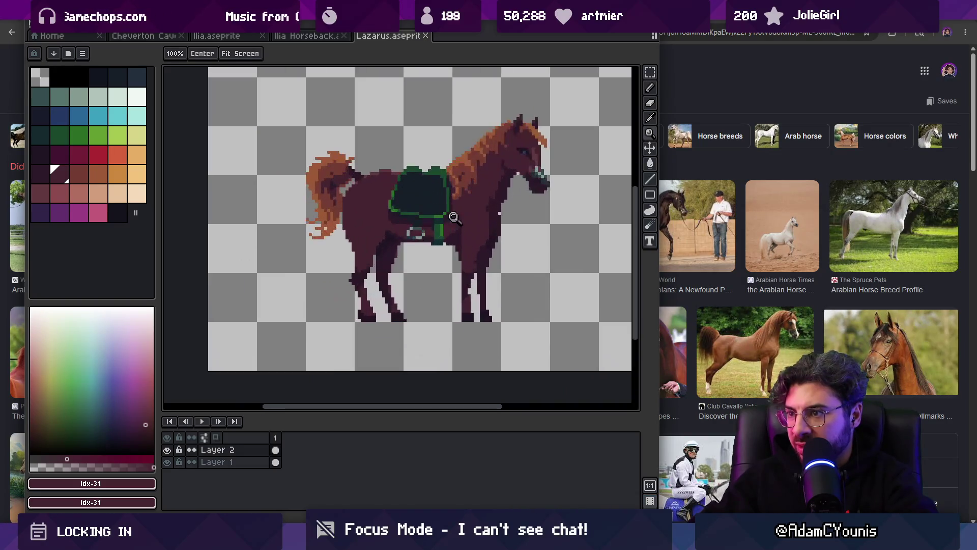
scroll(386, 217, down, 1)
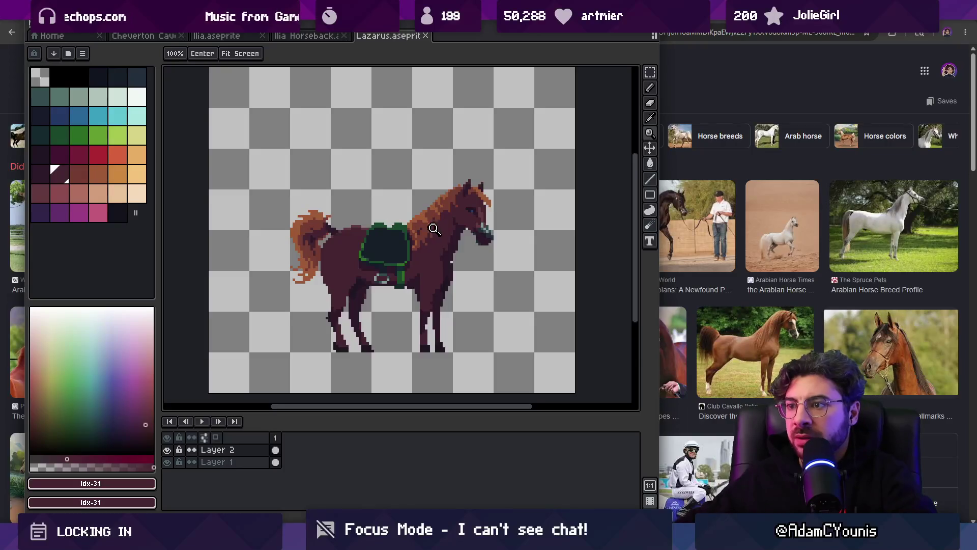
Step: Tag frame 1 as 'Idle', then go to Ilia Horseback and select frames 3 to 17
right_click(274, 438)
click(325, 476)
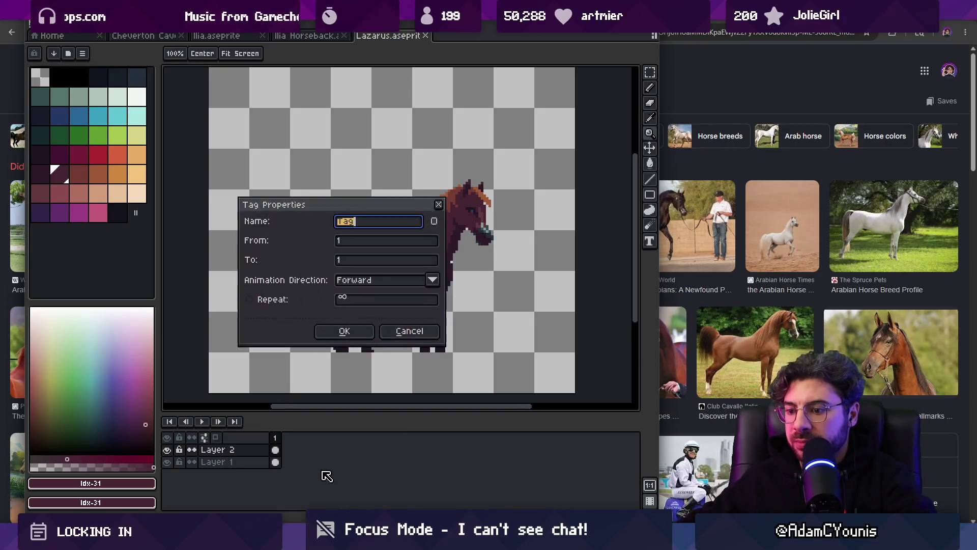
text(le)
key(Return)
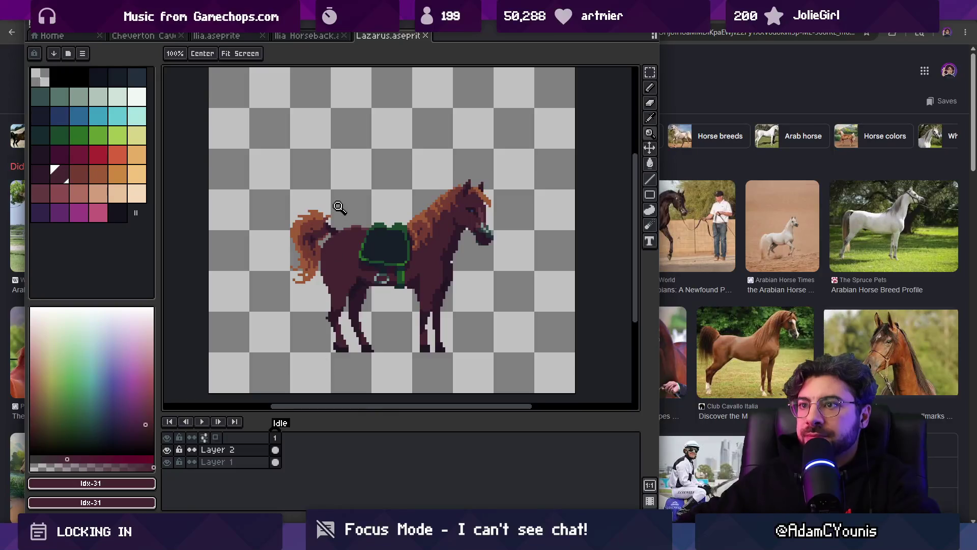
key(ctrl+shift+Tab)
mouse_move(299, 430)
mouse_down()
mouse_move(478, 424)
mouse_move(421, 426)
mouse_move(471, 425)
mouse_move(442, 423)
mouse_up()
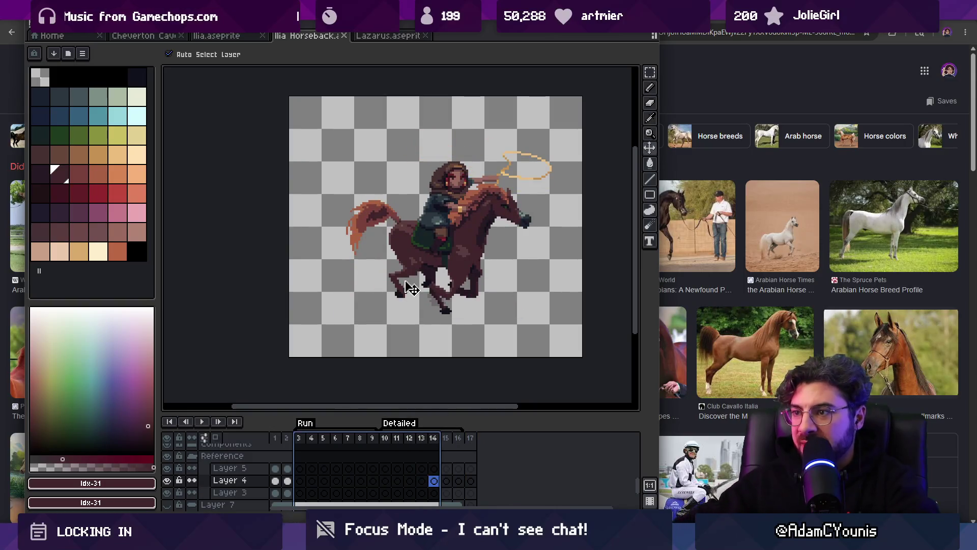
Step: Play the riding animation, step through it, and select frames 10 to 16, then frame 16
key(Return)
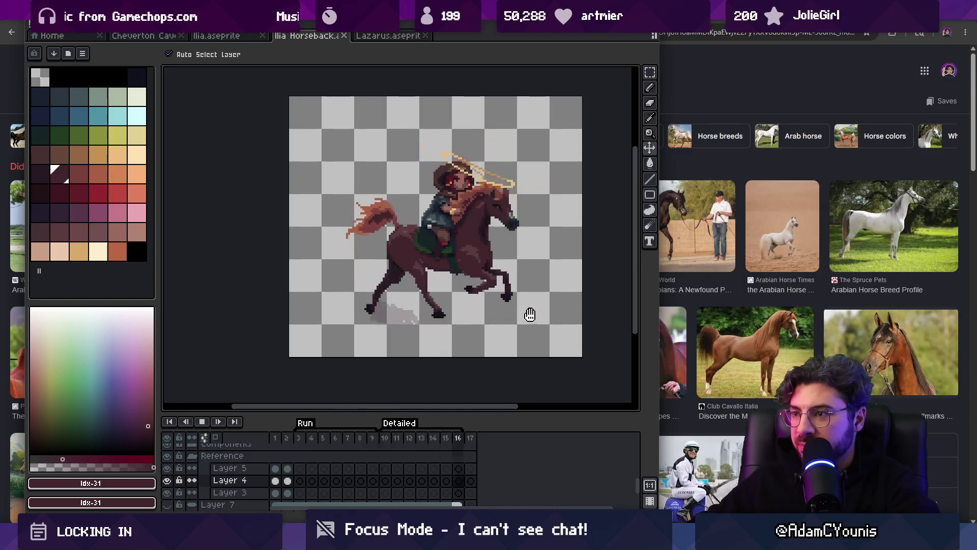
key(Return)
key(Right)
key(Right)
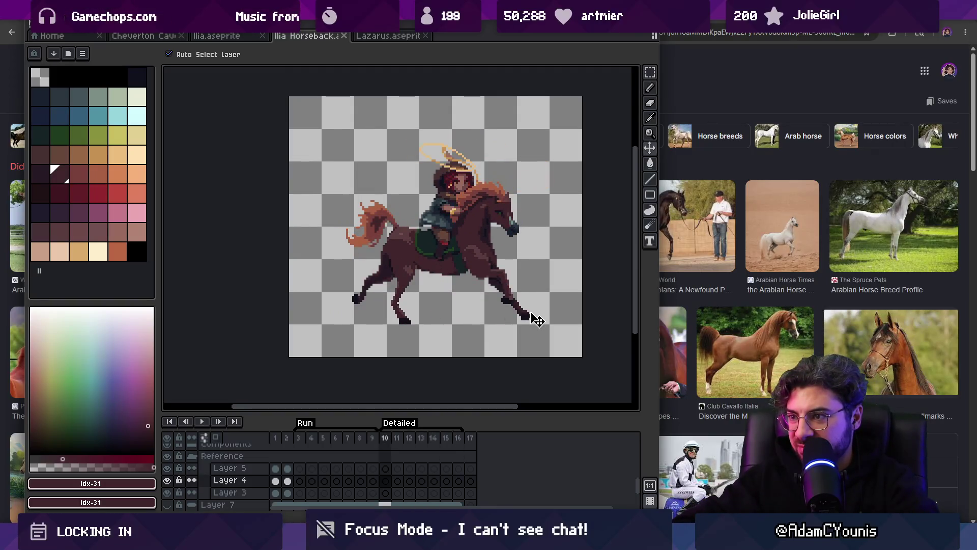
key(Right)
key(Right)
key(Right)
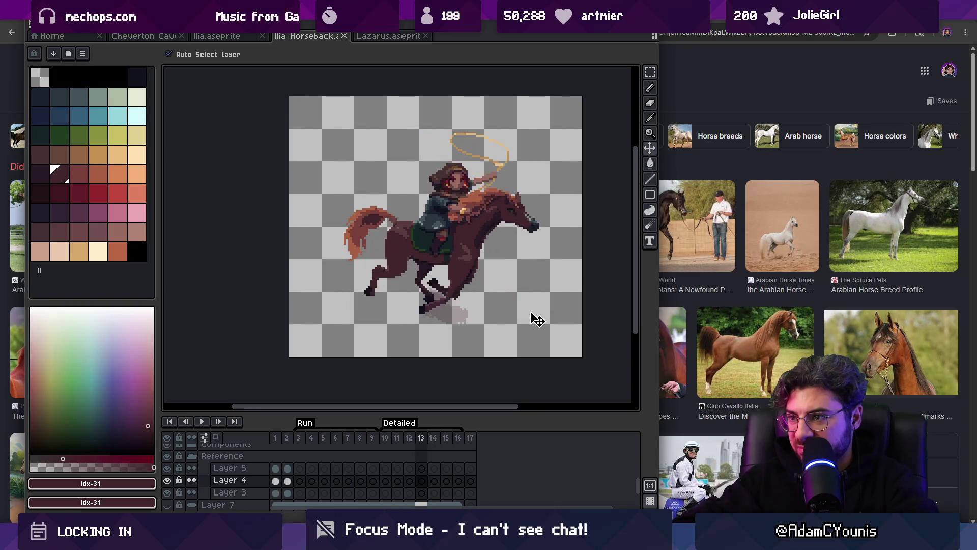
key(Right)
key(Right)
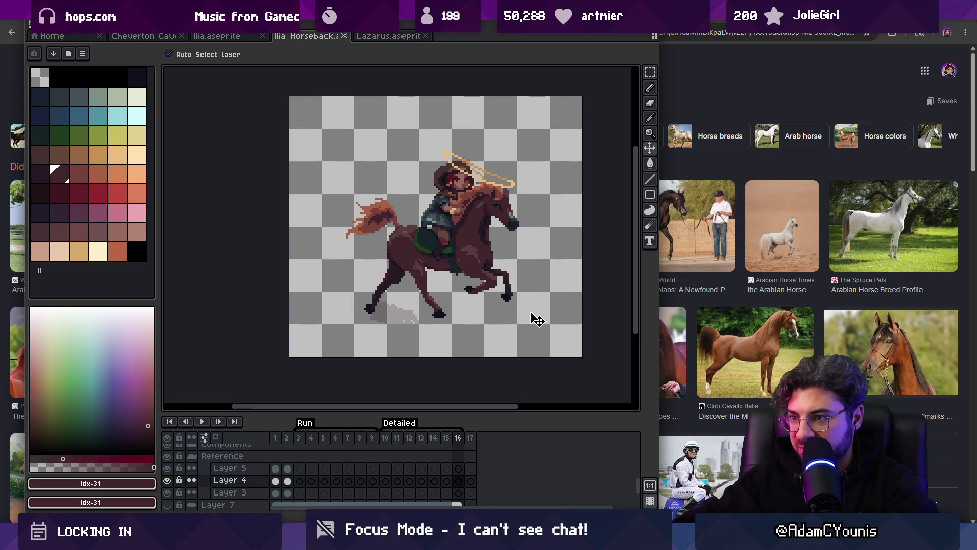
drag(458, 439, 387, 444)
click(459, 442)
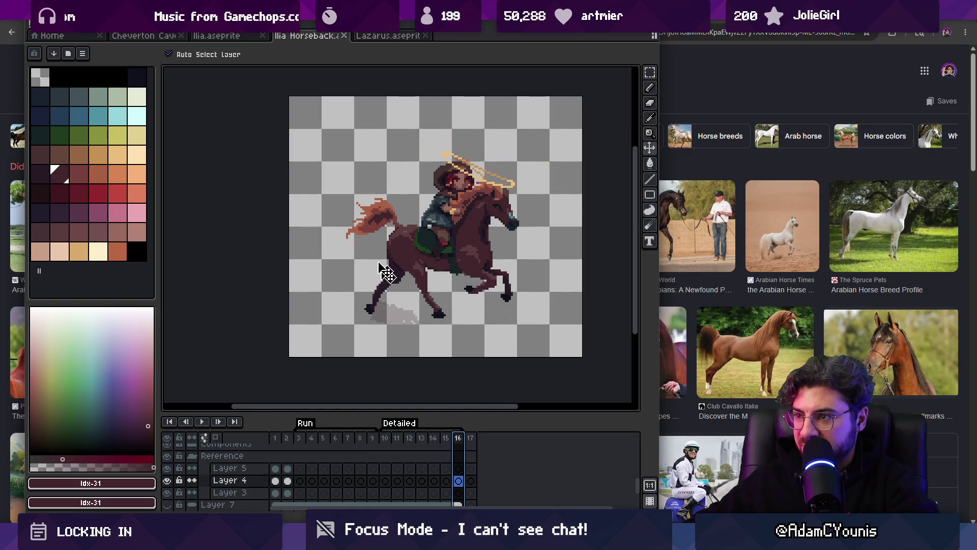
scroll(448, 250, right, 2)
Step: Compare the Ilia Horseback and Lazarus horse sprites back and forth, ending on Lazarus
click(377, 36)
click(318, 37)
click(382, 37)
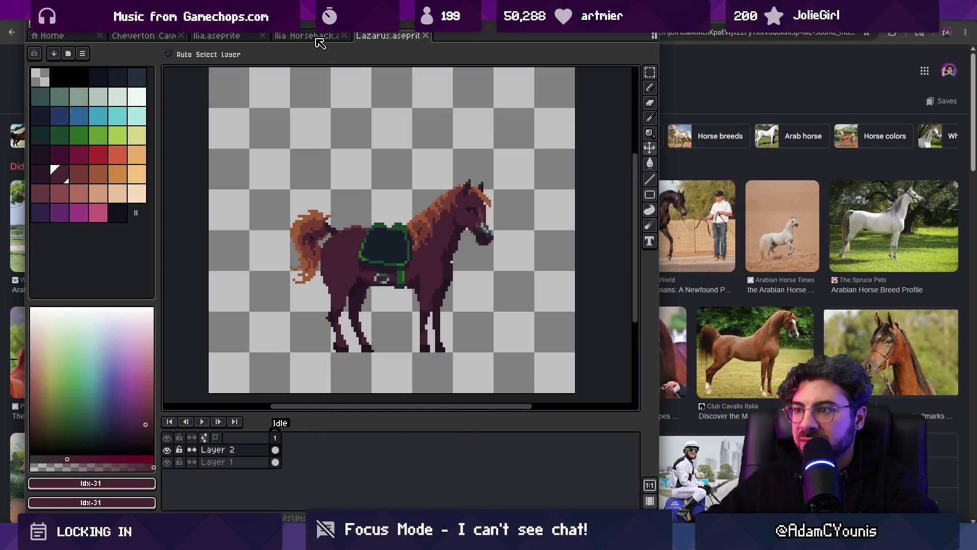
click(319, 40)
click(398, 41)
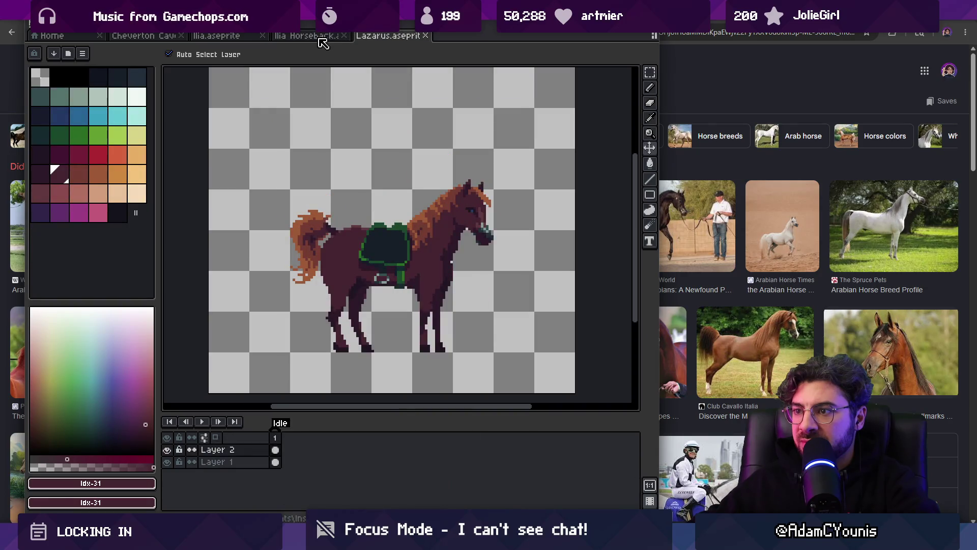
click(322, 39)
click(401, 40)
click(324, 38)
click(375, 39)
click(303, 40)
click(369, 43)
Step: Compare the two horse files again, then zoom in on the Lazarus horse's head
click(308, 40)
click(380, 40)
click(310, 37)
click(383, 40)
key(z)
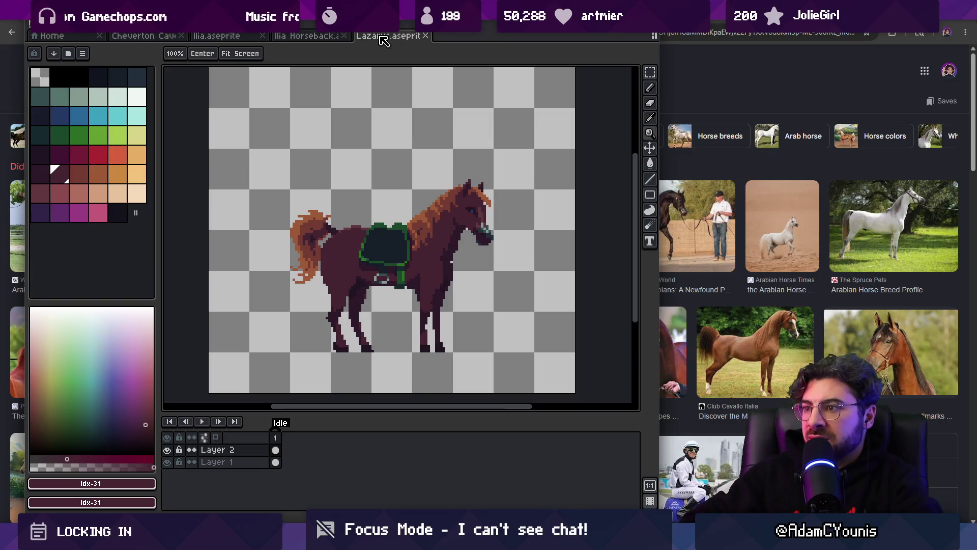
click(465, 226)
Step: On Layer 1, lasso the horse's ears and raise them one pixel
key(alt+Down)
key(q)
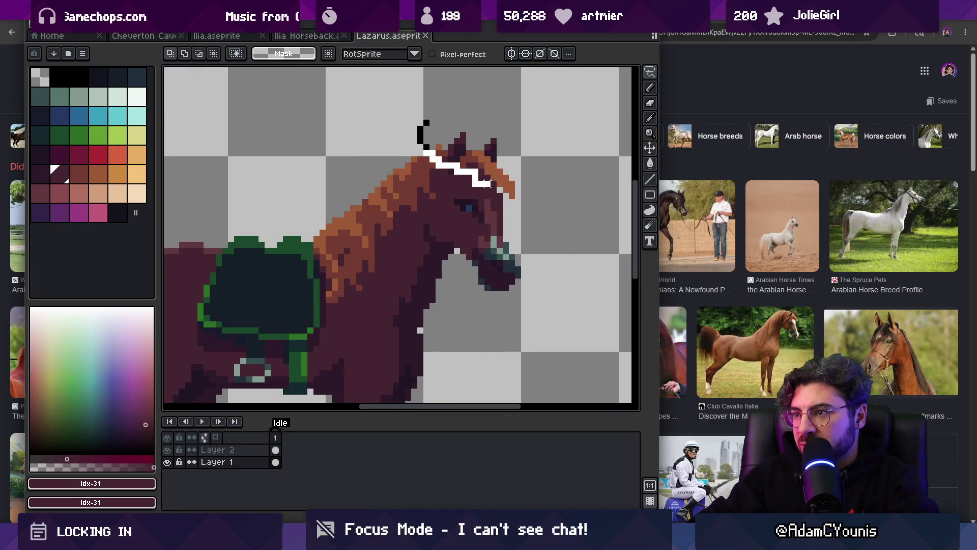
drag(527, 144, 534, 99)
mouse_move(482, 163)
mouse_down()
mouse_move(486, 171)
mouse_move(483, 162)
mouse_up()
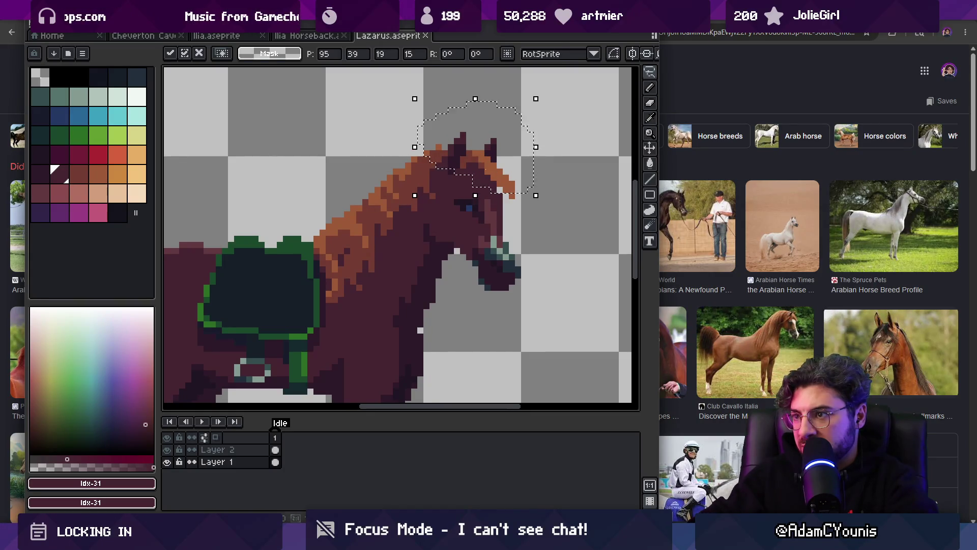
key(b)
scroll(501, 195, down, 3)
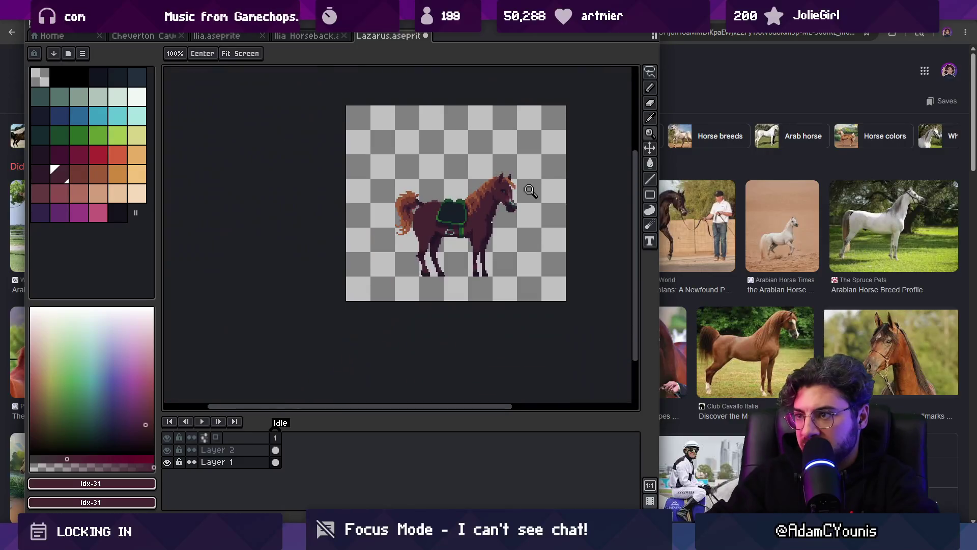
scroll(509, 192, up, 3)
key(z)
scroll(511, 180, down, 3)
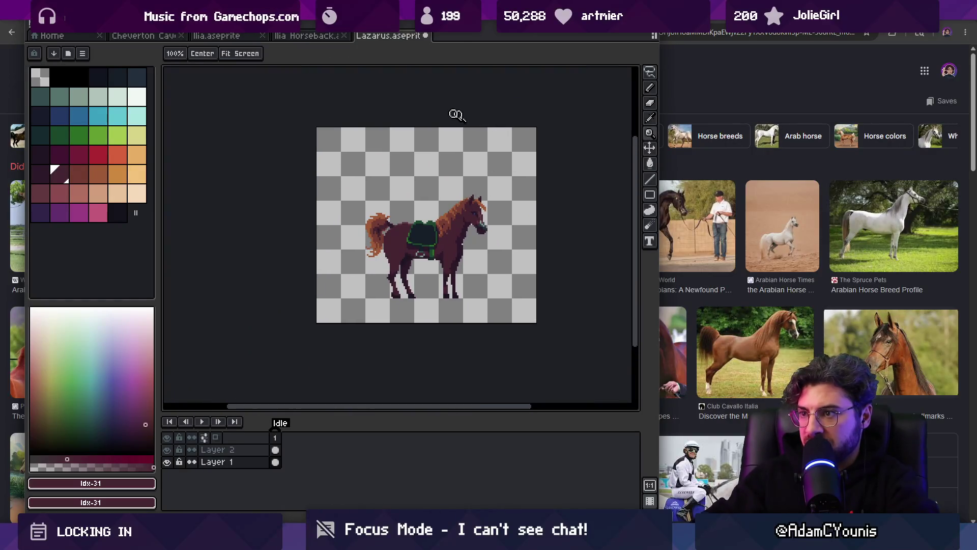
Step: Check the raised ears against the Ilia Horseback sprite, returning to Lazarus
click(323, 37)
click(383, 37)
click(339, 37)
click(397, 36)
scroll(483, 256, up, 3)
scroll(483, 256, up, 2)
Step: Marquee-select the muzzle and shift it up and to the right
key(m)
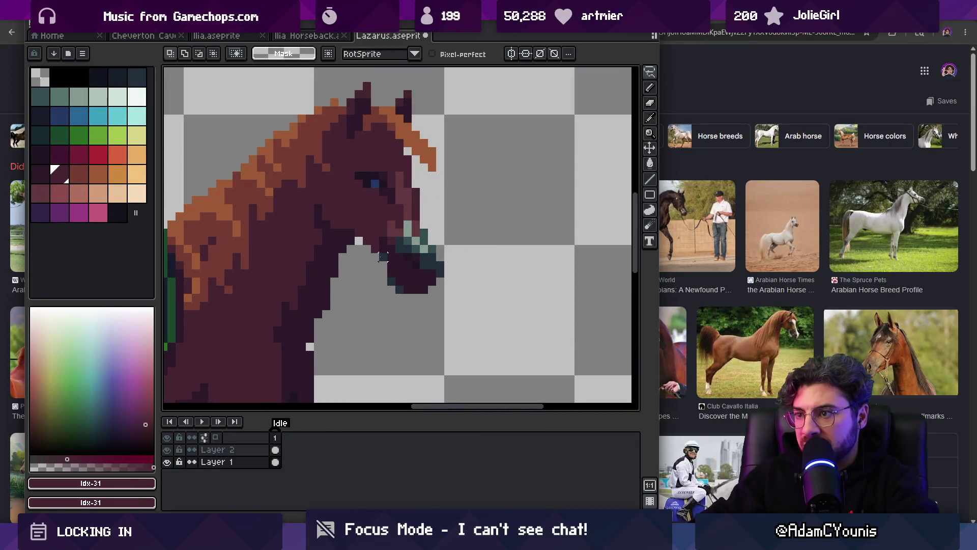
drag(395, 258, 409, 276)
key(b)
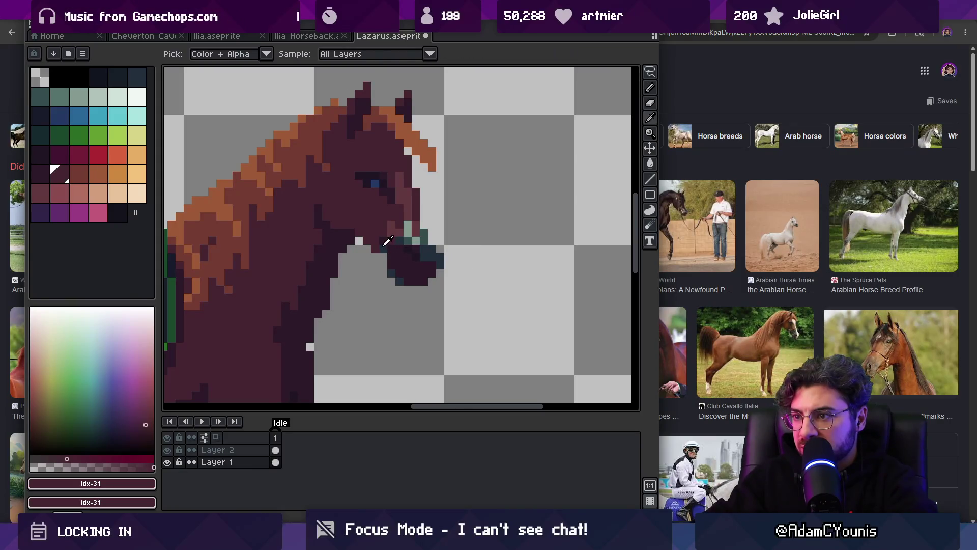
scroll(381, 266, up, 4)
key(z)
scroll(431, 222, down, 4)
scroll(434, 220, up, 2)
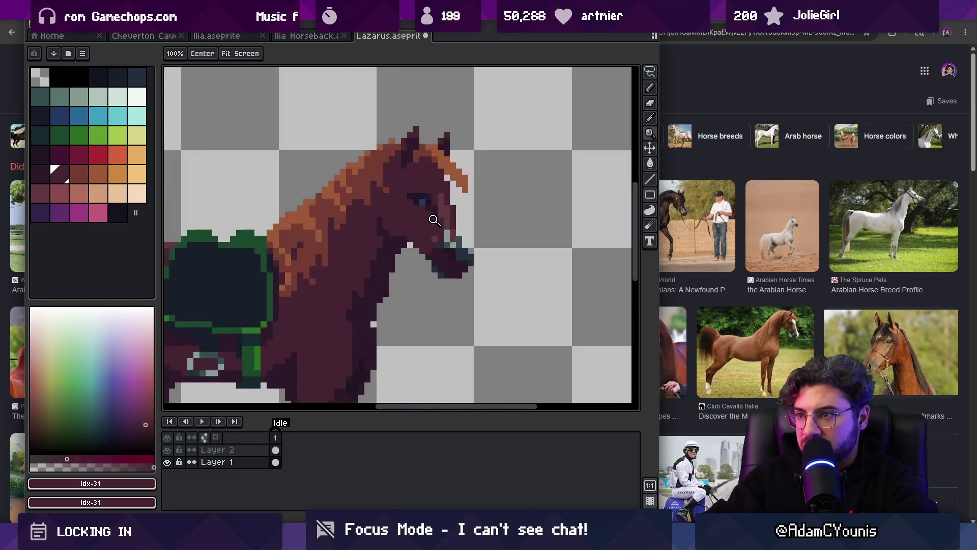
scroll(434, 220, up, 2)
Step: Pick the muzzle's teal as drawing colour, then try another palette colour
alt+click(464, 261)
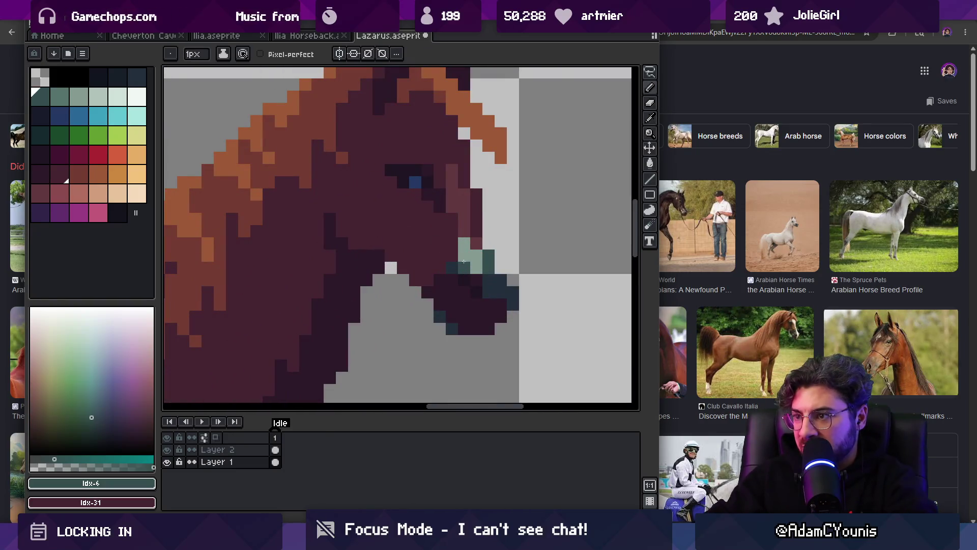
alt+click(464, 243)
key(z)
scroll(471, 235, down, 4)
scroll(472, 235, up, 1)
scroll(472, 235, up, 3)
scroll(388, 44, down, 3)
scroll(467, 202, up, 3)
scroll(466, 203, up, 1)
Step: Try the blue and green palette colours, then bring the Ilia Horseback sprite forward
alt+click(415, 222)
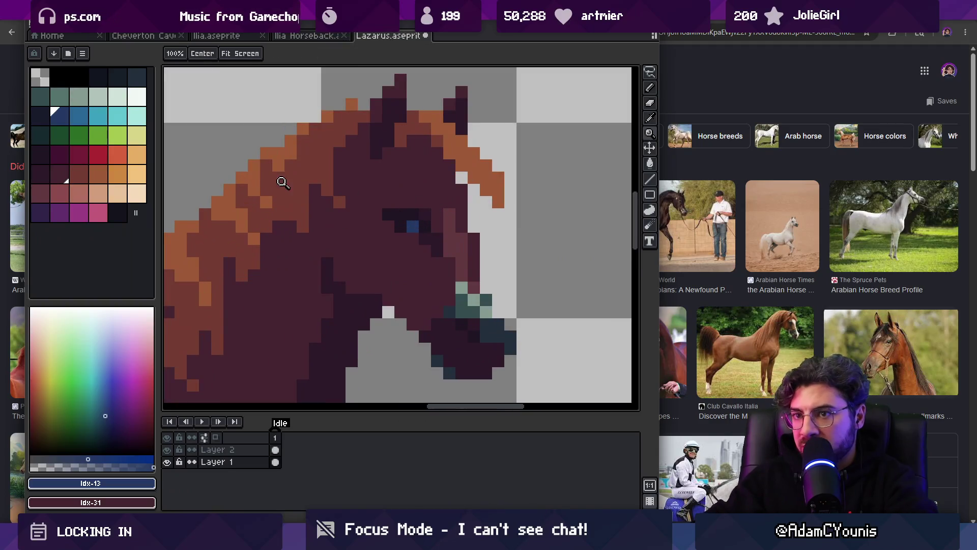
click(70, 140)
scroll(395, 213, down, 1)
scroll(399, 218, down, 3)
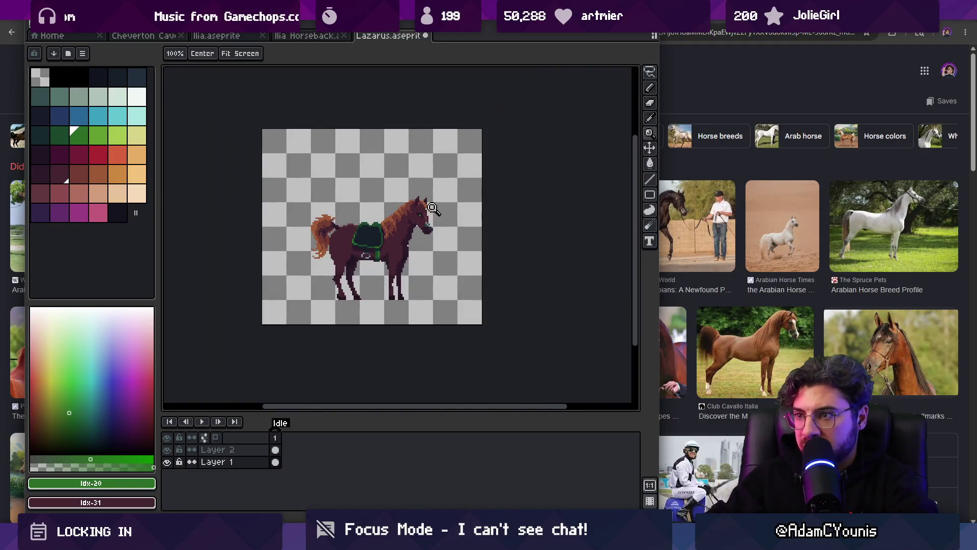
scroll(433, 208, up, 1)
scroll(435, 211, up, 1)
click(326, 37)
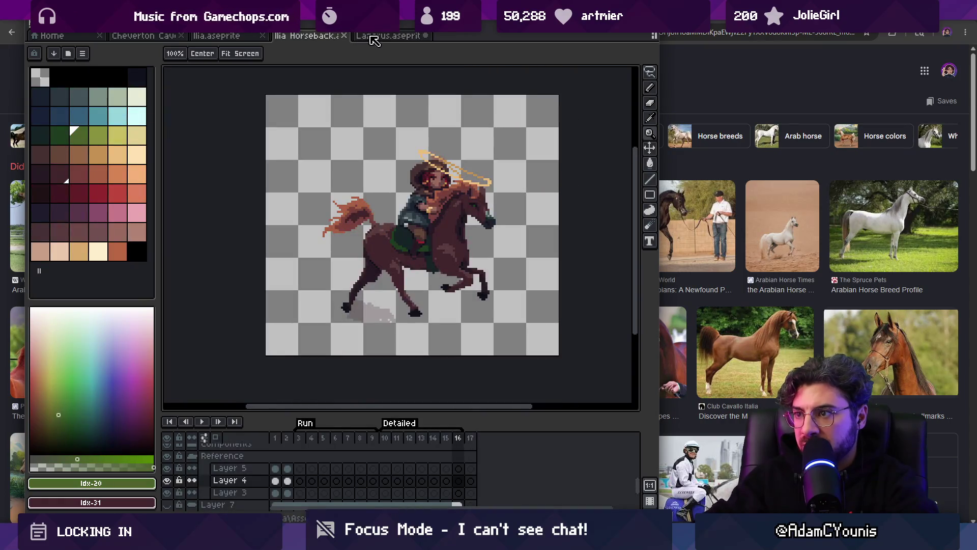
Step: Back on the Lazarus horse, outline its eye with a freehand selection and inspect it
click(375, 39)
scroll(399, 220, up, 3)
key(q)
mouse_move(355, 195)
mouse_down()
mouse_move(410, 214)
mouse_move(399, 244)
mouse_move(354, 209)
mouse_move(410, 234)
mouse_move(399, 251)
mouse_up()
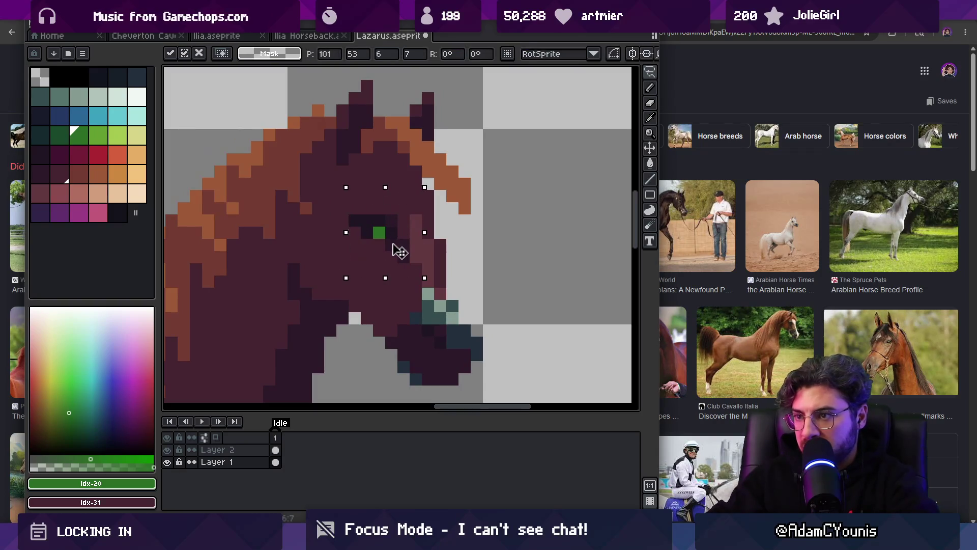
key(z)
scroll(417, 199, down, 6)
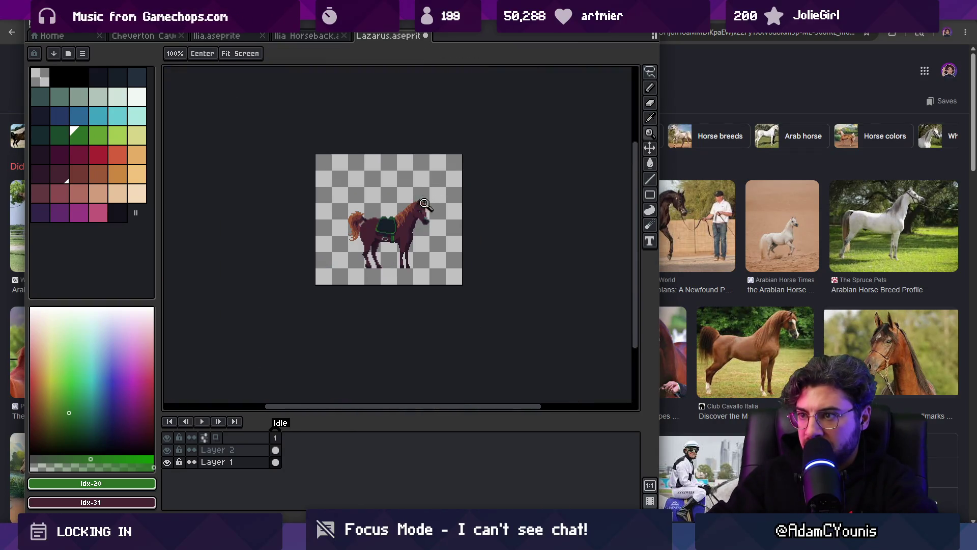
scroll(424, 203, up, 6)
Step: Pick the eye's green, then maroon and another palette colour, undoing the last stroke
key(b)
alt+click(397, 231)
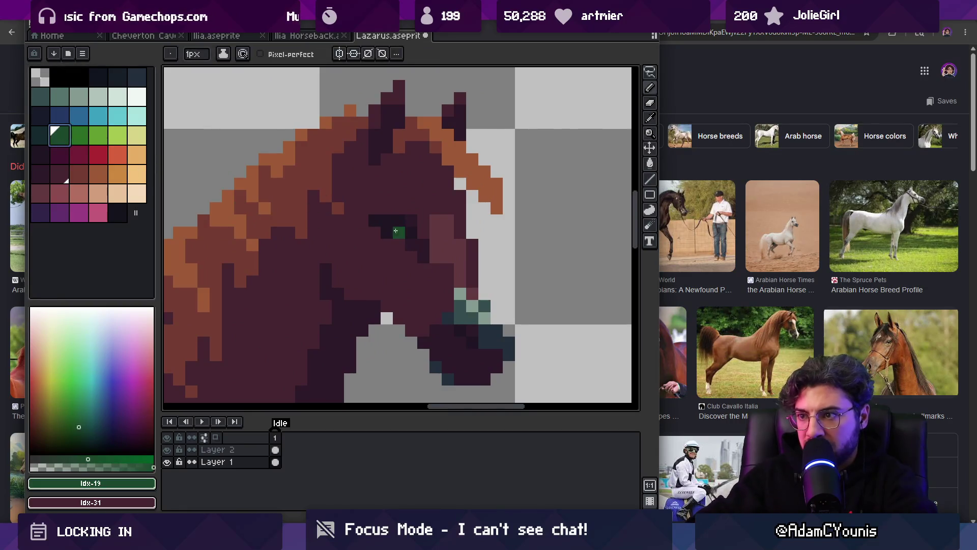
alt+click(445, 231)
alt+click(442, 238)
key(z)
scroll(414, 189, down, 6)
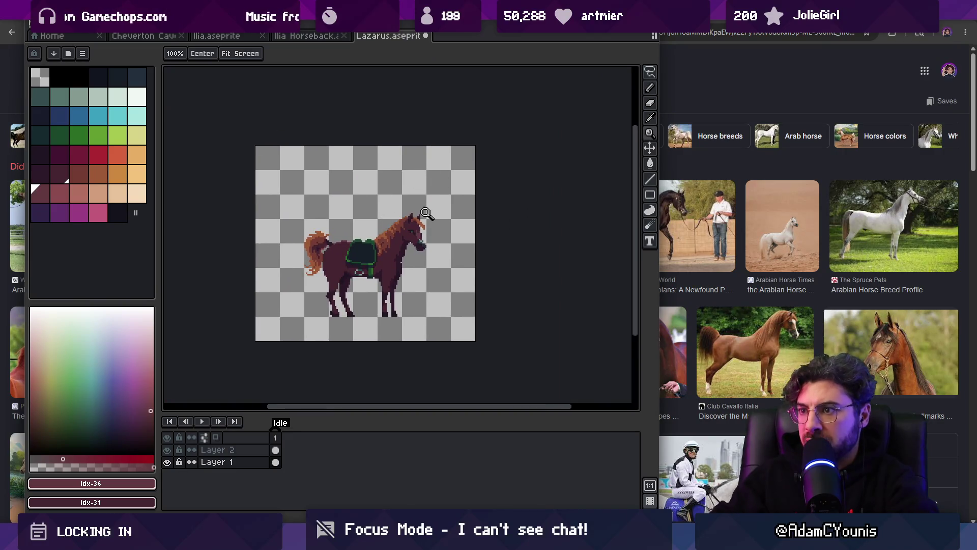
scroll(427, 213, up, 6)
key(b)
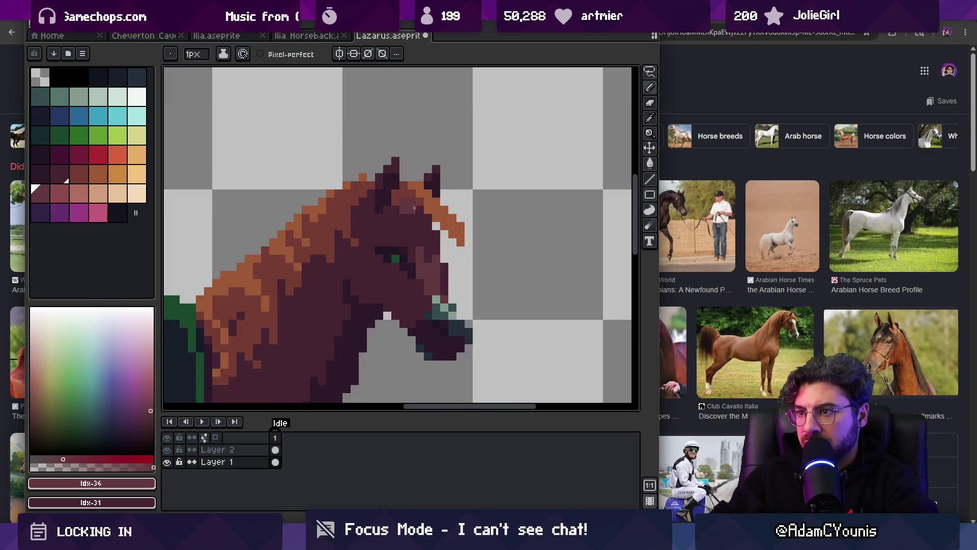
key(ctrl+z)
Step: Erase the orange pixels at the tip of the horse's forelock
alt+click(437, 217)
key(e)
drag(460, 224, 452, 242)
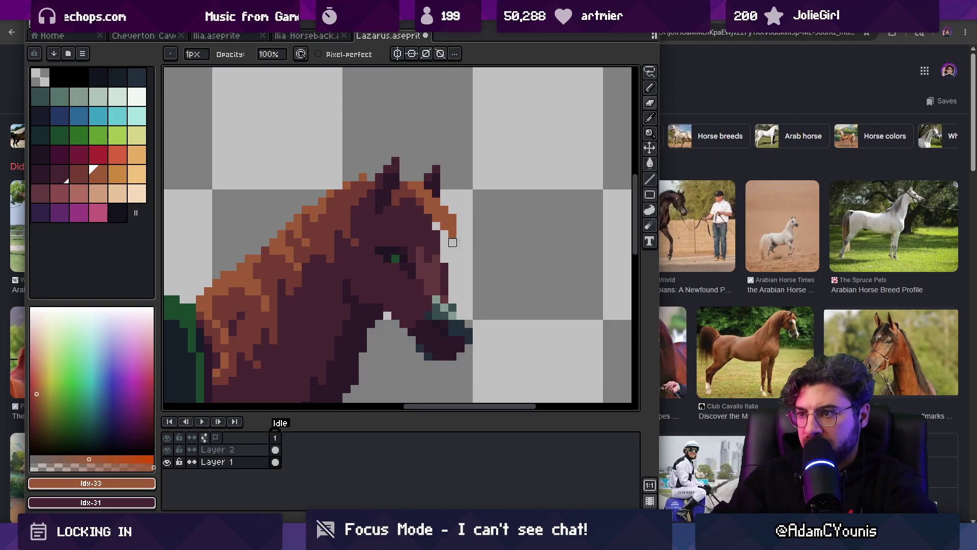
key(z)
scroll(452, 234, down, 5)
scroll(509, 212, up, 1)
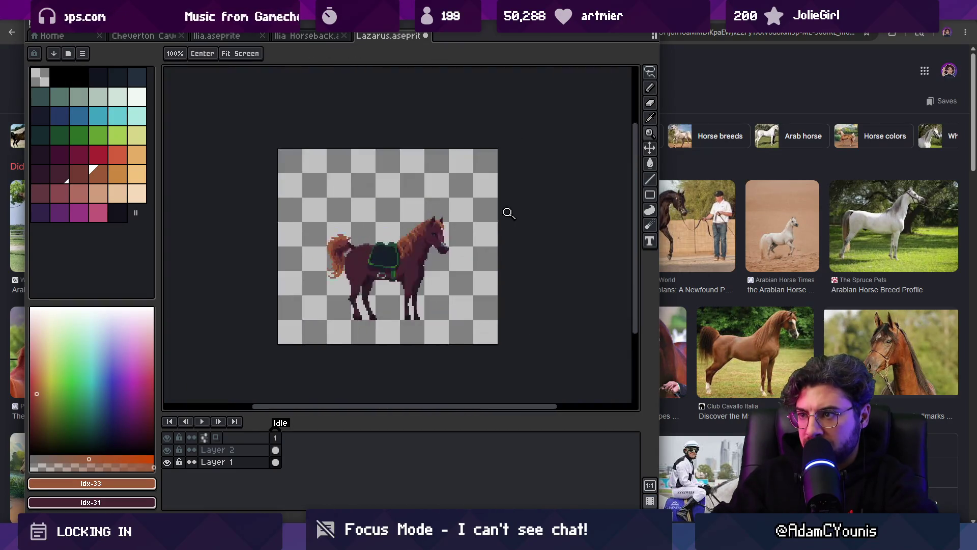
scroll(450, 232, up, 3)
key(b)
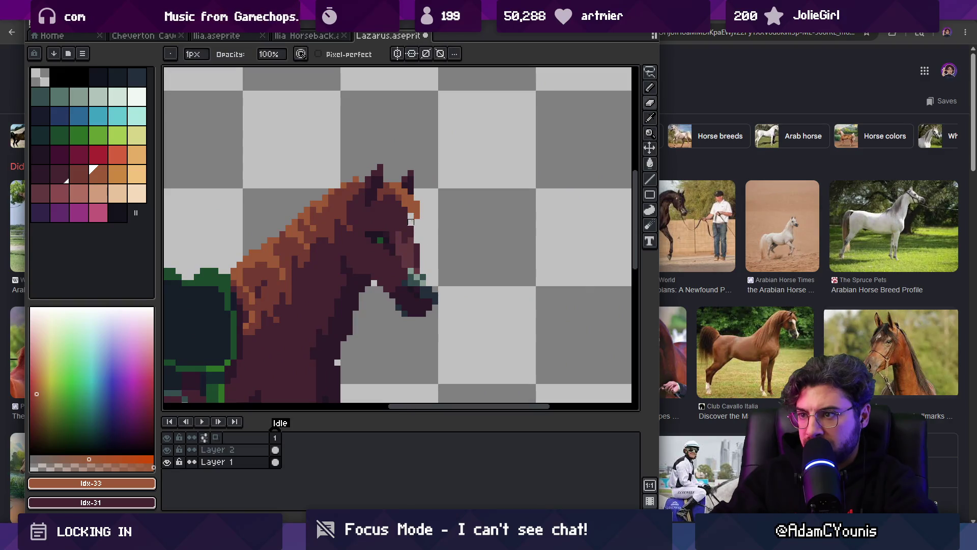
key(z)
scroll(444, 205, down, 3)
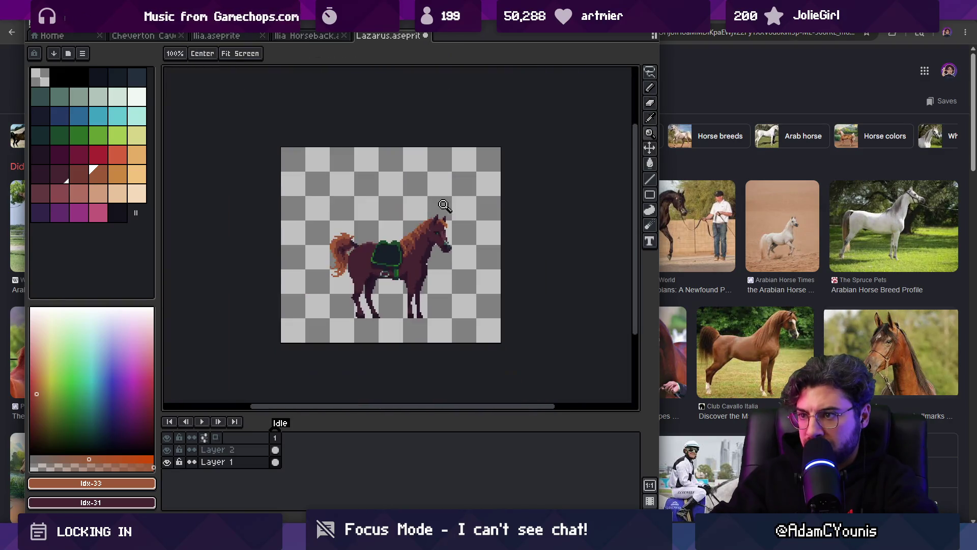
scroll(455, 230, up, 3)
Step: Select the horse's mouth and move it down one pixel
key(m)
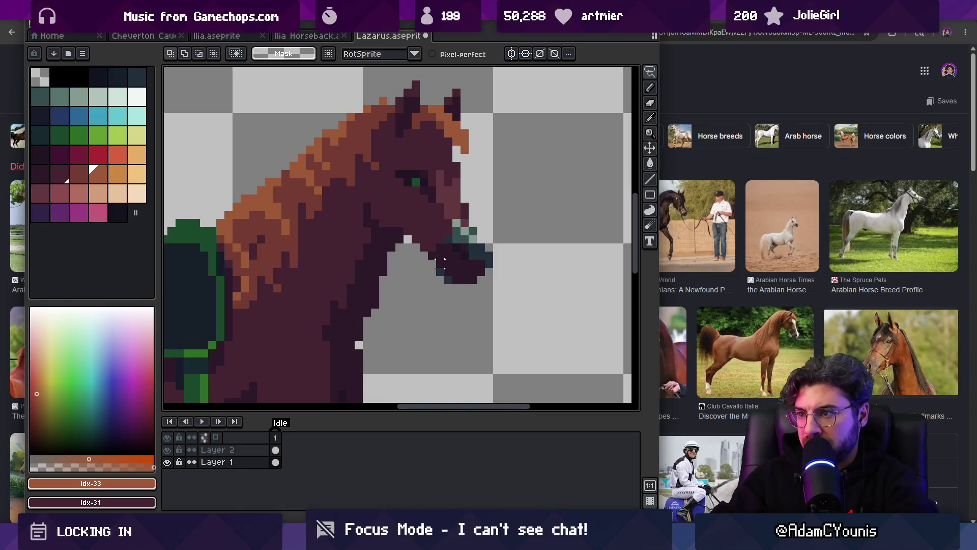
drag(497, 287, 452, 279)
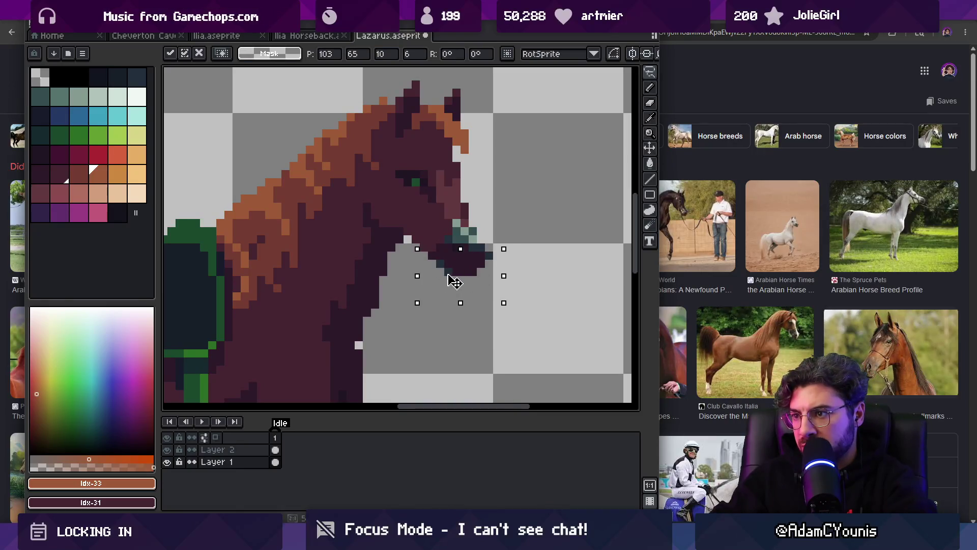
key(ctrl+d)
key(ctrl+z)
key(Down)
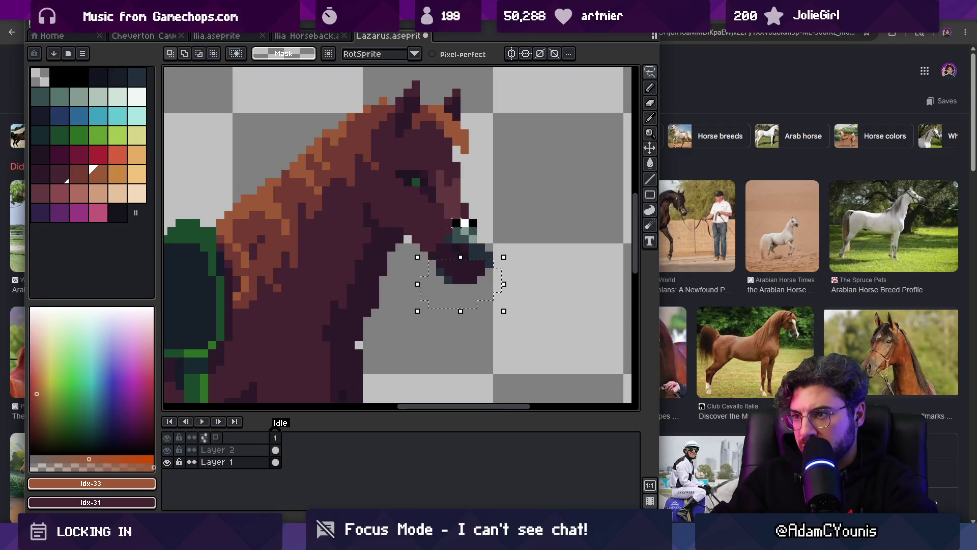
key(ctrl+d)
key(z)
scroll(430, 186, down, 3)
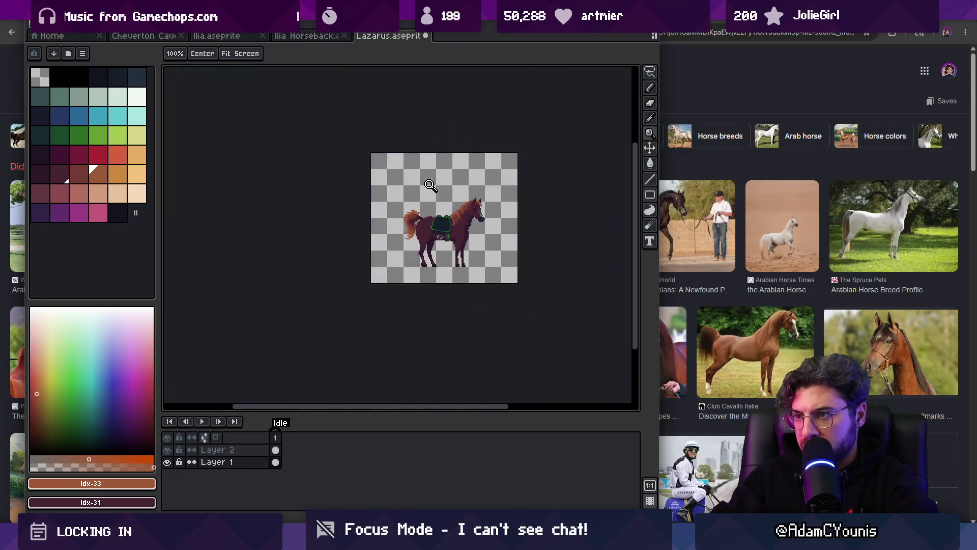
Step: Compare the Lazarus horse against the Ilia Horseback sprite for reference
click(334, 36)
click(389, 36)
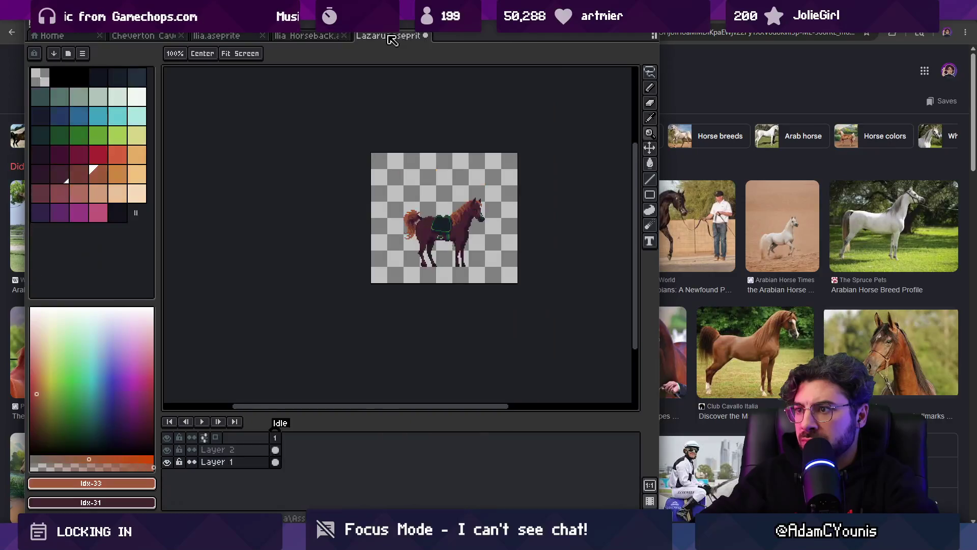
click(329, 37)
click(390, 36)
scroll(476, 220, up, 3)
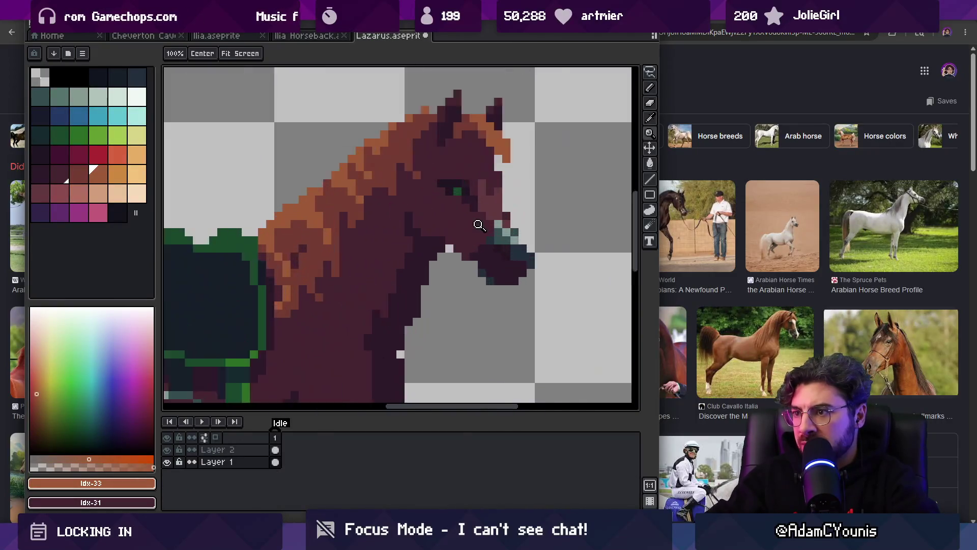
Step: Set the drawing colour to Idx-31, then Idx-30, and bring up Ilia Horseback
key(b)
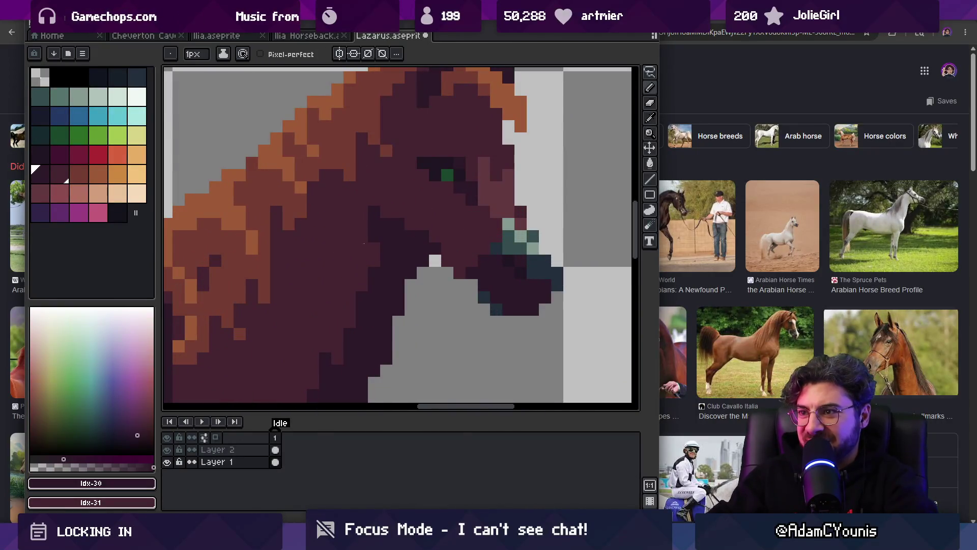
alt+click(425, 222)
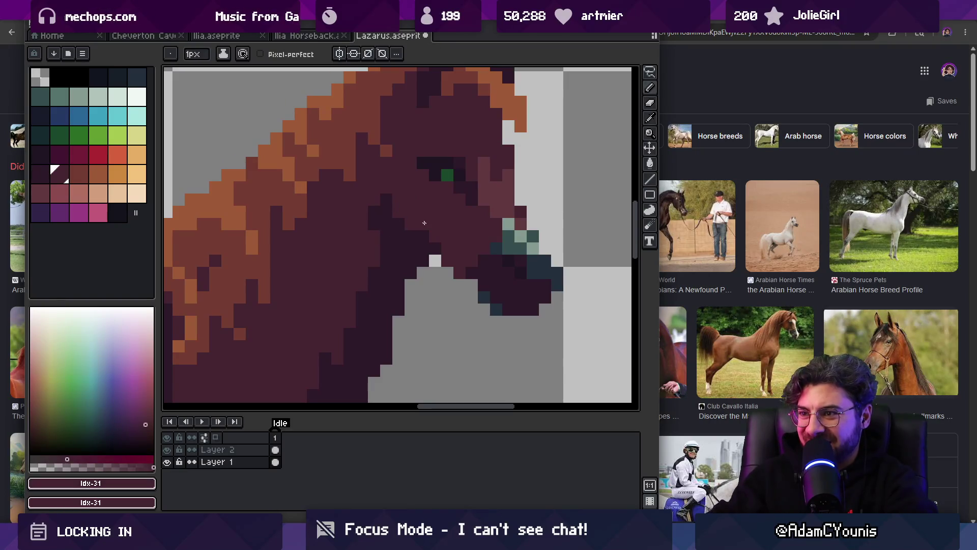
scroll(421, 252, down, 2)
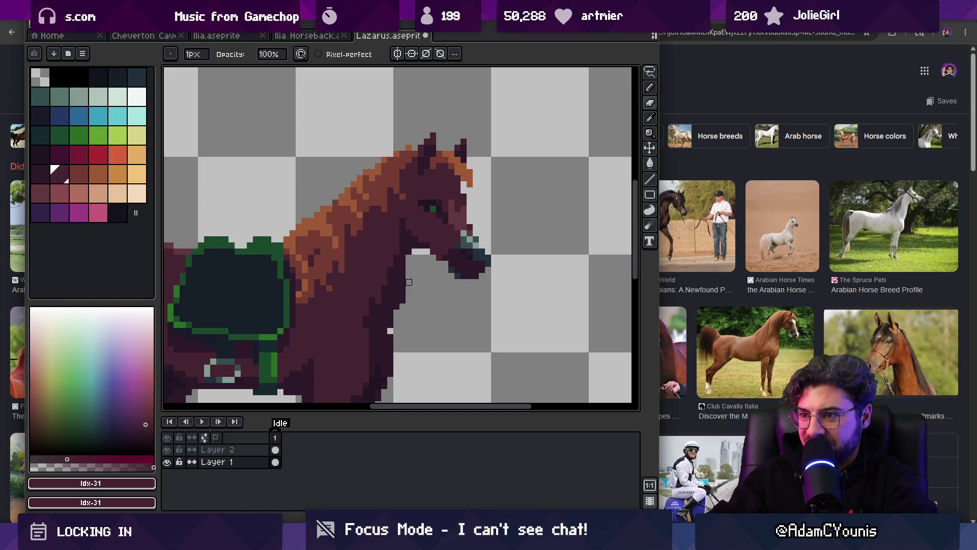
key(z)
scroll(420, 283, down, 5)
scroll(411, 299, up, 3)
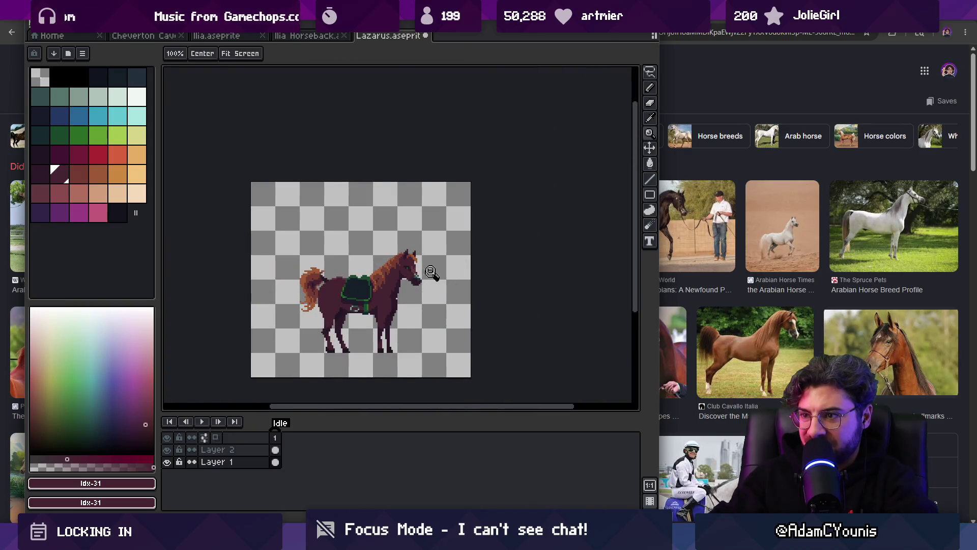
scroll(433, 280, up, 4)
key(b)
alt+click(411, 212)
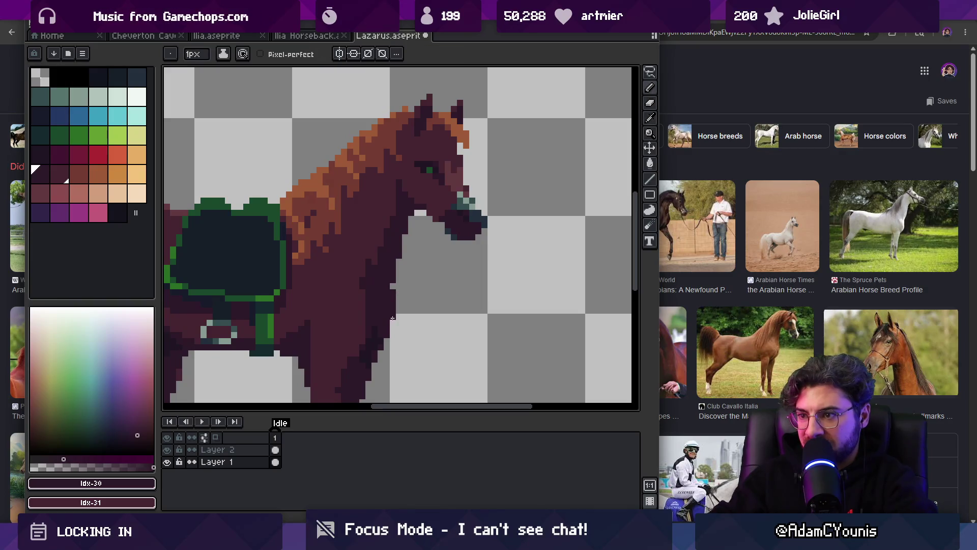
key(z)
scroll(410, 288, down, 4)
scroll(432, 230, up, 3)
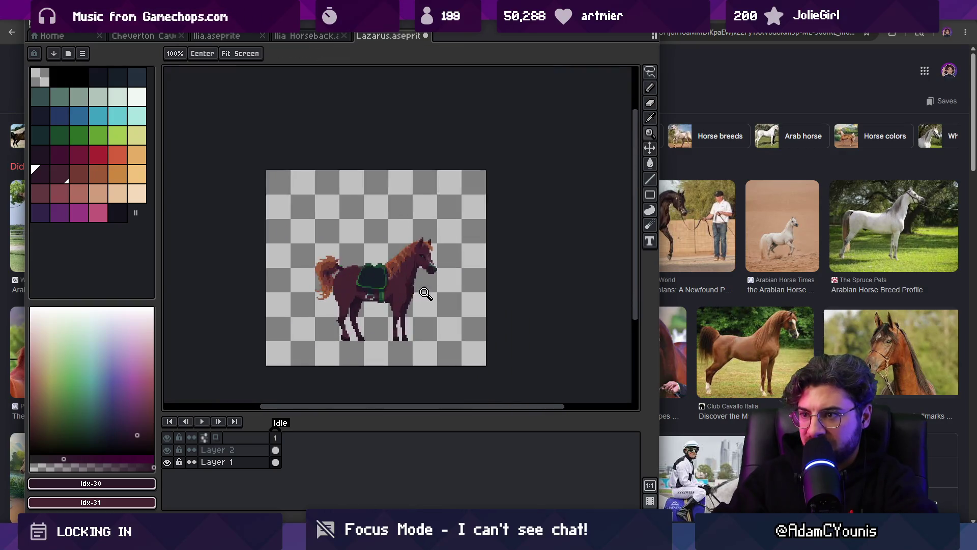
click(326, 37)
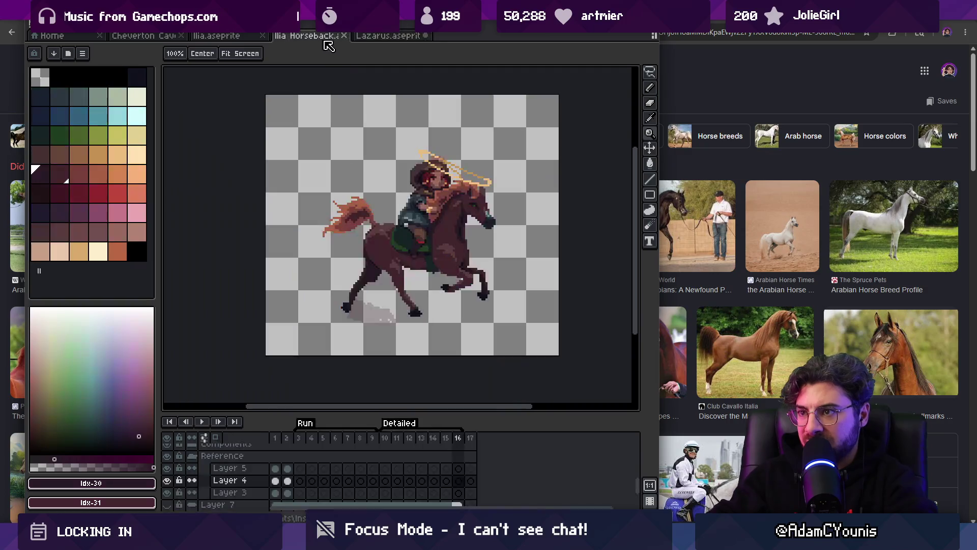
Step: Return to the Lazarus horse and sample its darker body colour
click(379, 37)
scroll(433, 214, up, 2)
key(i)
key(z)
scroll(440, 224, up, 2)
key(i)
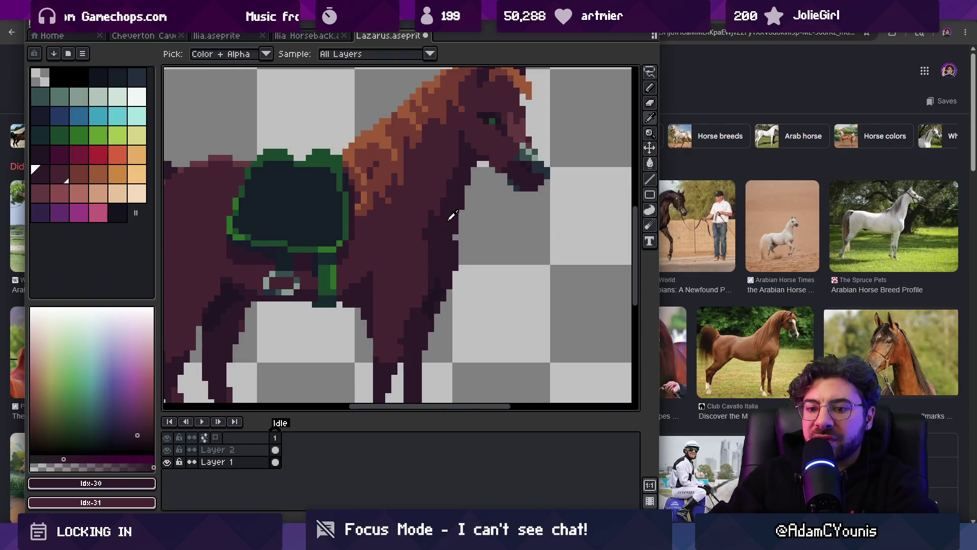
key(z)
key(b)
alt+click(423, 225)
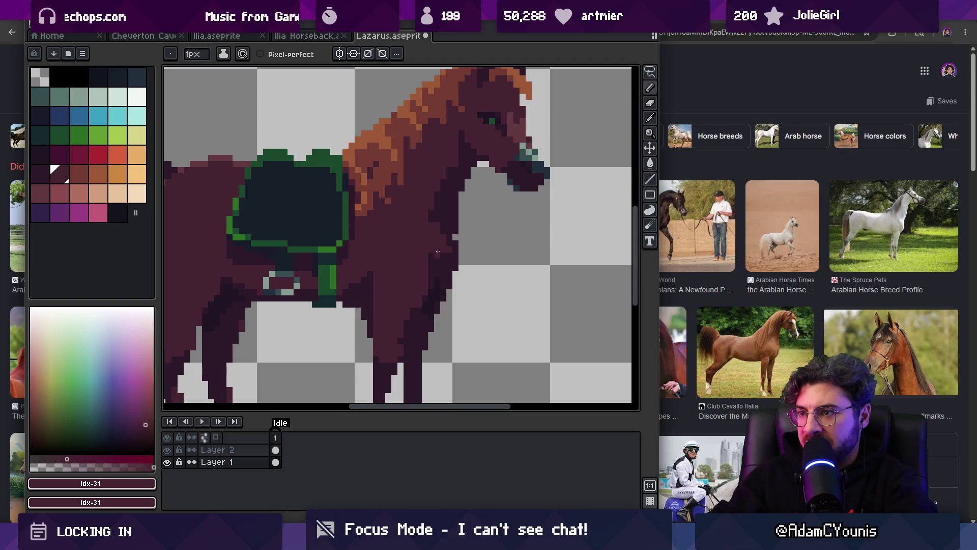
key(z)
scroll(468, 209, down, 3)
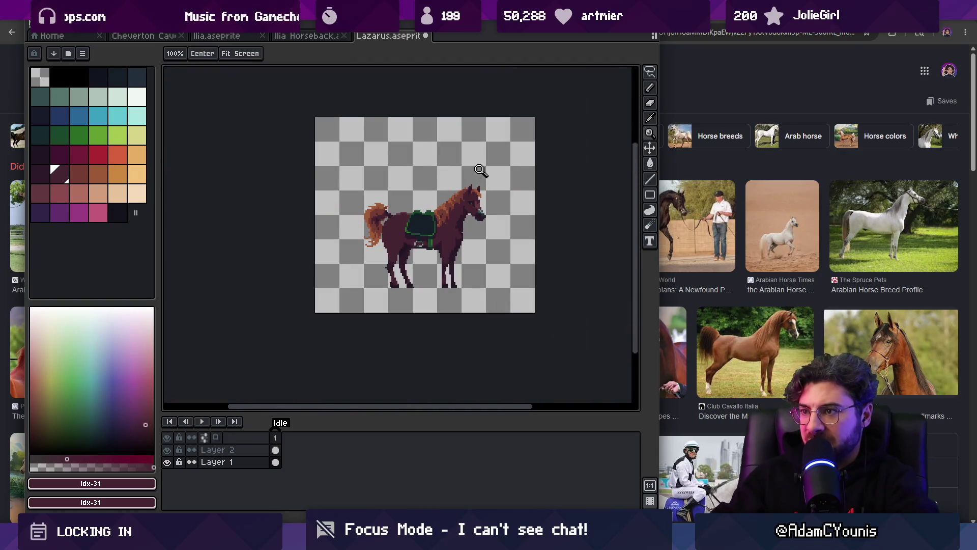
scroll(471, 254, up, 3)
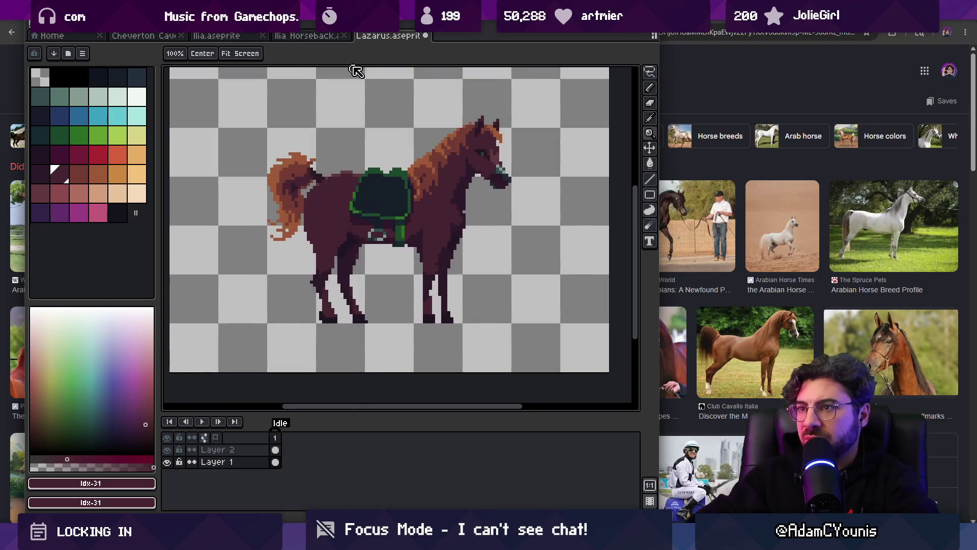
key(b)
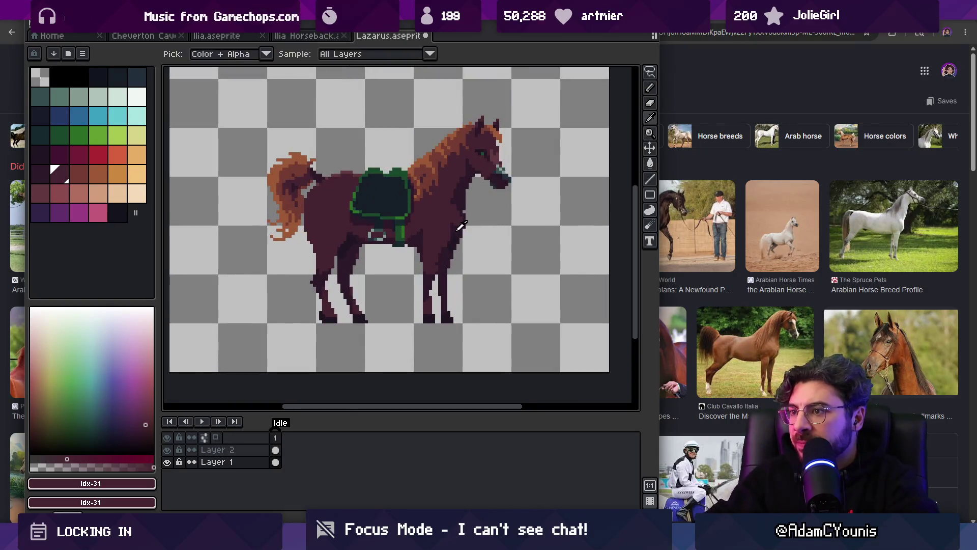
Step: Sample body and chest colours from the horse, landing on Idx-31 and Idx-30
alt+click(446, 235)
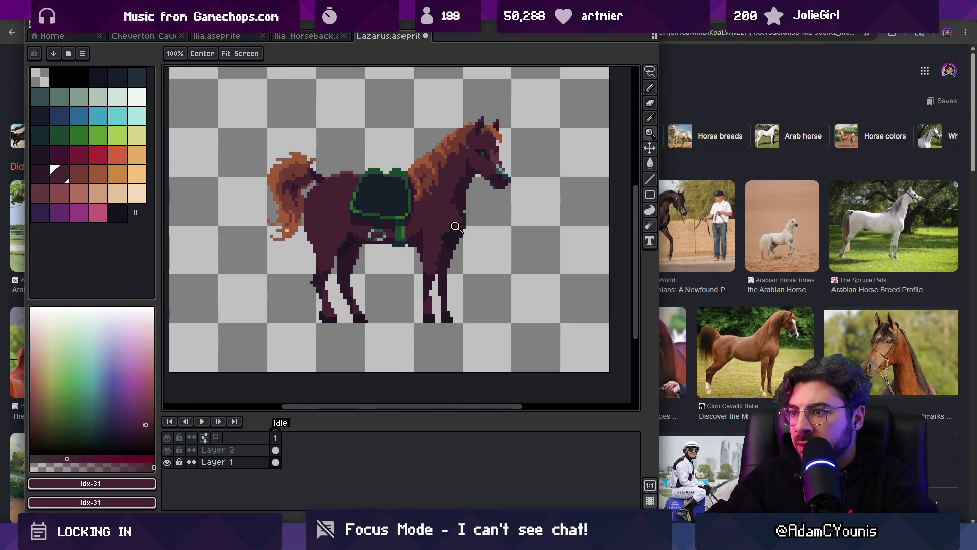
scroll(448, 230, up, 2)
alt+click(417, 244)
alt+click(418, 243)
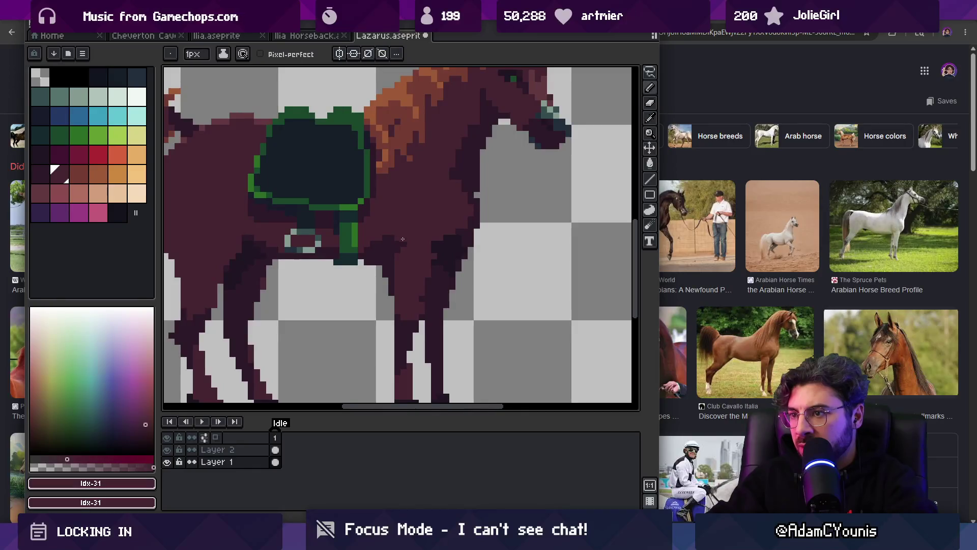
alt+click(409, 240)
scroll(402, 239, down, 3)
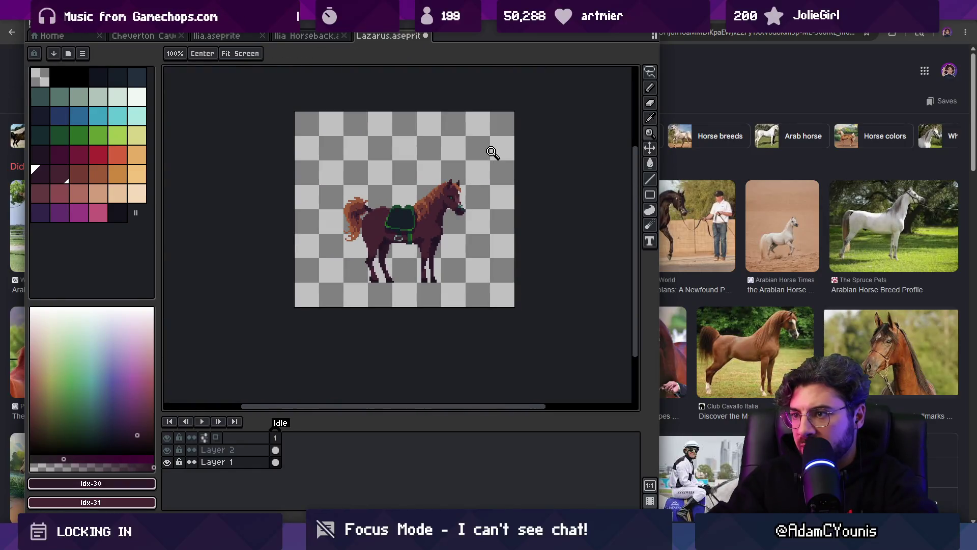
scroll(457, 231, up, 1)
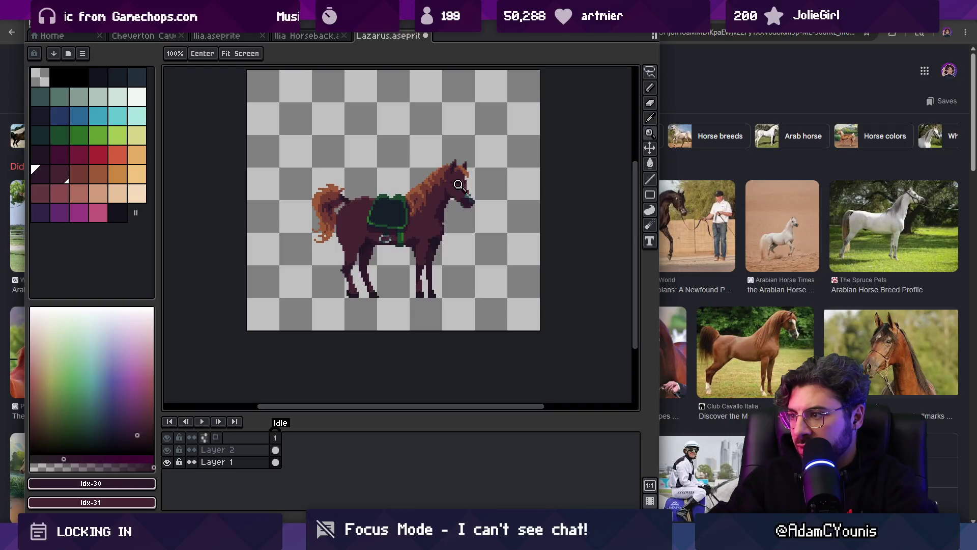
scroll(458, 184, up, 2)
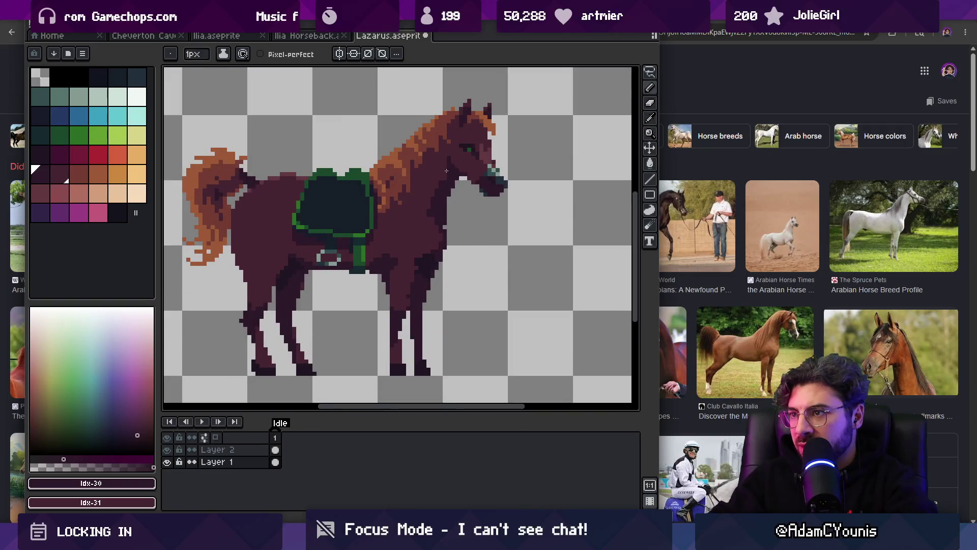
Step: Reposition the canvas so the horse sits further right
key(b)
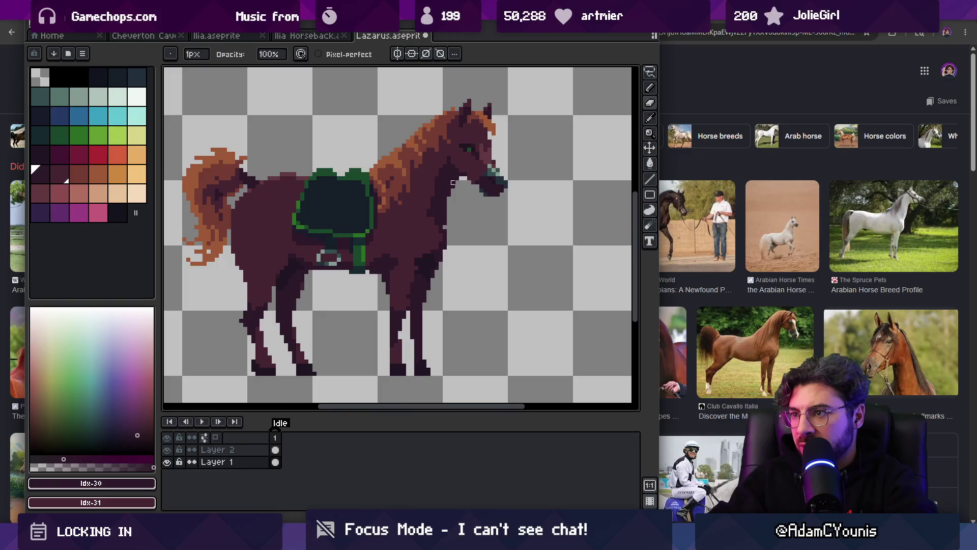
key(e)
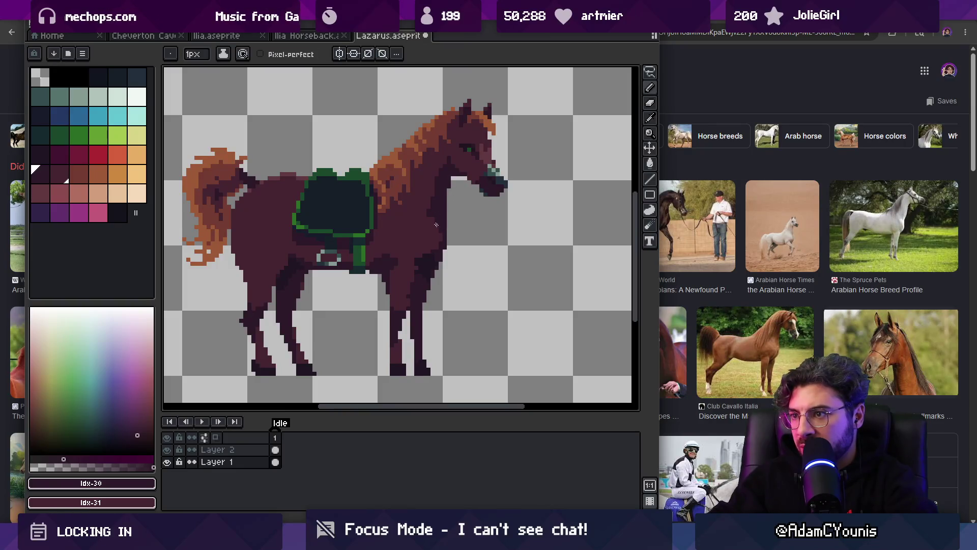
key(z)
scroll(450, 211, down, 3)
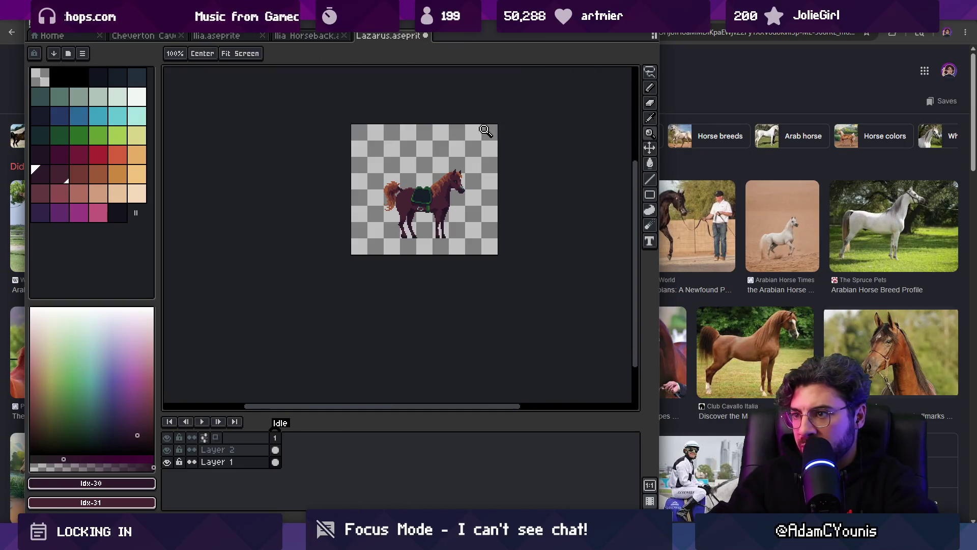
scroll(459, 183, up, 4)
key(b)
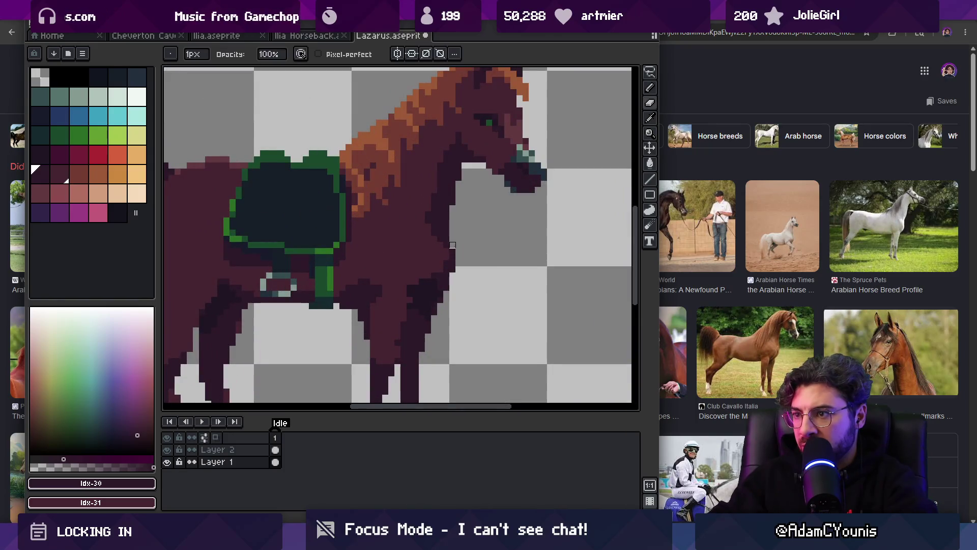
key(z)
scroll(452, 245, down, 4)
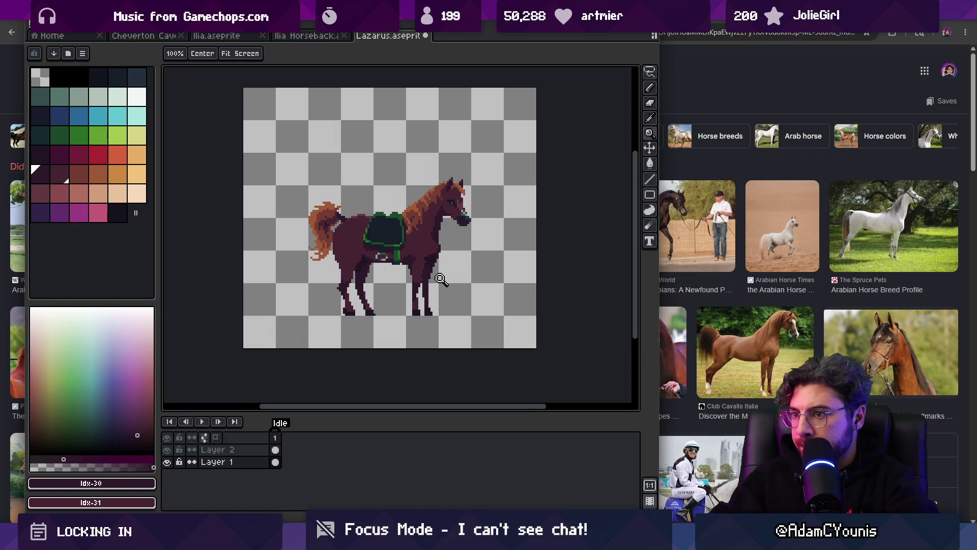
scroll(346, 307, up, 2)
key(v)
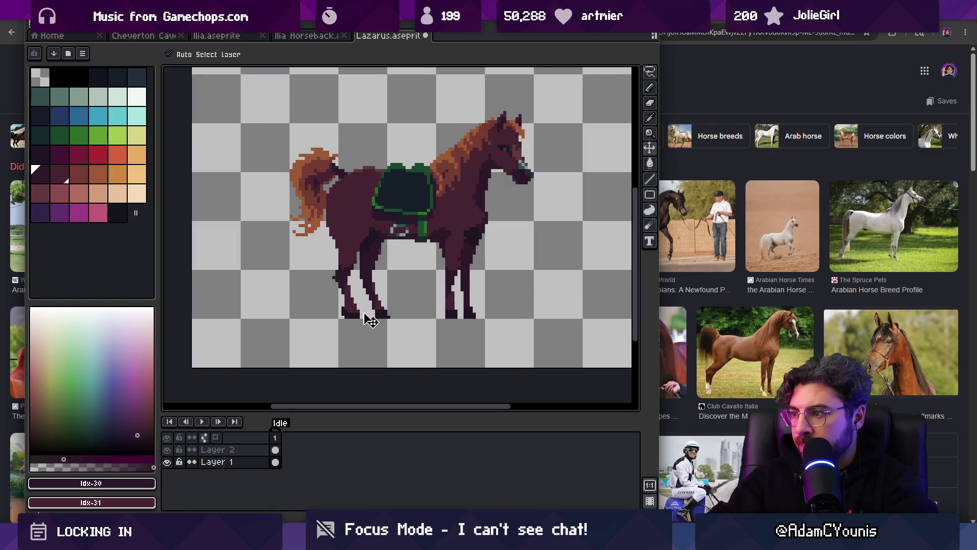
scroll(772, 283, down, 5)
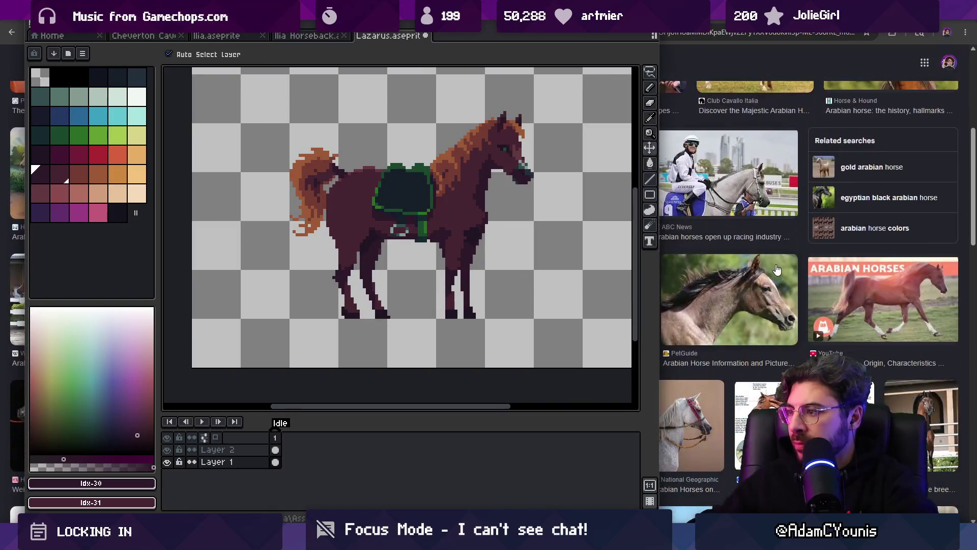
scroll(772, 283, down, 3)
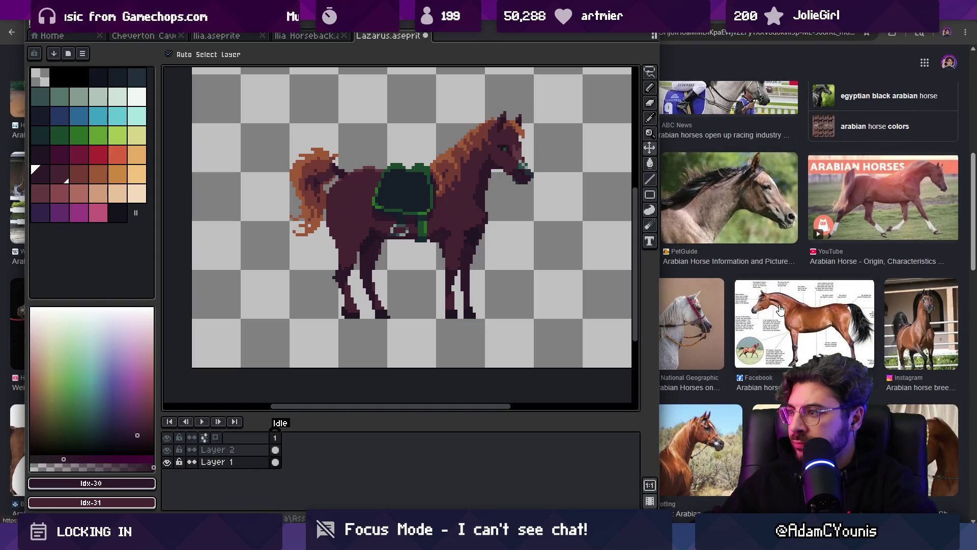
mouse_move(443, 190)
mouse_down()
mouse_move(455, 202)
mouse_move(468, 192)
mouse_up()
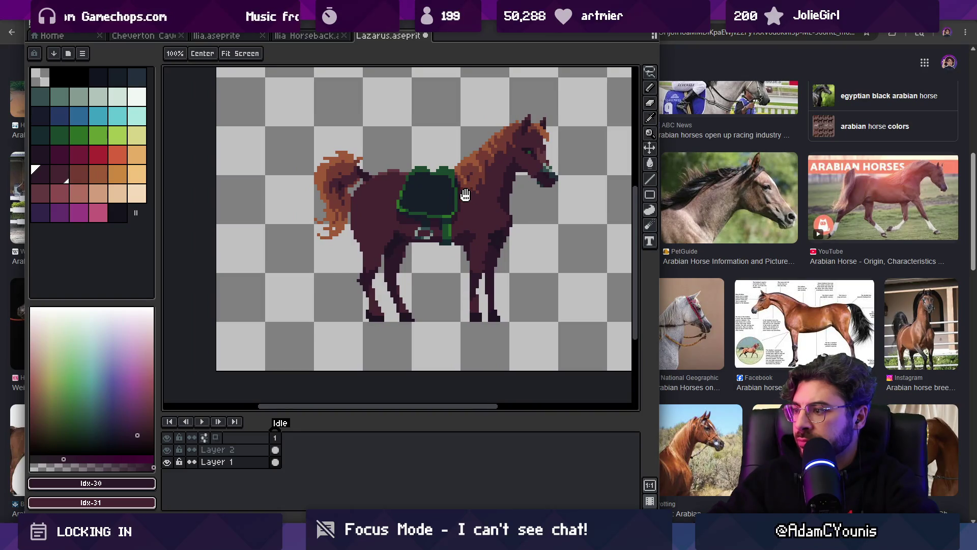
scroll(415, 315, up, 1)
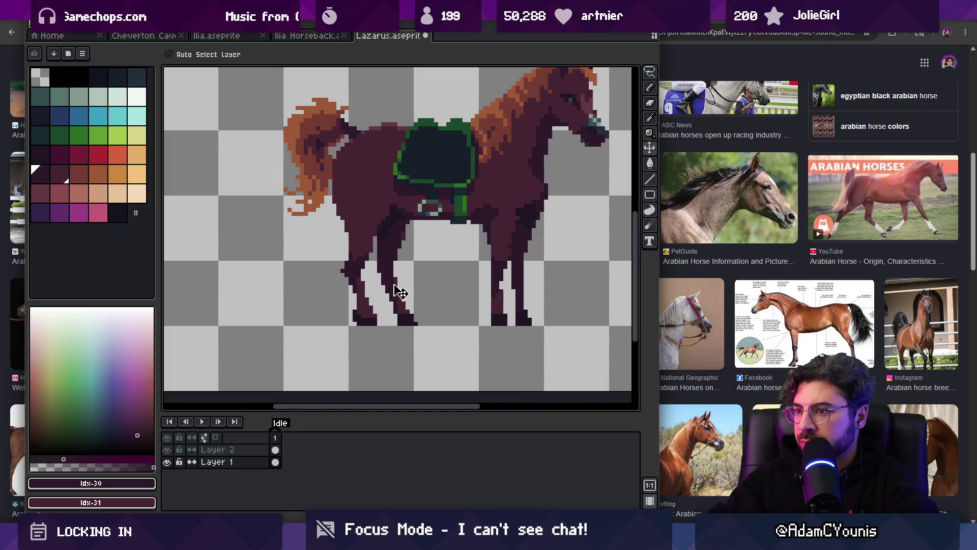
Step: Eyedrop the leg colour, step to darker Idx-30, and paint dark pixels along the legs
key(i)
scroll(407, 284, up, 3)
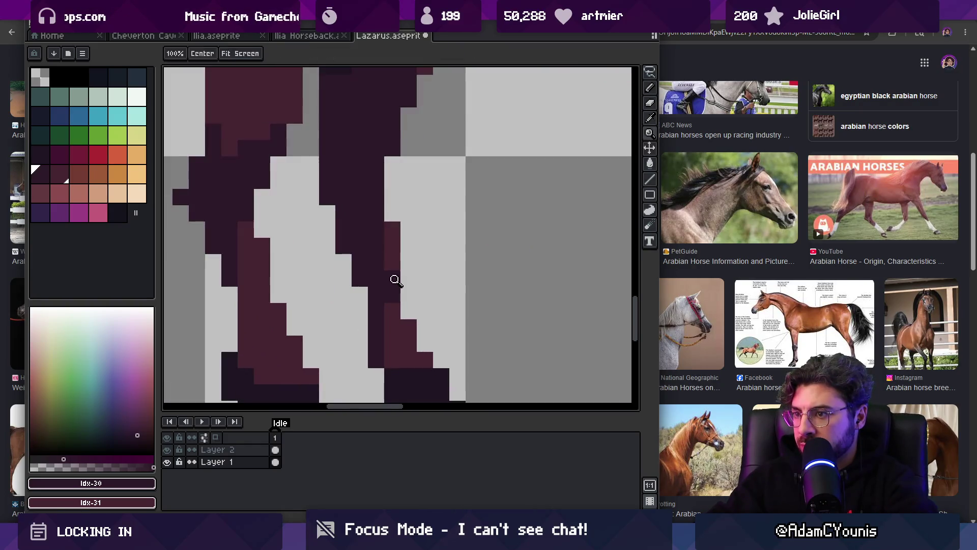
click(390, 316)
key(b)
key([)
drag(359, 320, 343, 262)
drag(393, 229, 393, 296)
Step: Zoom out and sample a colour from the horse's body
key(z)
scroll(402, 244, down, 8)
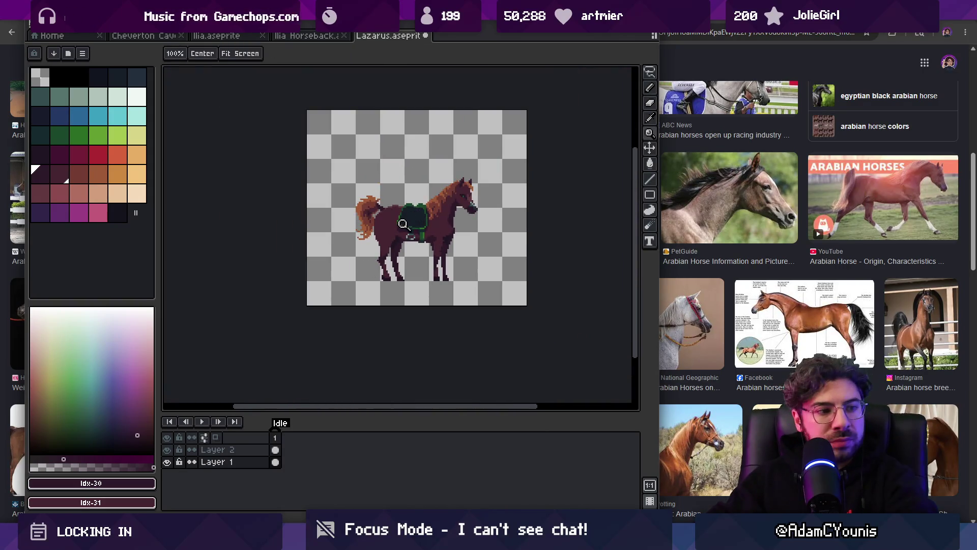
drag(432, 204, 416, 224)
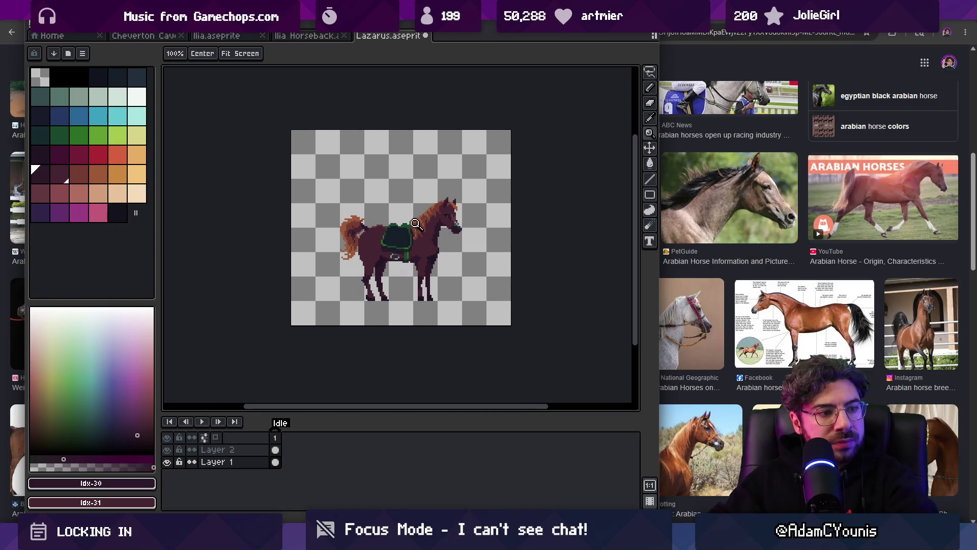
scroll(447, 234, up, 1)
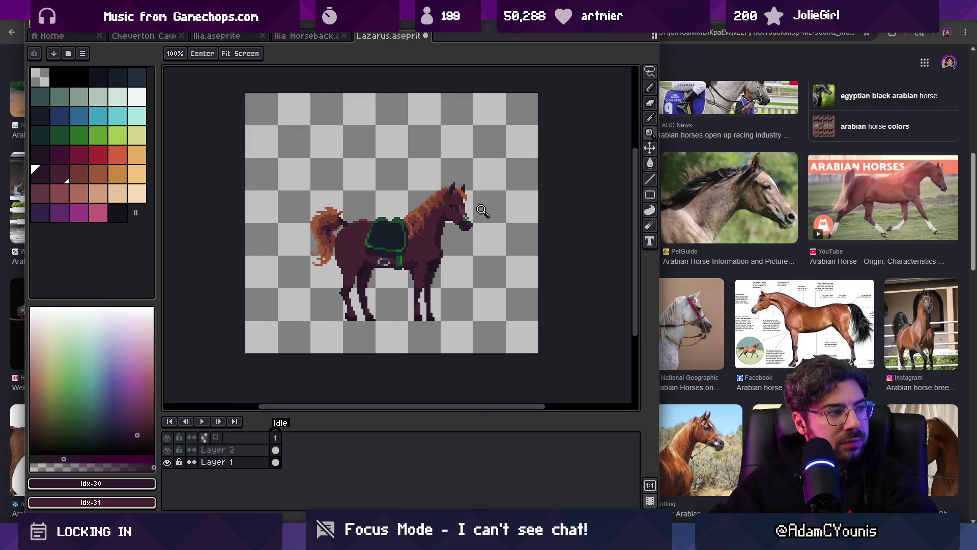
scroll(388, 228, up, 1)
scroll(434, 233, up, 1)
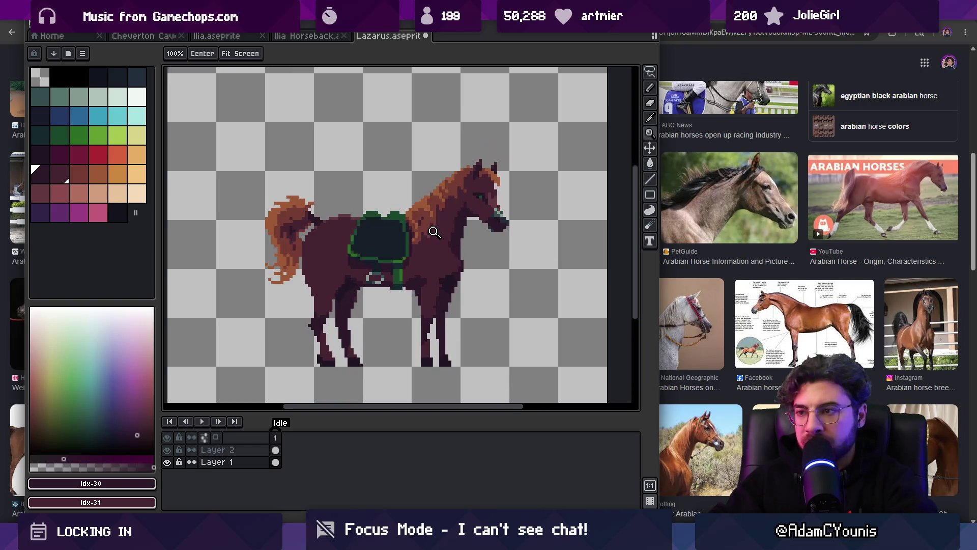
scroll(341, 213, up, 3)
alt+click(369, 218)
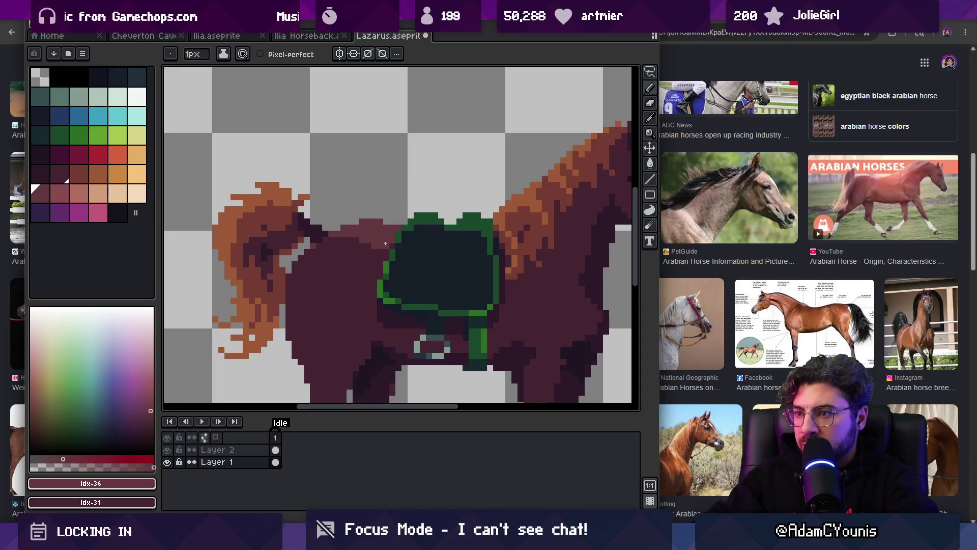
Step: Sample horse colours, settling on dark Idx-30 and the neighbouring Idx-31
key(space)
scroll(384, 219, down, 5)
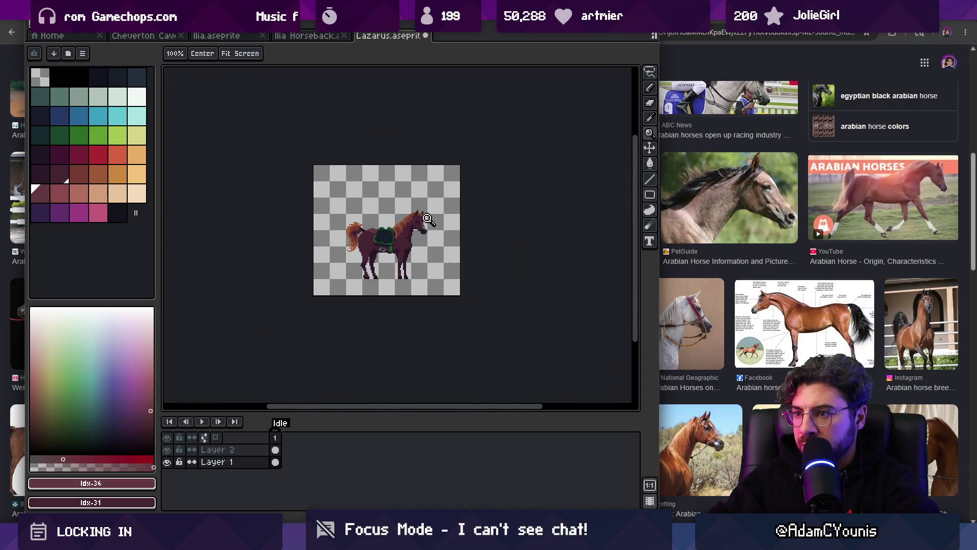
scroll(404, 238, up, 2)
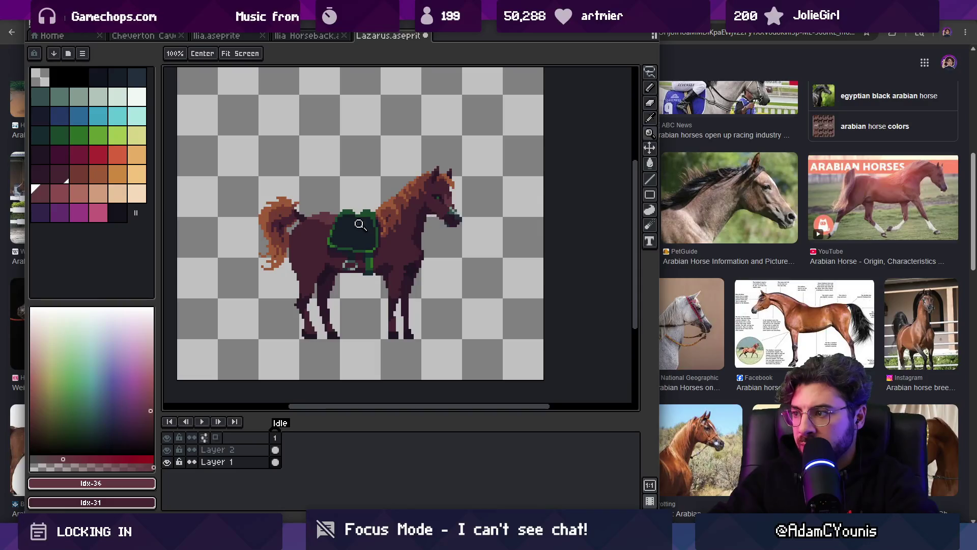
scroll(292, 259, up, 1)
alt+click(300, 270)
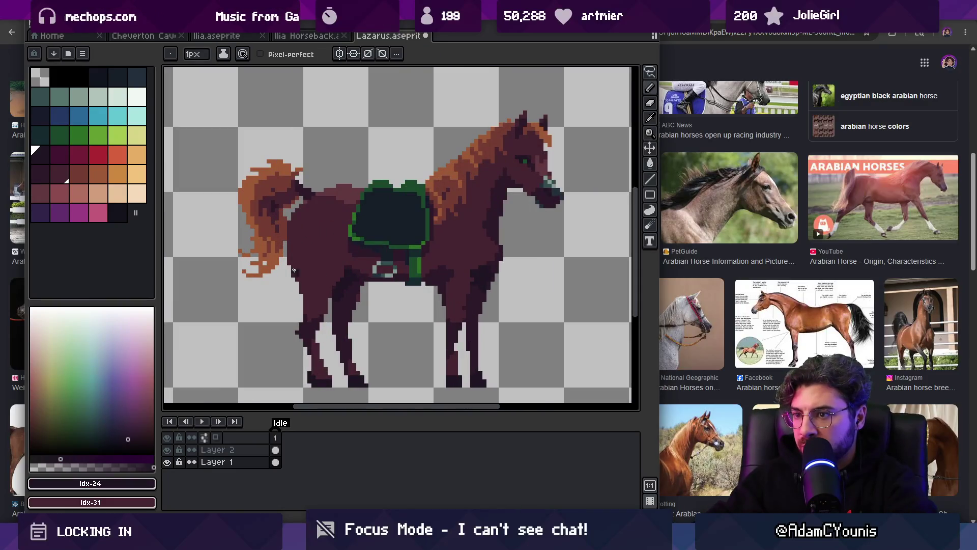
scroll(300, 281, up, 4)
alt+click(255, 285)
scroll(255, 300, down, 5)
scroll(319, 284, up, 3)
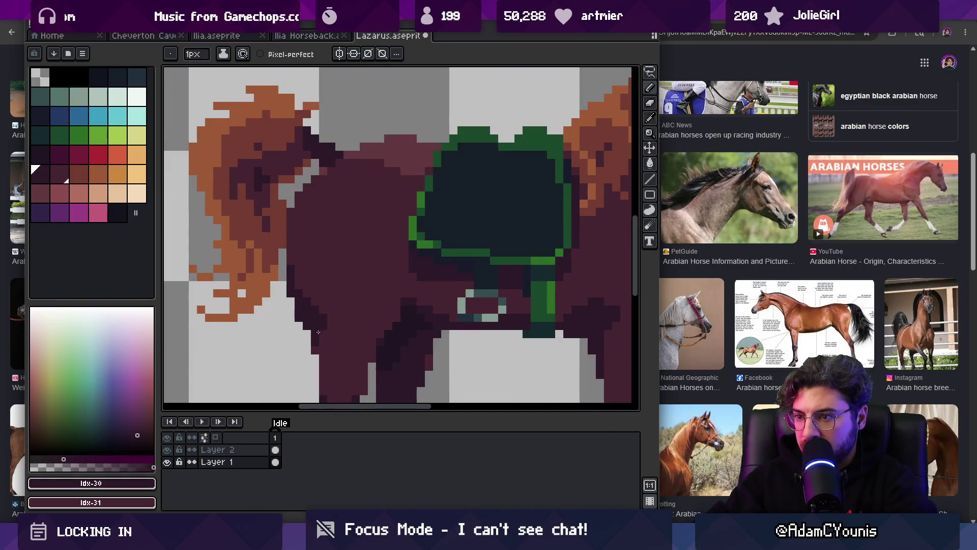
alt+click(313, 293)
Step: Zoom in on the neck, sampling its brown and picking dark Idx-30 for shading
key(z)
scroll(410, 238, down, 4)
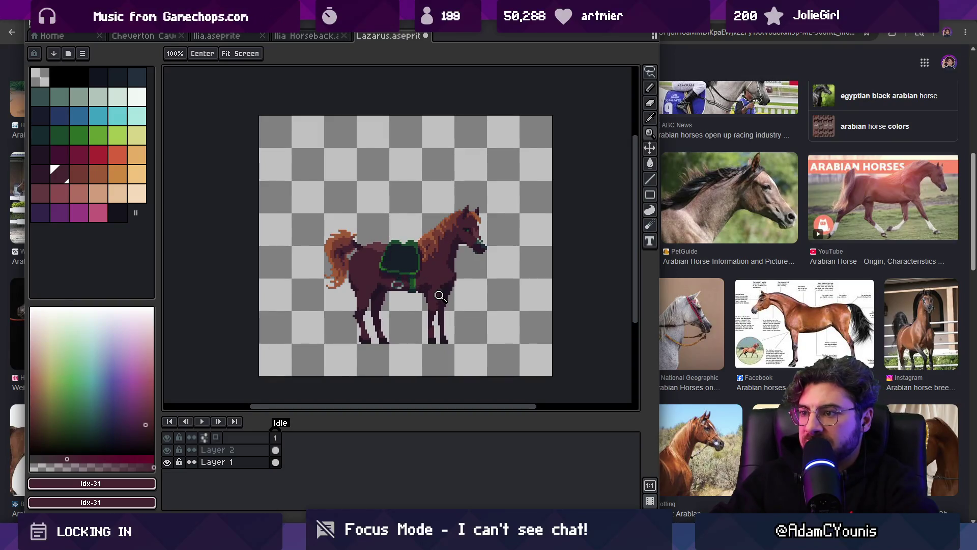
scroll(455, 243, up, 3)
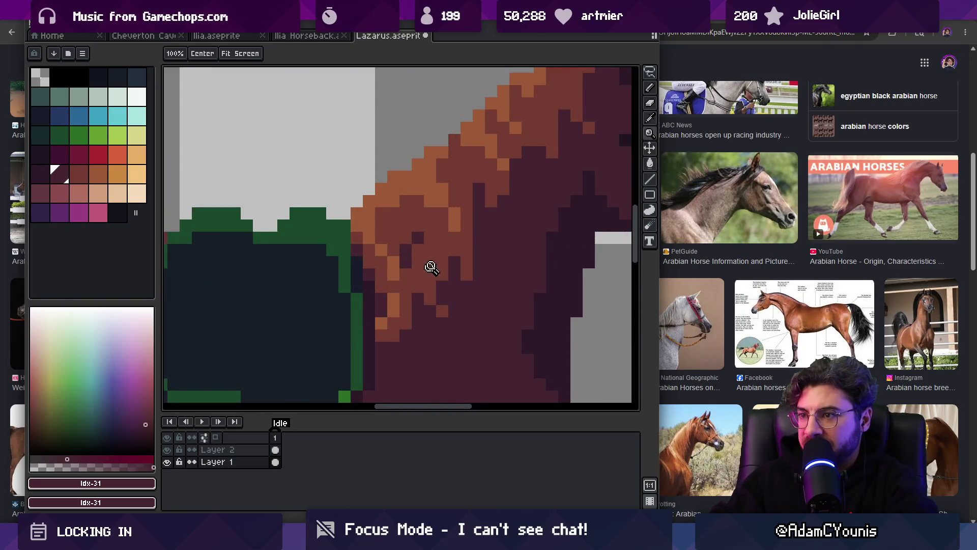
scroll(432, 266, down, 3)
scroll(441, 231, up, 3)
alt+click(448, 247)
scroll(463, 248, down, 4)
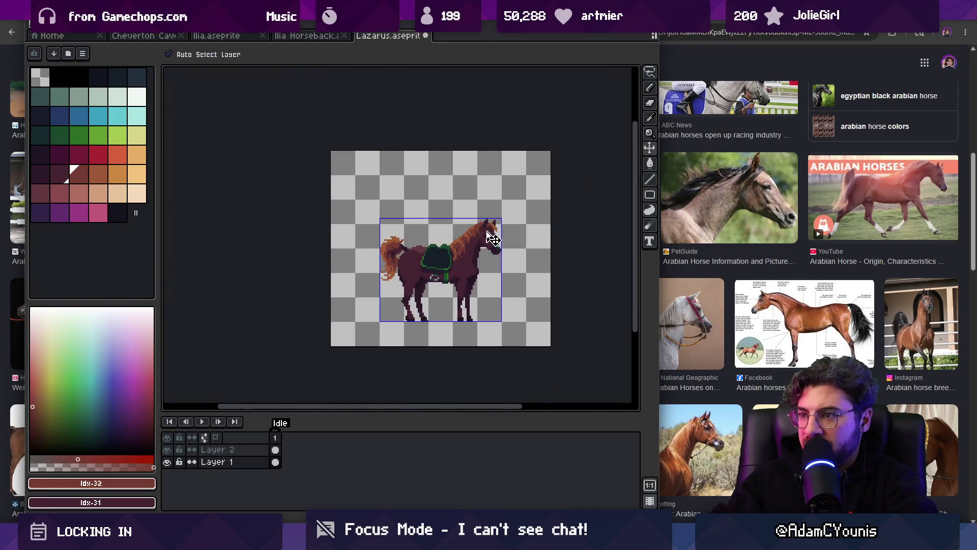
key(ctrl+y)
click(494, 232)
key(v)
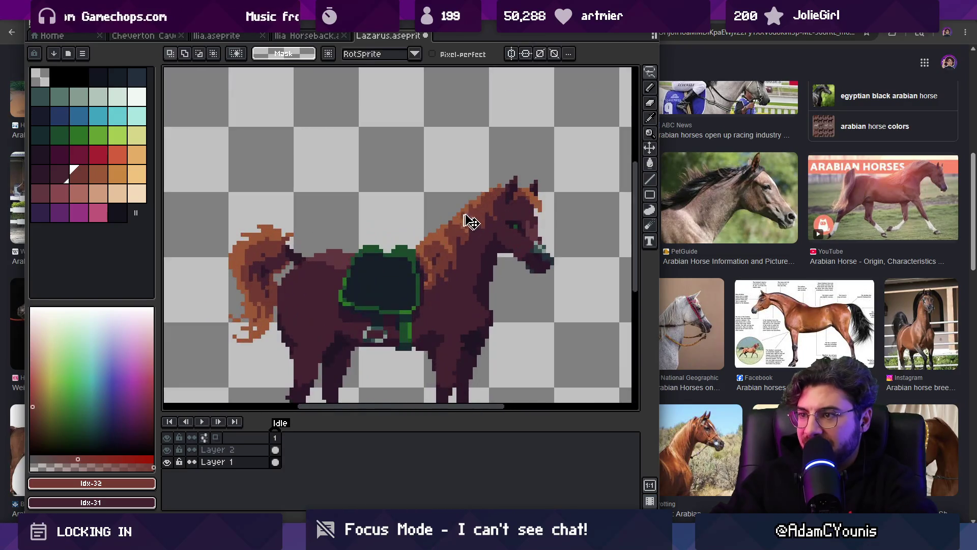
scroll(464, 234, down, 1)
key(ctrl+d)
scroll(477, 255, up, 5)
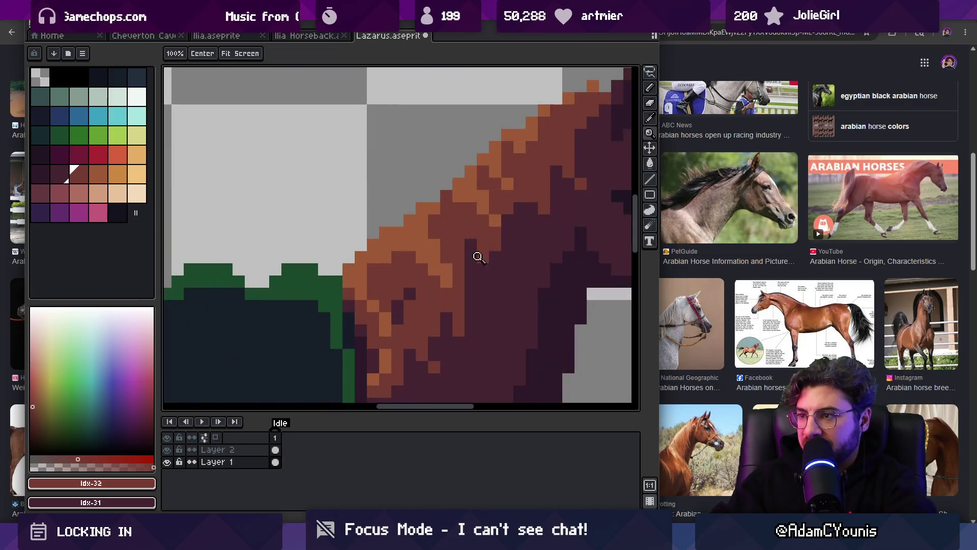
alt+click(472, 269)
Step: Paint dark pixels along the neck and head, undo the last stroke, and save Lazarus.aseprite
key(b)
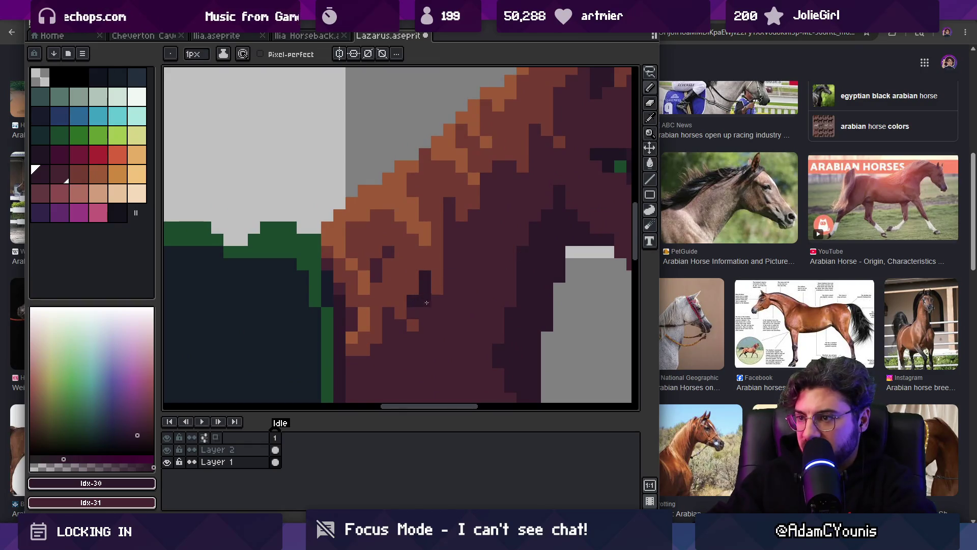
drag(448, 228, 460, 226)
mouse_move(498, 175)
mouse_down()
mouse_move(510, 167)
mouse_move(425, 247)
mouse_up()
drag(449, 211, 464, 226)
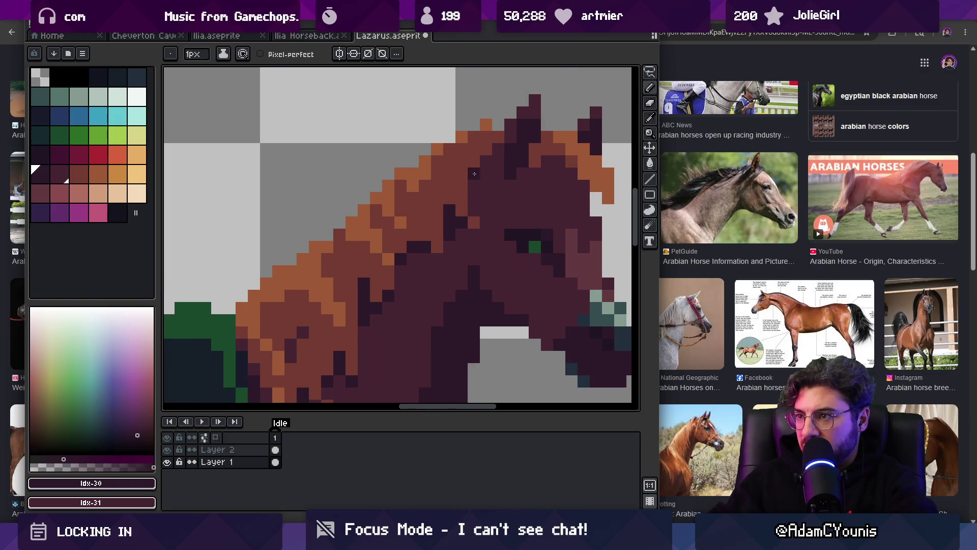
scroll(503, 168, down, 3)
key(ctrl+z)
key(ctrl+s)
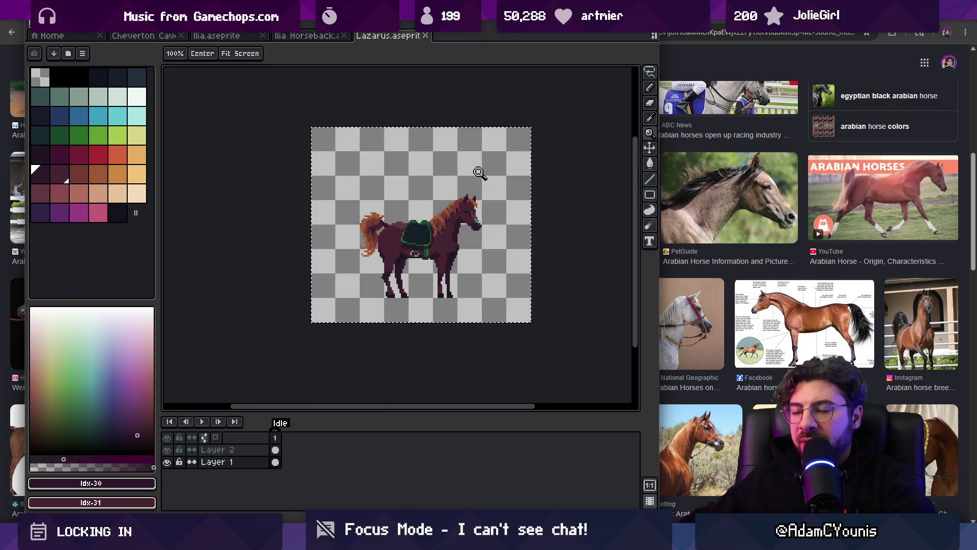
Step: Switch to Unity and find the Lazarus sprite in the Project panel search
key(super)
key(alt+Tab)
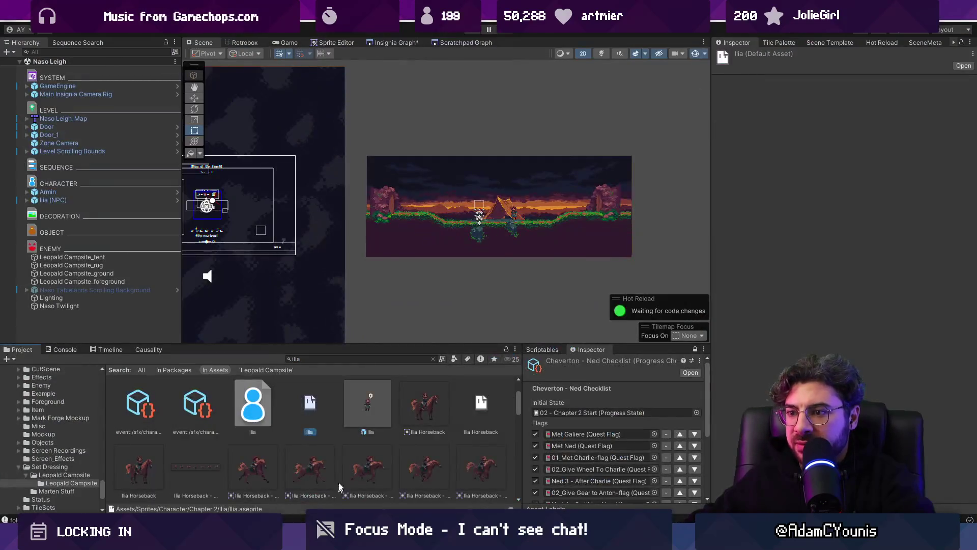
click(401, 357)
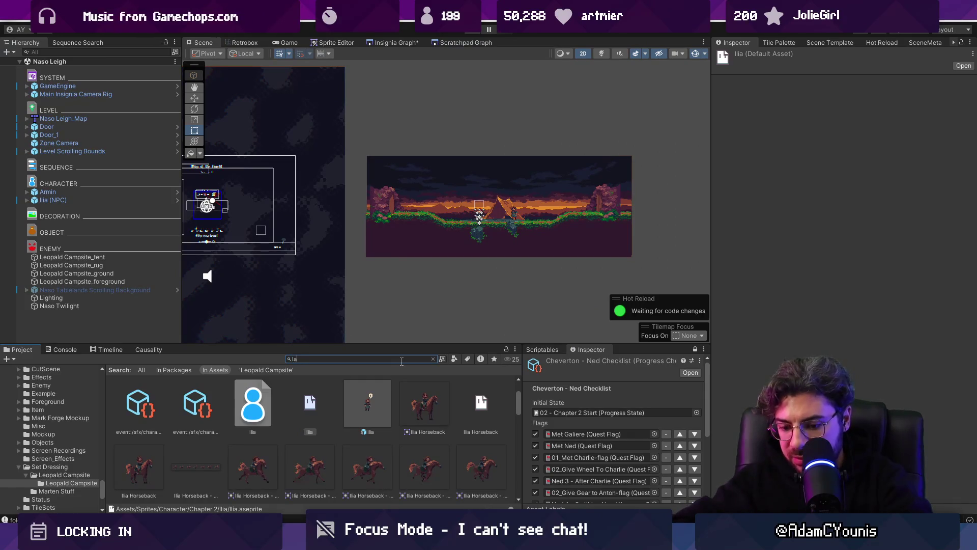
text(zarus)
double_click(193, 403)
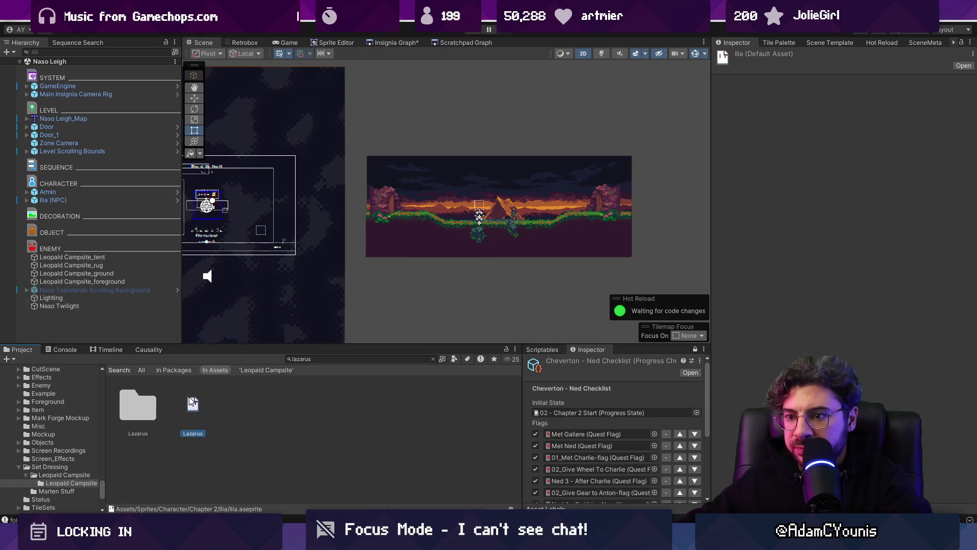
key(ctrl+alt+shift+s)
key(Escape)
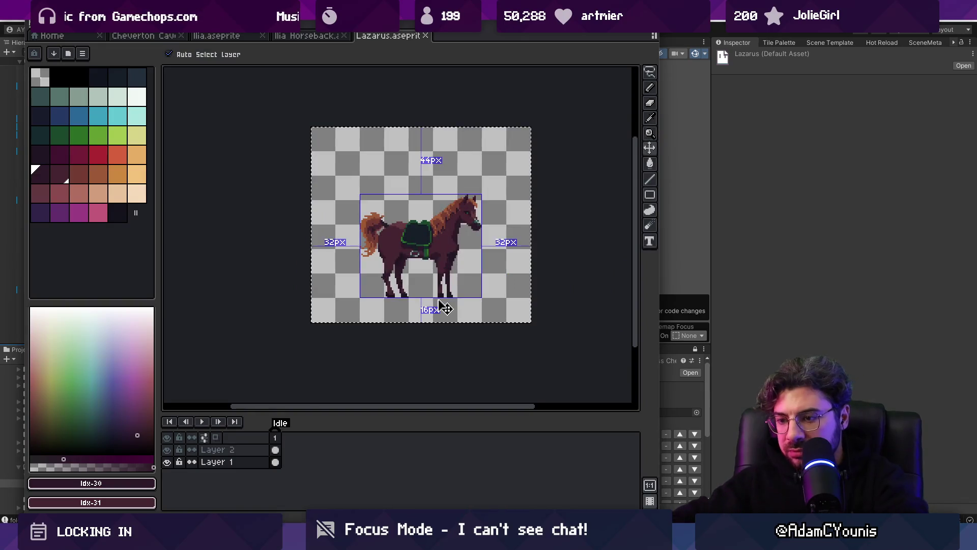
key(ctrl+w)
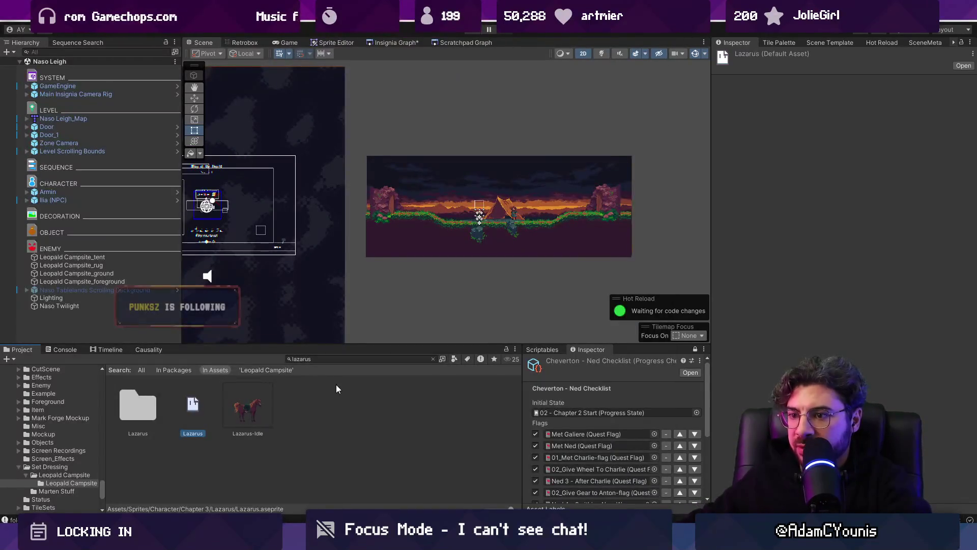
key(Down)
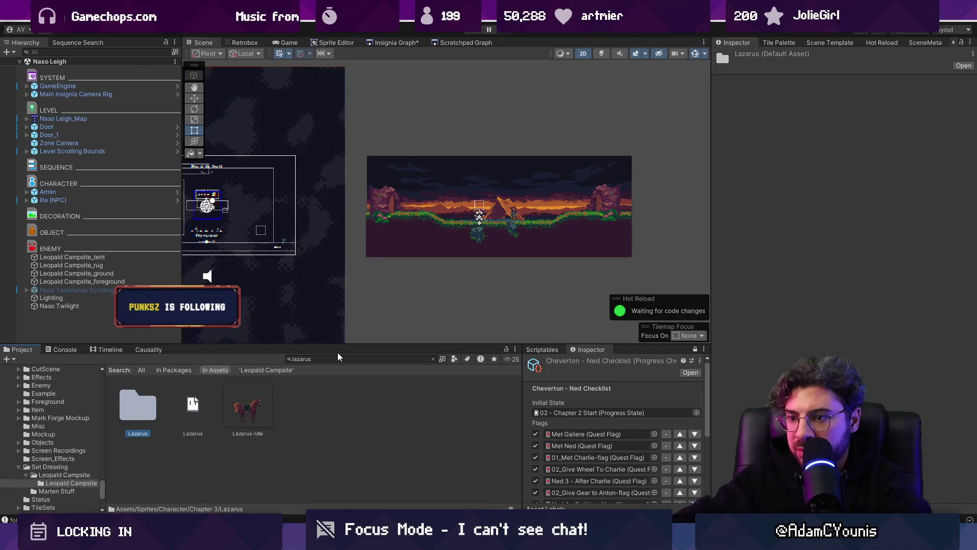
Step: Drag Lazarus-Idle into the scene and put it on the Character sorting layer
drag(137, 407, 464, 205)
click(896, 227)
click(890, 317)
scroll(502, 216, up, 4)
click(833, 239)
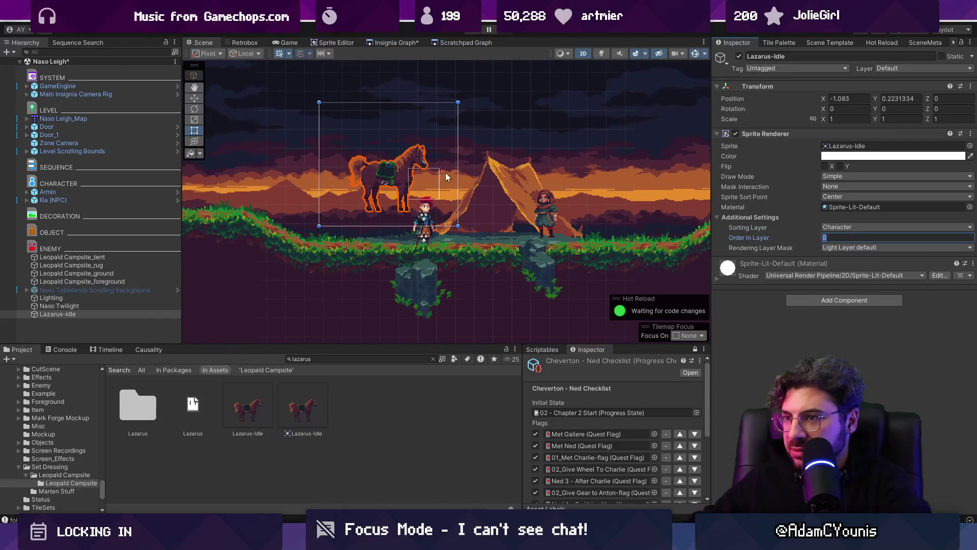
Step: Move the horse left of the tent with the Move tool and start Play mode
key(w)
drag(390, 162, 370, 191)
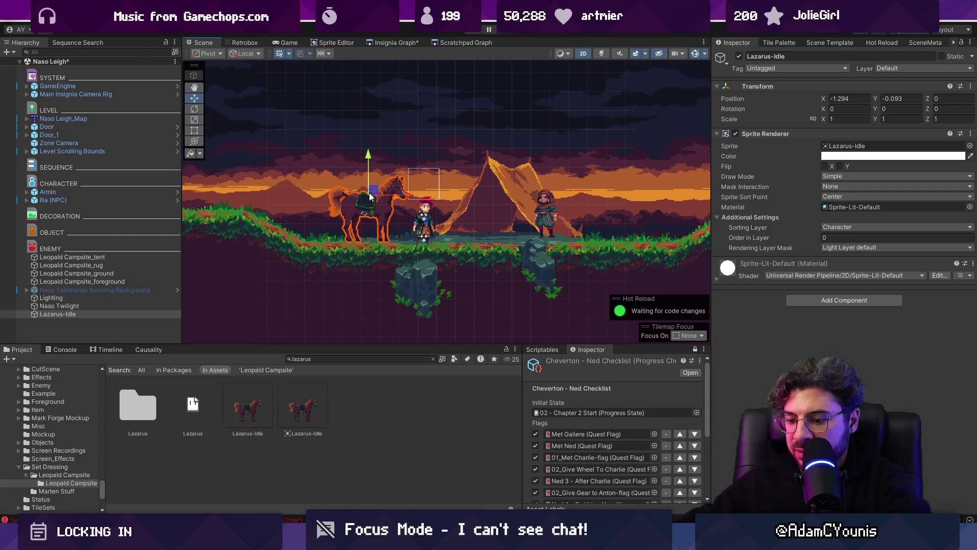
key(ctrl+p)
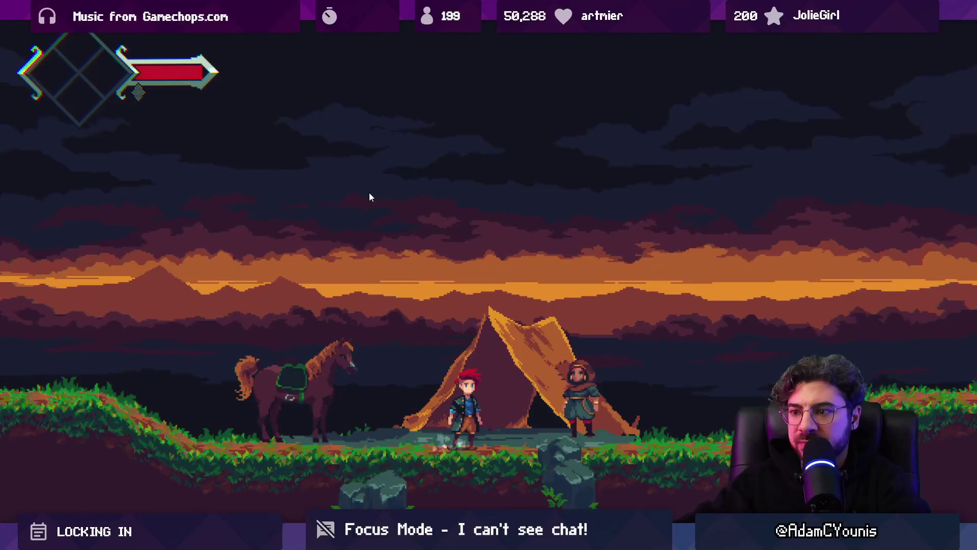
Step: Walk the player to the horse and back, jump onto the right ledge, then stop playing
key(Left)
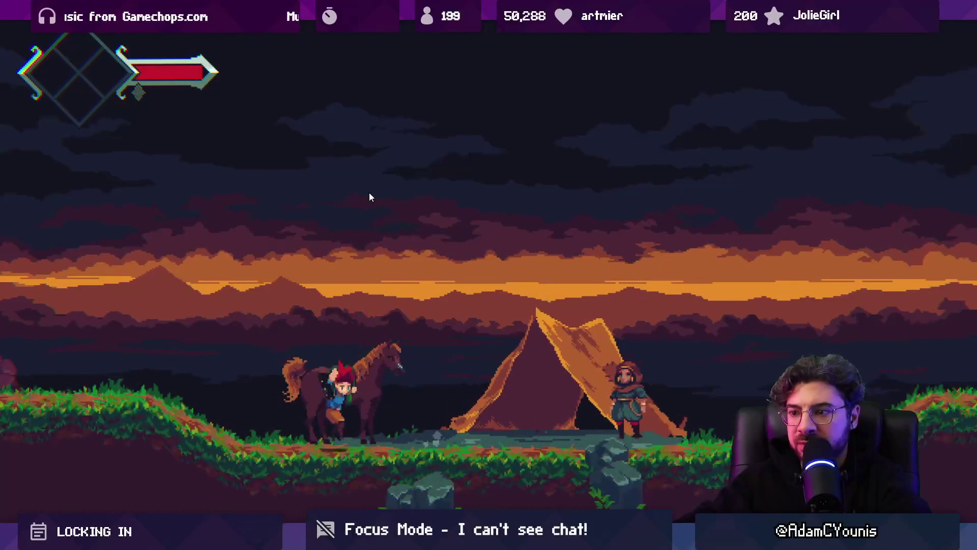
key(Right)
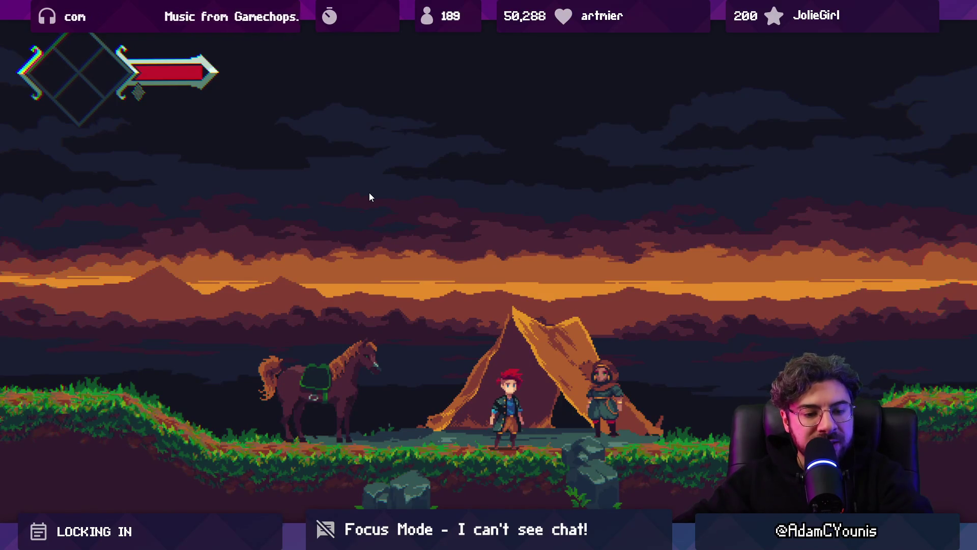
key(Left)
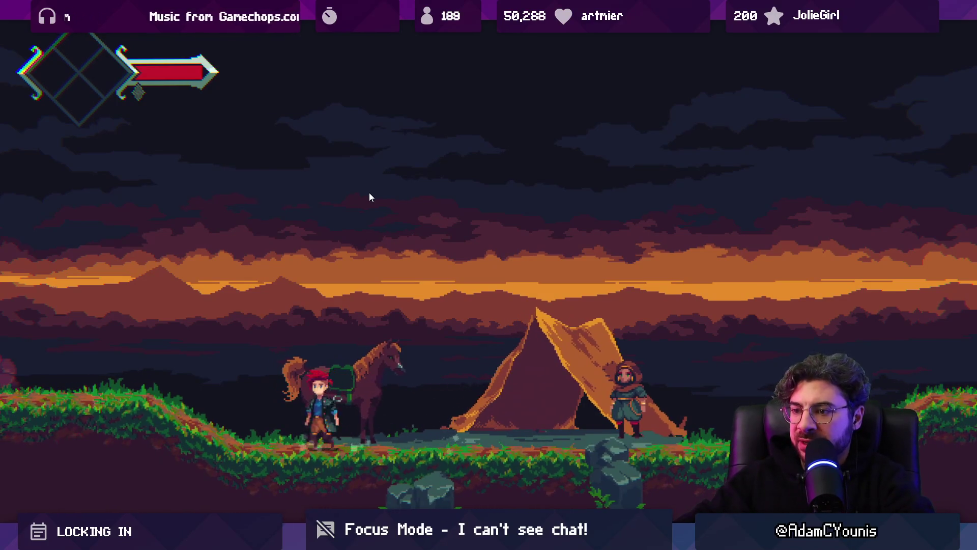
key(Left)
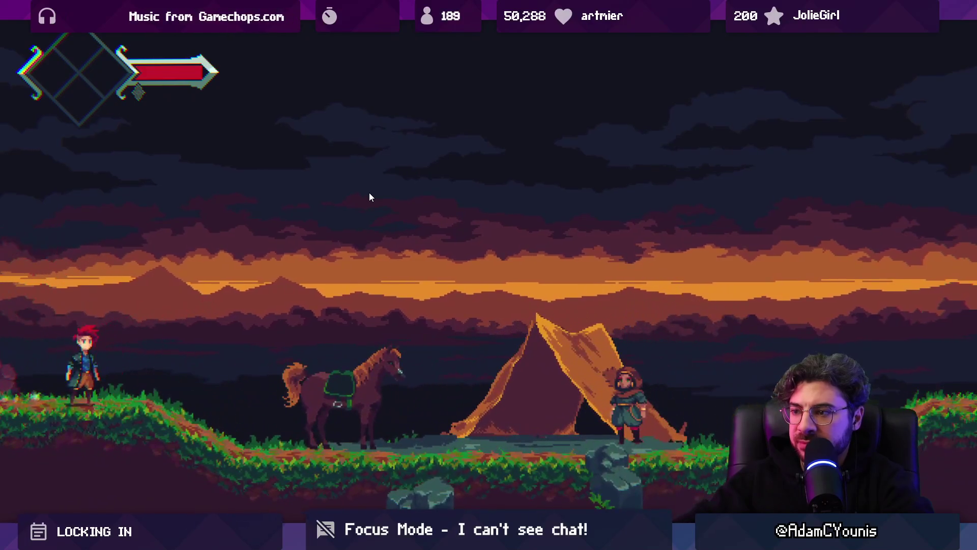
key(Right)
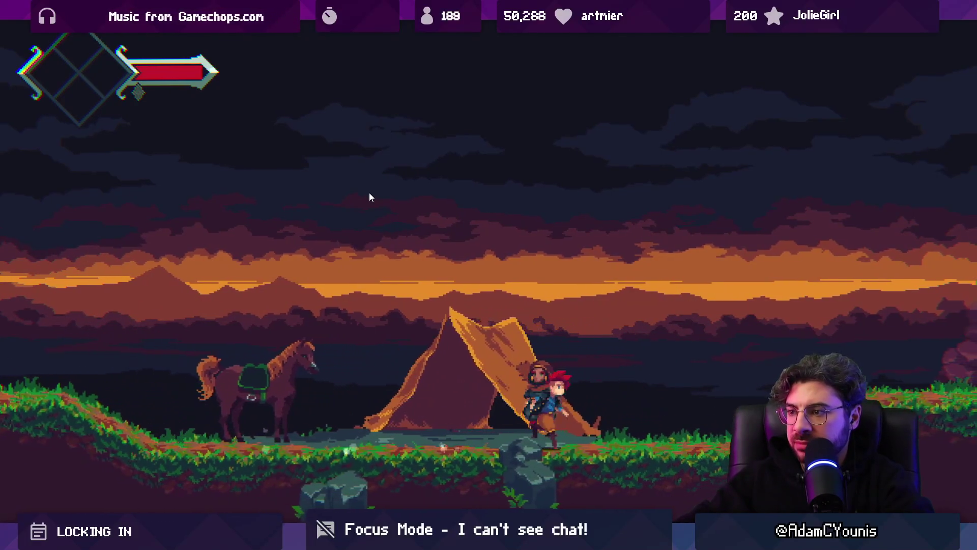
key(Right)
key(space)
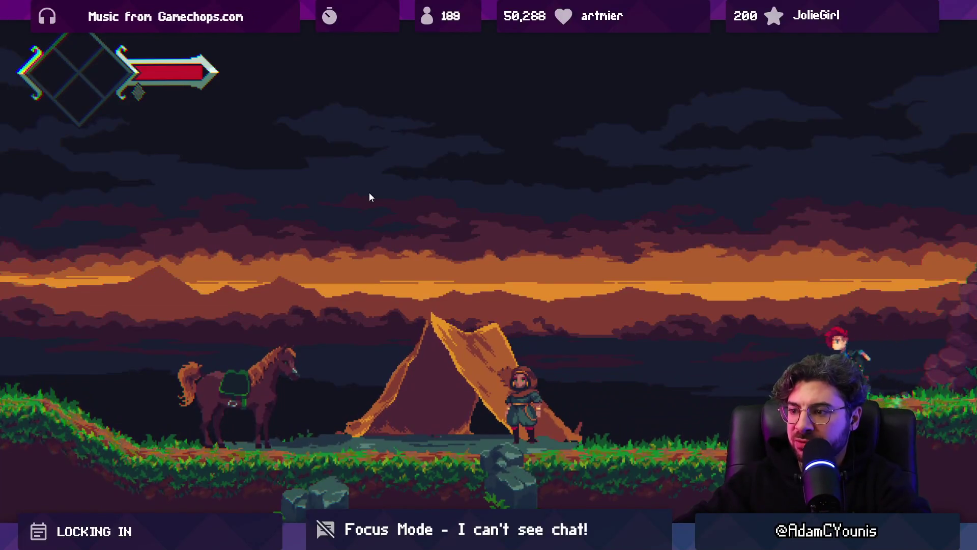
key(Left)
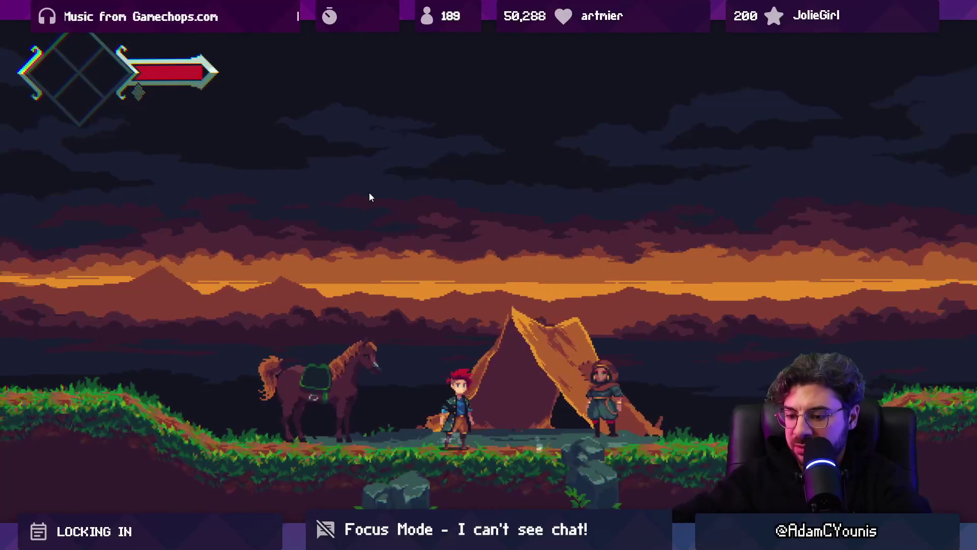
key(shift+space)
key(ctrl+p)
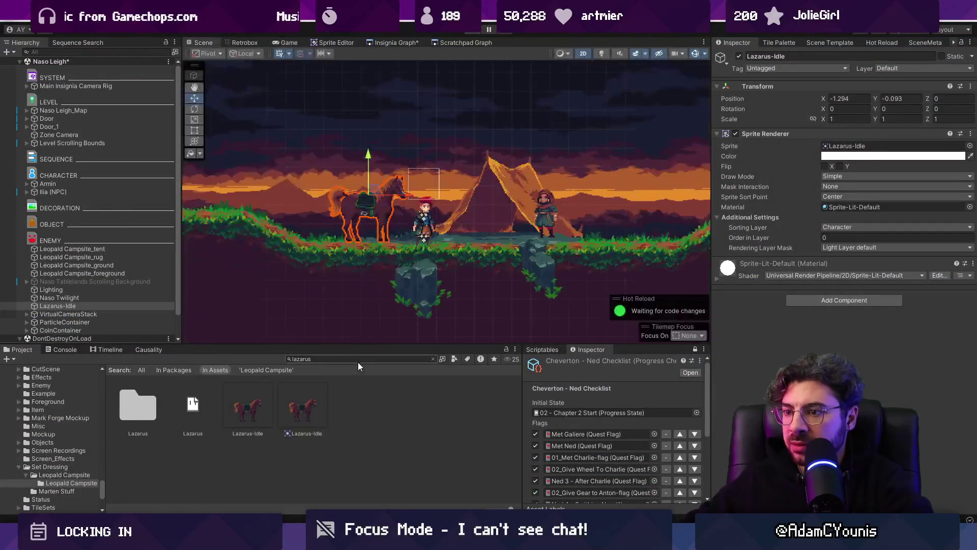
Step: Search 'camp fire', place the campfire by the tent on Foreground1, and save the scene
click(362, 359)
text(camp fir)
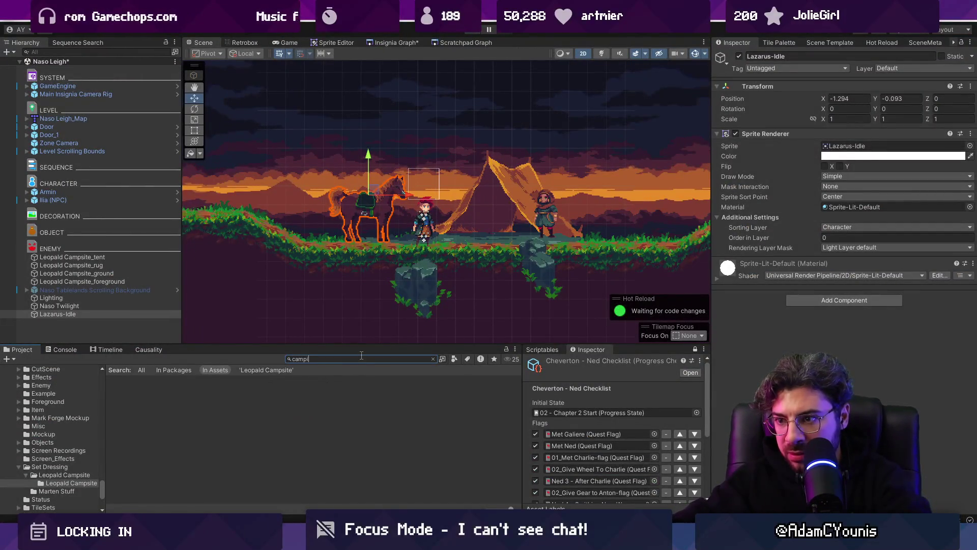
text(e)
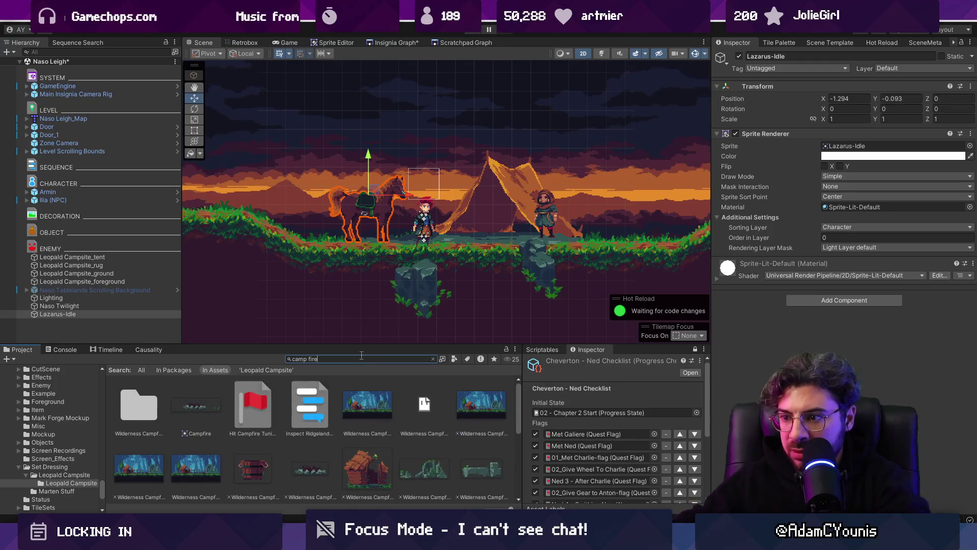
scroll(333, 398, down, 2)
mouse_move(312, 413)
mouse_down()
mouse_move(455, 268)
mouse_move(474, 234)
mouse_up()
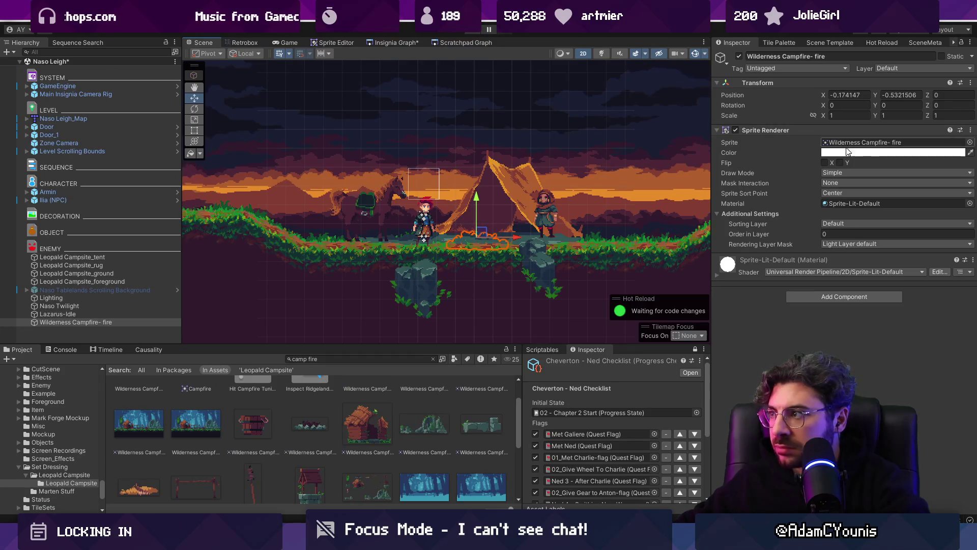
click(877, 224)
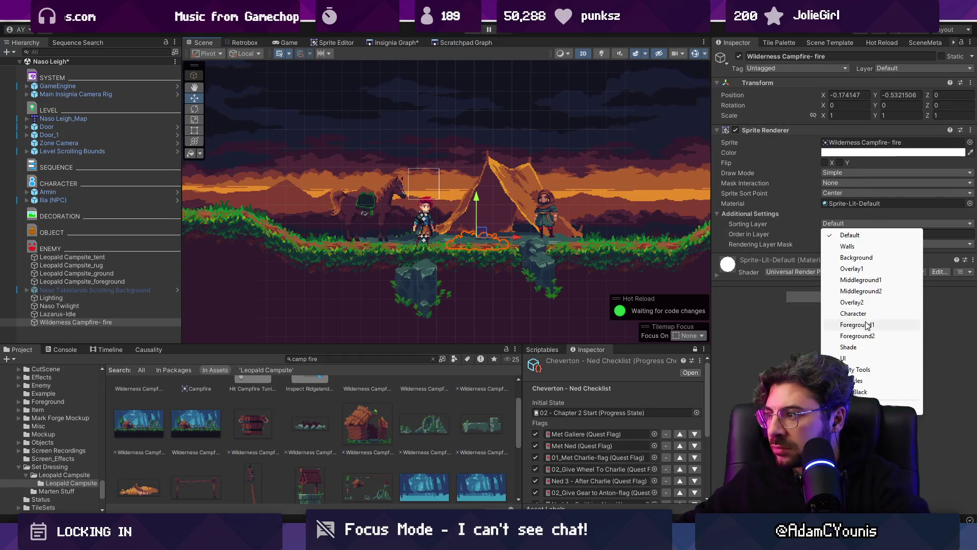
click(866, 324)
scroll(462, 241, up, 3)
drag(497, 232, 516, 229)
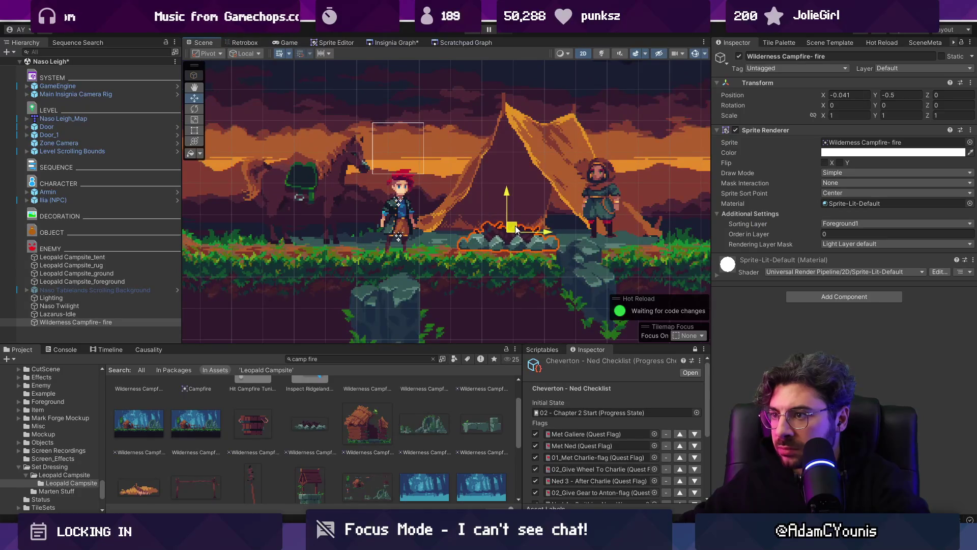
key(BackSpace)
key(ctrl+s)
Step: Place the spit over the fire on Middleground2 with Order in Layer 16, then play-test
scroll(371, 403, down, 1)
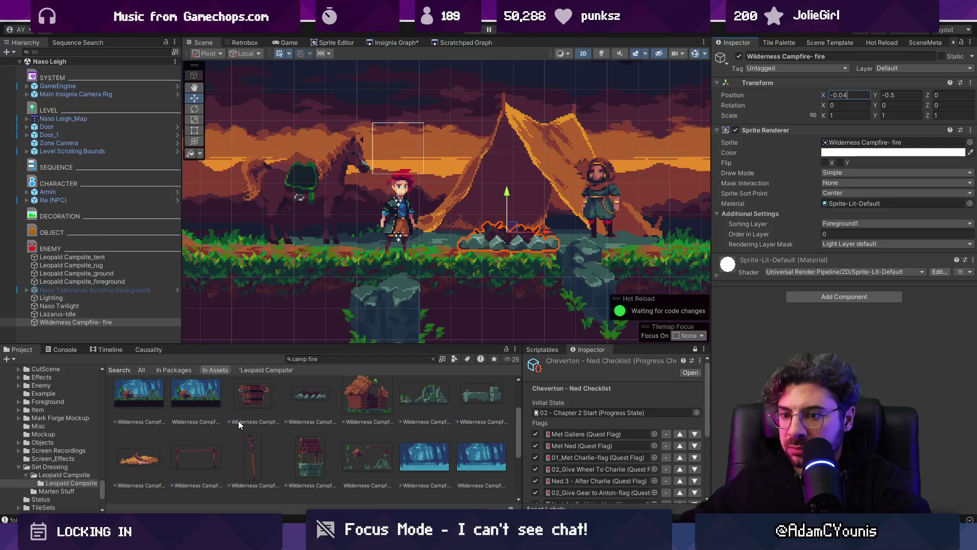
scroll(241, 418, down, 1)
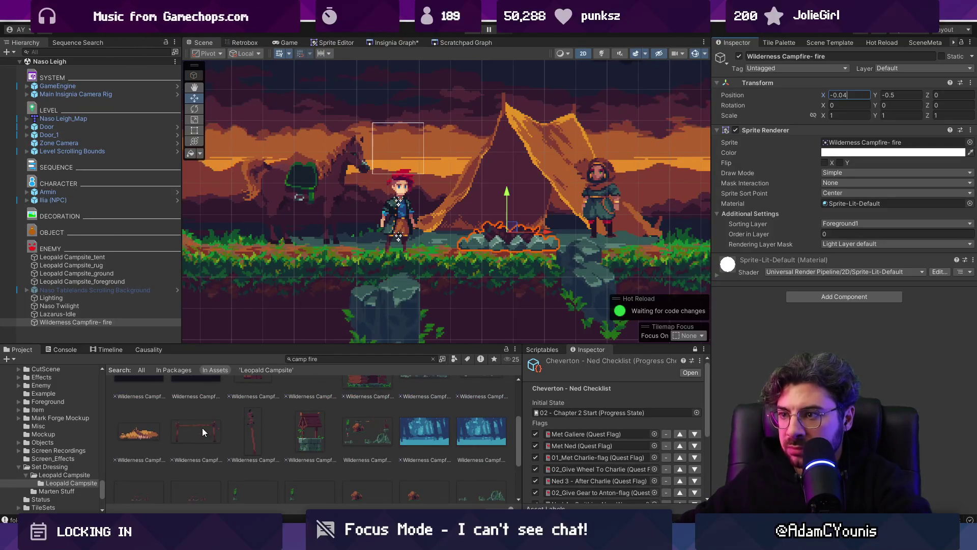
mouse_move(201, 426)
mouse_down()
mouse_move(490, 239)
mouse_move(502, 201)
mouse_up()
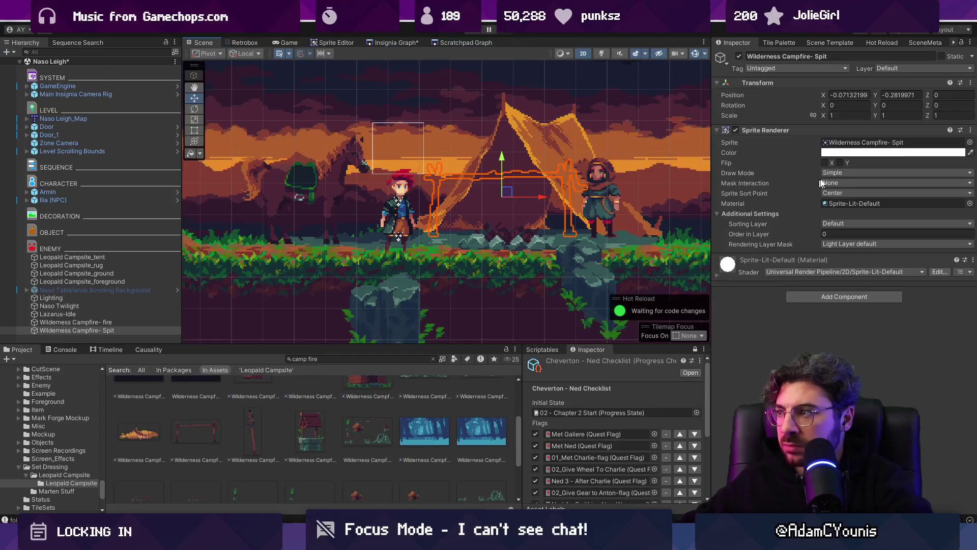
click(859, 223)
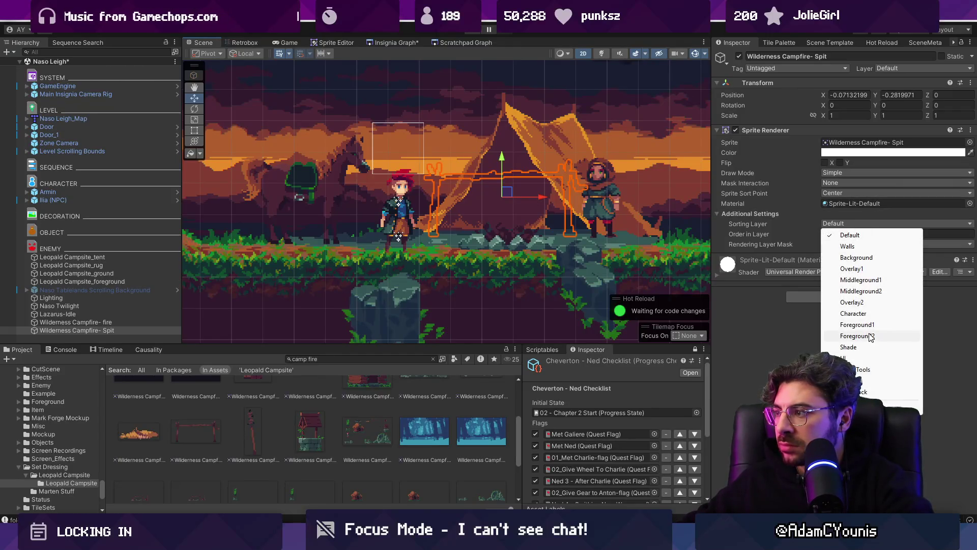
click(861, 291)
drag(802, 238, 816, 229)
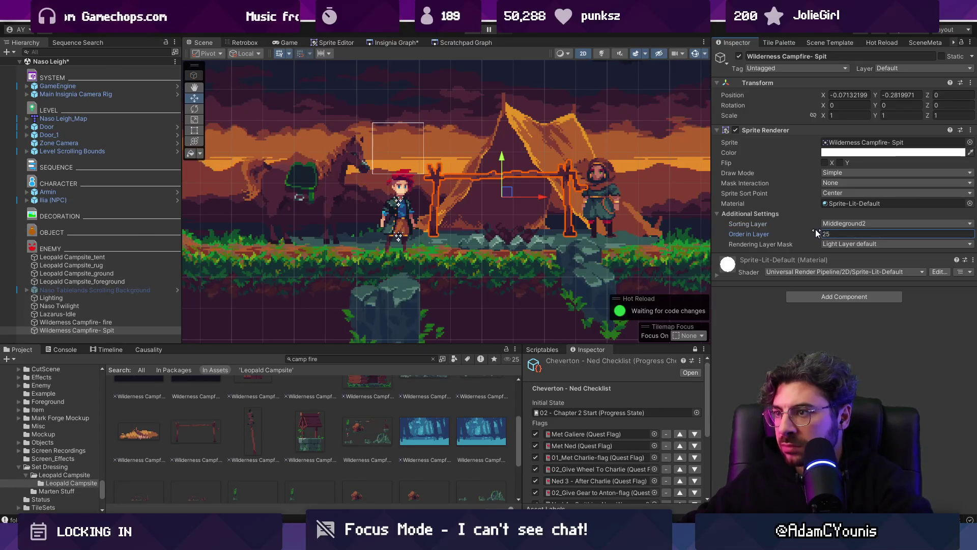
click(829, 233)
text(16)
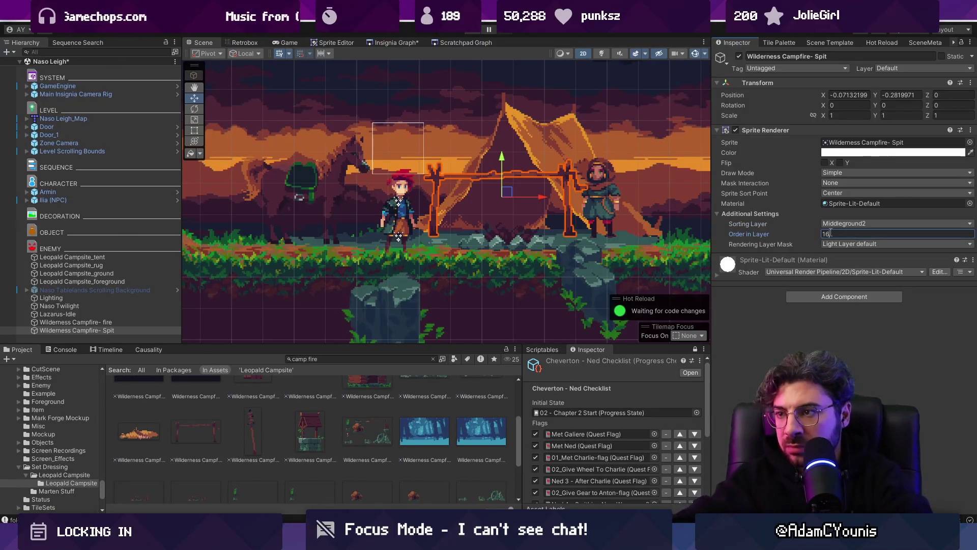
key(ctrl+p)
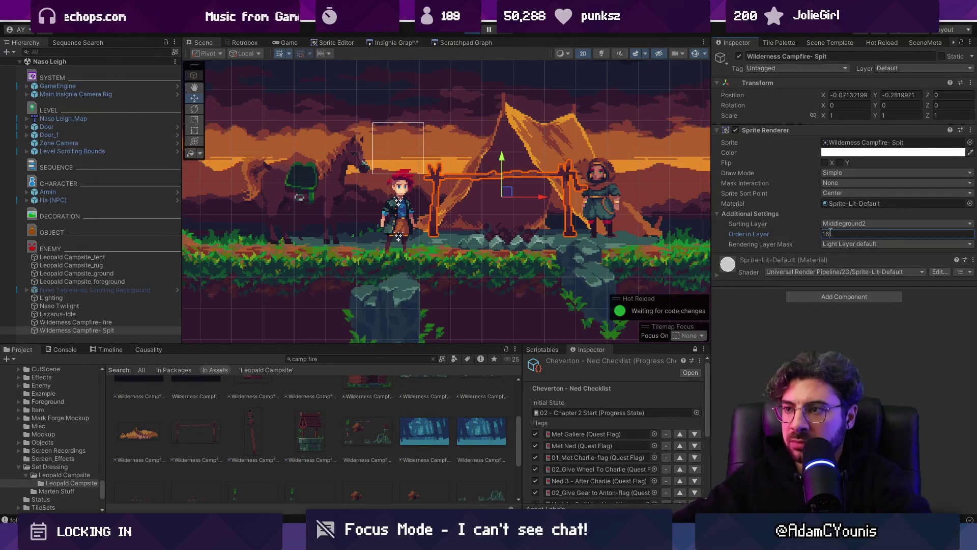
Step: Walk the player past the horse, tent and hooded NPC, then exit Play mode
key(Right)
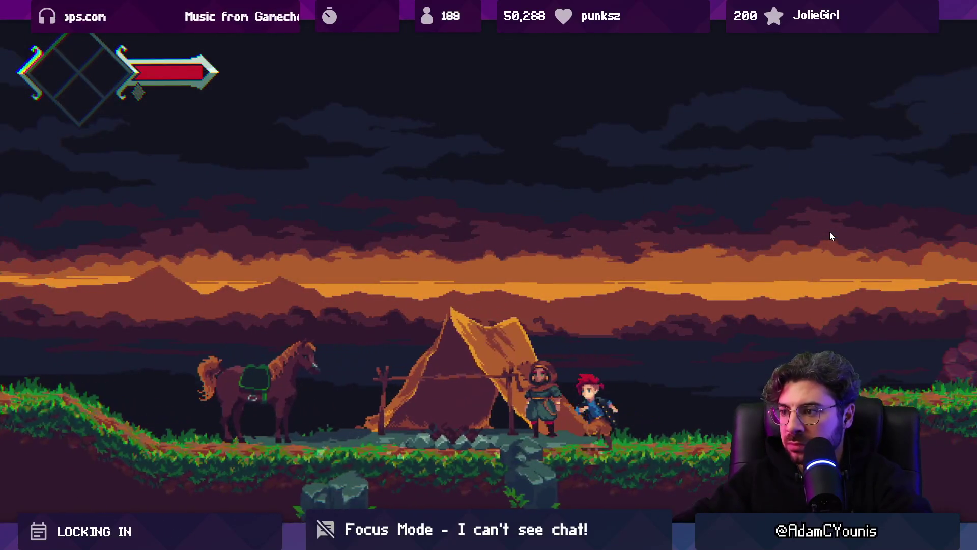
key(Left)
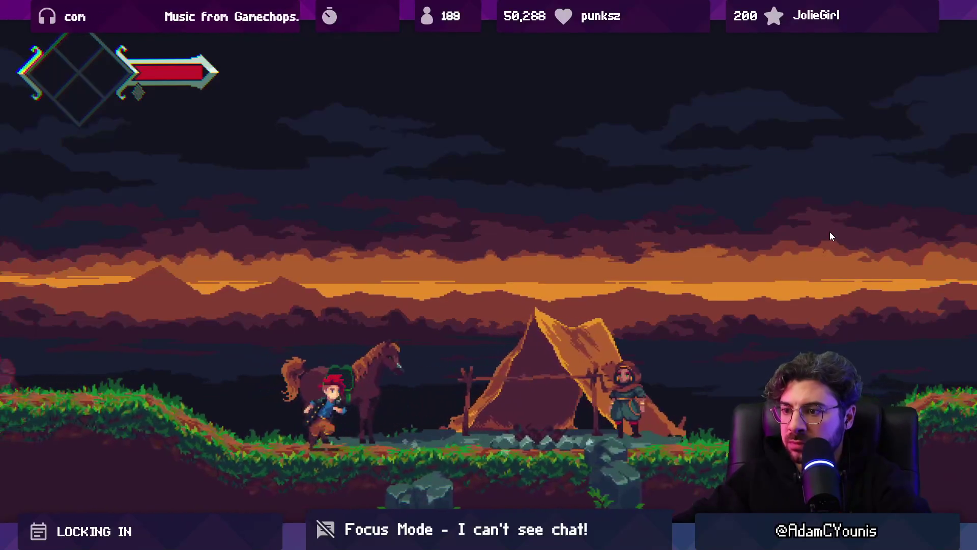
key(Right)
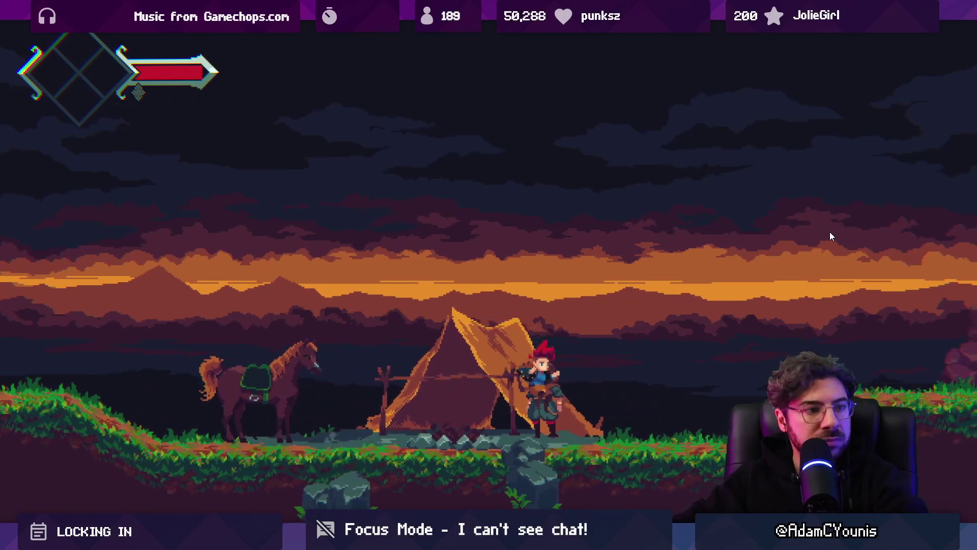
key(Right)
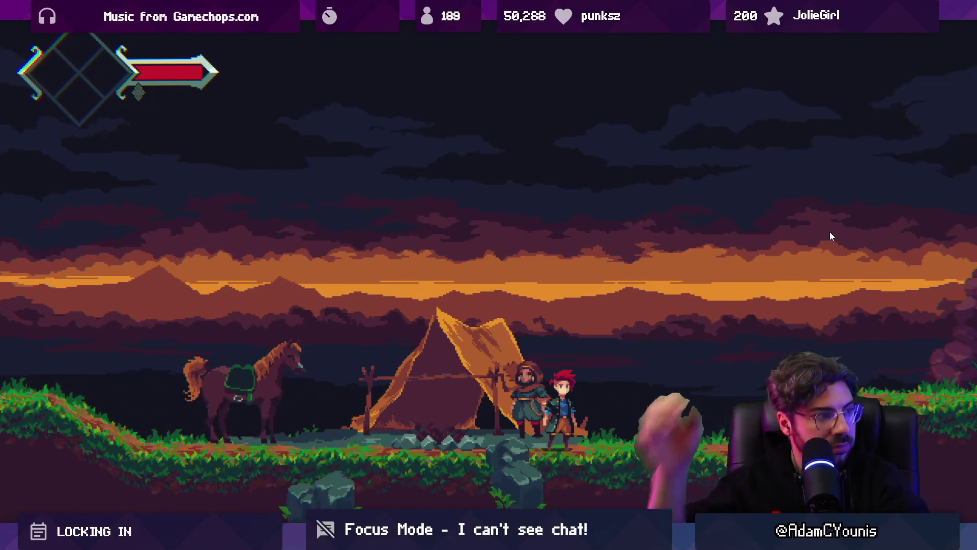
key(Right)
key(shift+space)
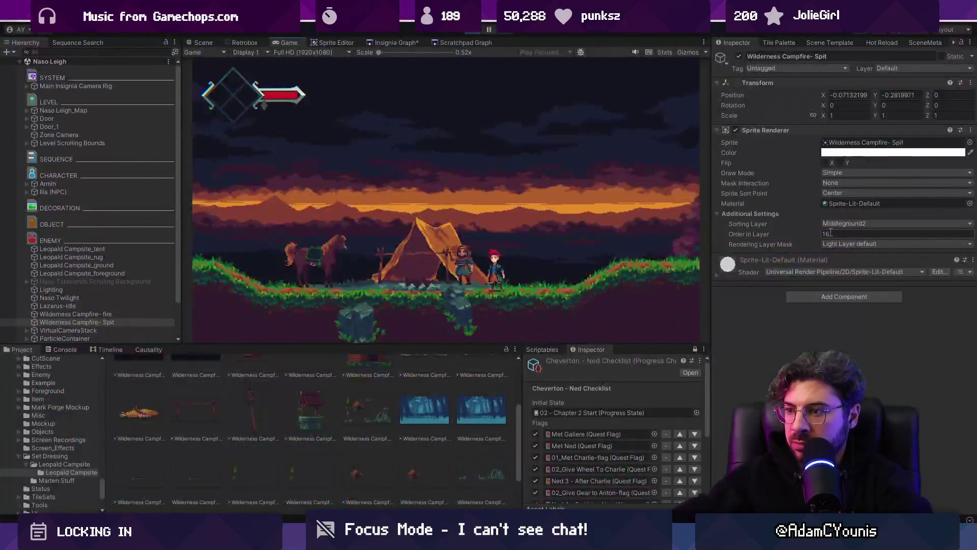
key(ctrl+p)
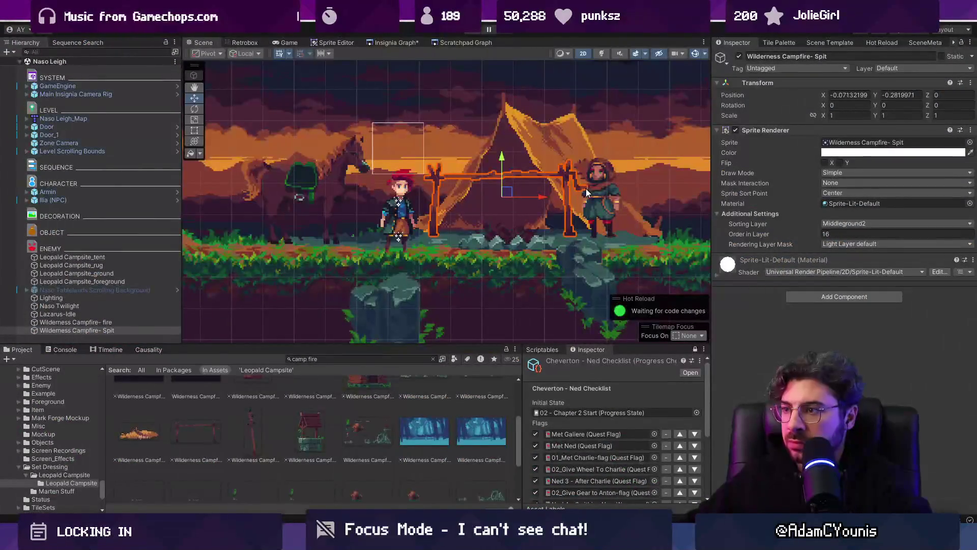
Step: Move Ilia further right of the tent and search the Project for 'game annotation'
click(585, 188)
key(f)
drag(495, 210, 570, 211)
click(363, 359)
text(game annotation)
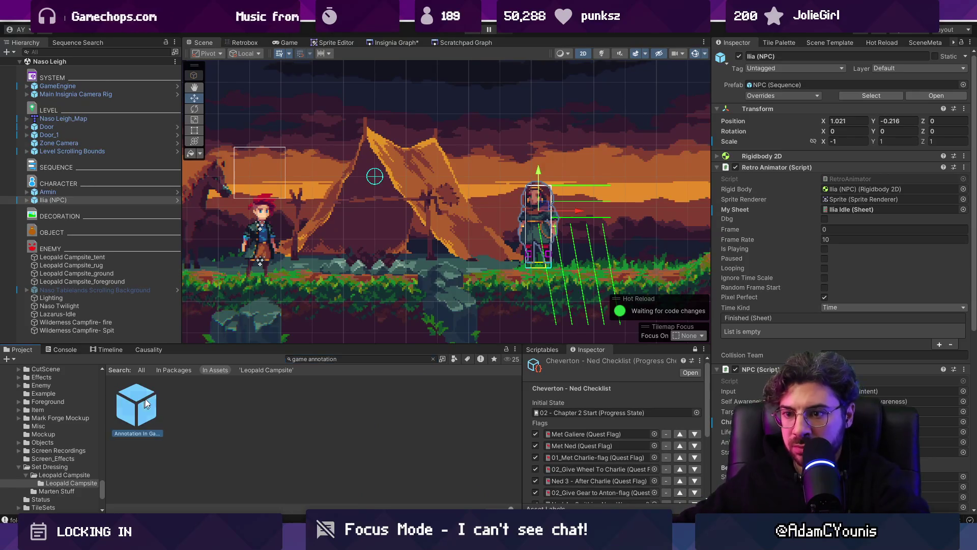
Step: Add the Annotation In Game prefab to the scene and raise it above the tent
drag(136, 407, 359, 315)
key(f)
click(29, 338)
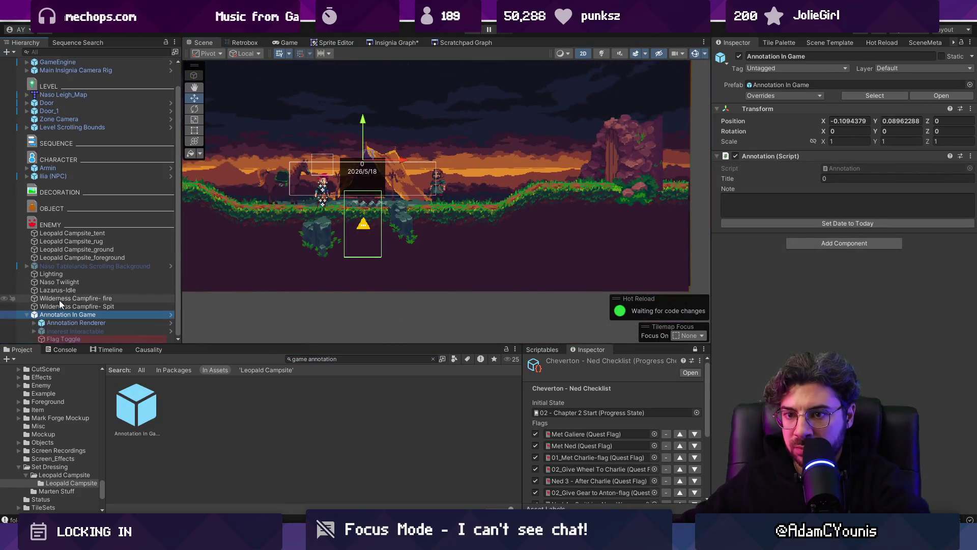
drag(374, 199, 379, 158)
Step: Rewrite the annotation note about Armin and Ilia making food for them, then preview in play
click(768, 204)
text(Armin an)
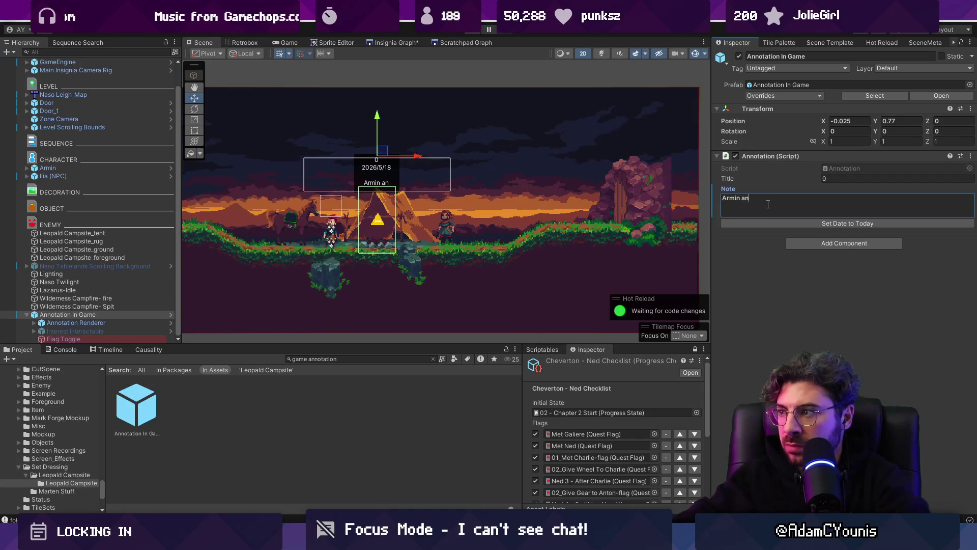
text(Ilia gives)
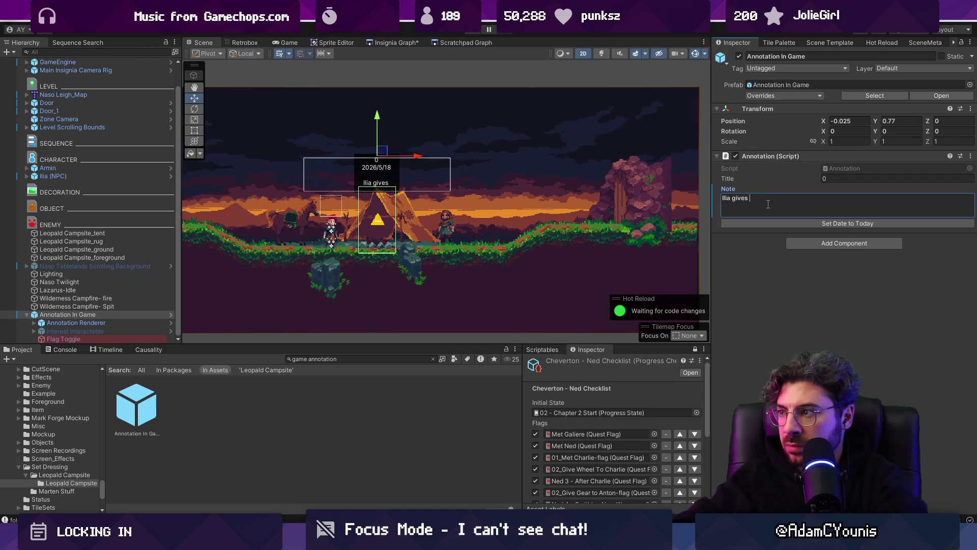
text(eating )
text(a)
key(BackSpace)
key(BackSpace)
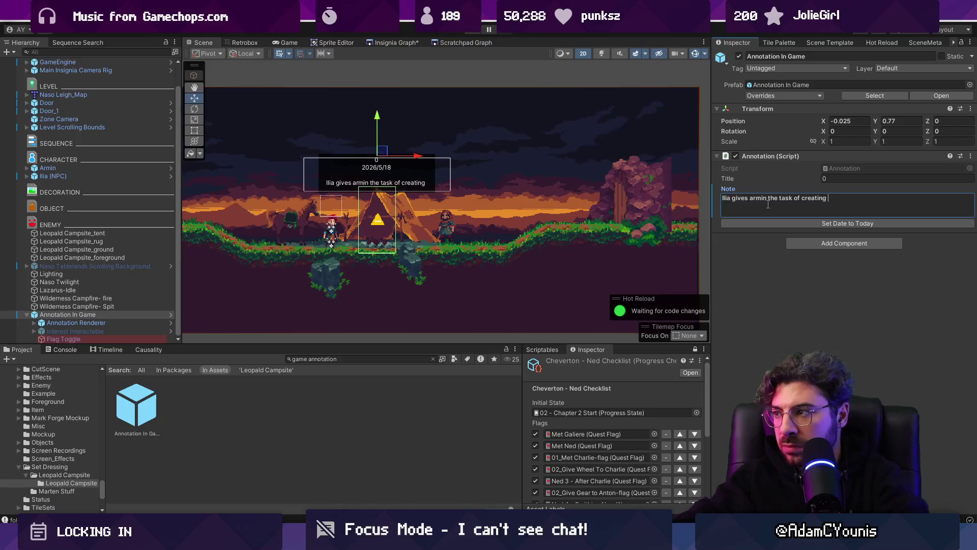
text(making food for htem)
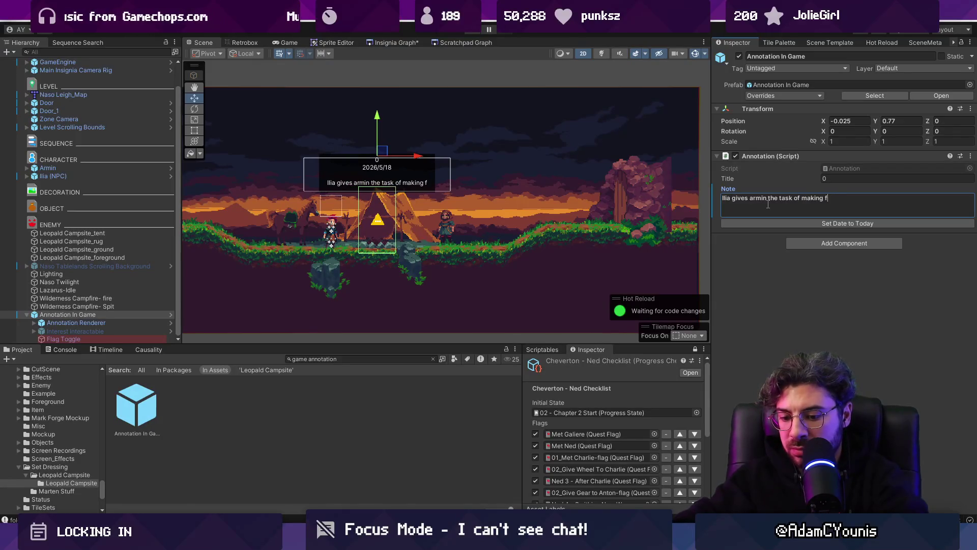
key(BackSpace)
key(BackSpace)
key(BackSpace)
text(the)
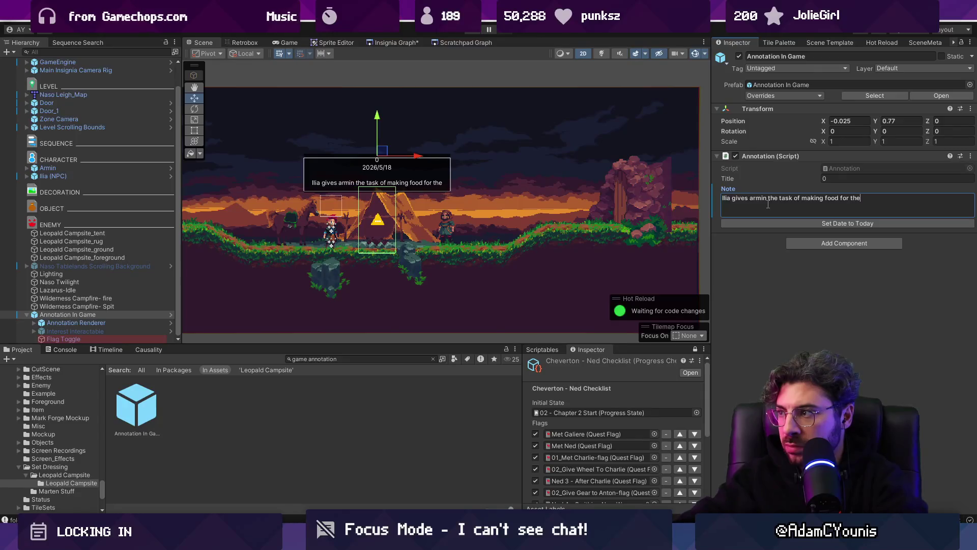
text(m)
key(BackSpace)
key(Return)
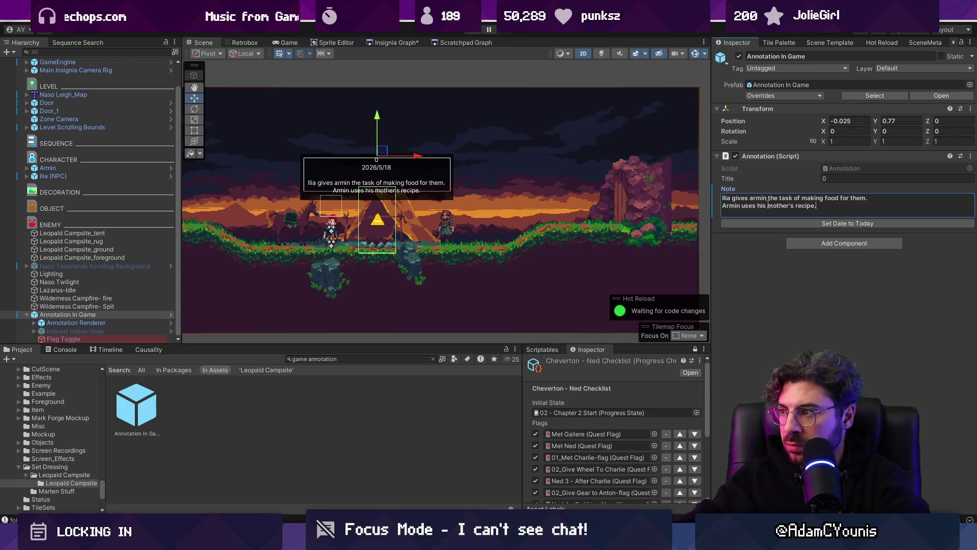
click(778, 252)
click(836, 179)
text(Quest Start)
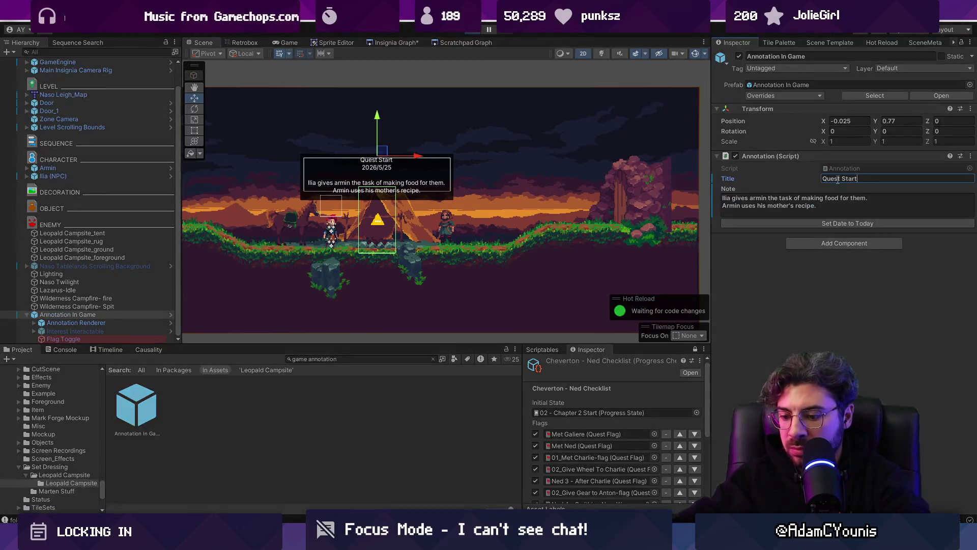
key(ctrl+p)
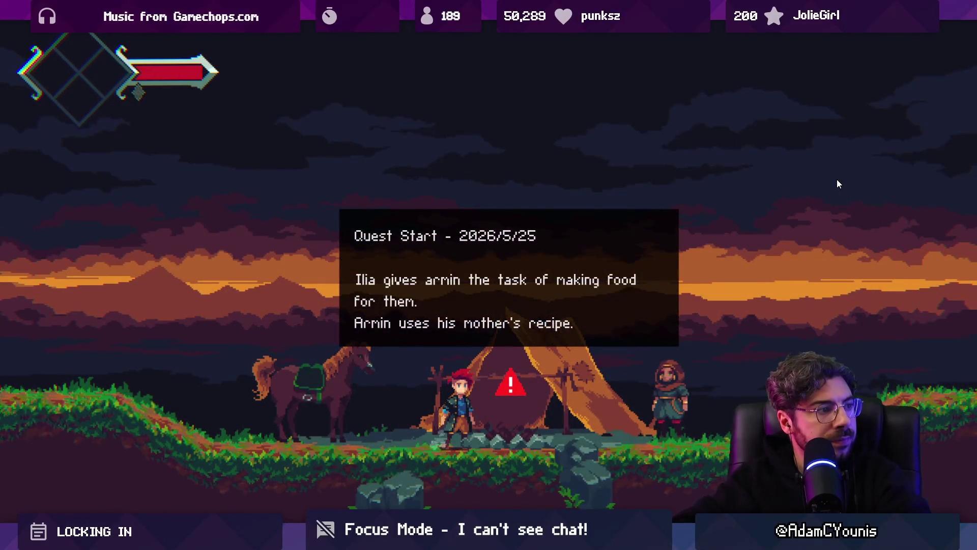
Step: Exit play, deactivate Flag Toggle in the Annotation In Game prefab, save it, and return
key(ctrl+p)
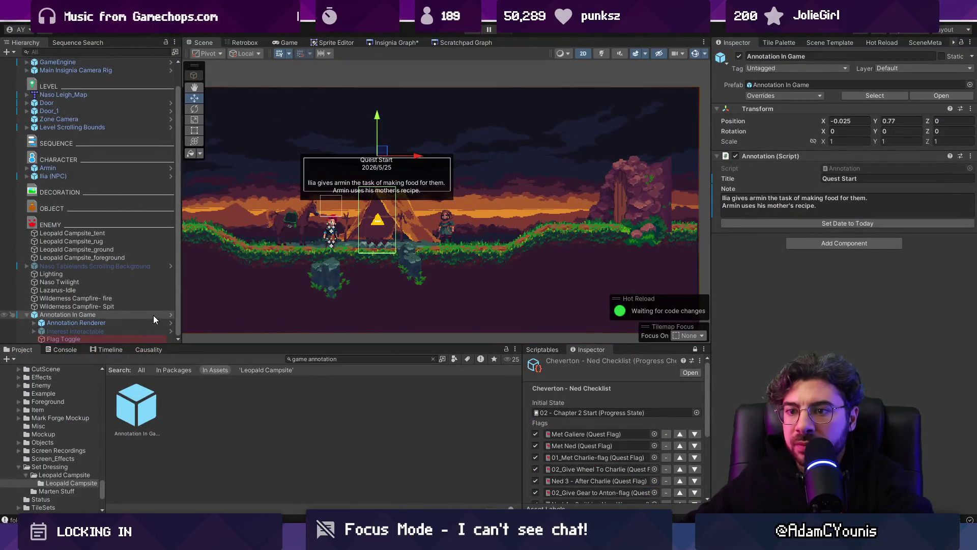
click(153, 314)
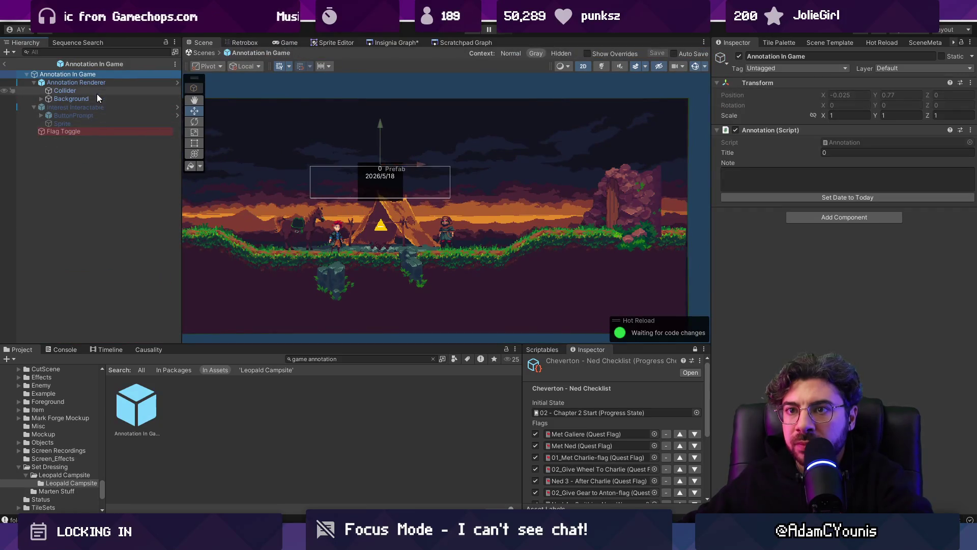
click(96, 133)
click(33, 109)
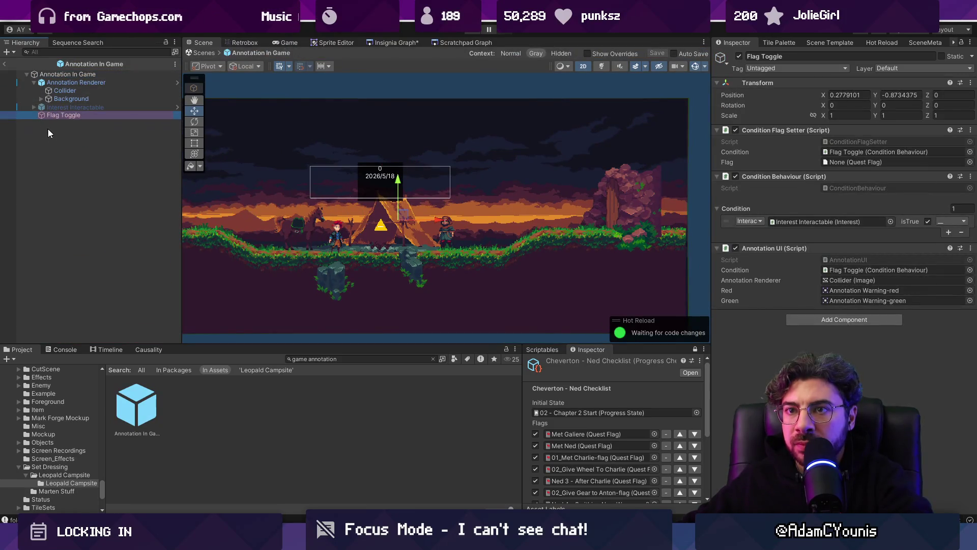
click(78, 107)
click(84, 116)
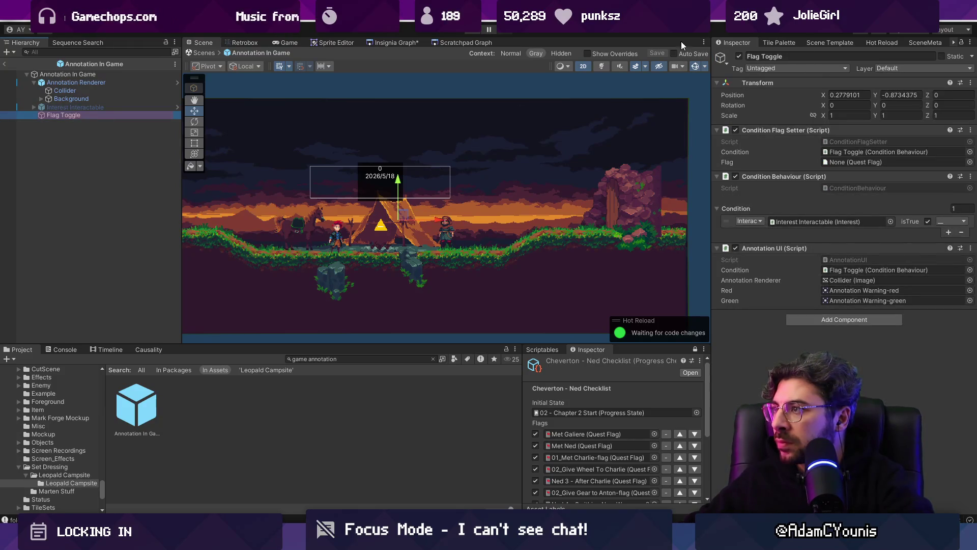
key(ctrl+s)
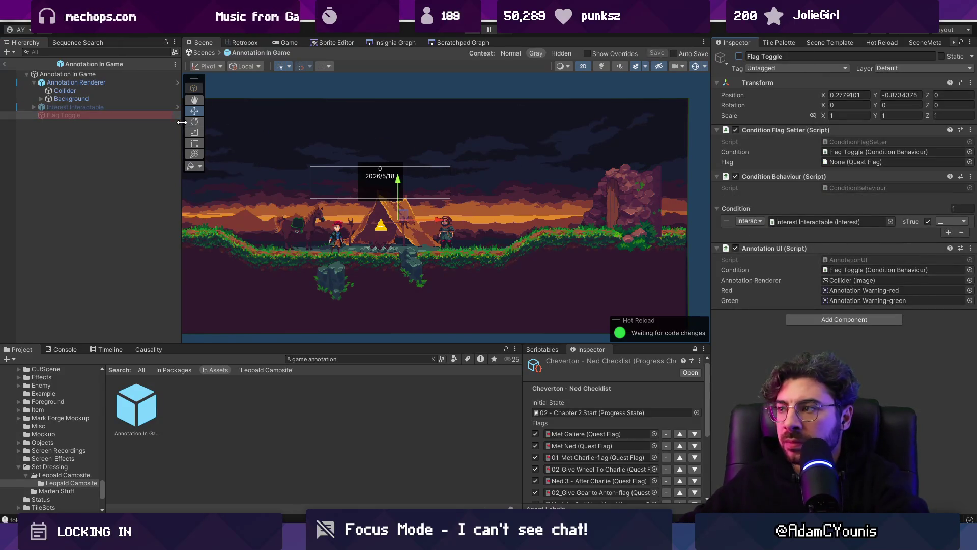
click(5, 66)
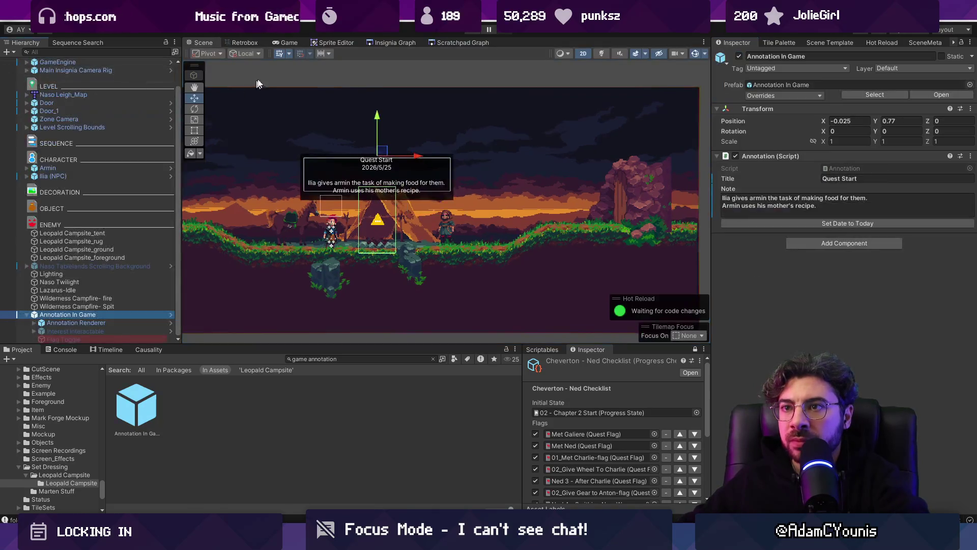
Step: Open the Crucible Anvil room from the level graph and inspect its annotation's Flag Toggle
click(384, 41)
scroll(569, 199, down, 5)
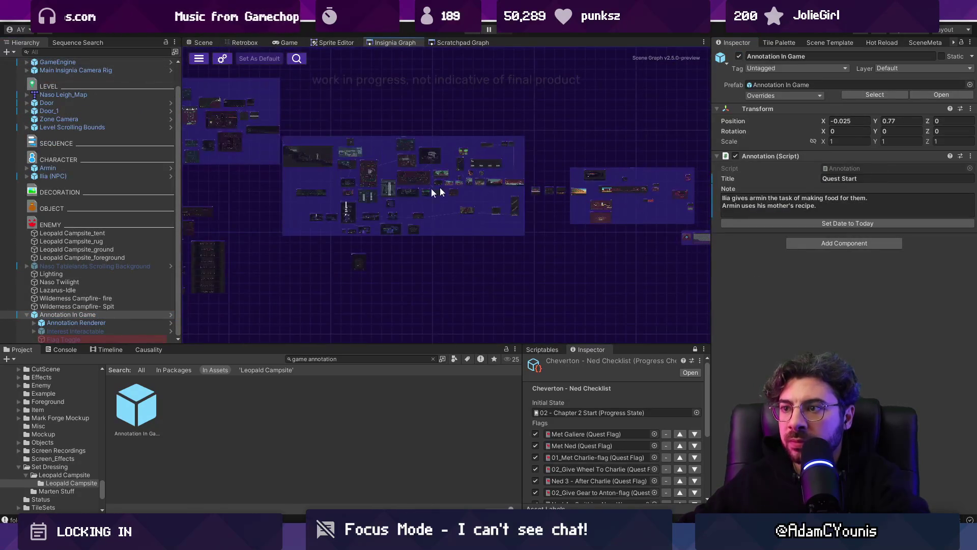
scroll(411, 206, up, 10)
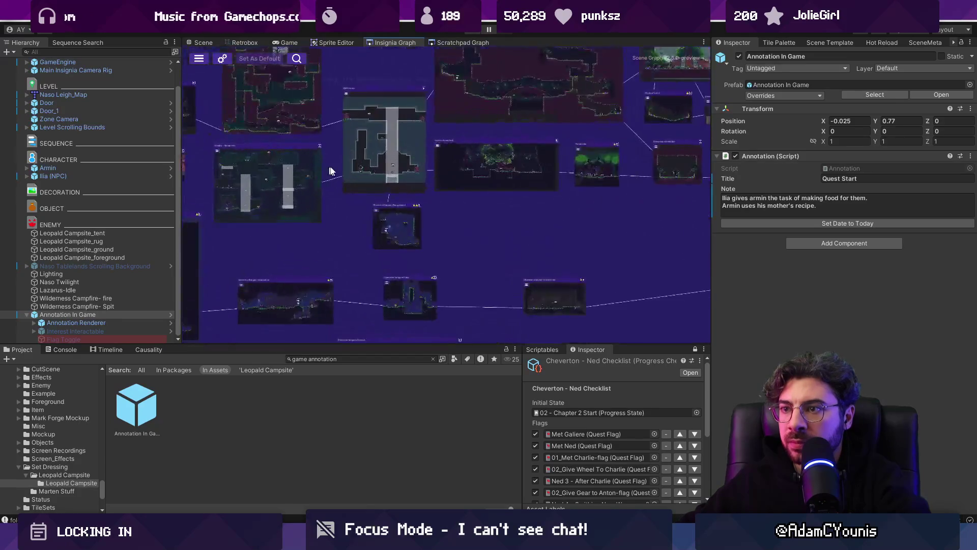
double_click(360, 186)
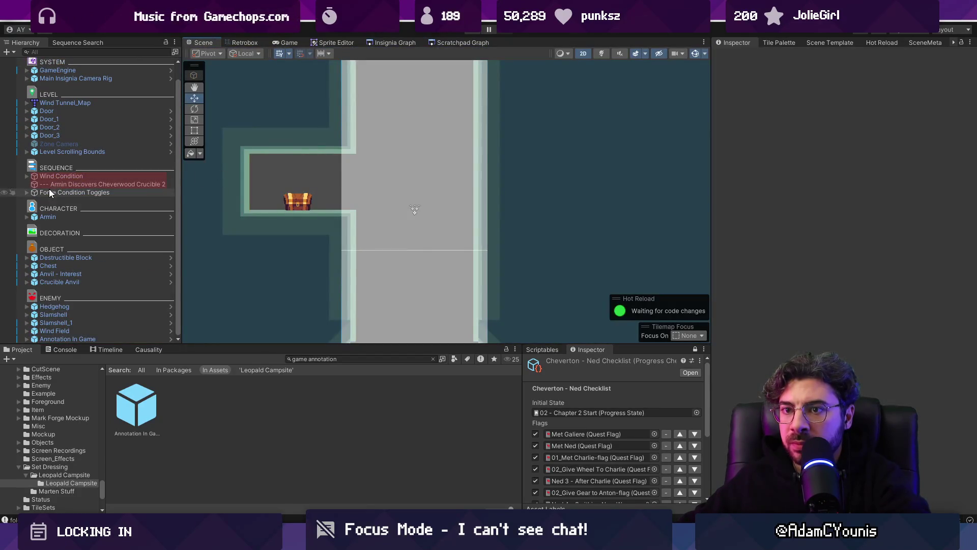
scroll(345, 209, down, 3)
scroll(346, 214, up, 4)
click(349, 220)
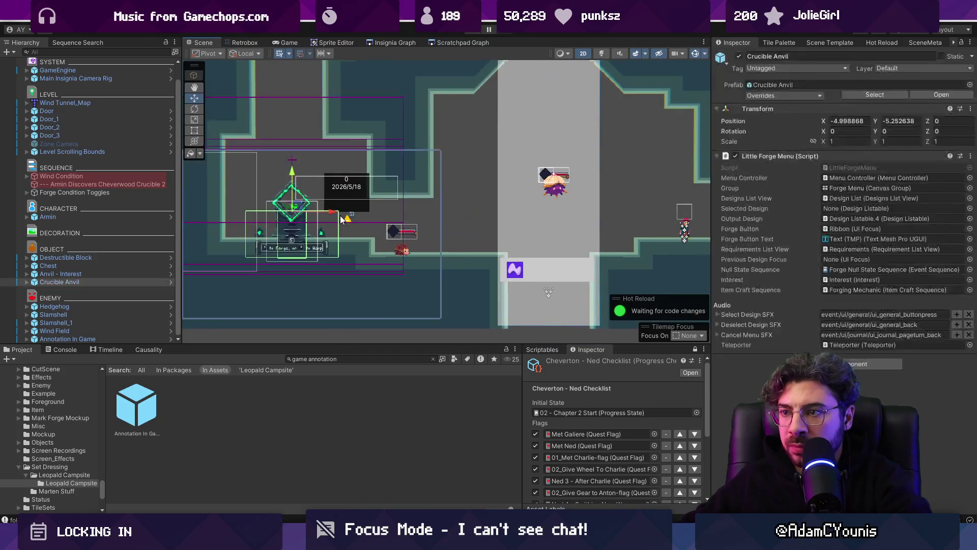
click(349, 220)
click(349, 220)
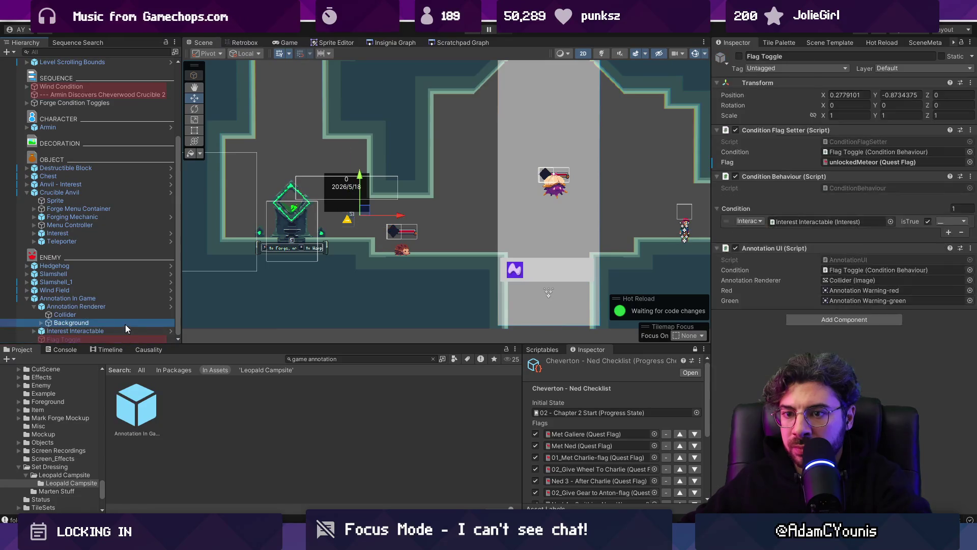
click(133, 339)
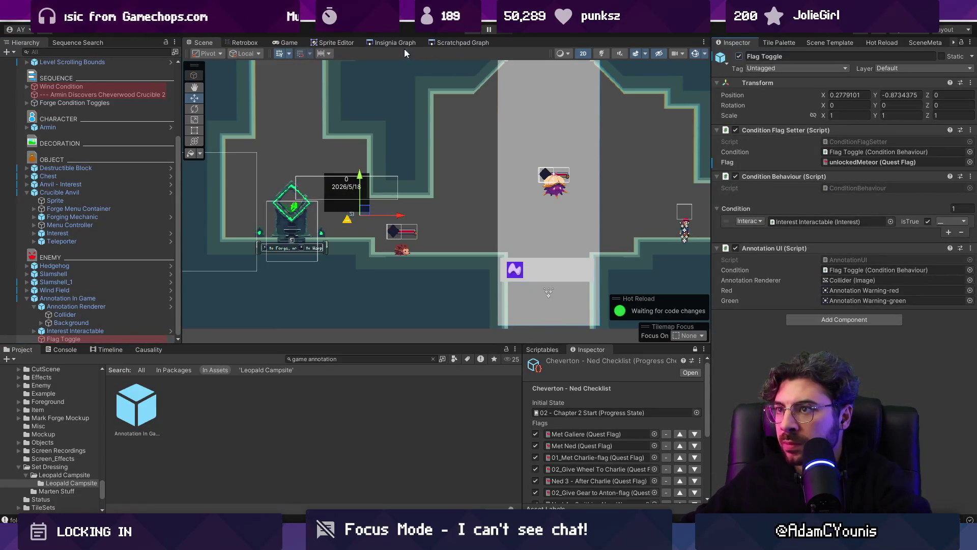
Step: Reopen the Naso Leigh campsite scene from the level room graph
click(402, 44)
scroll(605, 225, down, 5)
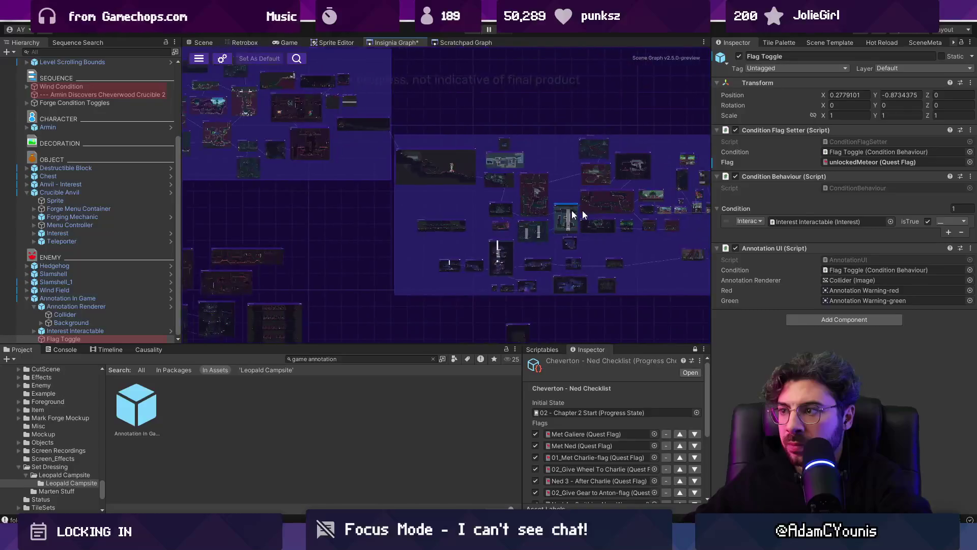
scroll(458, 224, up, 2)
scroll(417, 214, up, 2)
double_click(311, 206)
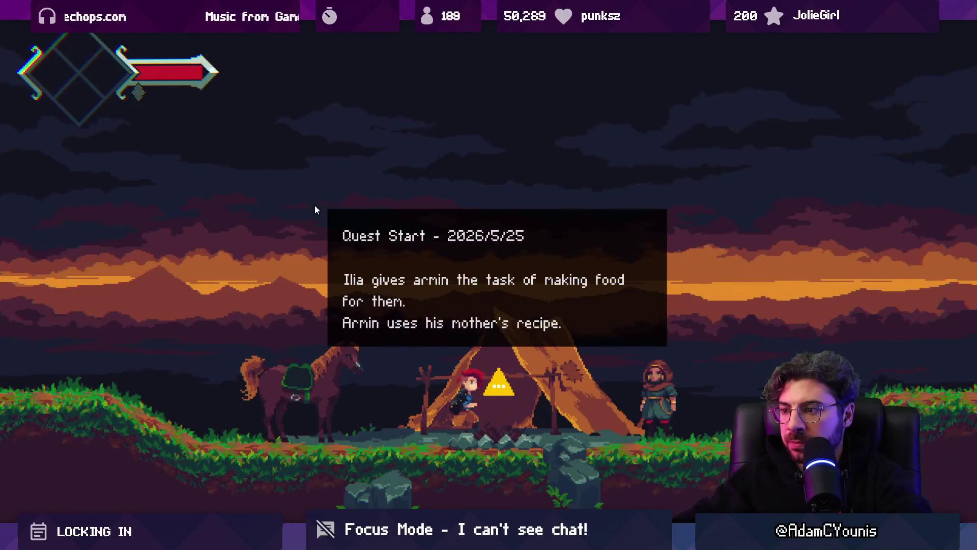
Step: Restore the Game view from fullscreen and stop Play mode
key(shift+space)
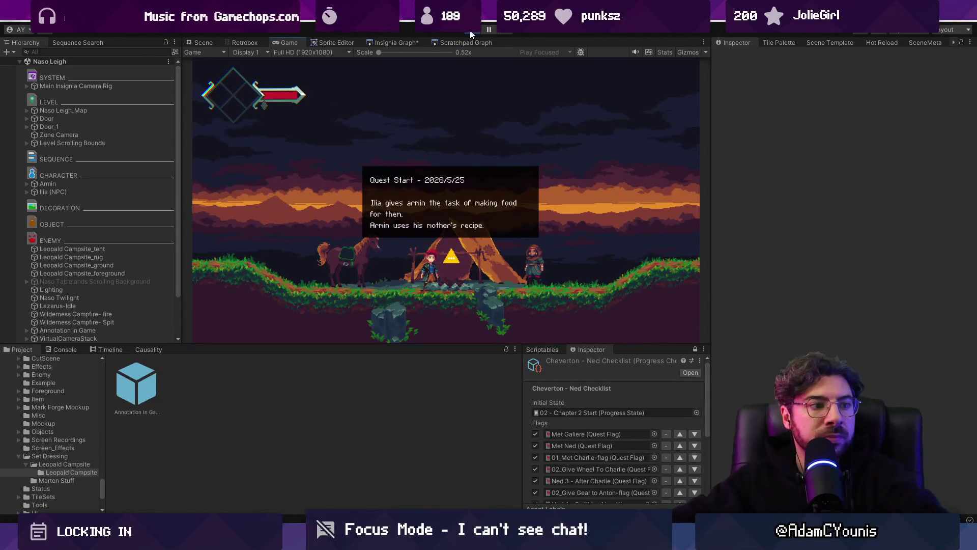
click(471, 31)
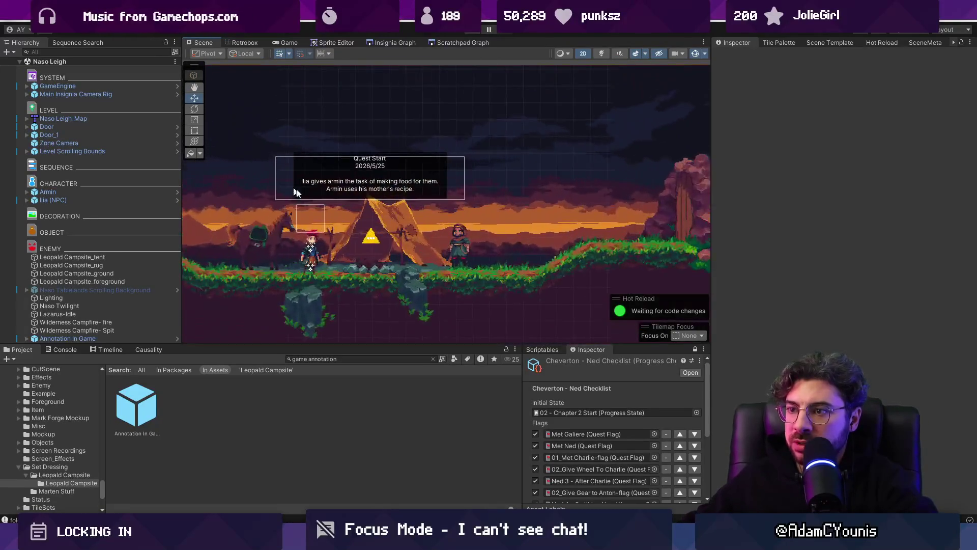
Step: Place an Item Drop beside the tent, set its Item to Carrot Stew Design, and play
text(item drop)
mouse_move(196, 407)
mouse_down()
mouse_move(306, 275)
mouse_move(389, 273)
mouse_up()
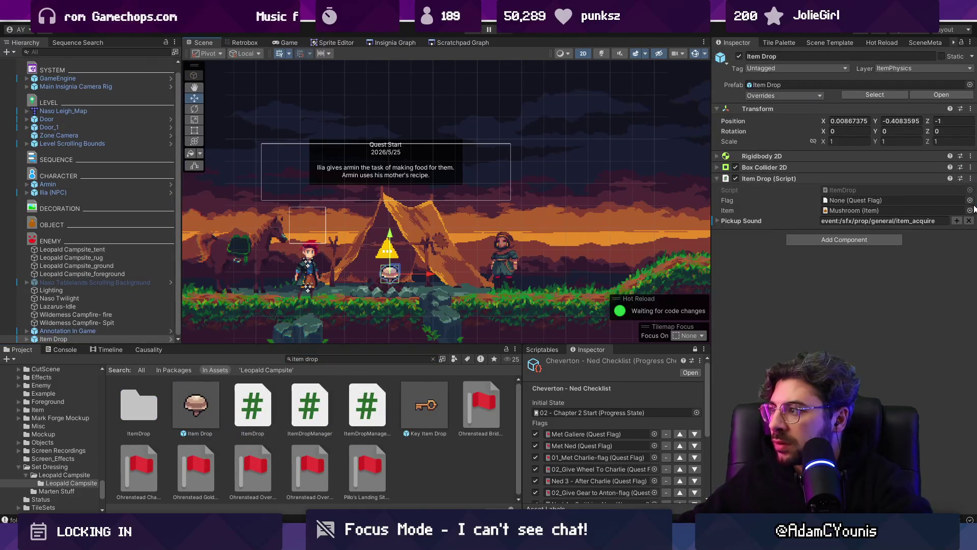
click(970, 211)
text(cipe)
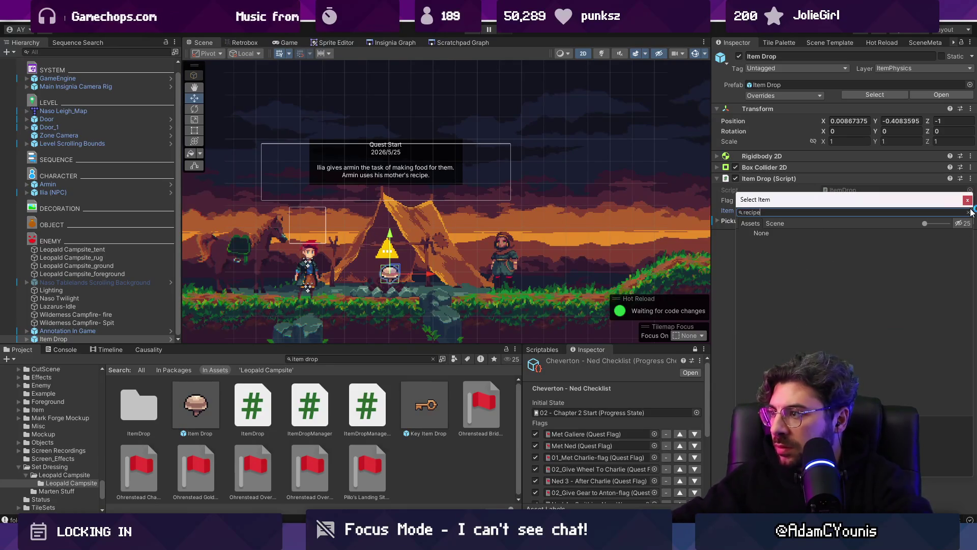
text(strew design)
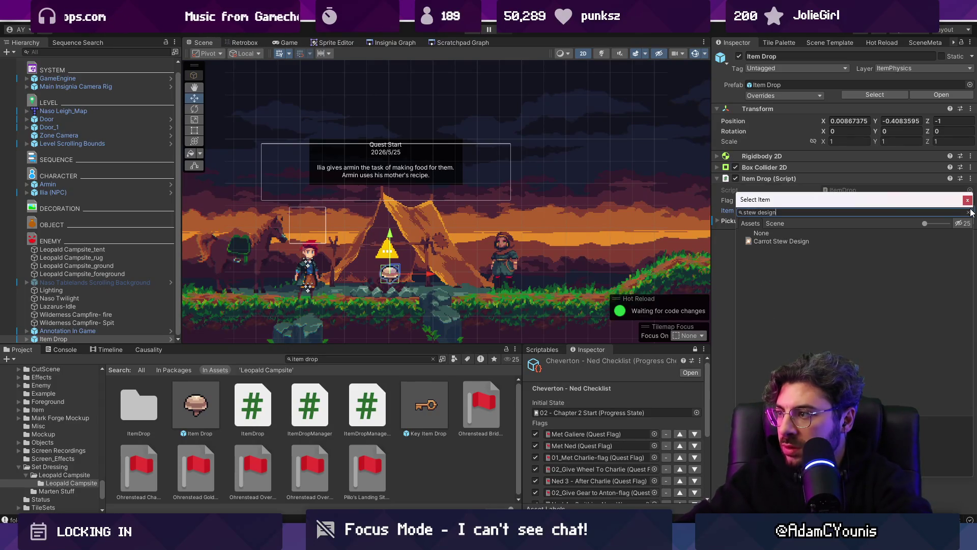
key(Return)
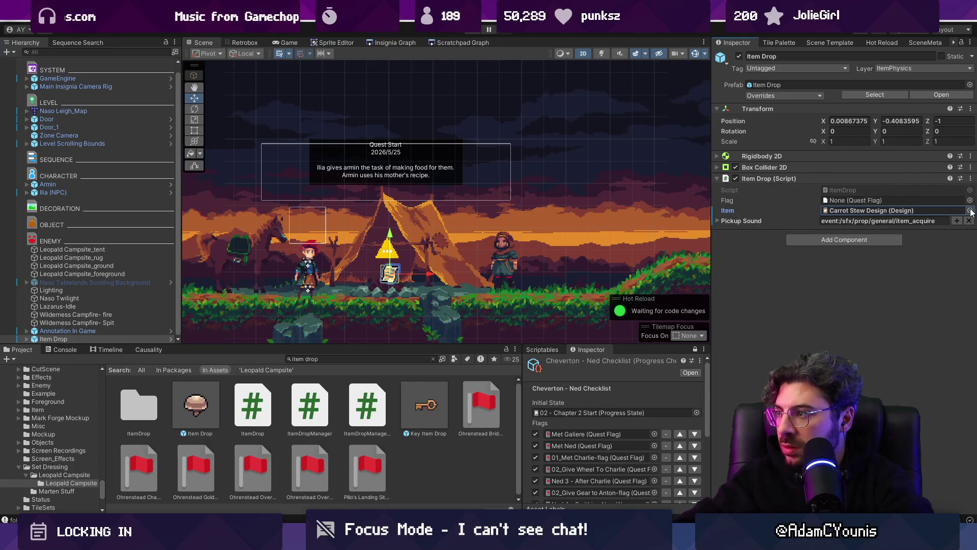
key(ctrl+p)
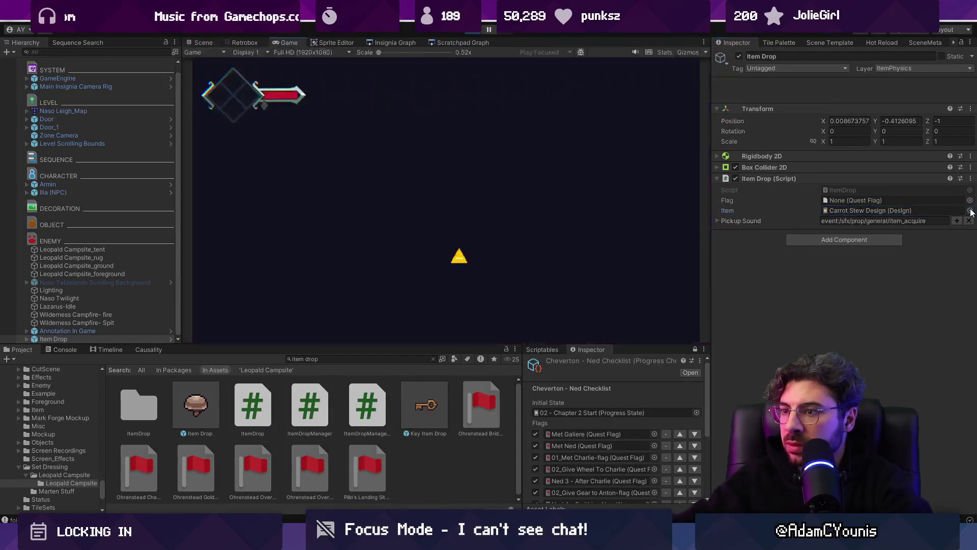
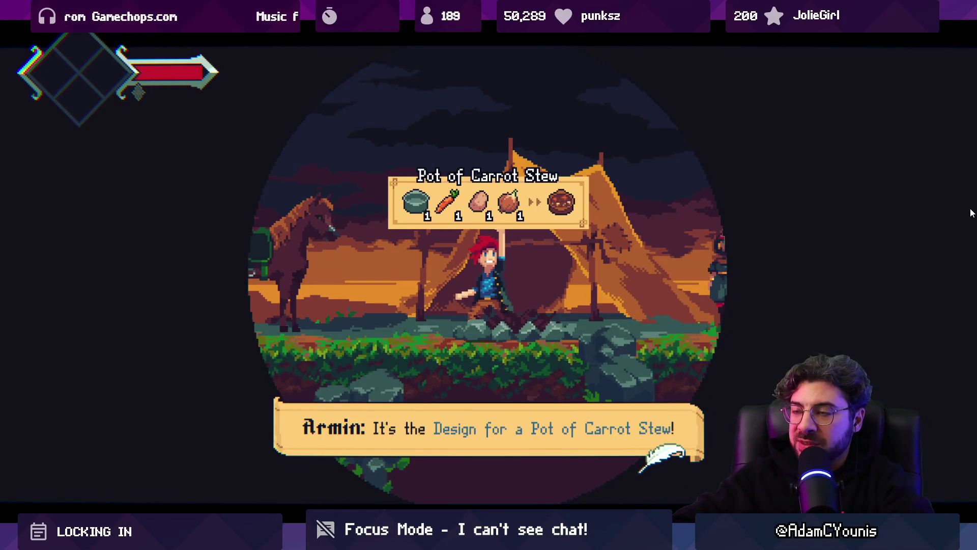
Step: Dismiss the Carrot Stew dialog, run the hero around the campsite, then leave full-screen
key(Return)
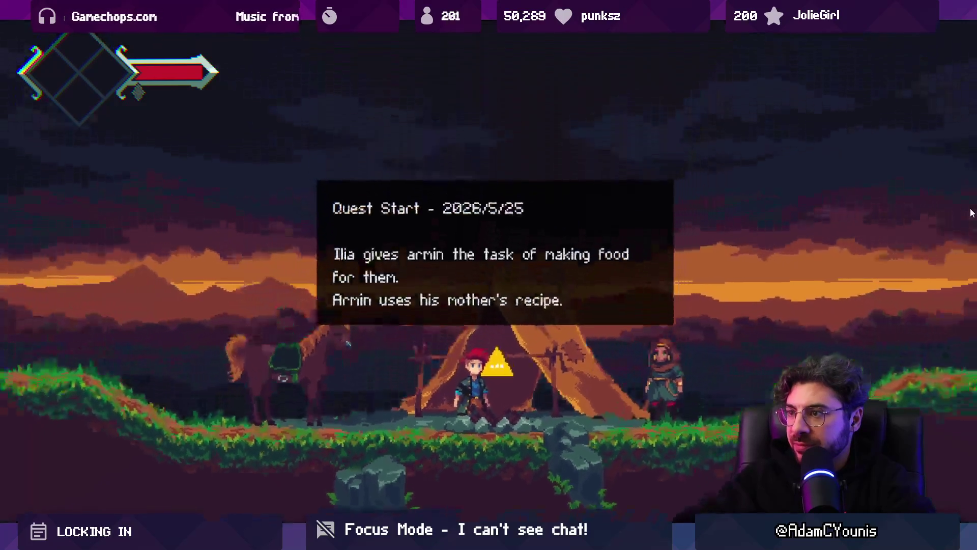
key(Left)
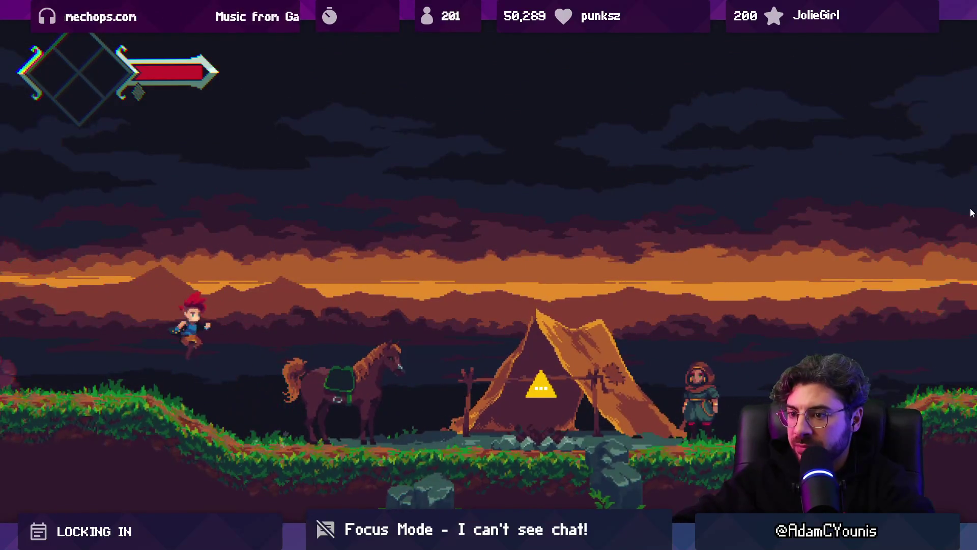
key(Right)
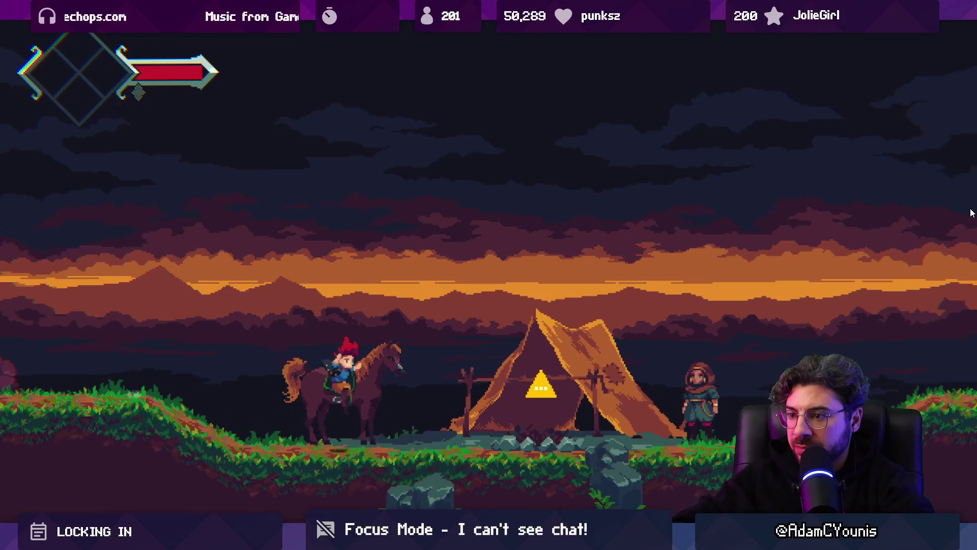
key(Right)
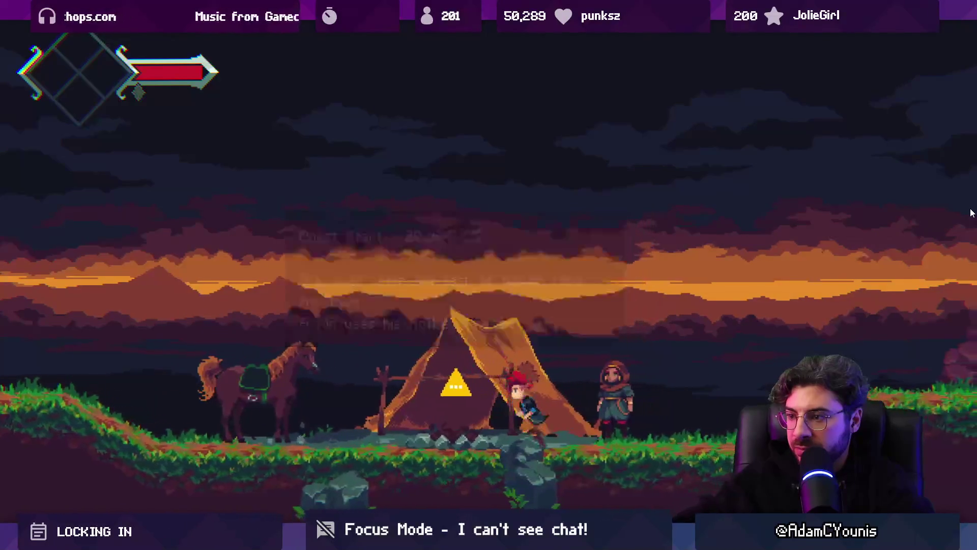
key(Left)
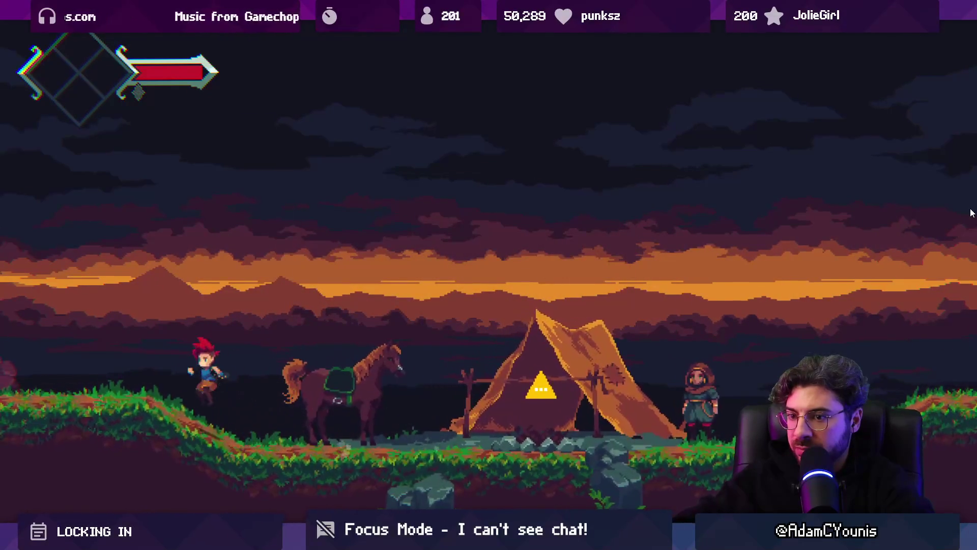
key(Right)
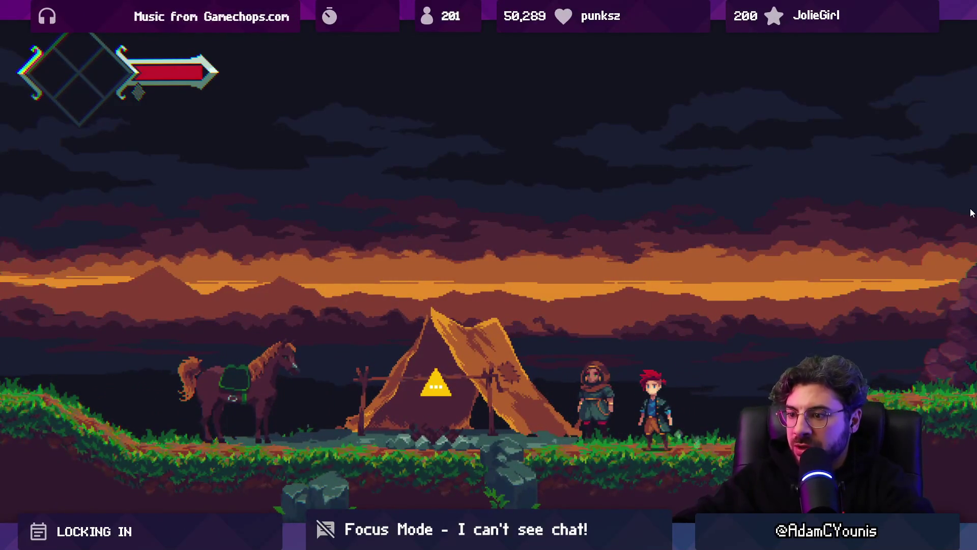
key(shift+space)
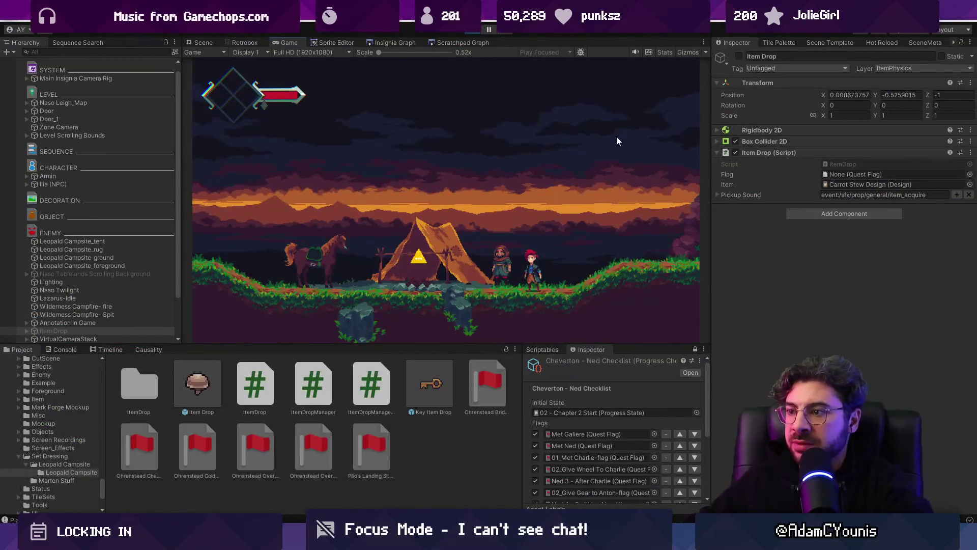
Step: Stop the playtest, check the Insignia Graph, and return to the campsite scene
click(475, 32)
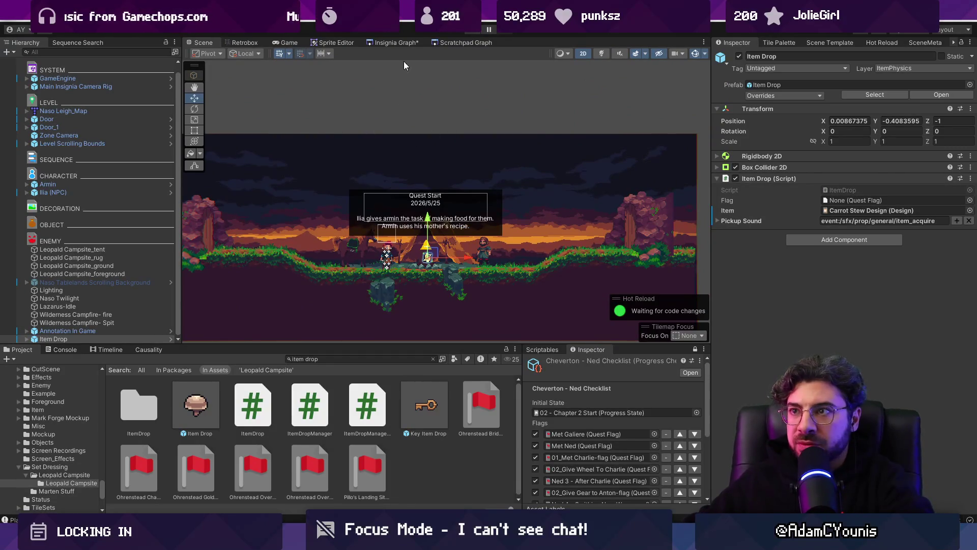
click(396, 42)
scroll(441, 190, up, 5)
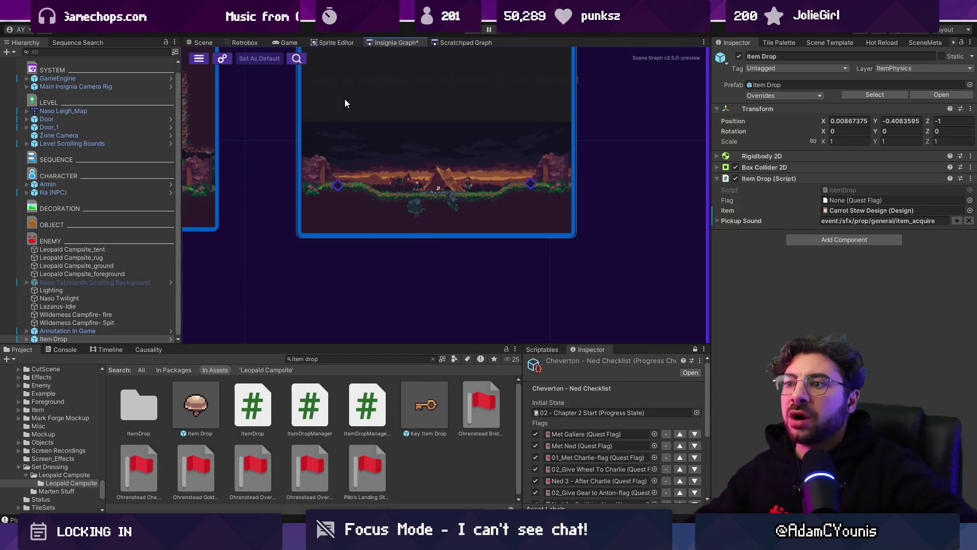
click(203, 42)
Step: Set the Door's direction to Neutral and its appearance to Ohrenstead Cave Z Door
click(311, 230)
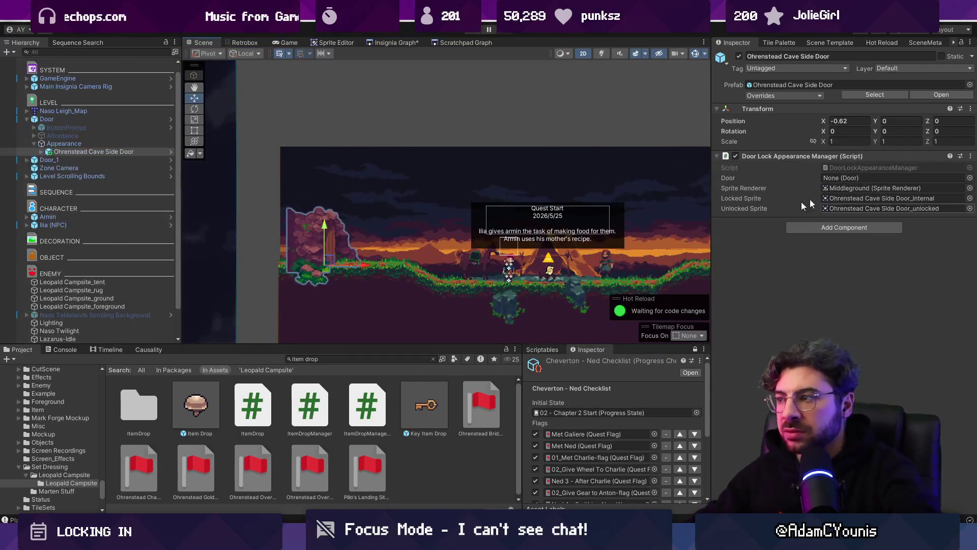
click(61, 119)
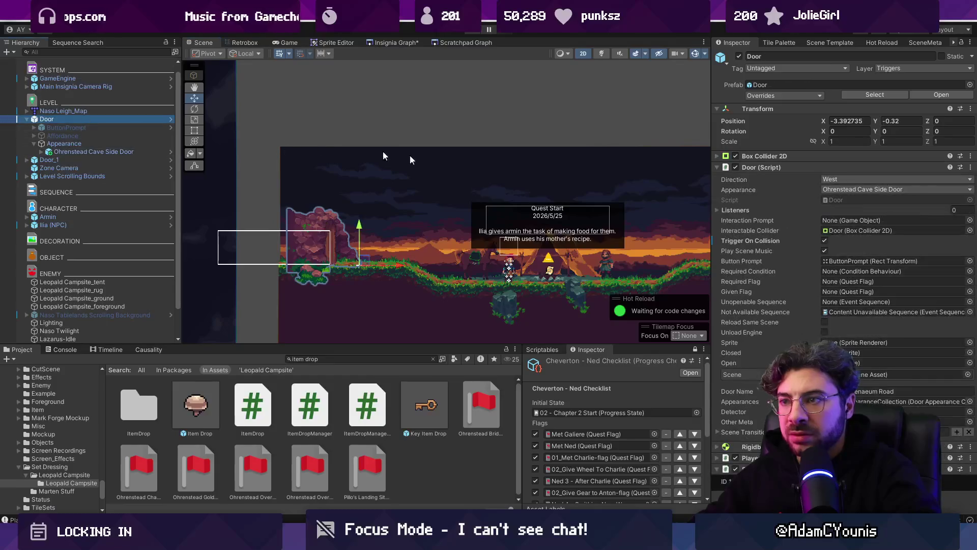
click(859, 241)
click(903, 180)
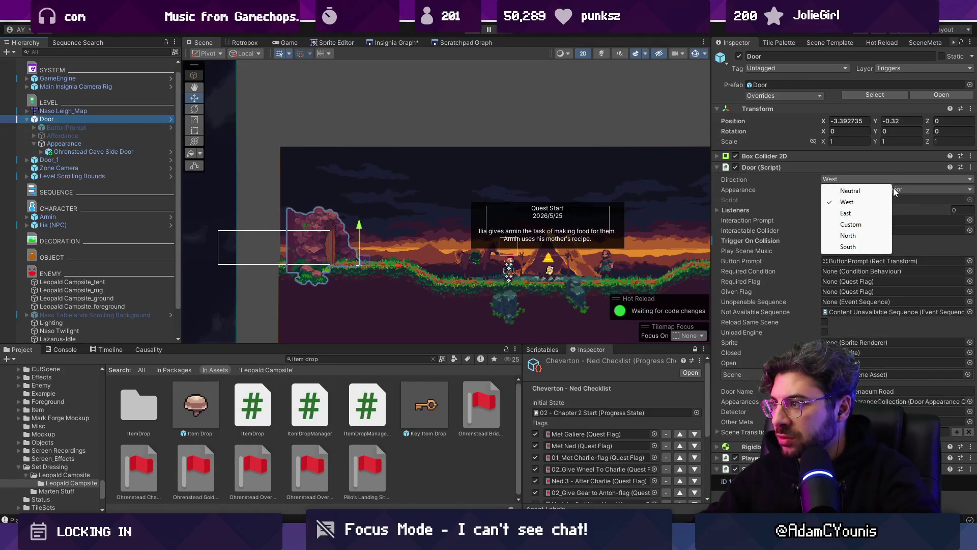
click(880, 188)
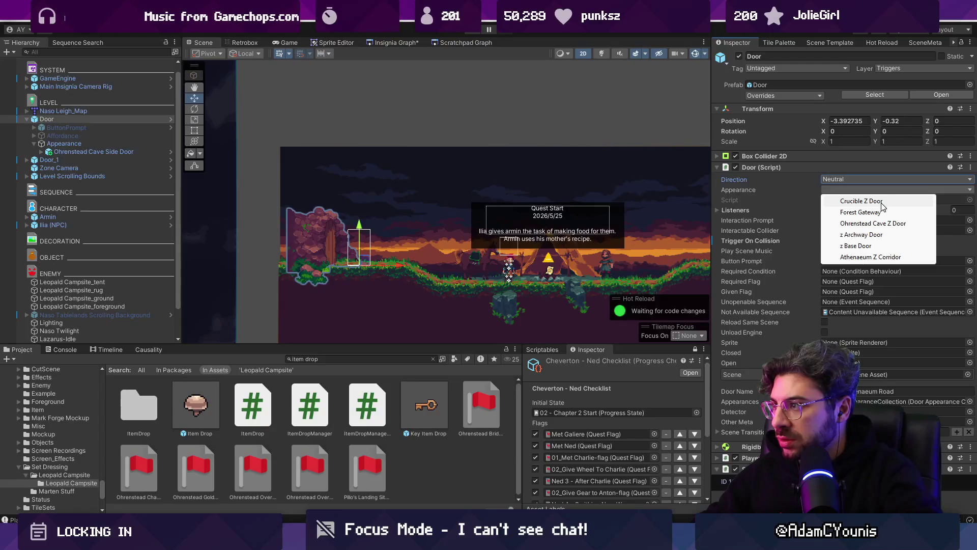
click(881, 200)
click(863, 190)
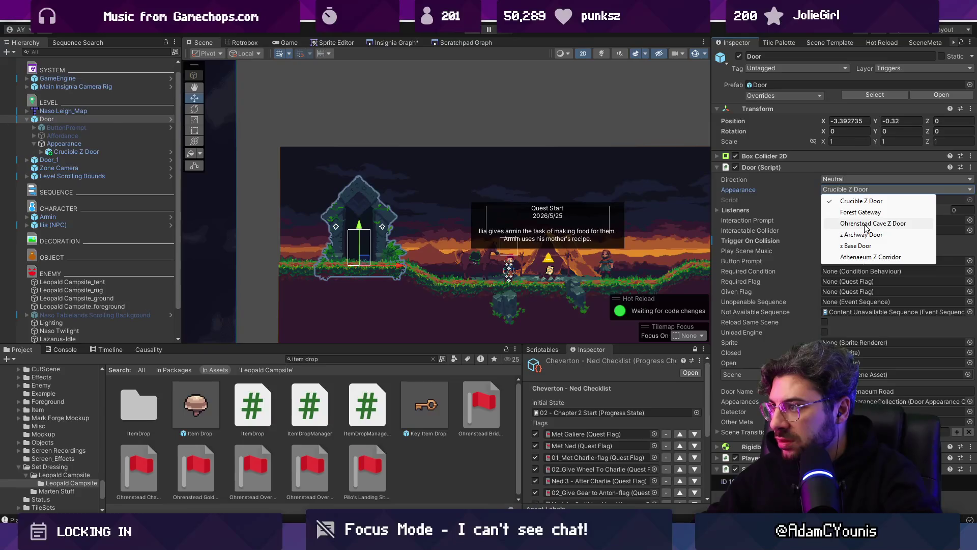
click(864, 224)
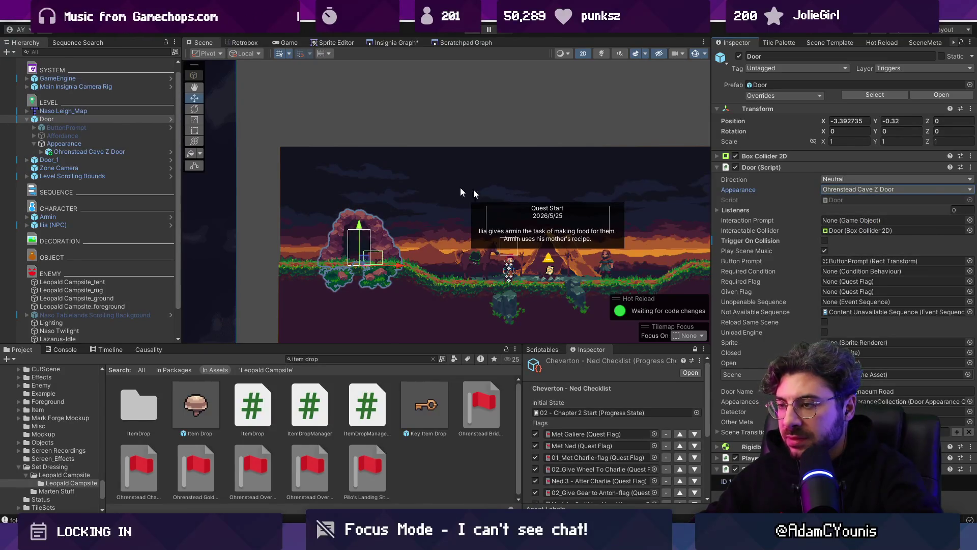
Step: Start playtesting the level with the new cave door
scroll(432, 223, up, 1)
scroll(360, 243, down, 2)
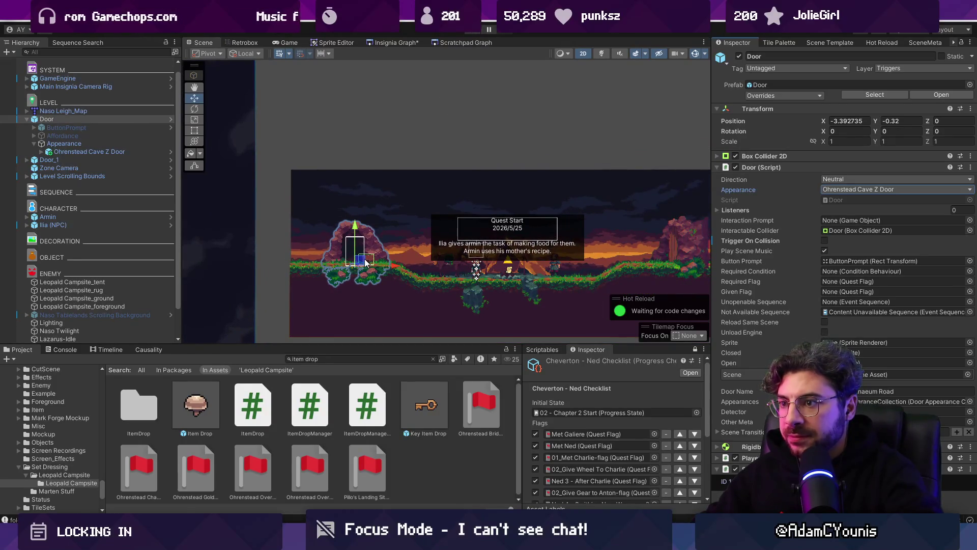
click(472, 31)
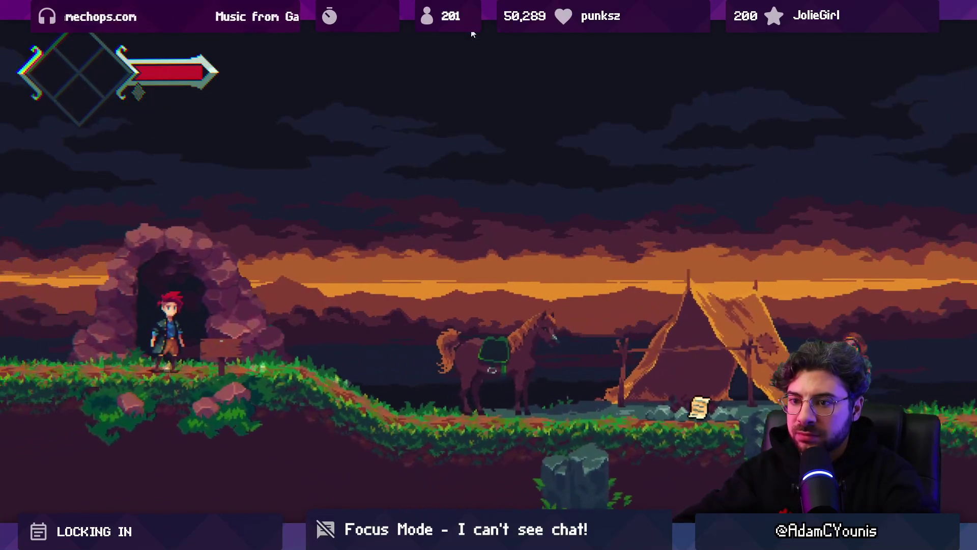
Step: Stop the playtest and deactivate the Zone Camera object
click(473, 32)
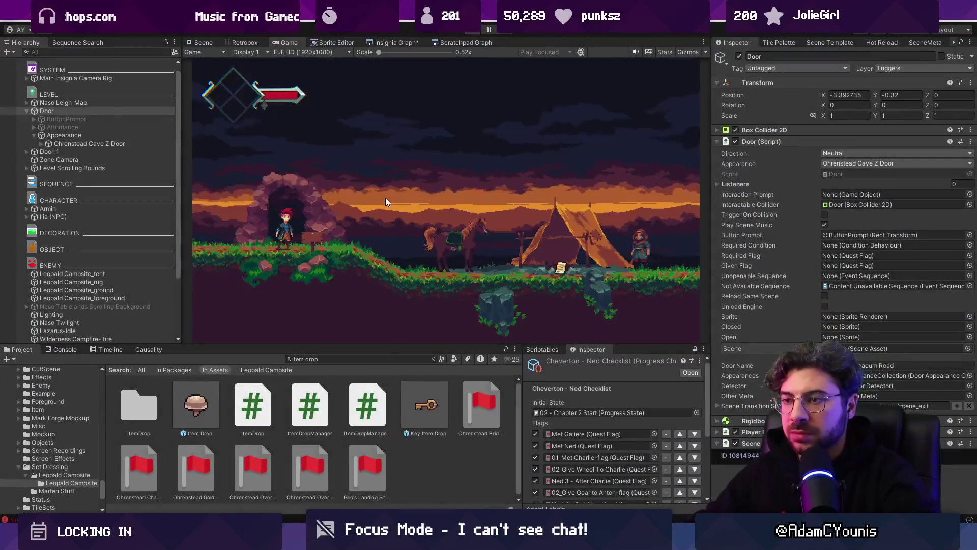
scroll(373, 246, up, 3)
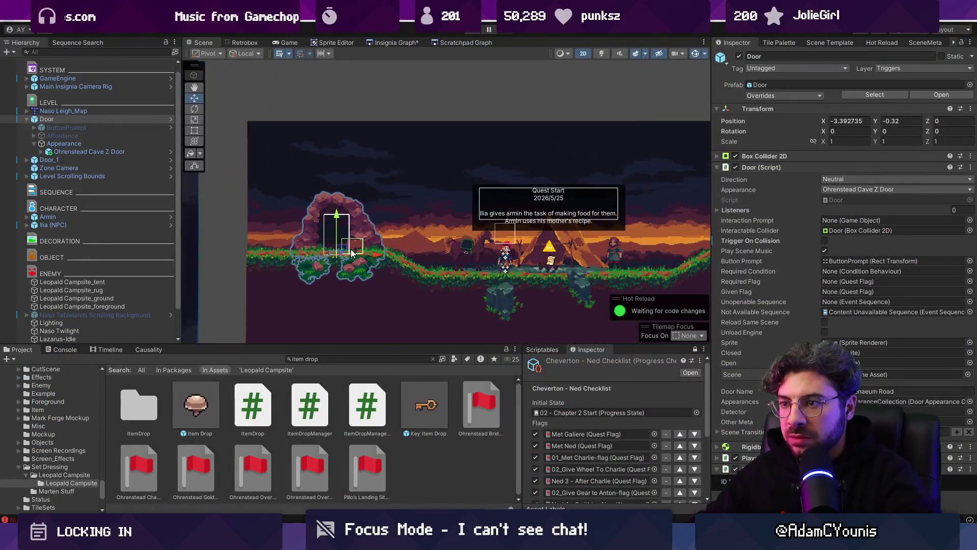
click(363, 244)
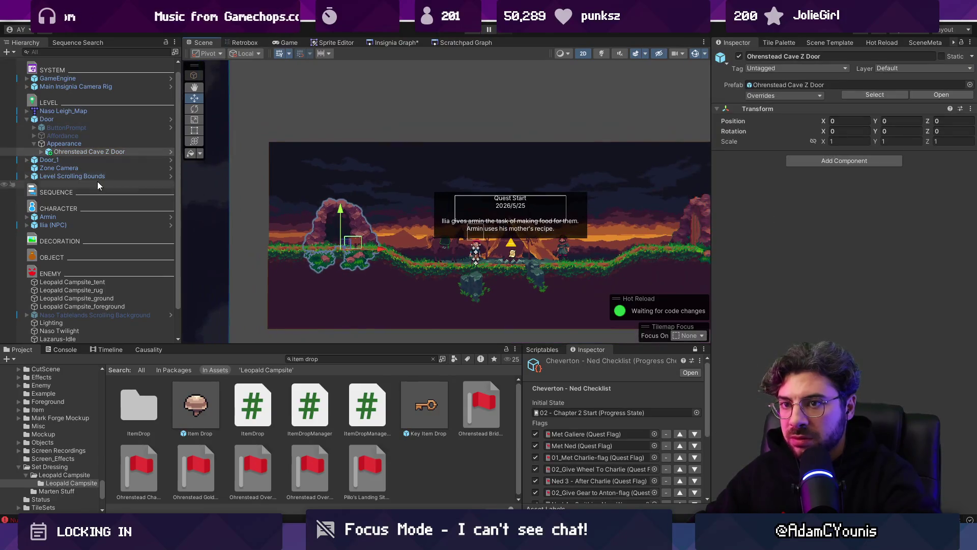
double_click(97, 176)
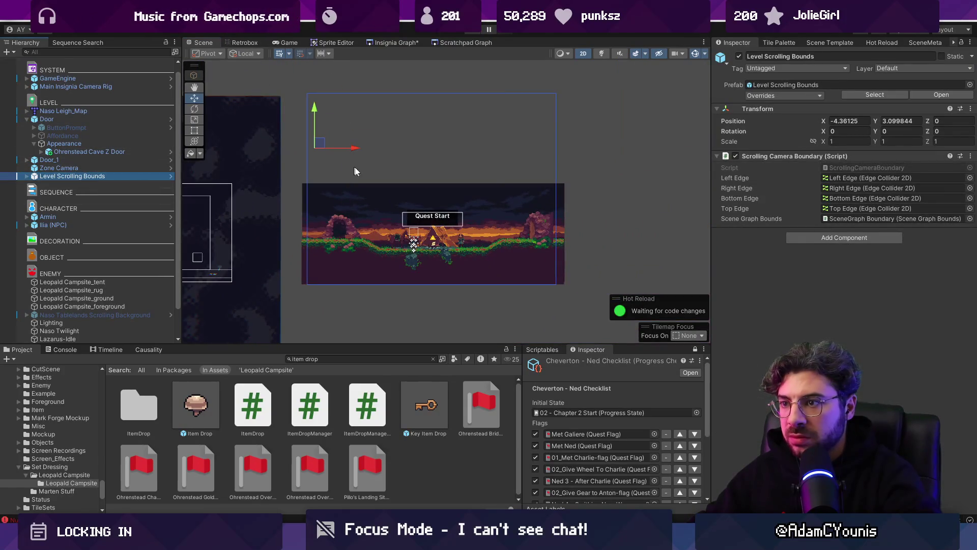
click(112, 168)
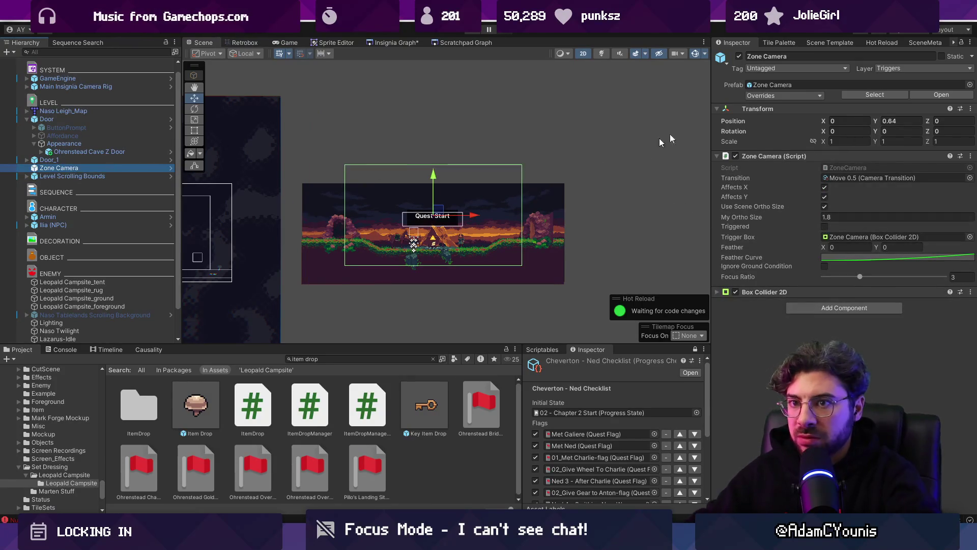
click(739, 57)
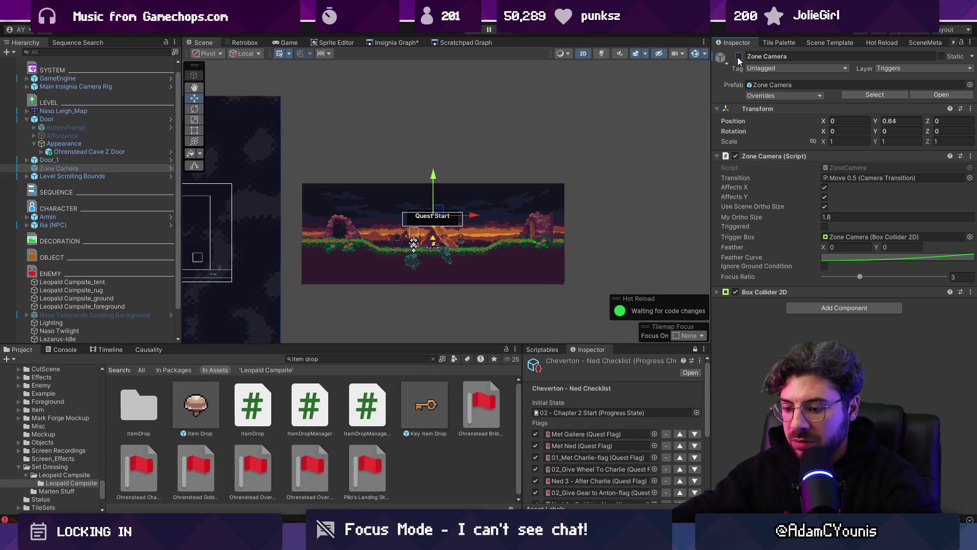
Step: Playtest with the Zone Camera off, running the character past the tent, then stop
key(ctrl+p)
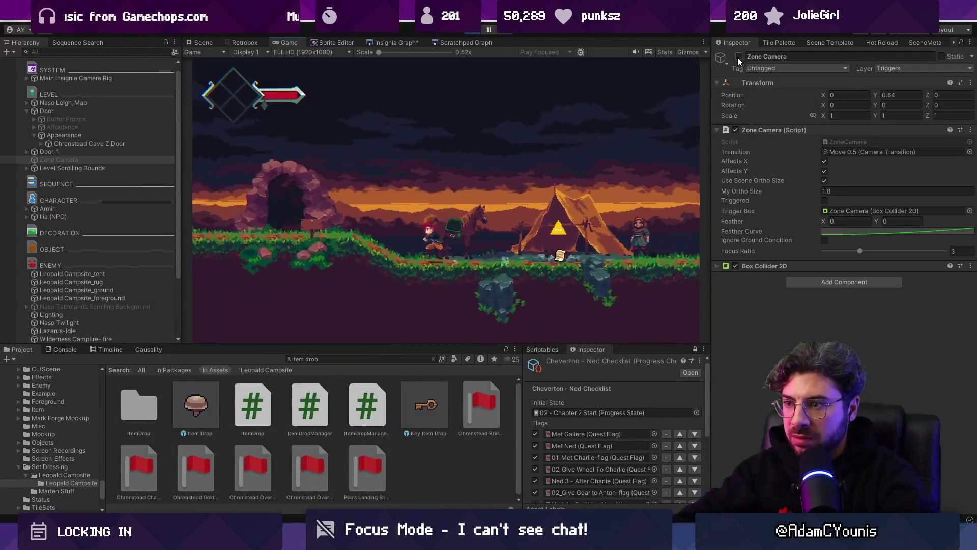
key(Right)
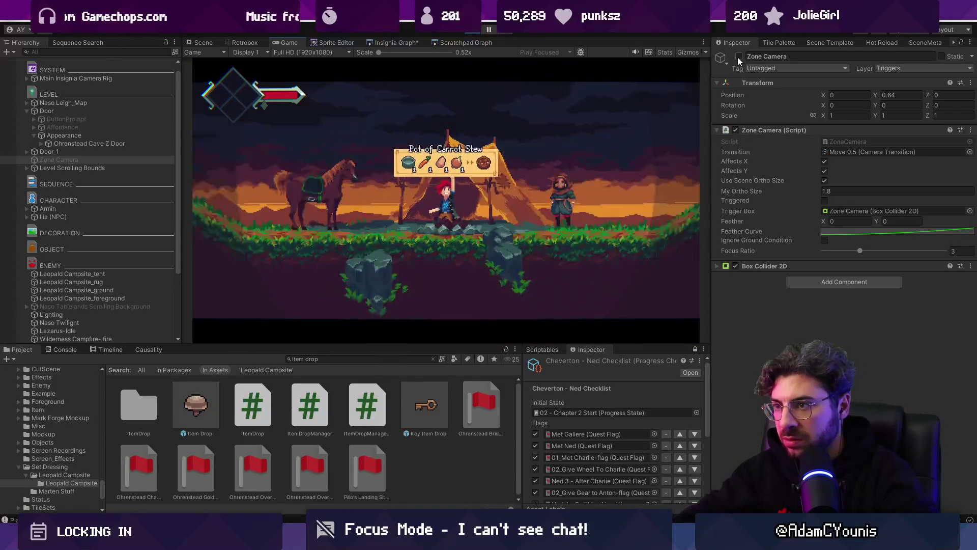
key(Right)
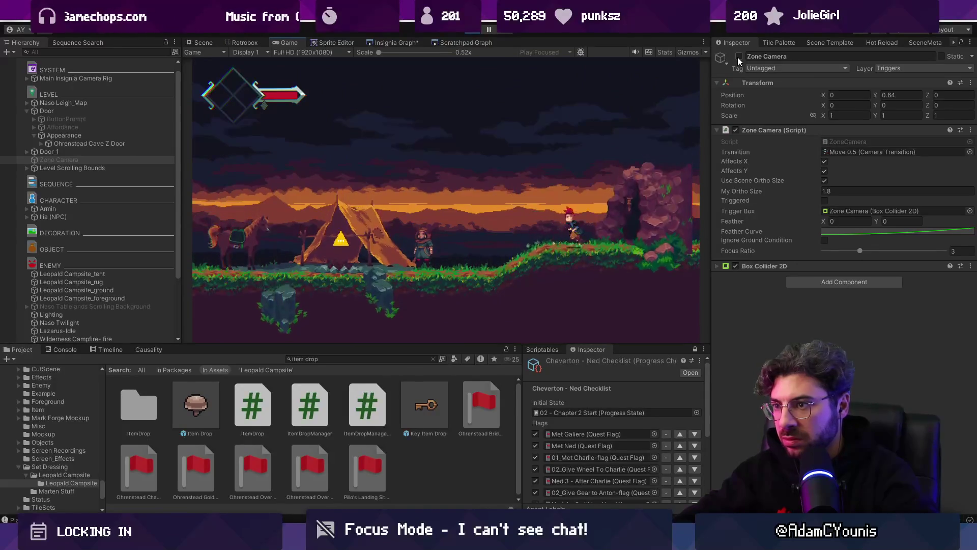
key(shift+space)
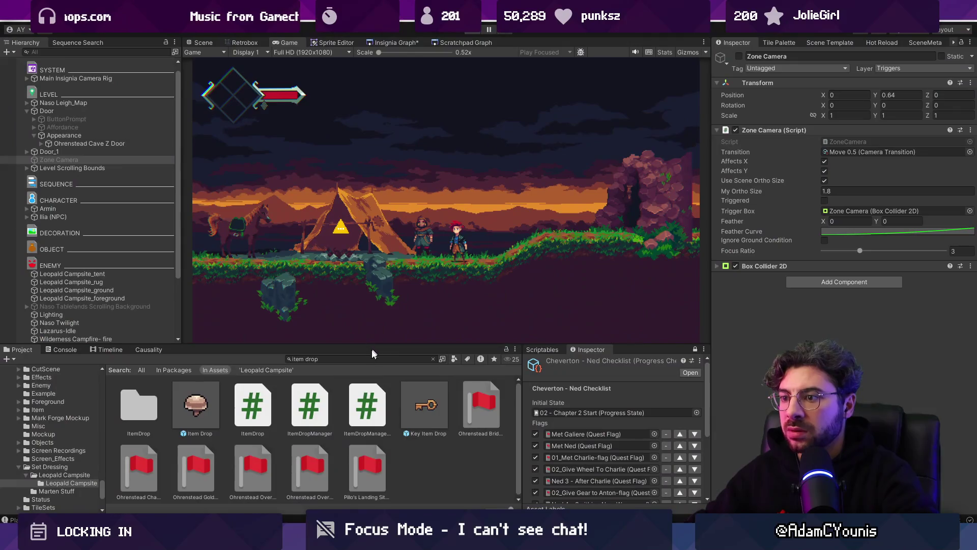
click(369, 358)
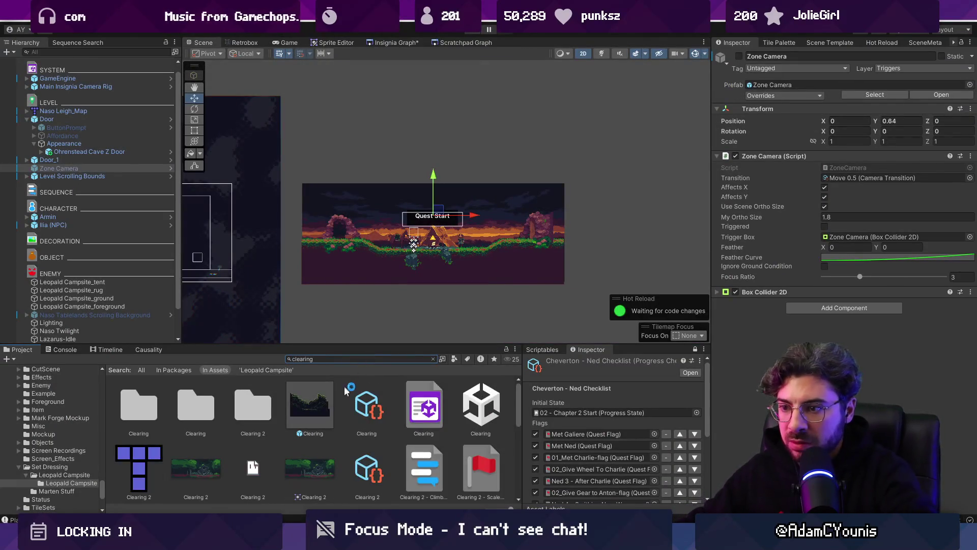
Step: Undo the canopy sprite accidentally dropped into the scene
scroll(329, 419, down, 5)
scroll(329, 419, down, 3)
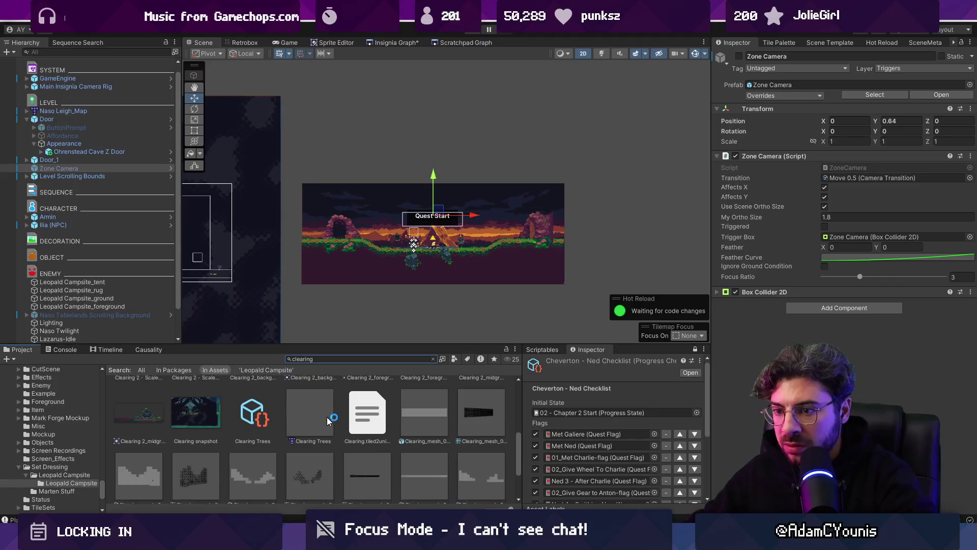
scroll(327, 419, up, 5)
scroll(328, 419, up, 3)
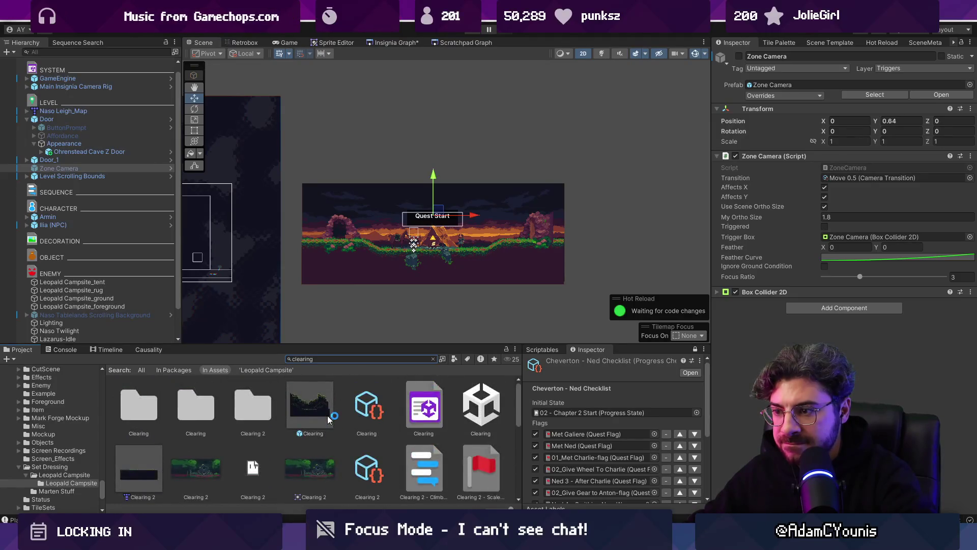
scroll(328, 408, down, 2)
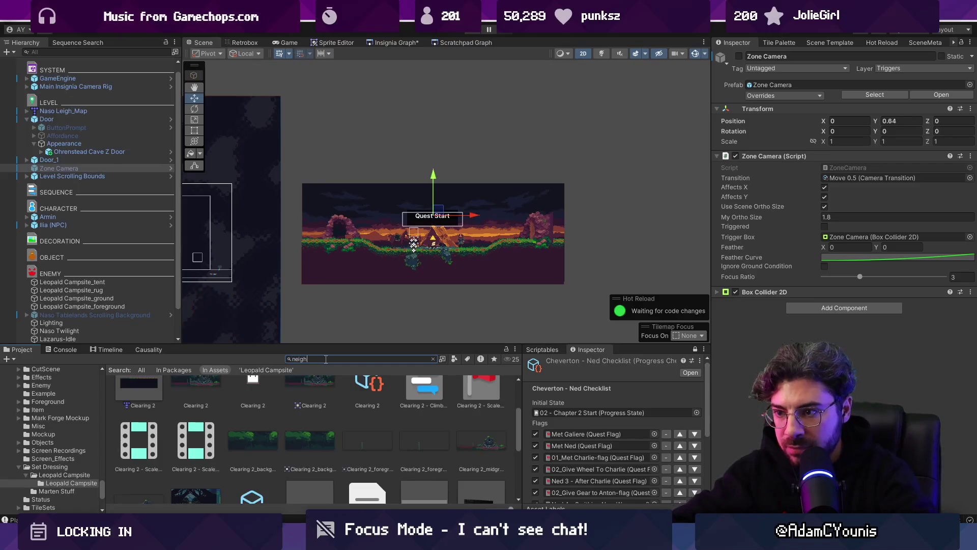
text(bourhood)
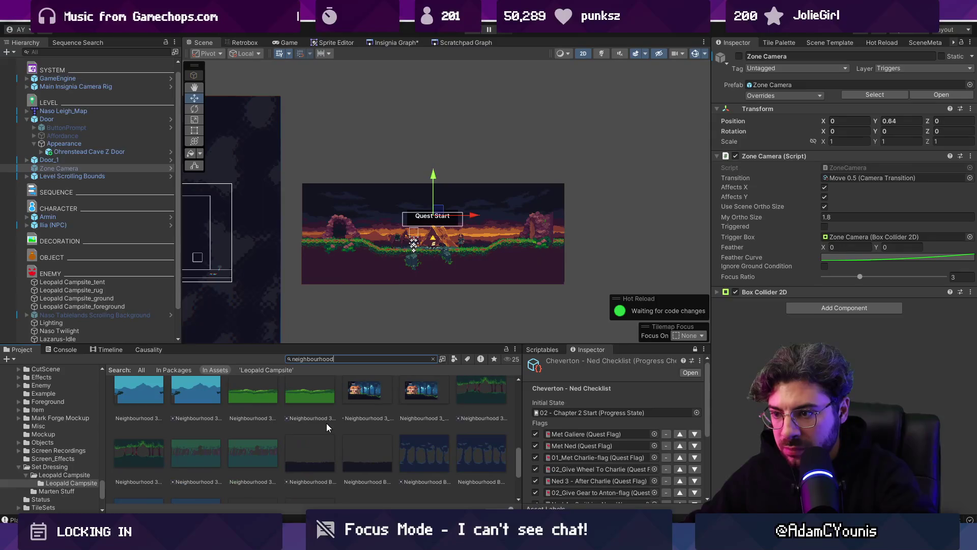
scroll(483, 402, up, 3)
mouse_move(483, 403)
mouse_down()
mouse_move(438, 311)
mouse_move(433, 209)
mouse_up()
key(ctrl+z)
Step: Search the project for 'neighbourhood background', then clear the search
scroll(423, 459, down, 2)
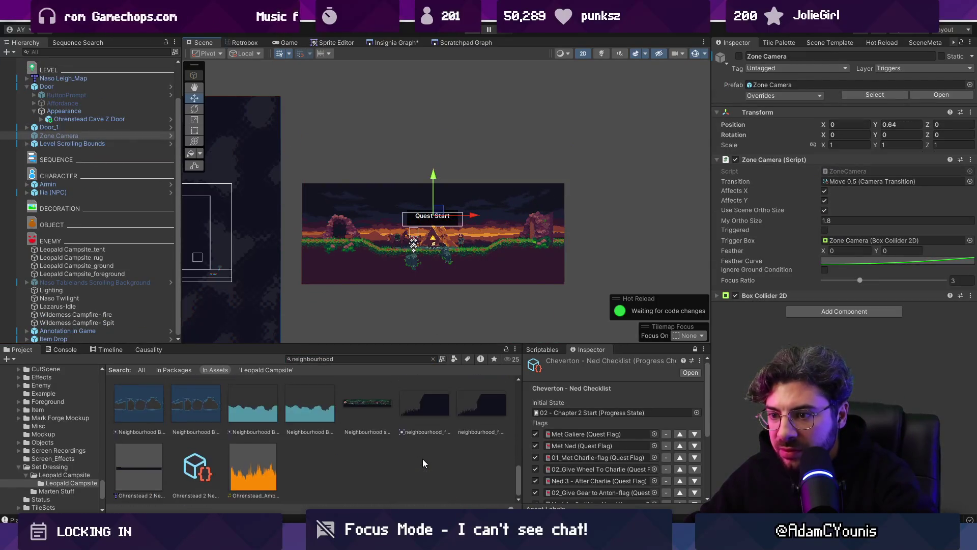
scroll(422, 458, up, 2)
click(371, 360)
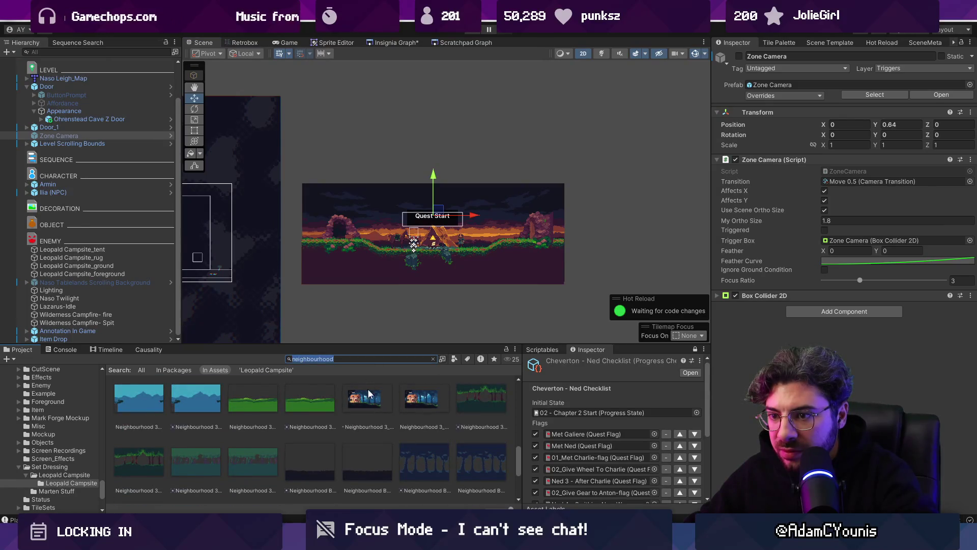
key(BackSpace)
text(neighbourhood background)
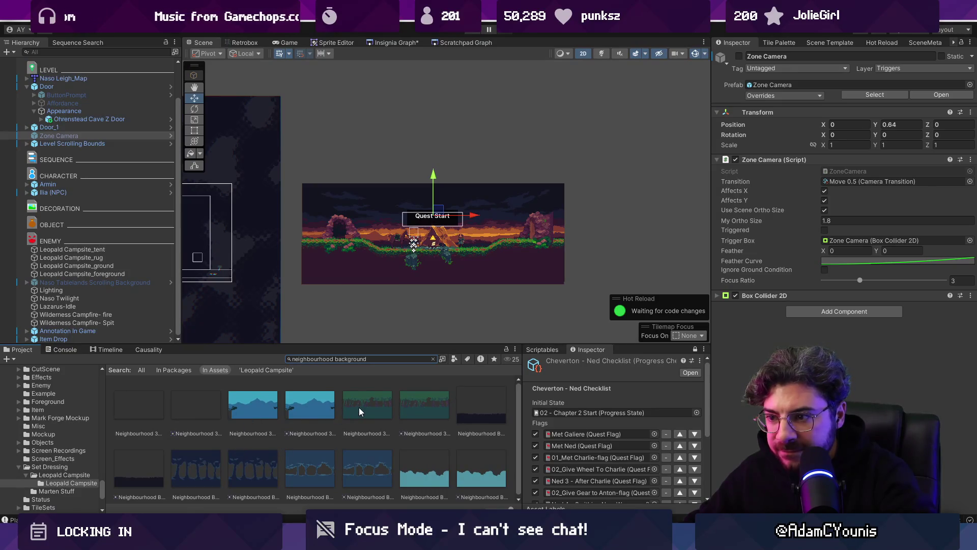
double_click(312, 359)
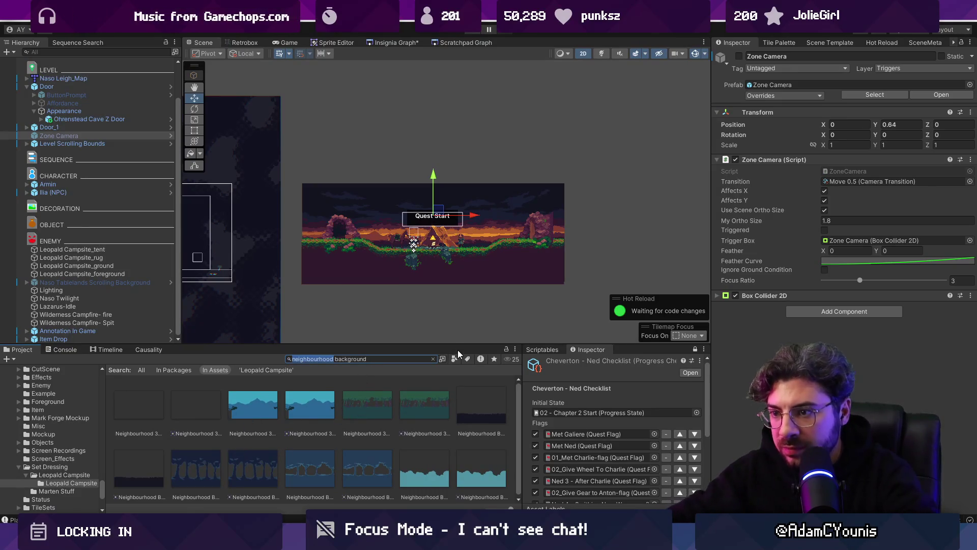
key(Escape)
Step: Search for neighbourhood assets and drag Neighbourhood 3_midground into the scene
click(327, 358)
text(neiug)
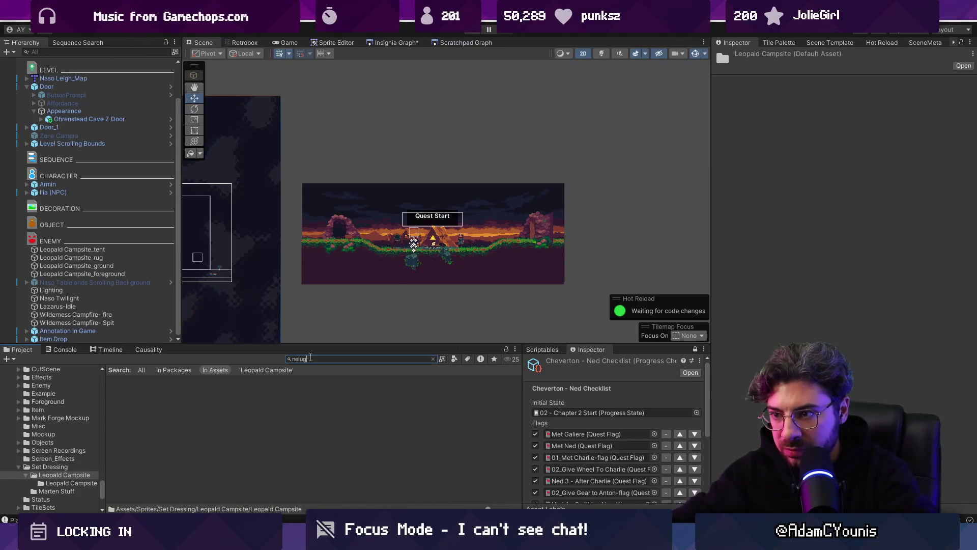
text(i)
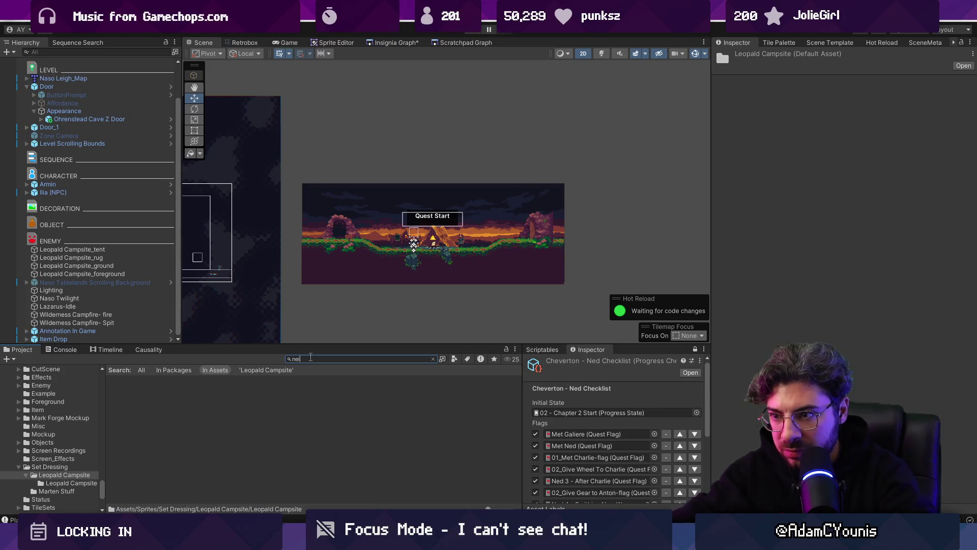
text(bghbourhood)
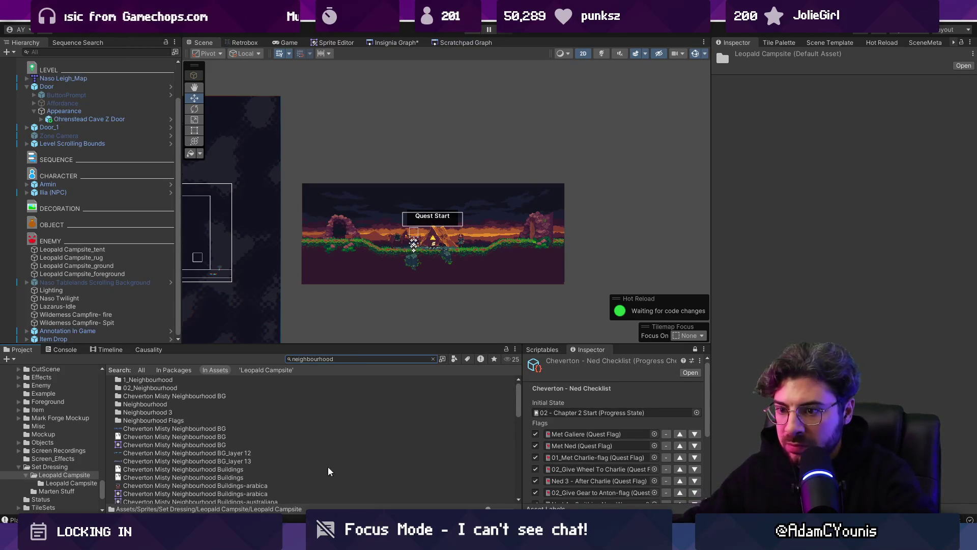
scroll(324, 448, up, 2)
mouse_move(411, 416)
mouse_down()
mouse_move(412, 346)
mouse_move(443, 237)
mouse_up()
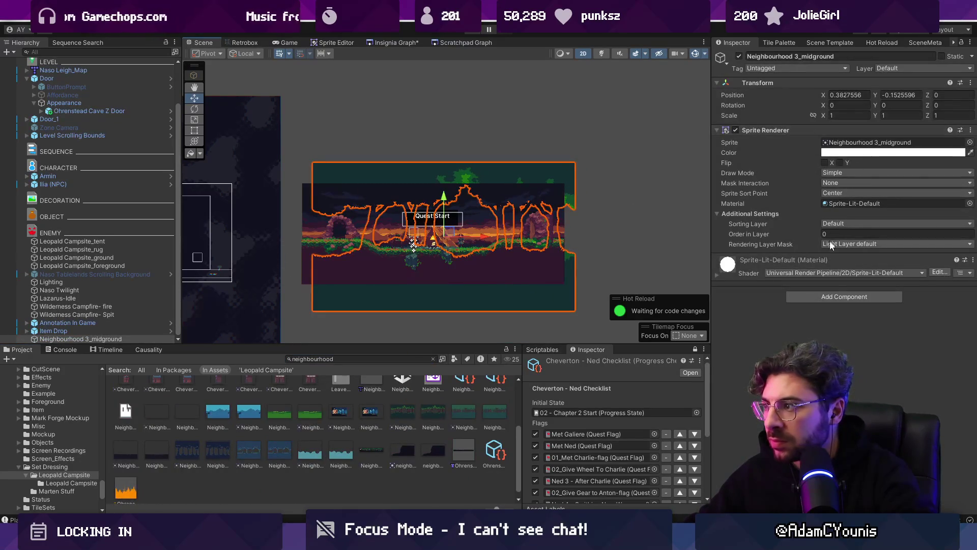
Step: Give the midground sprite a Parallax By Depth script, Z 30, and Middleground1 layer
click(823, 298)
key(Return)
click(955, 96)
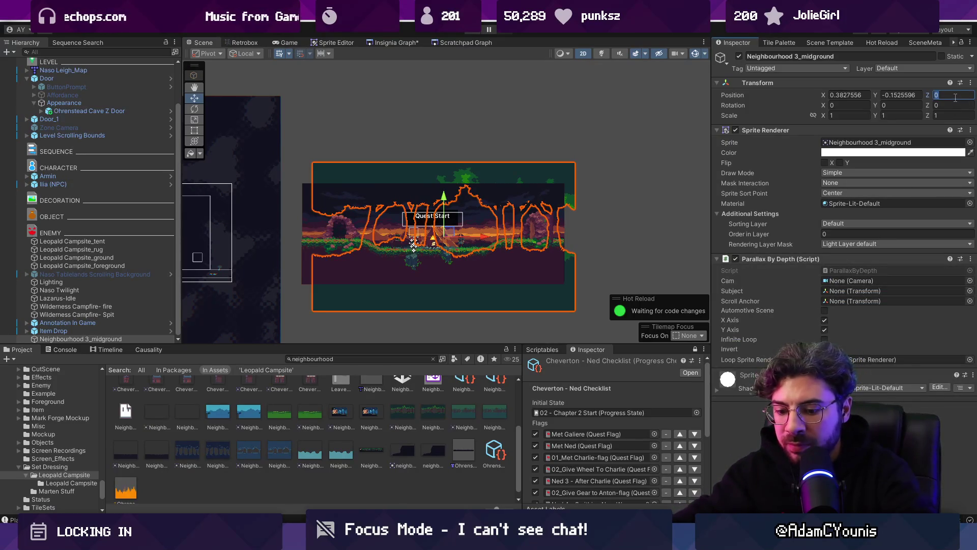
text(30)
click(860, 224)
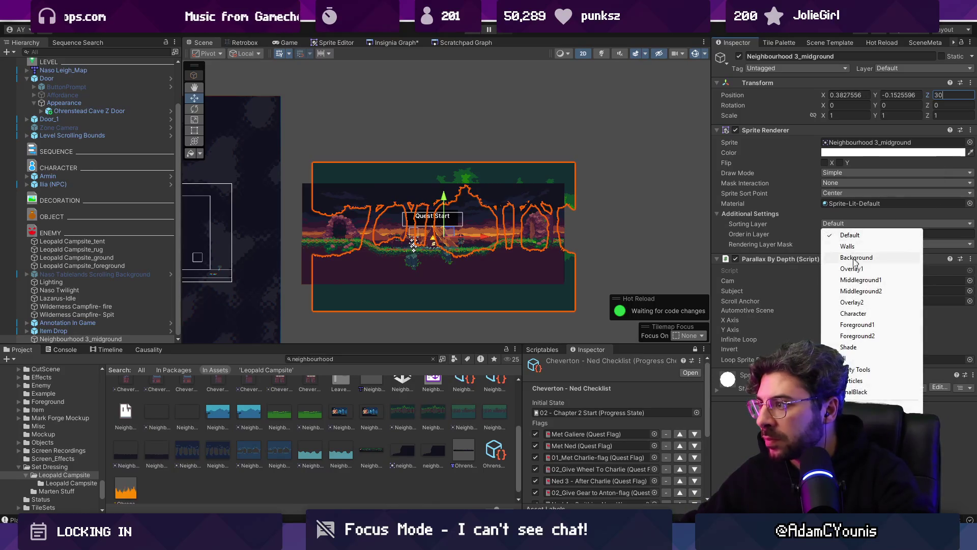
click(862, 282)
scroll(438, 234, up, 4)
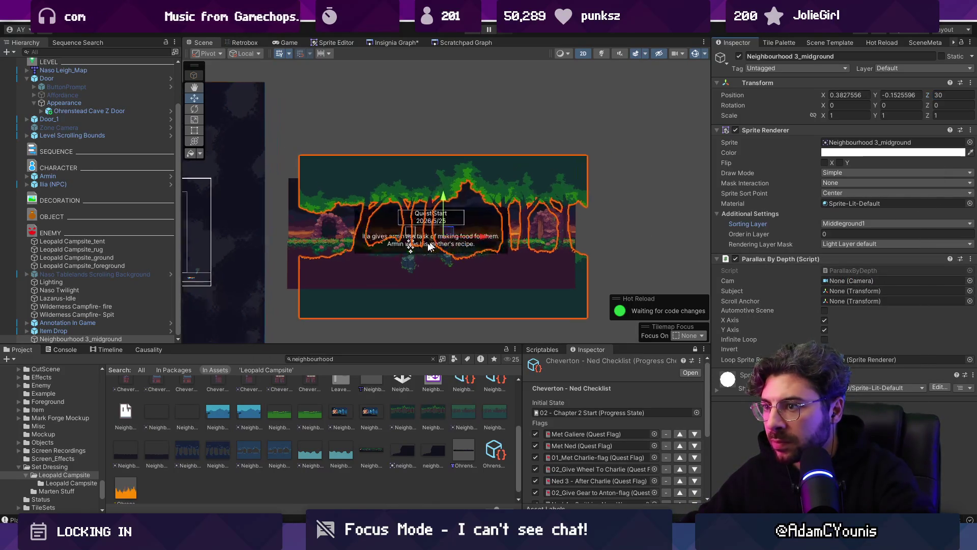
drag(460, 232, 437, 206)
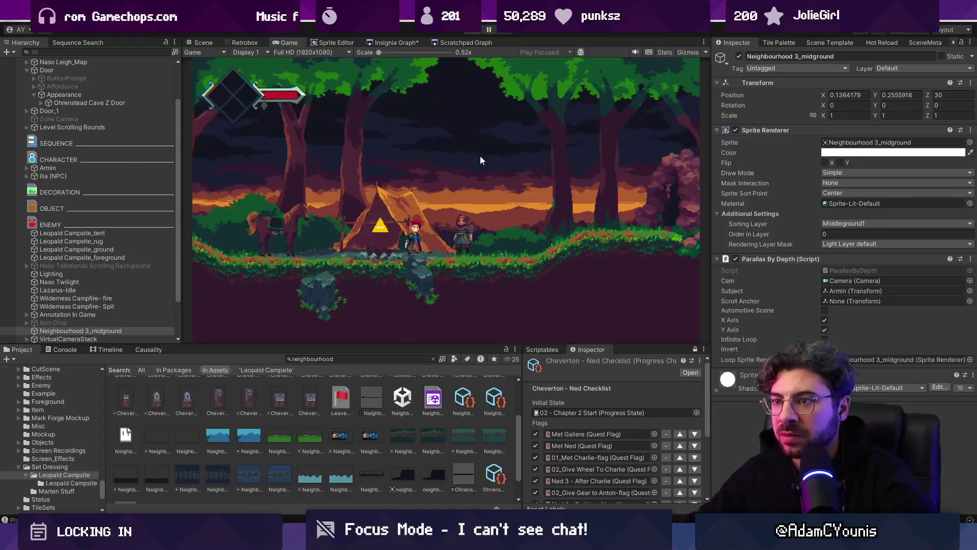
Step: Move the midground sprite to the Background sorting layer and playtest the level
key(ctrl+p)
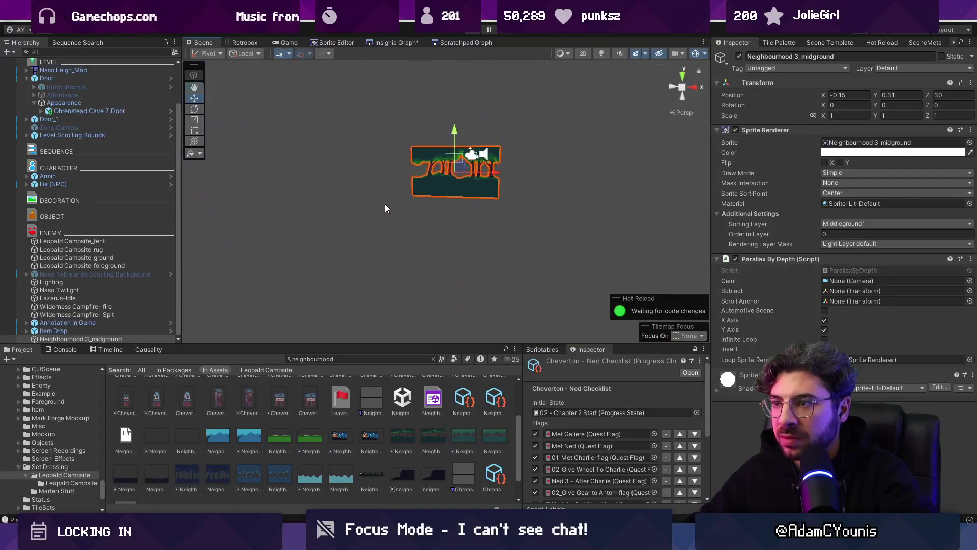
key(f)
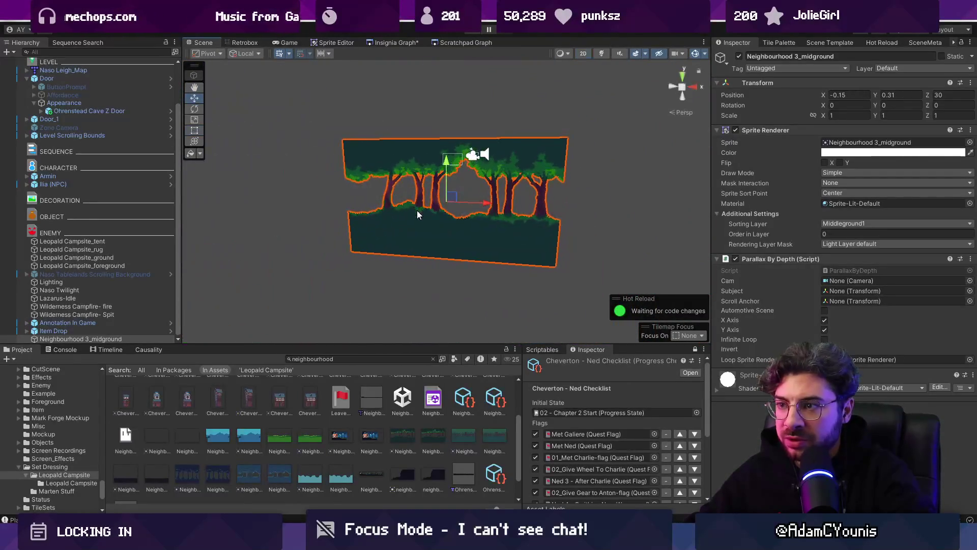
scroll(442, 219, down, 5)
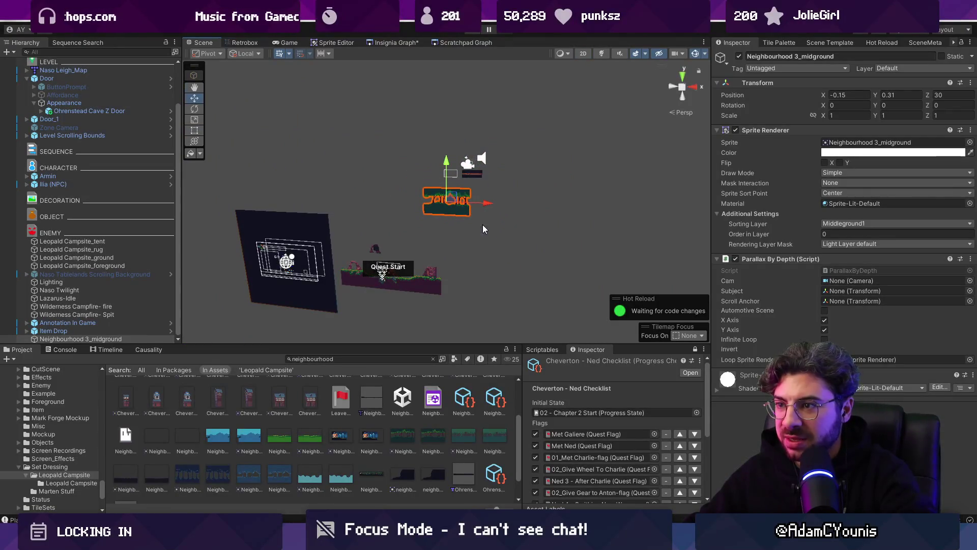
scroll(483, 224, up, 3)
click(896, 224)
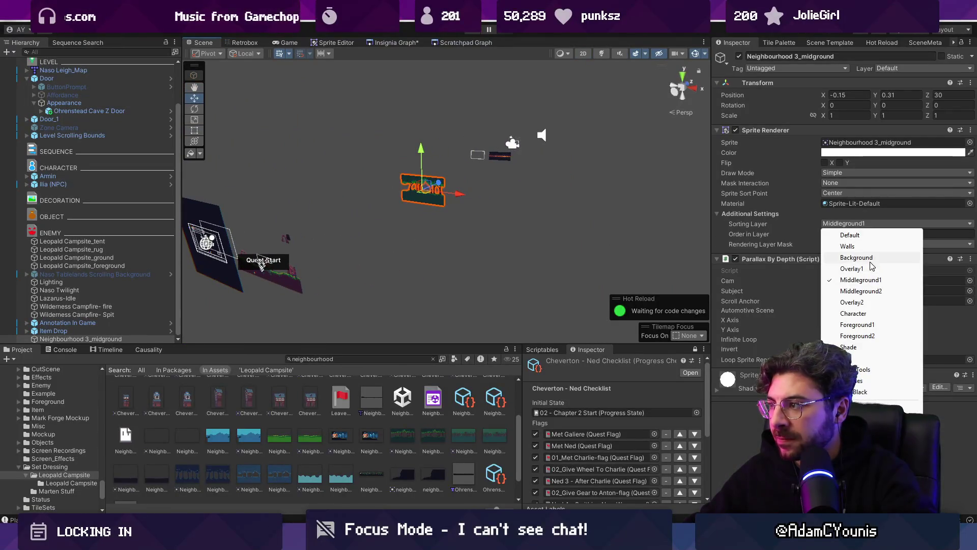
click(863, 259)
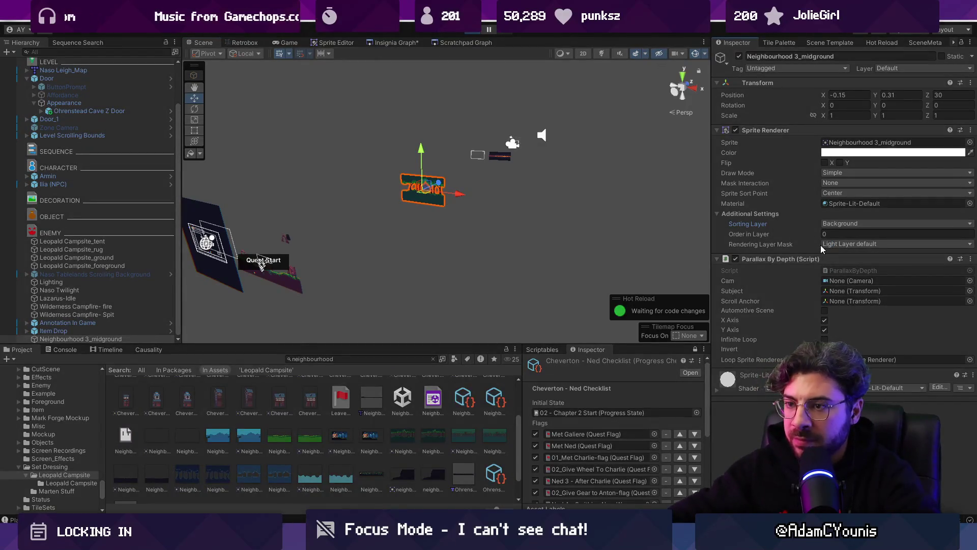
key(ctrl+p)
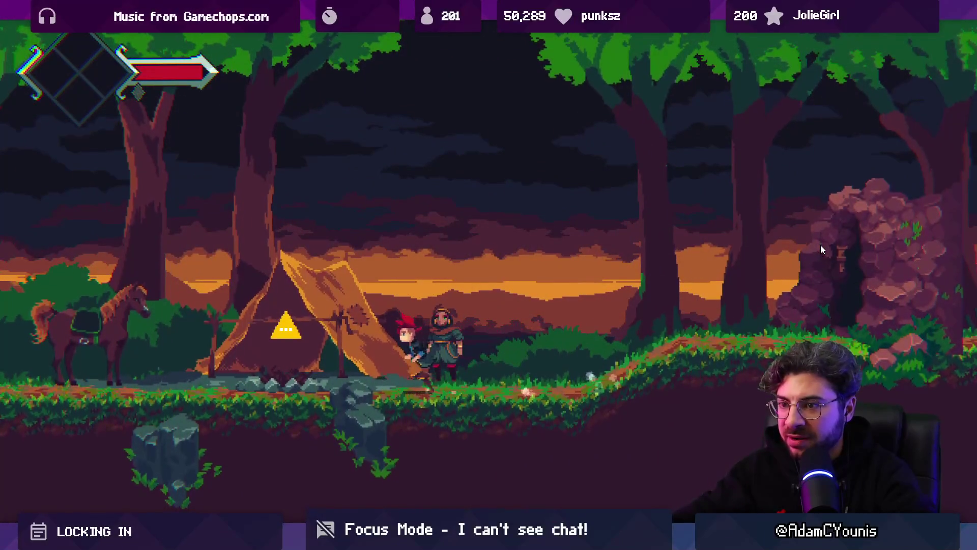
Step: Run the character between cave, tent and rock arch, then stop the playtest
key(Left)
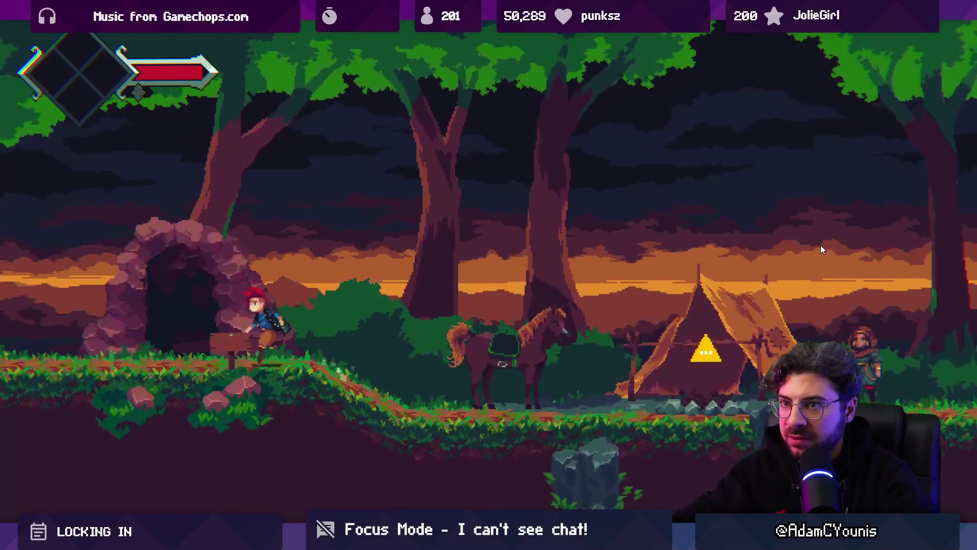
key(Right)
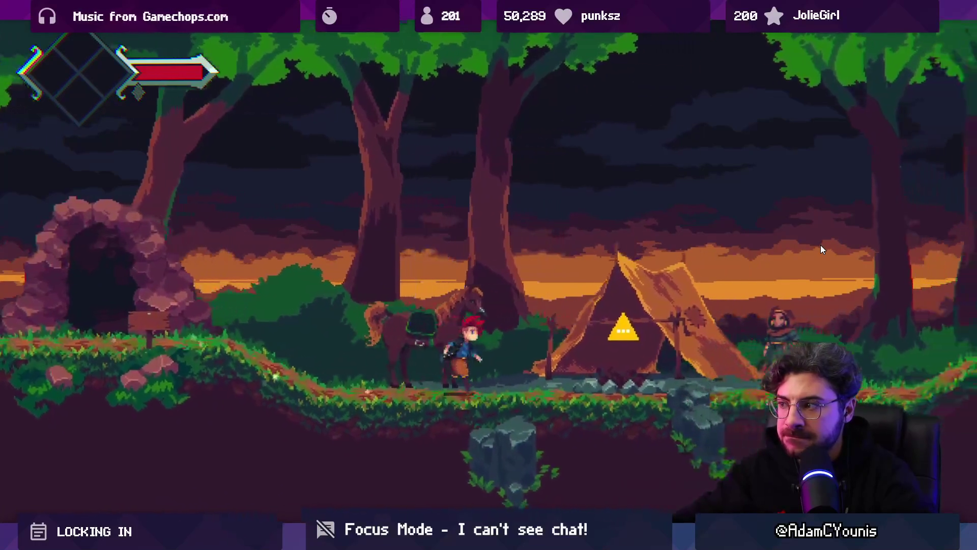
key(Right)
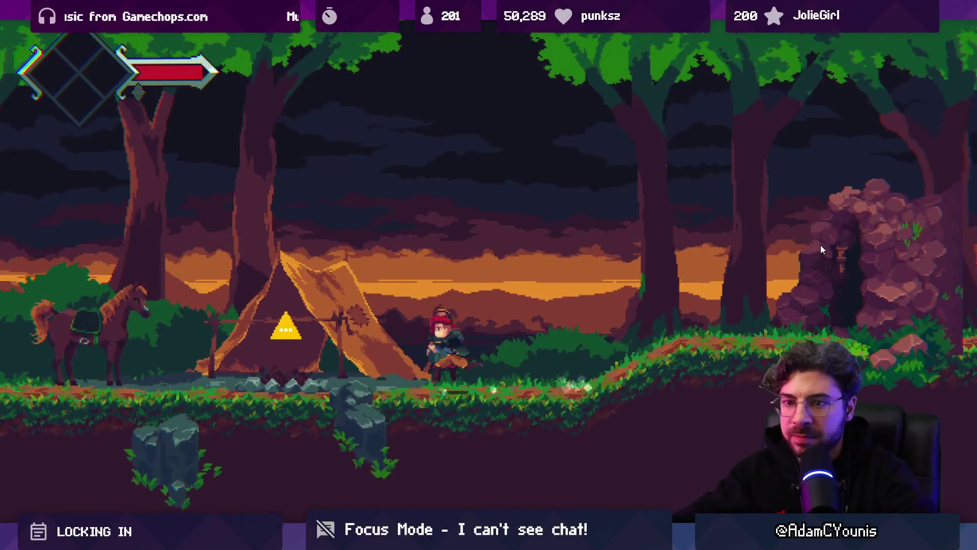
key(Left)
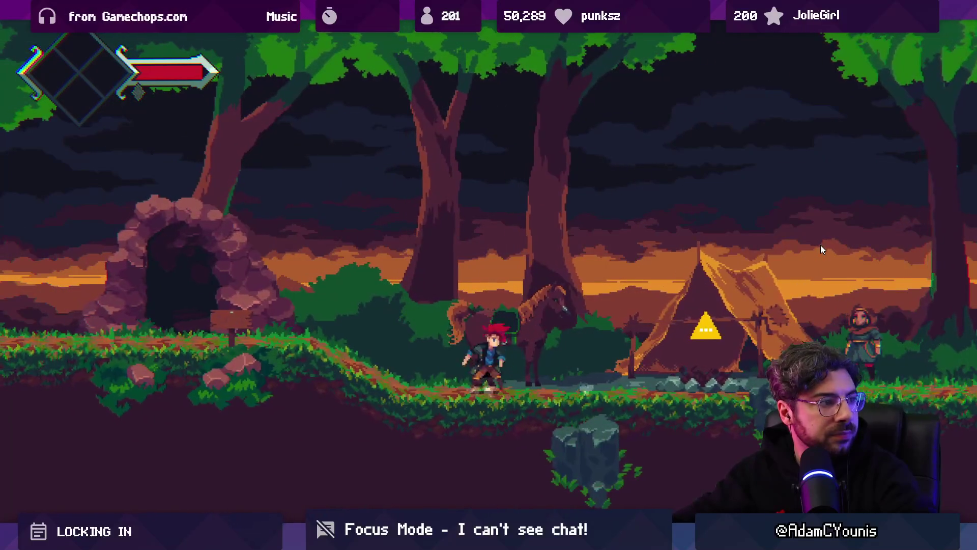
key(Left)
key(Right)
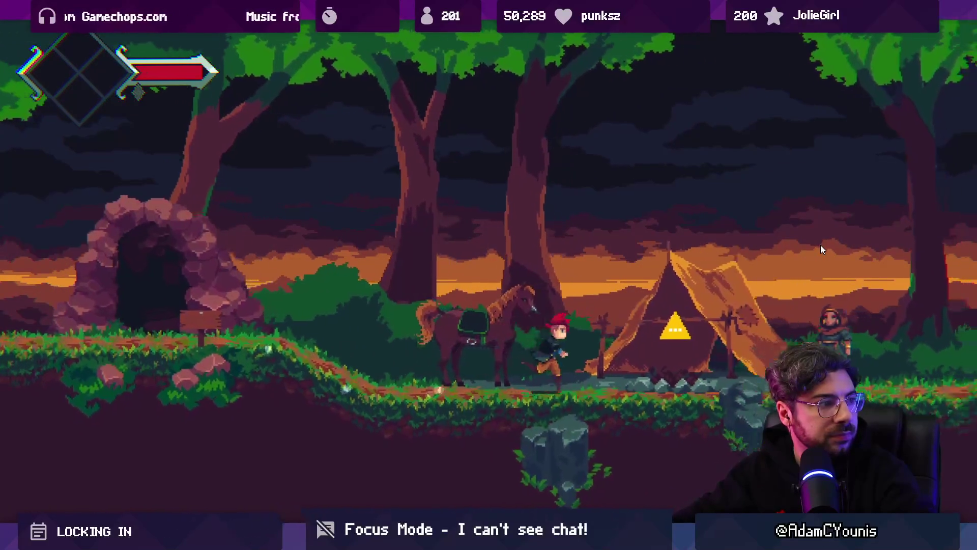
key(shift+space)
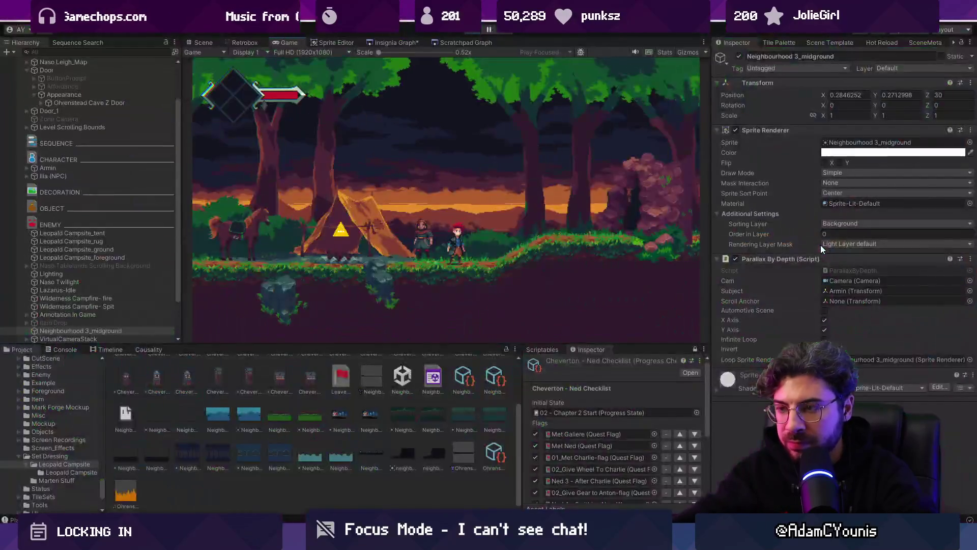
click(481, 32)
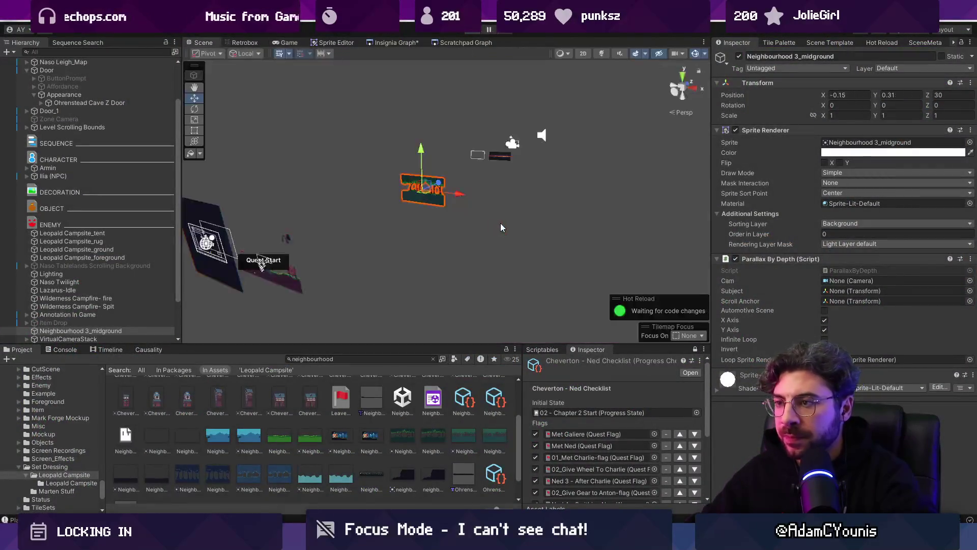
Step: Bring the midground sprite closer to Z 10.6, playtest again, and toggle 2D view
drag(484, 201, 422, 215)
key(ctrl+p)
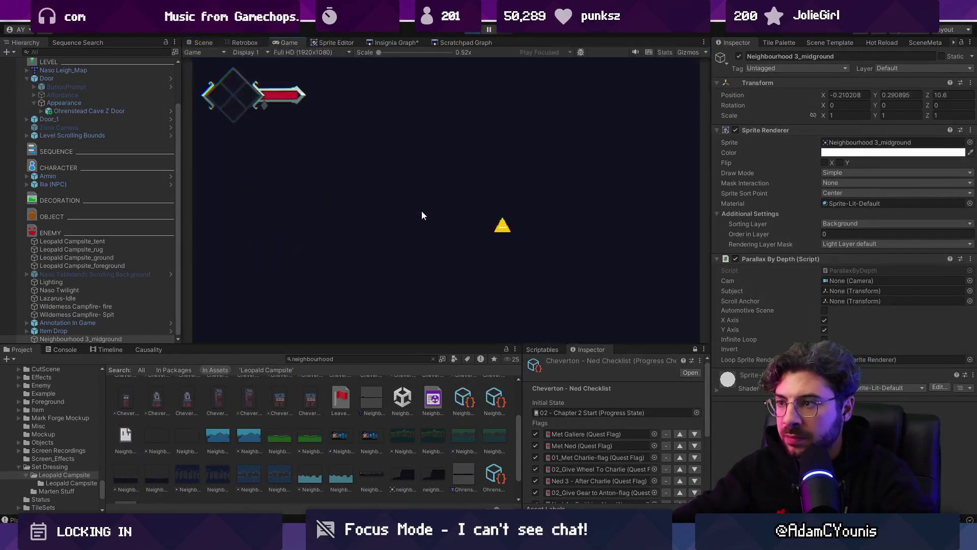
key(shift+space)
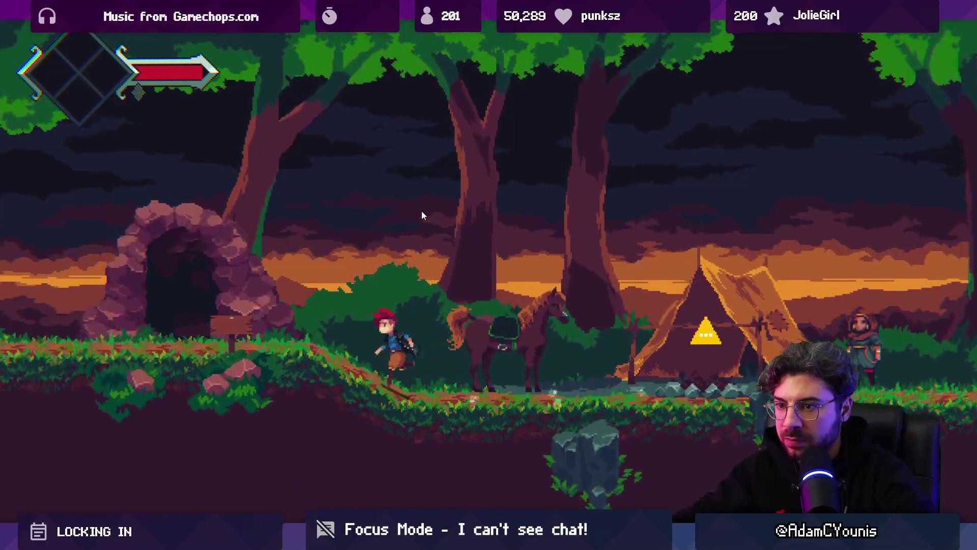
key(shift+space)
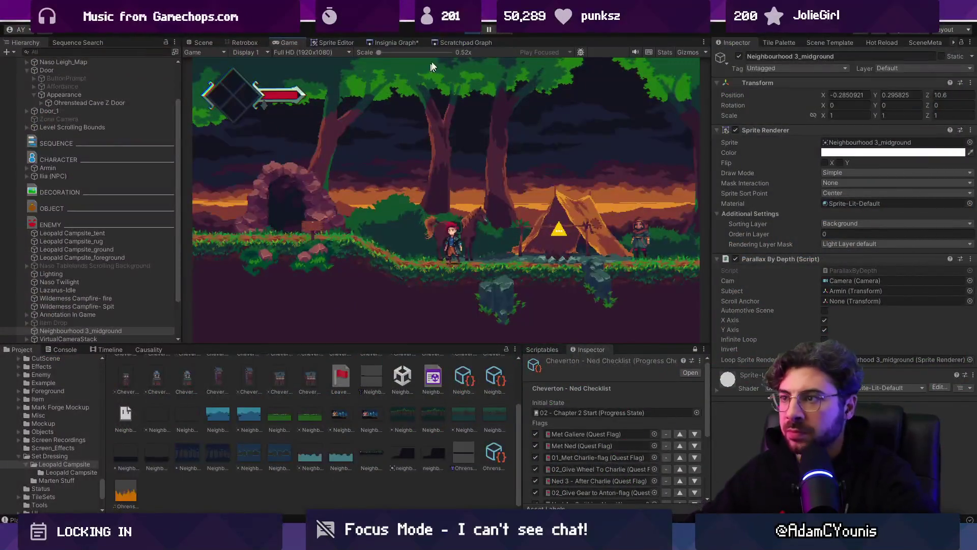
key(ctrl+p)
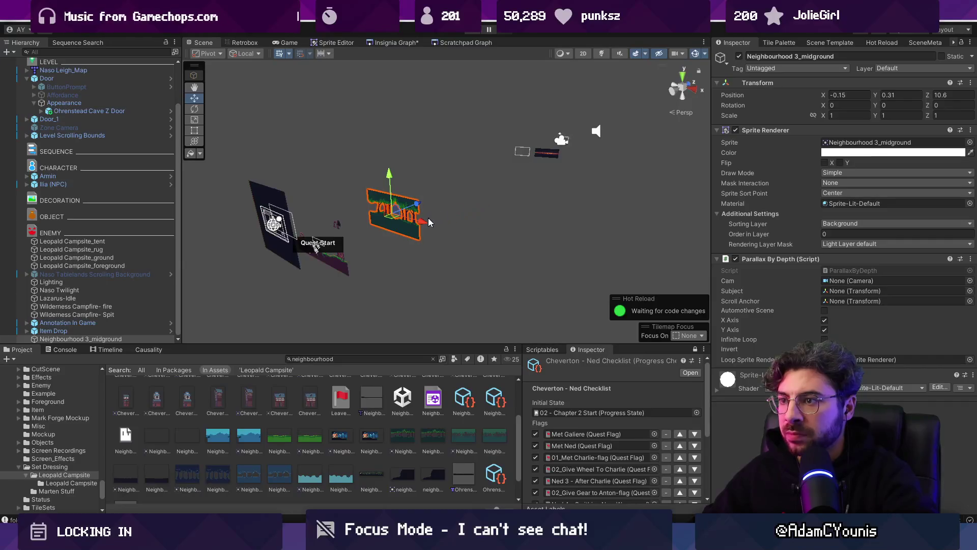
key(2)
key(2)
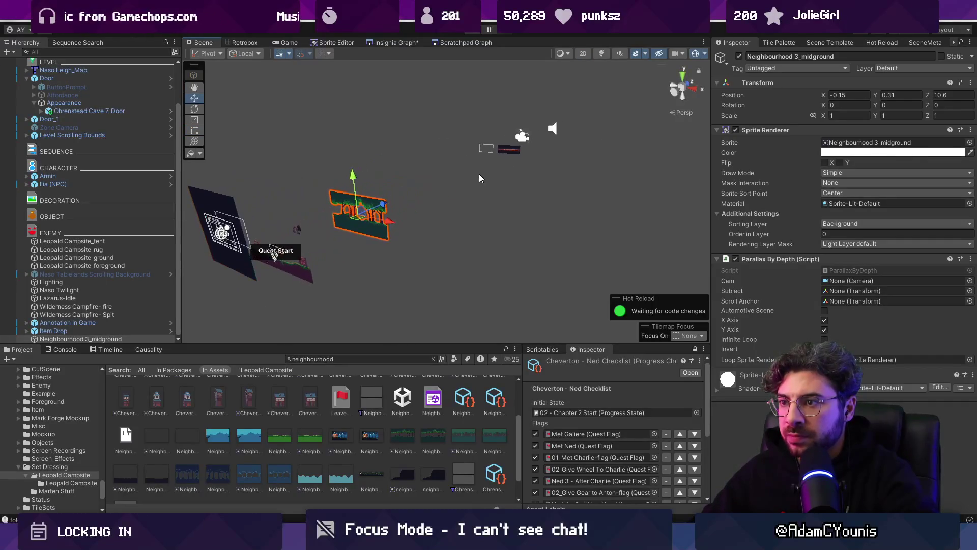
click(464, 200)
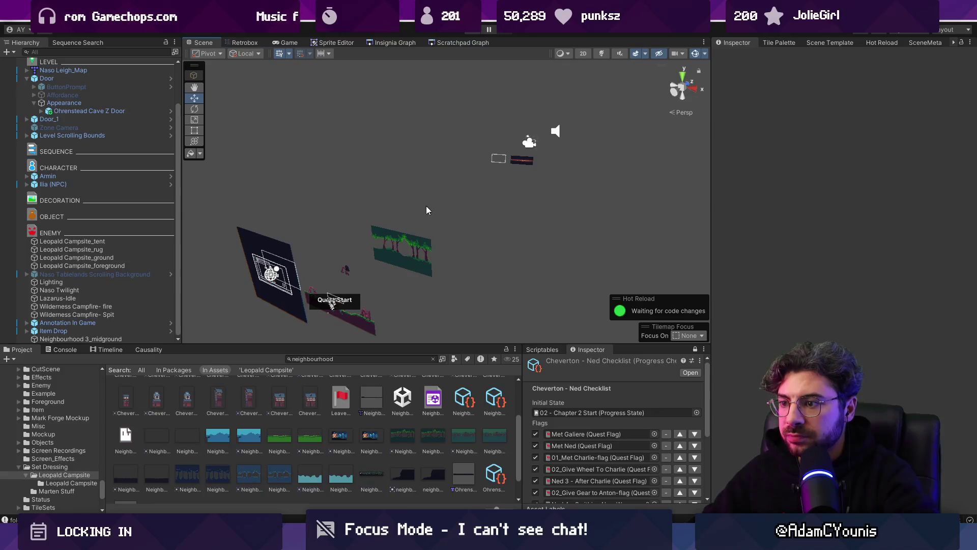
Step: Enable the Lighting Behaviour on the Lighting object and playtest the darker forest
click(116, 282)
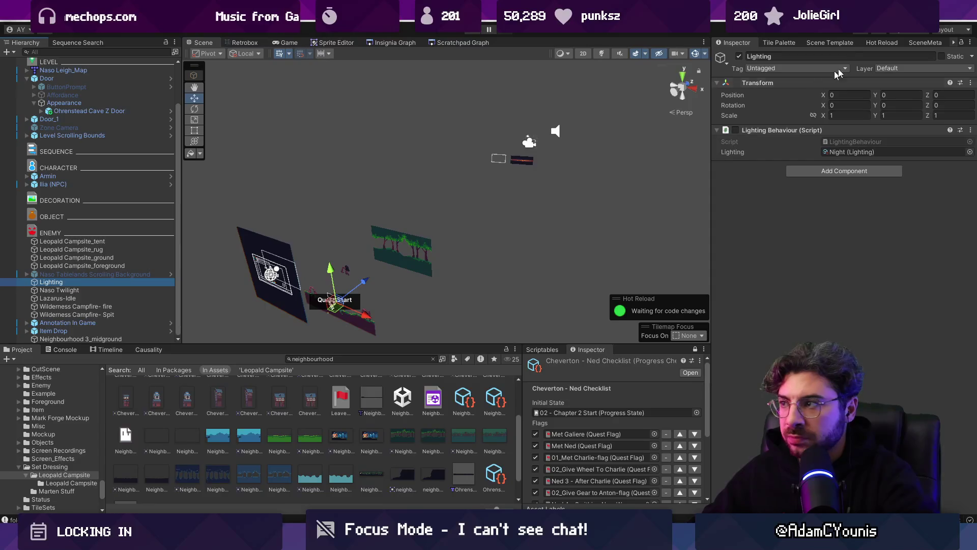
click(735, 130)
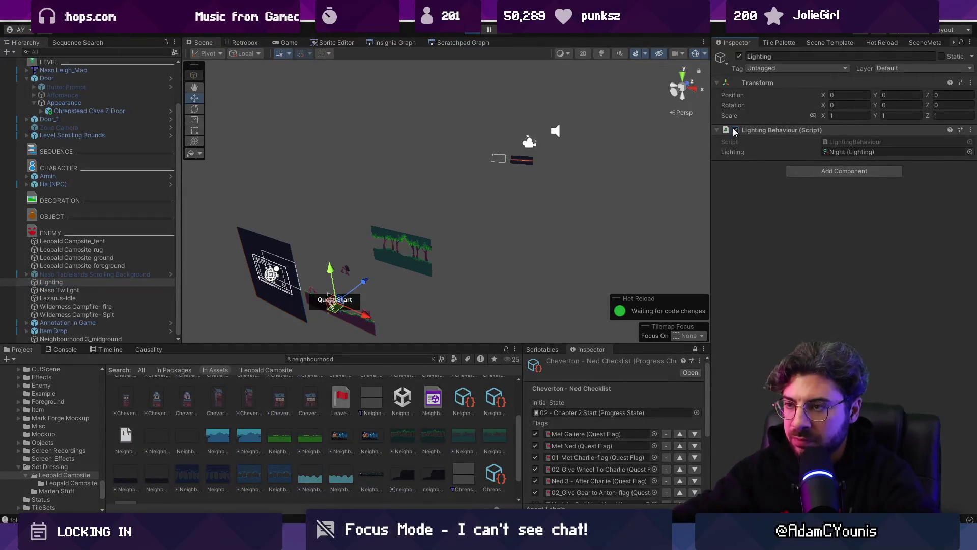
key(ctrl+p)
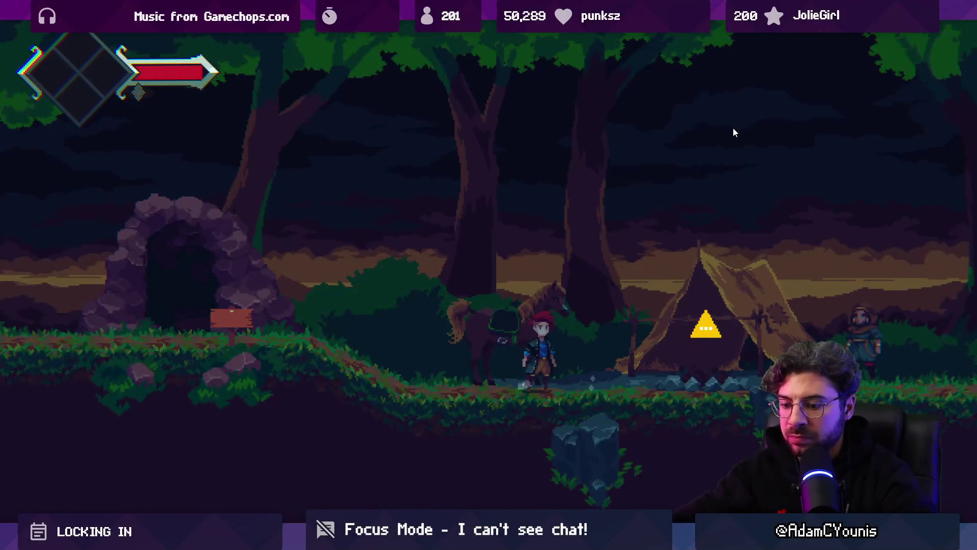
Step: Exit the game view, dismiss the shortcut conflict warning, and zoom the scene view
key(F9)
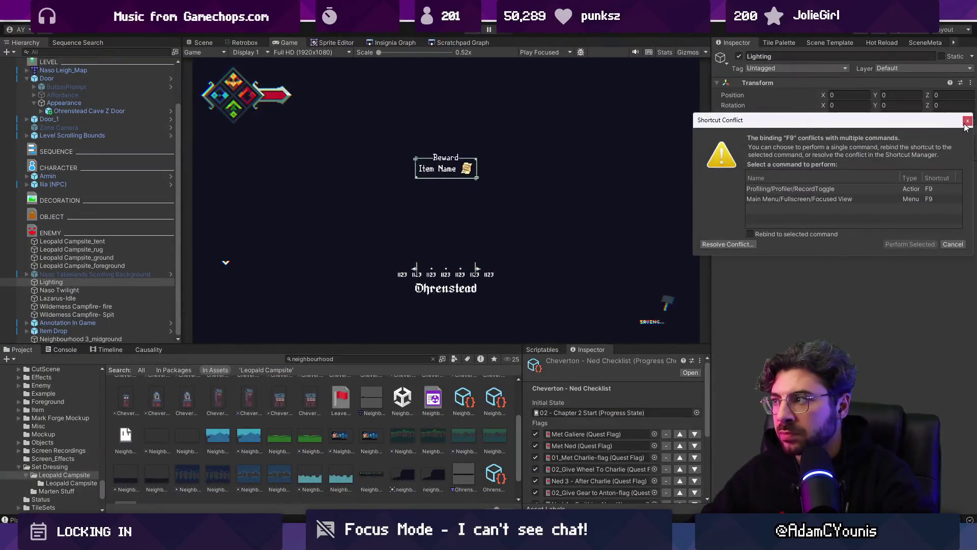
click(966, 122)
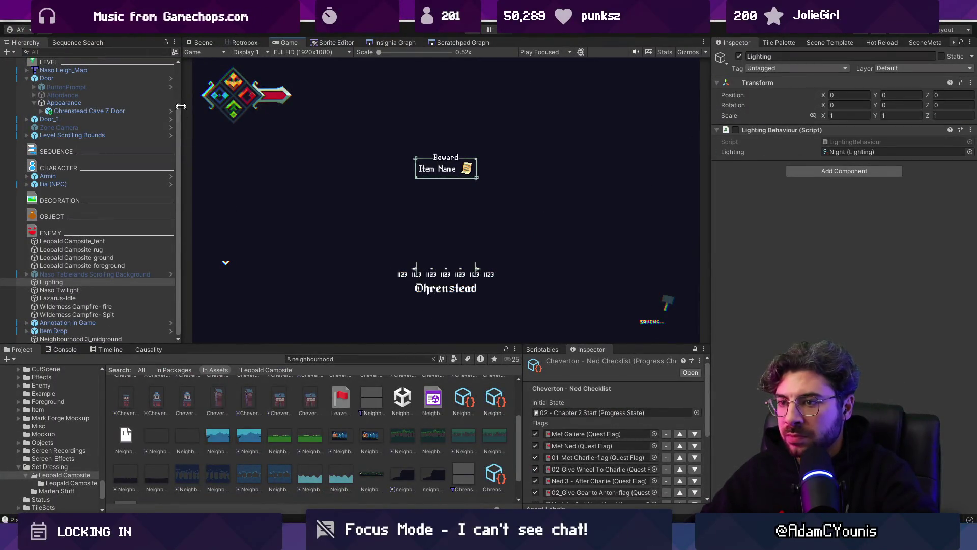
key(ctrl+1)
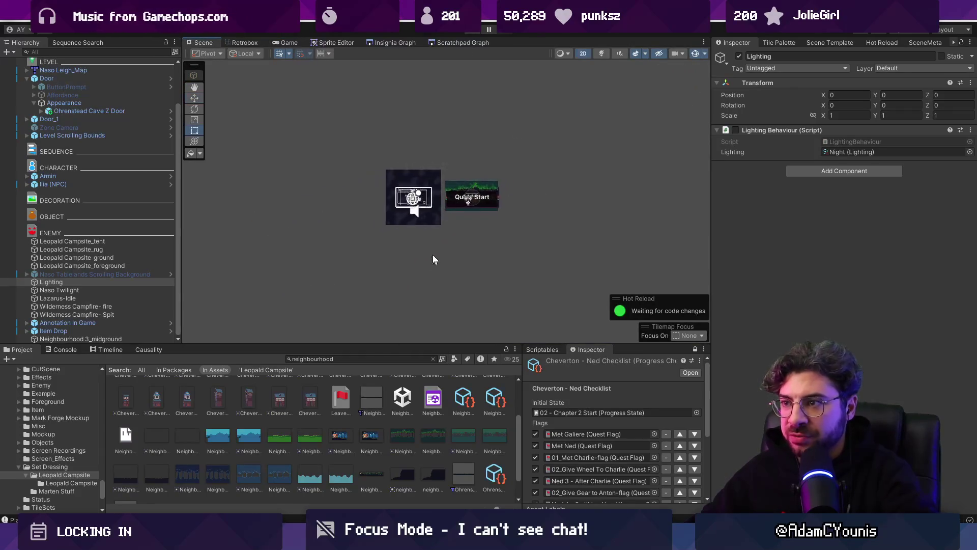
scroll(482, 220, up, 5)
click(485, 199)
scroll(515, 274, up, 5)
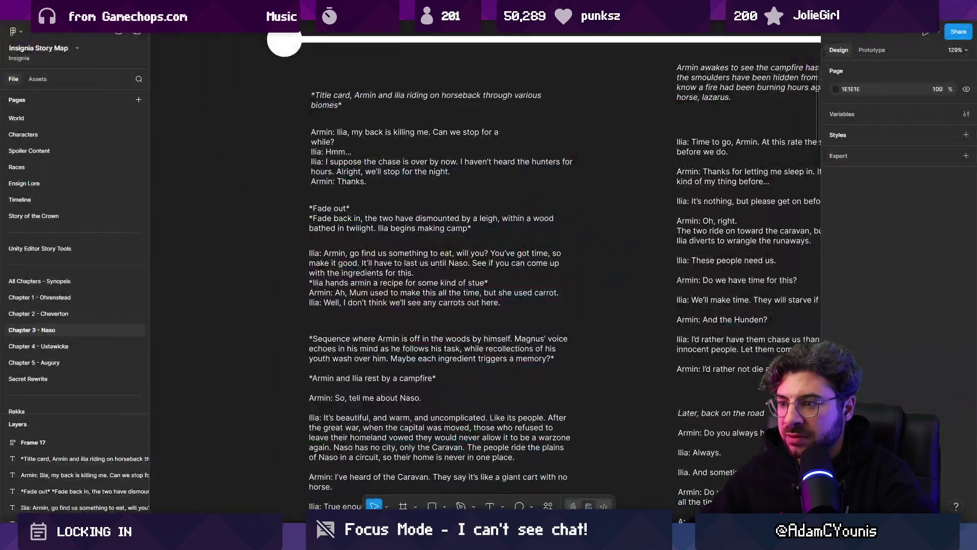
Step: Review the Chapter 3 - Naso script in Figma, then return to Unity's Sequence Search
key(alt+Tab)
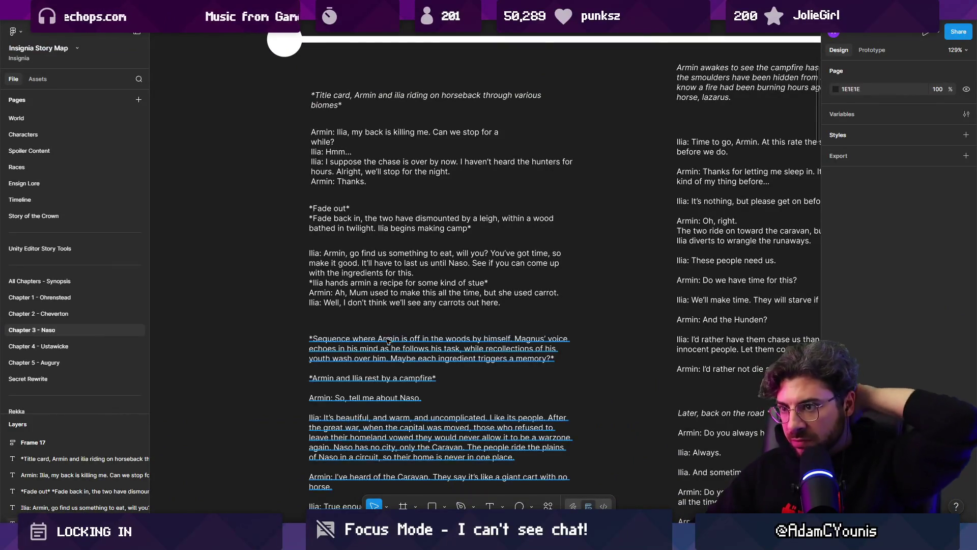
key(alt+Tab)
click(82, 43)
Step: Search sequences for 'time to' and inspect the On the Run 6 and 3 results
text(ee)
key(BackSpace)
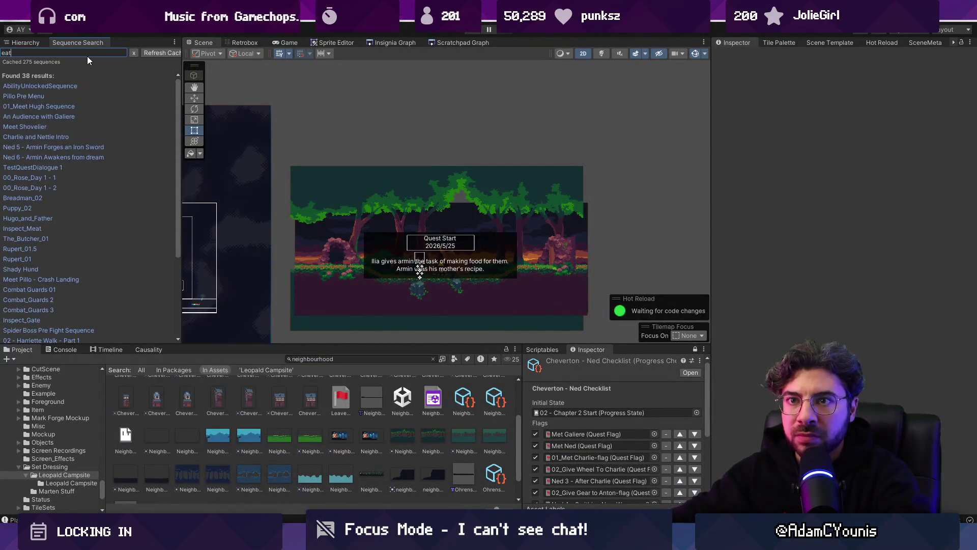
text(a)
key(BackSpace)
key(BackSpace)
text(time to)
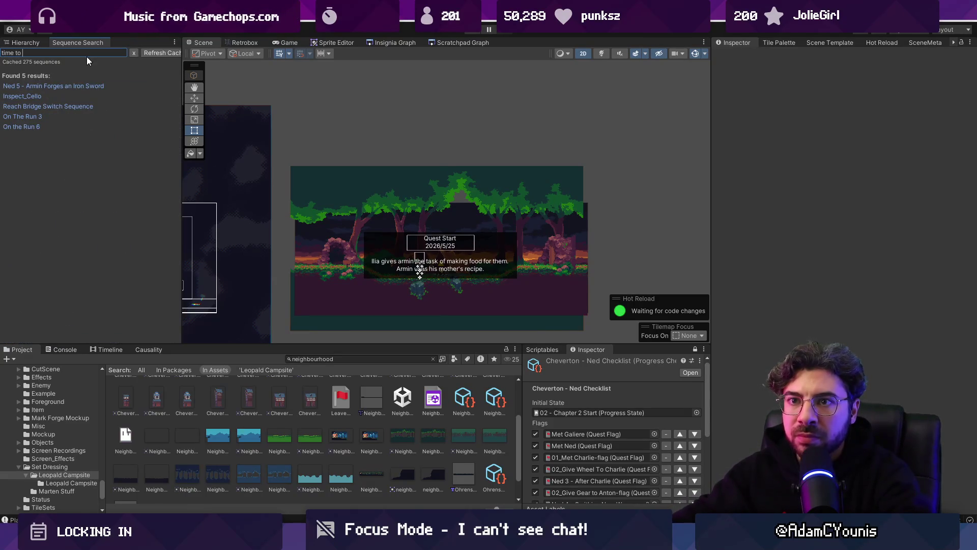
click(28, 123)
click(29, 116)
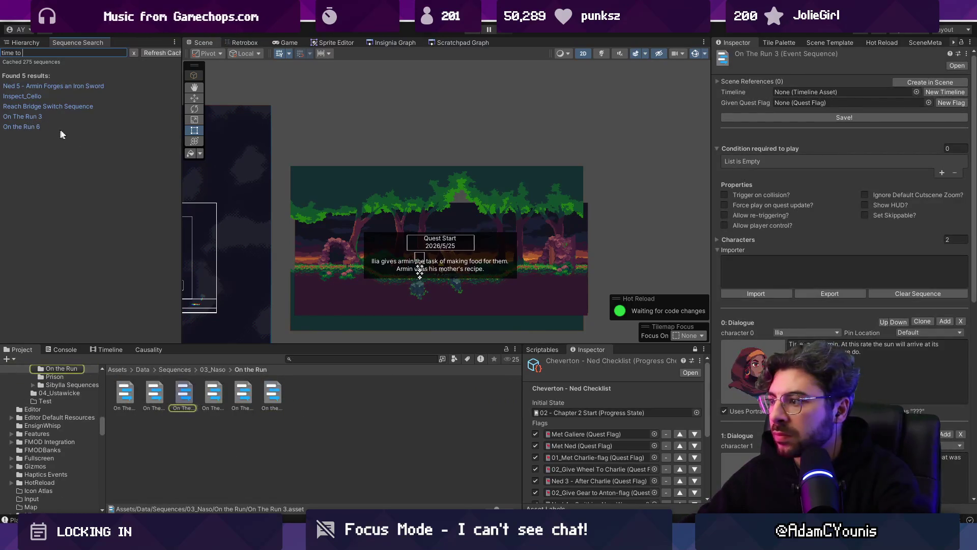
scroll(835, 290, down, 2)
scroll(835, 291, down, 3)
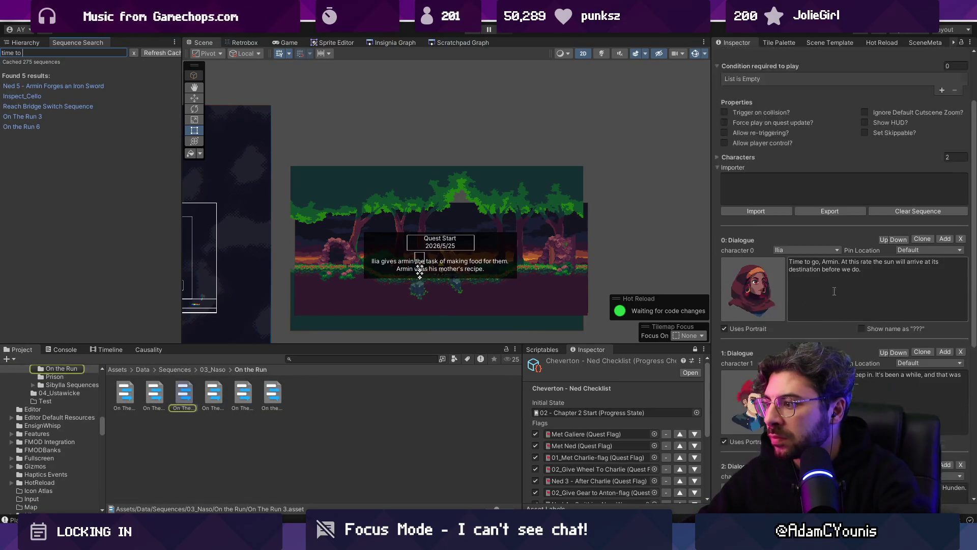
click(34, 118)
Step: Search the project for 'on the run' and open On The Run 1
key(BackSpace)
key(BackSpace)
key(BackSpace)
text(oon the run)
key(Home)
key(Delete)
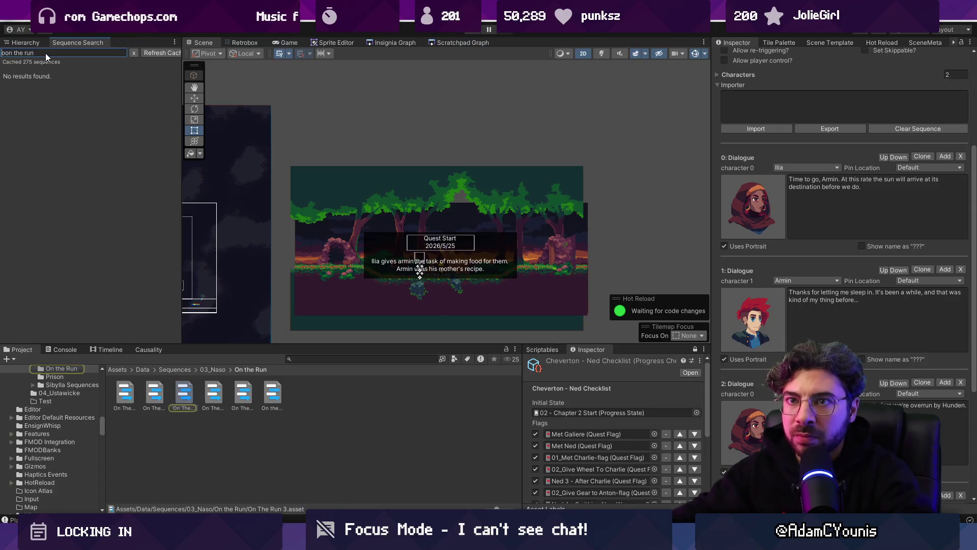
click(124, 395)
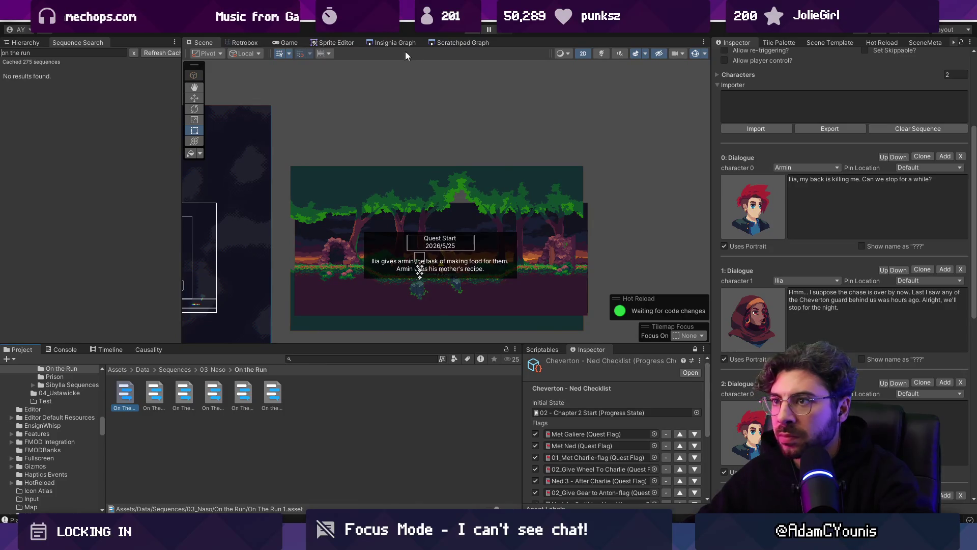
click(374, 44)
Step: Zoom onto the Naso Leigh node in the Insignia Graph and open its forest scene
scroll(387, 173, down, 5)
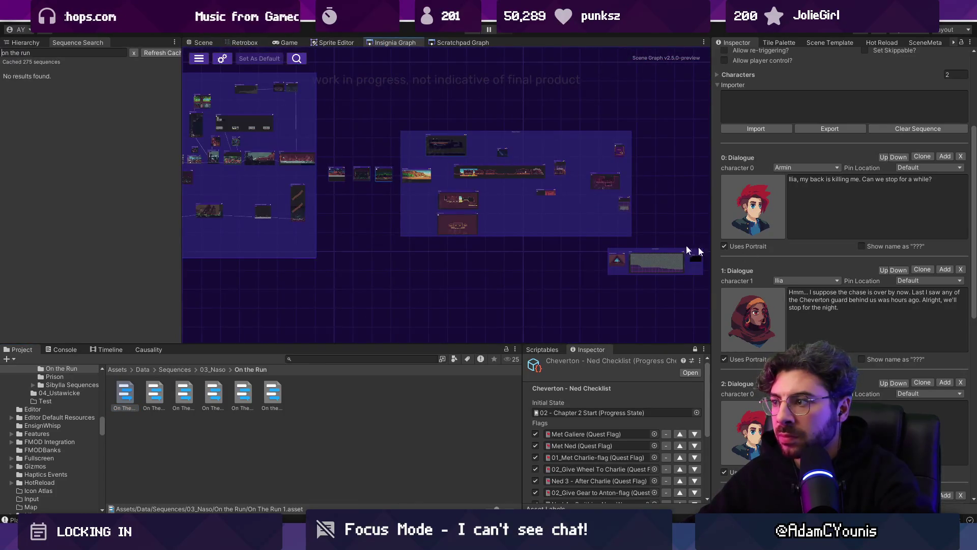
scroll(849, 198, up, 3)
scroll(849, 198, up, 3)
click(741, 148)
click(740, 148)
scroll(439, 178, up, 3)
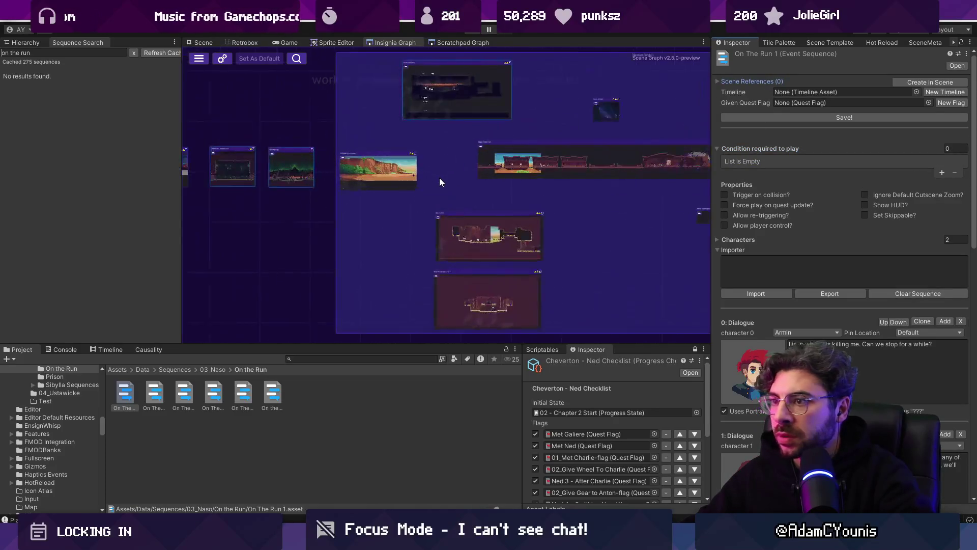
scroll(412, 176, up, 5)
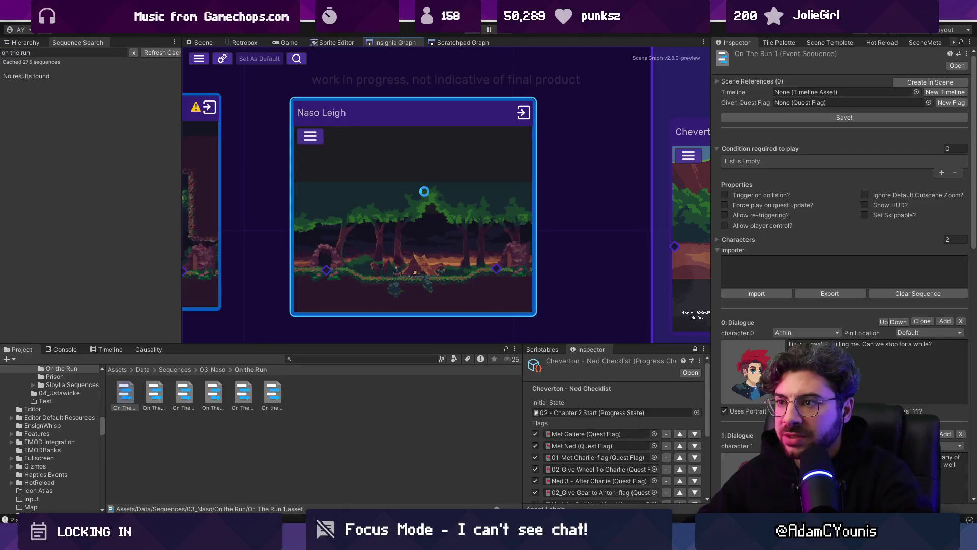
double_click(386, 176)
scroll(780, 252, down, 10)
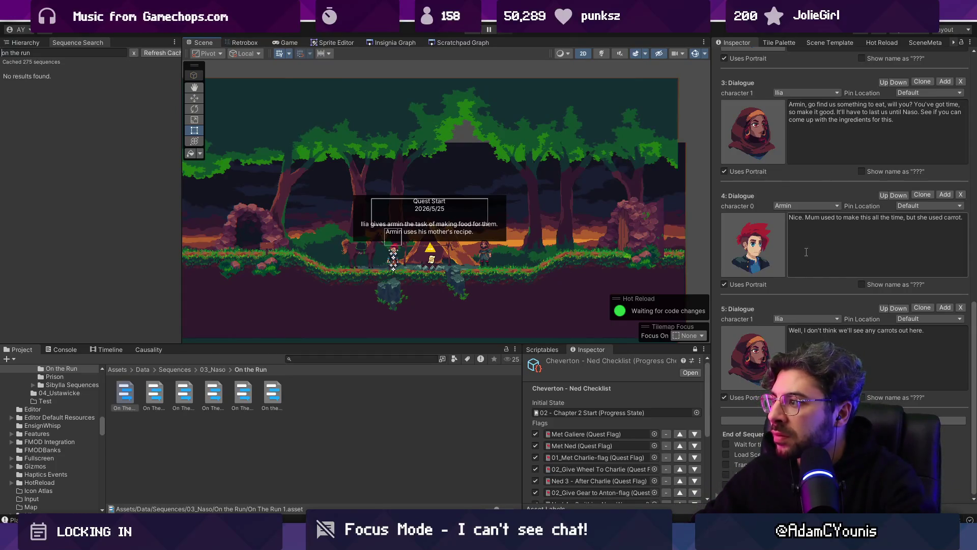
Step: Save the On The Run 1 sequence with Ilia's line reading "See what you can find.."
scroll(806, 252, up, 1)
scroll(806, 252, up, 5)
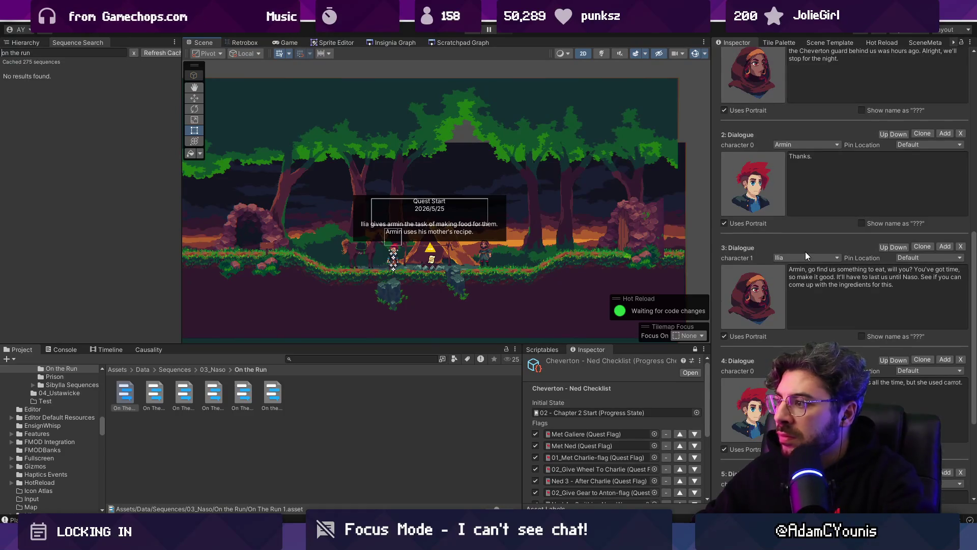
scroll(805, 251, down, 6)
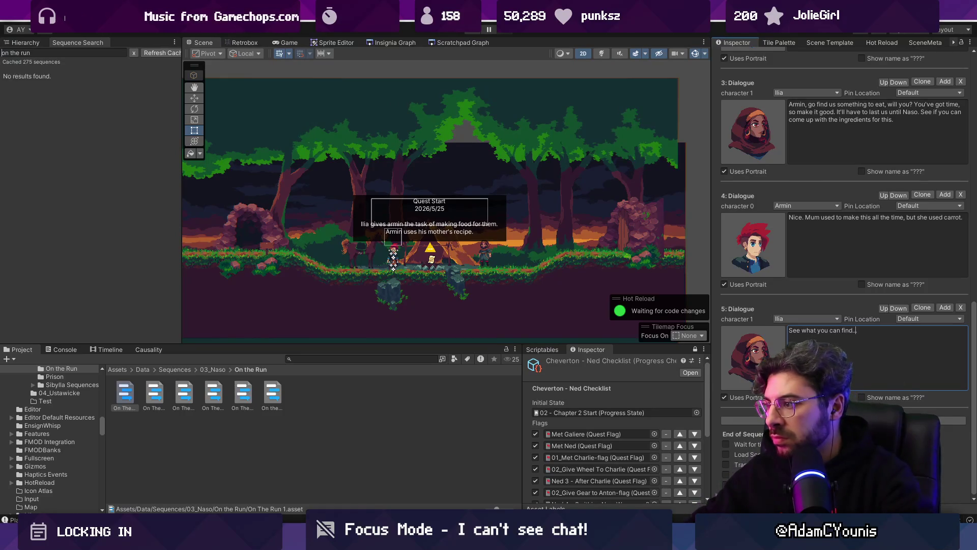
scroll(850, 207, up, 15)
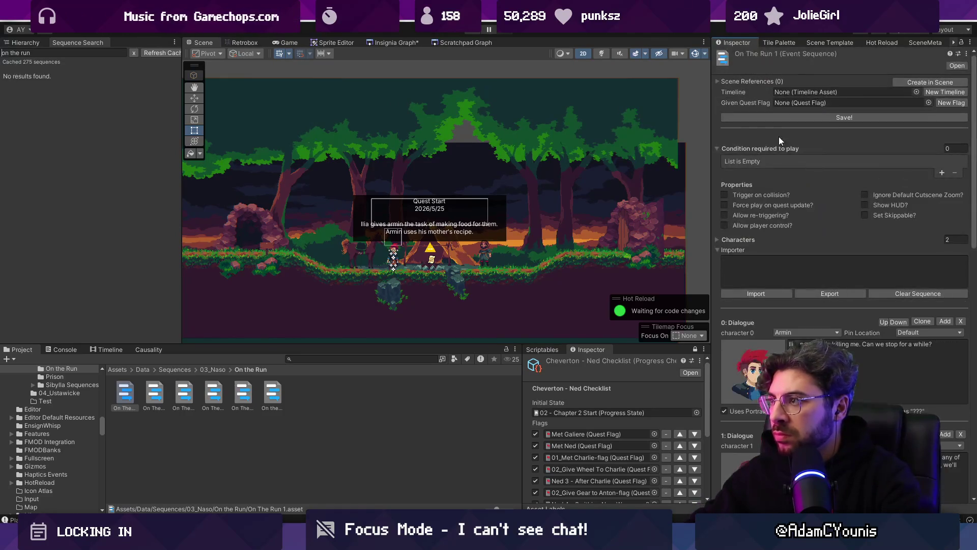
click(765, 118)
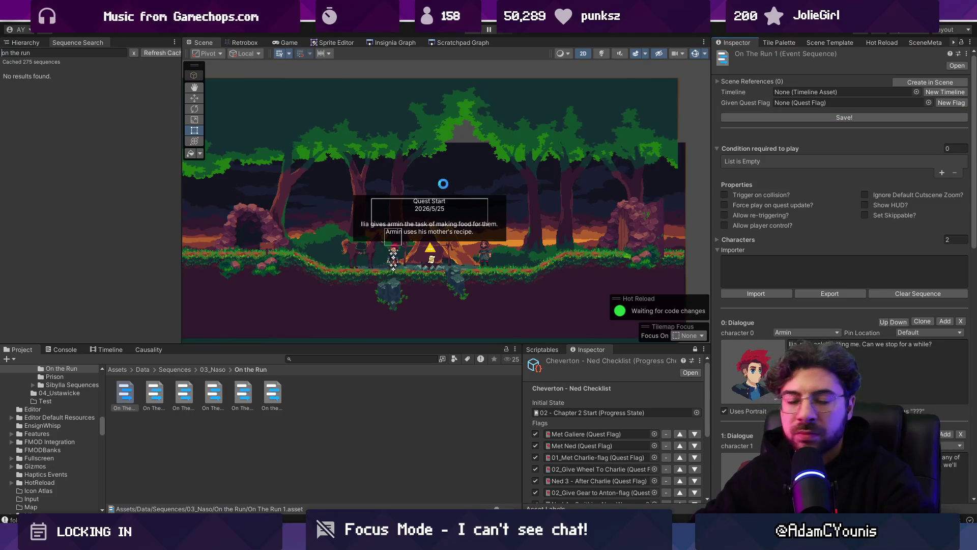
Step: Select the Quest Start annotation in the scene
scroll(433, 204, up, 2)
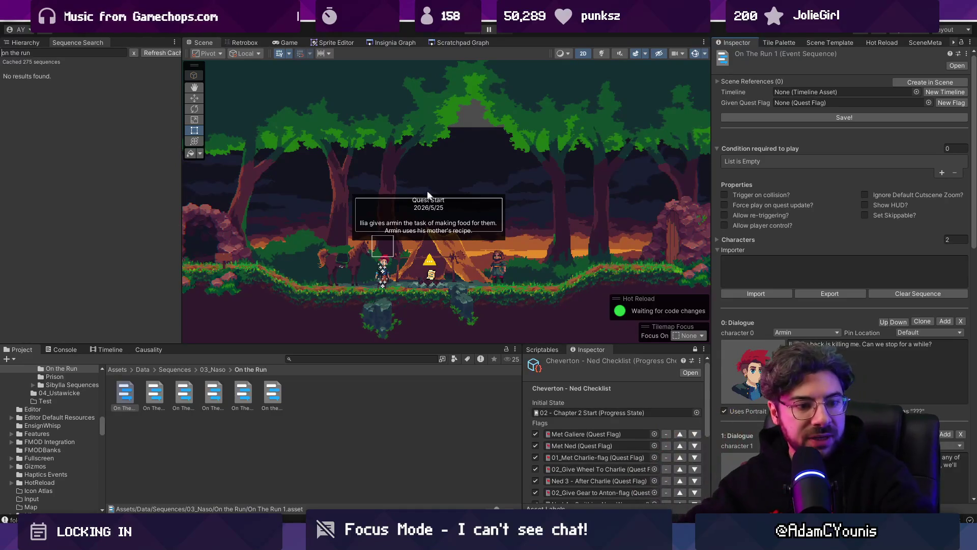
scroll(446, 257, up, 3)
click(423, 269)
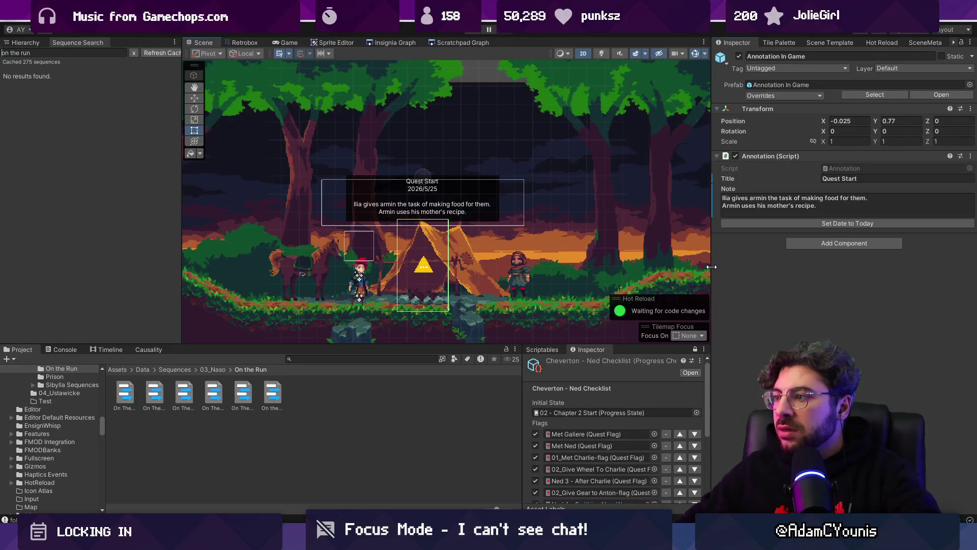
Step: Enlarge the Scene view, narrow the Hierarchy, and switch to the Insignia Graph
drag(714, 266, 751, 267)
mouse_move(384, 345)
mouse_down()
mouse_move(384, 407)
mouse_move(384, 391)
mouse_up()
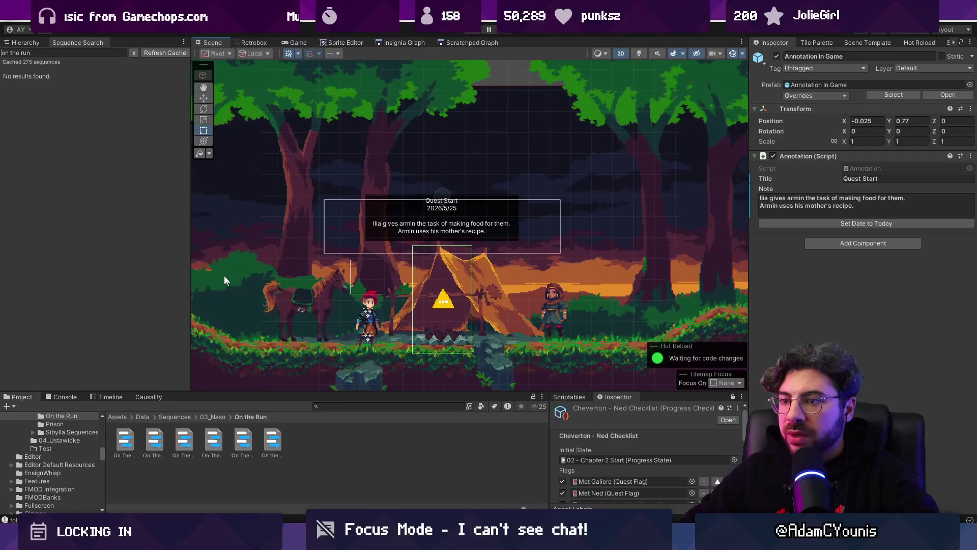
drag(194, 262, 127, 262)
click(336, 42)
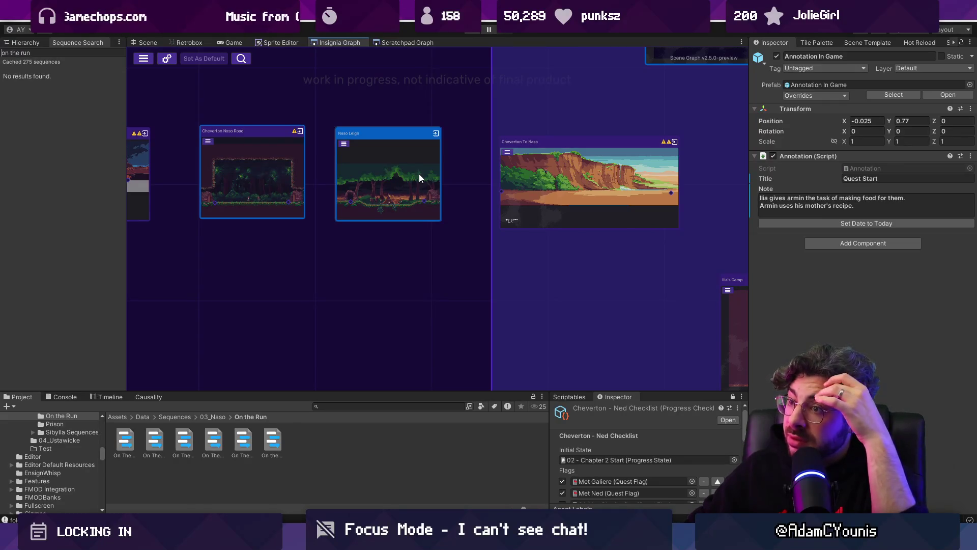
Step: Pan the graph to the Cheverton To Naso node and open that level
scroll(394, 188, up, 5)
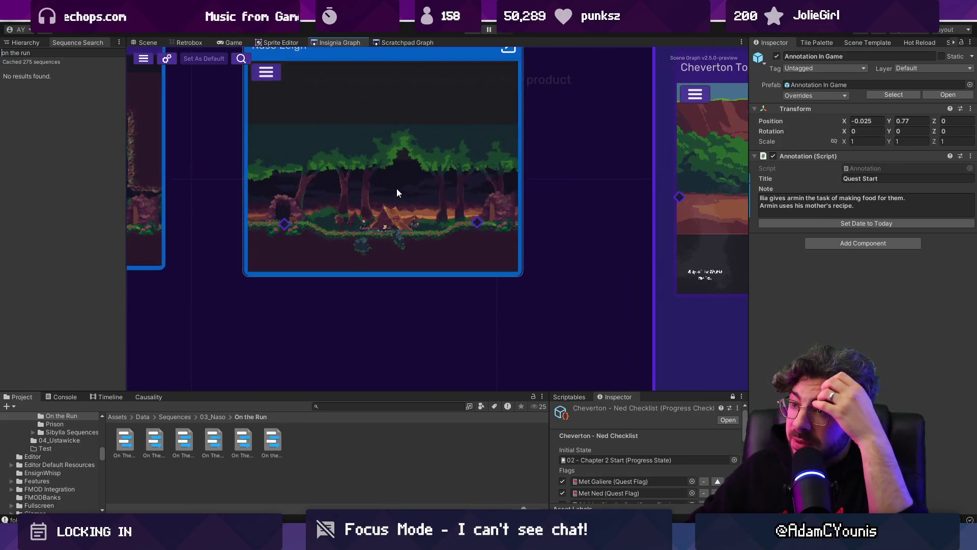
scroll(425, 201, down, 5)
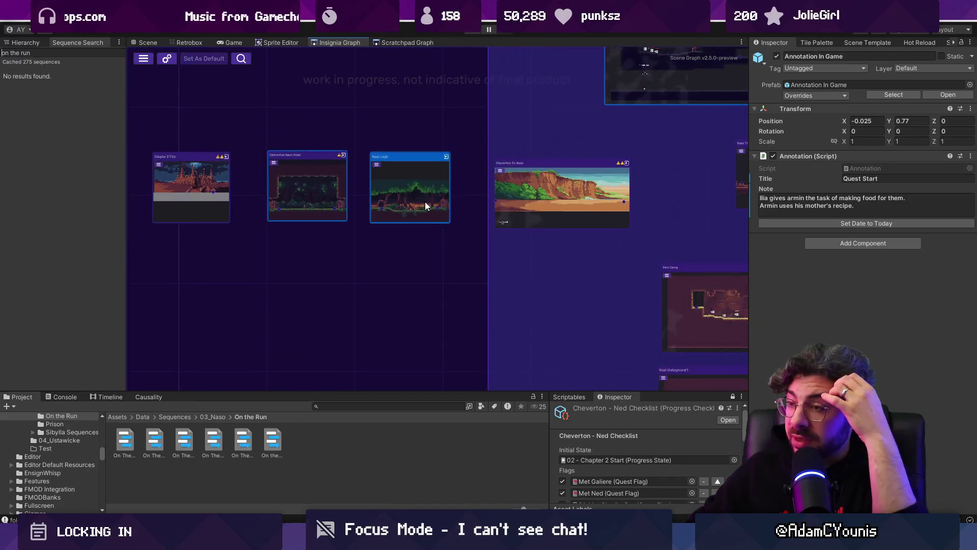
scroll(605, 222, up, 2)
drag(605, 222, 347, 216)
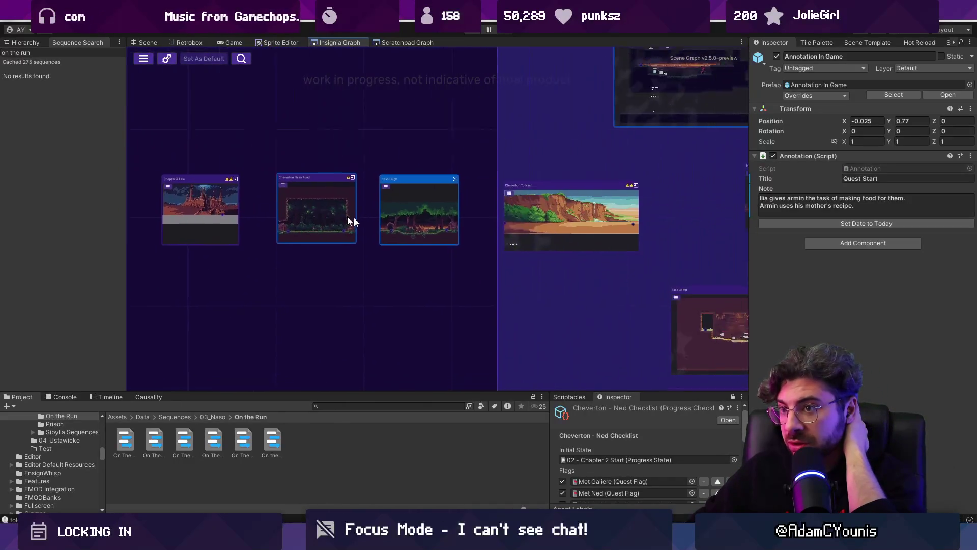
scroll(419, 201, down, 3)
scroll(431, 194, up, 3)
double_click(432, 193)
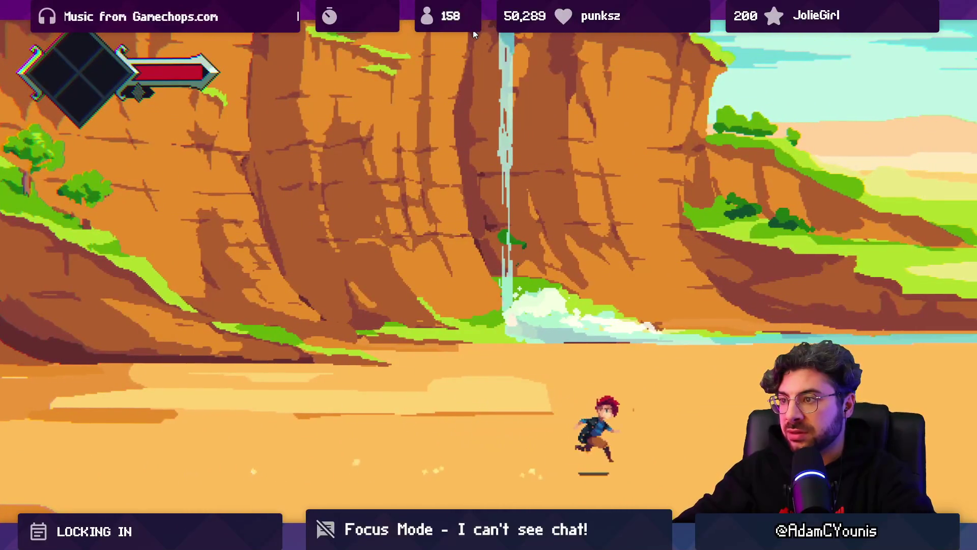
Step: Exit play mode and return to the Insignia Graph
key(shift+space)
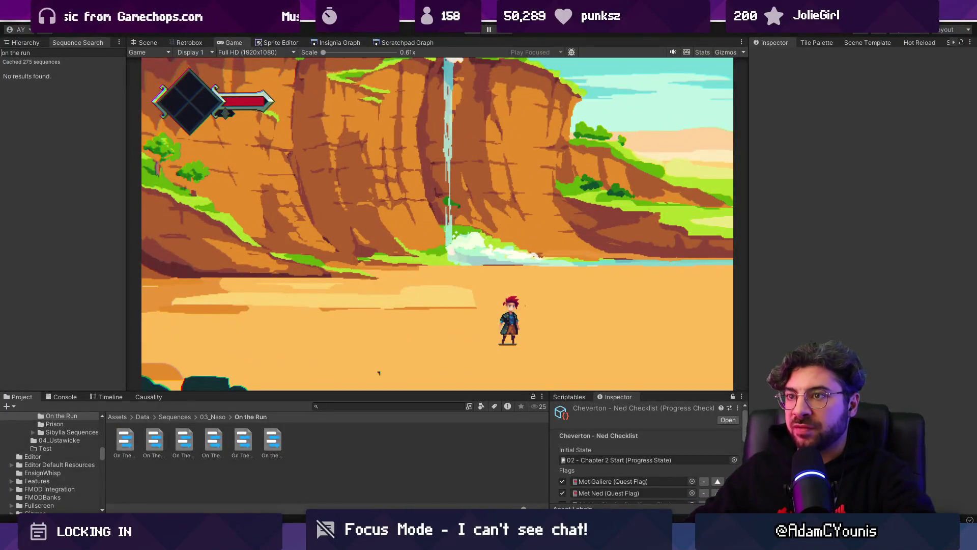
click(148, 42)
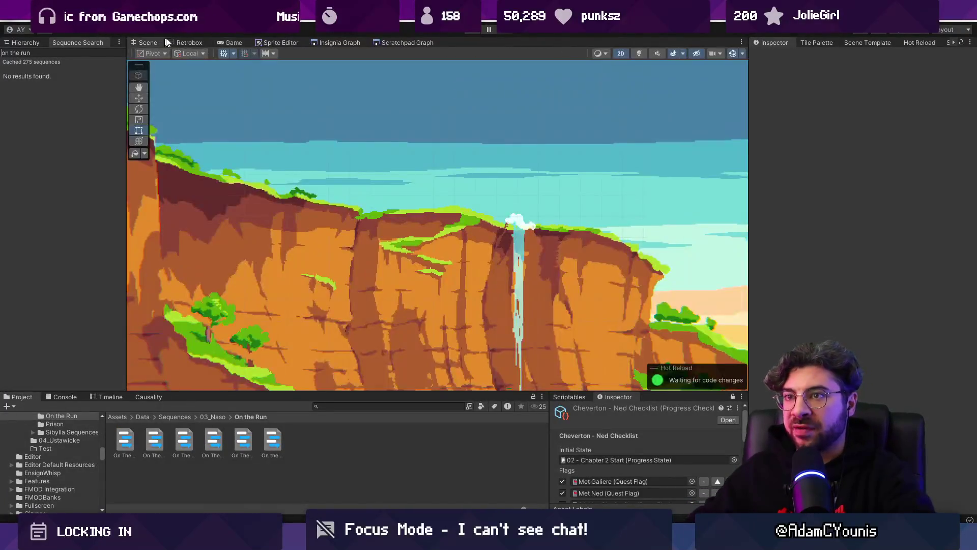
click(299, 44)
click(336, 42)
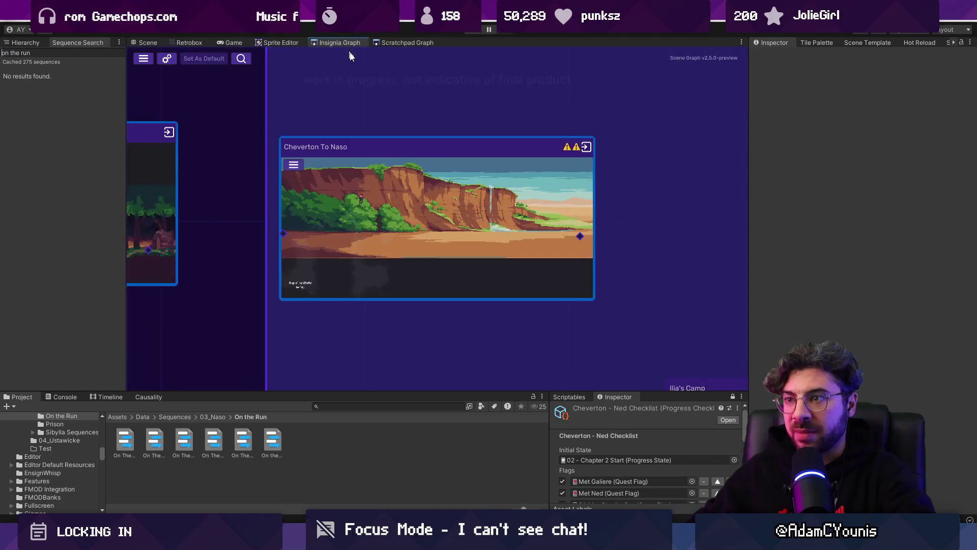
Step: Move the small node group and its box down and to the right
scroll(454, 194, down, 5)
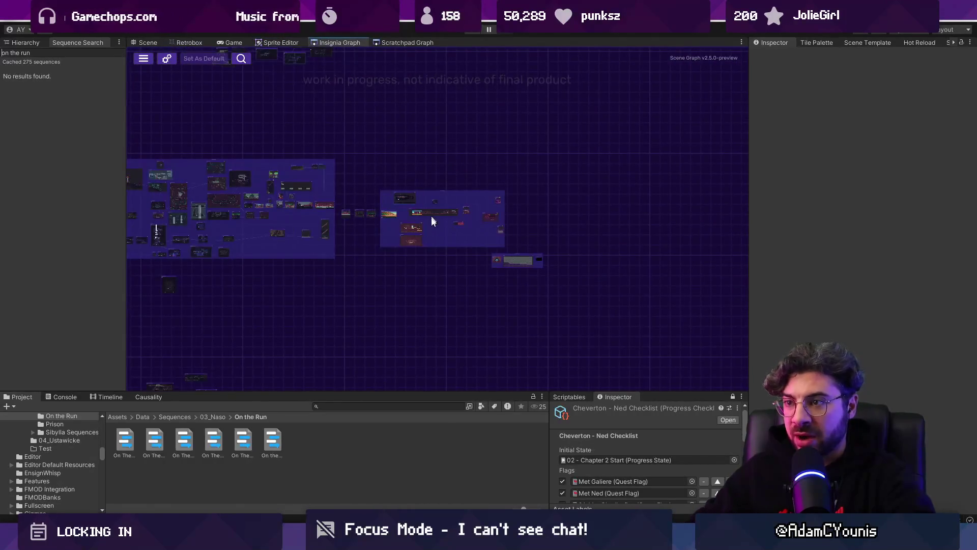
scroll(488, 254, up, 4)
drag(522, 275, 659, 279)
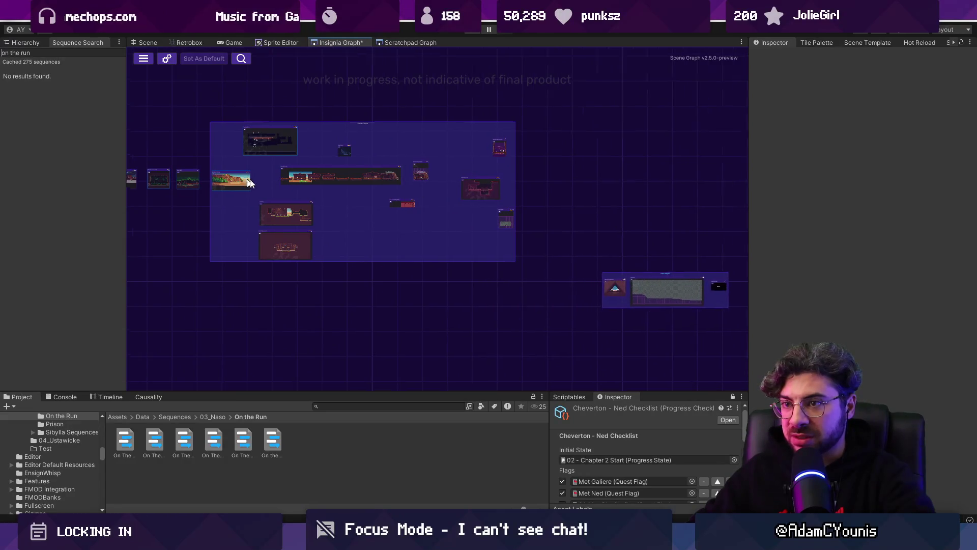
drag(531, 134, 545, 189)
Step: Pan back to the Chapter 3 Title and Naso nodes and open the Scene Template tool
scroll(356, 211, up, 3)
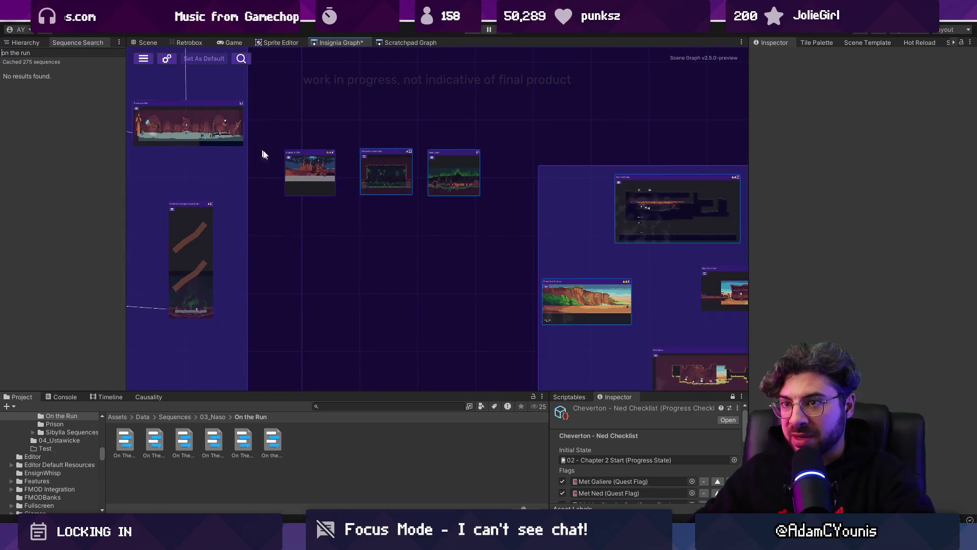
drag(306, 223, 230, 102)
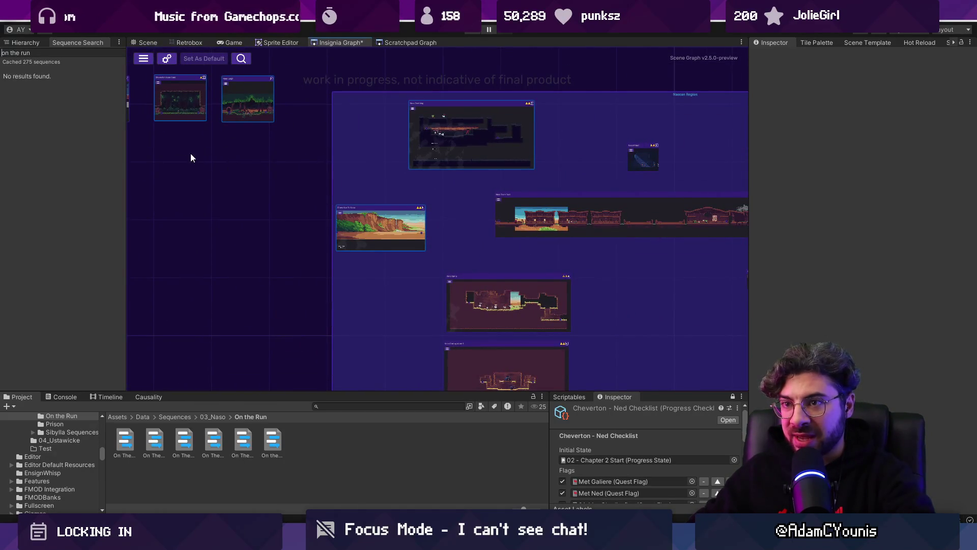
drag(192, 157, 264, 168)
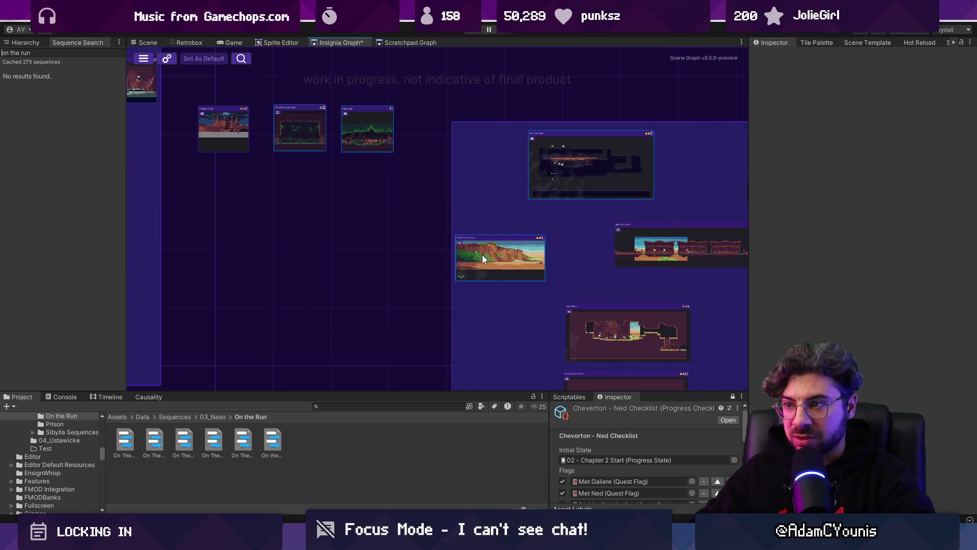
double_click(480, 255)
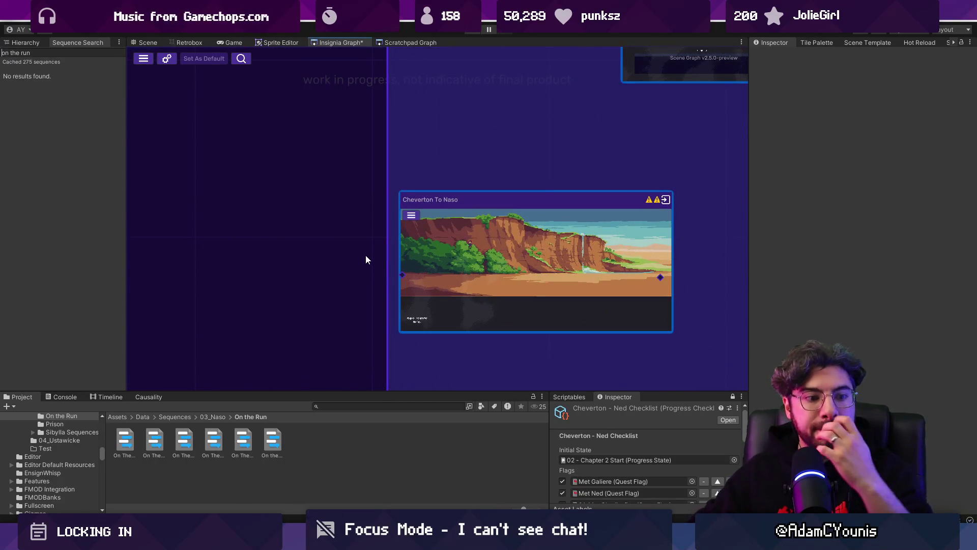
scroll(401, 267, down, 2)
drag(401, 266, 541, 318)
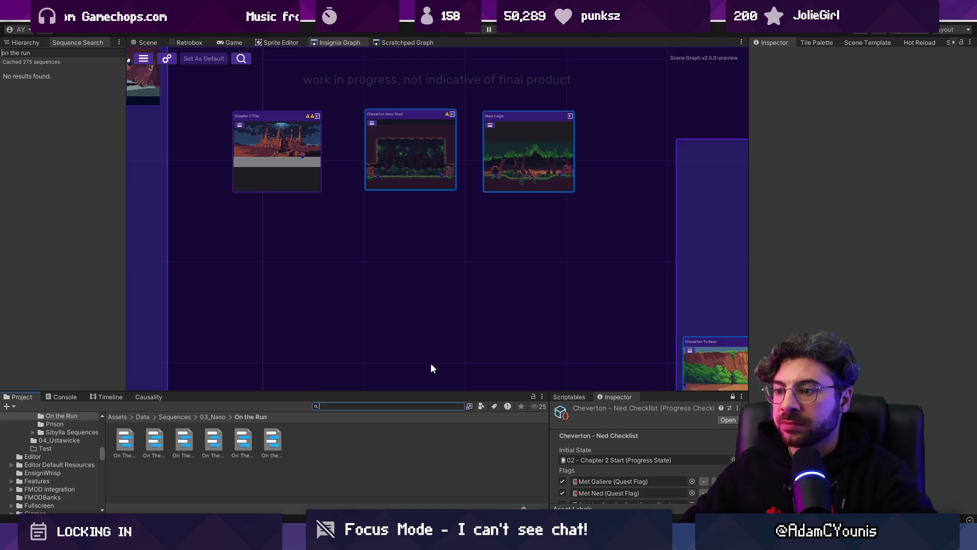
click(877, 41)
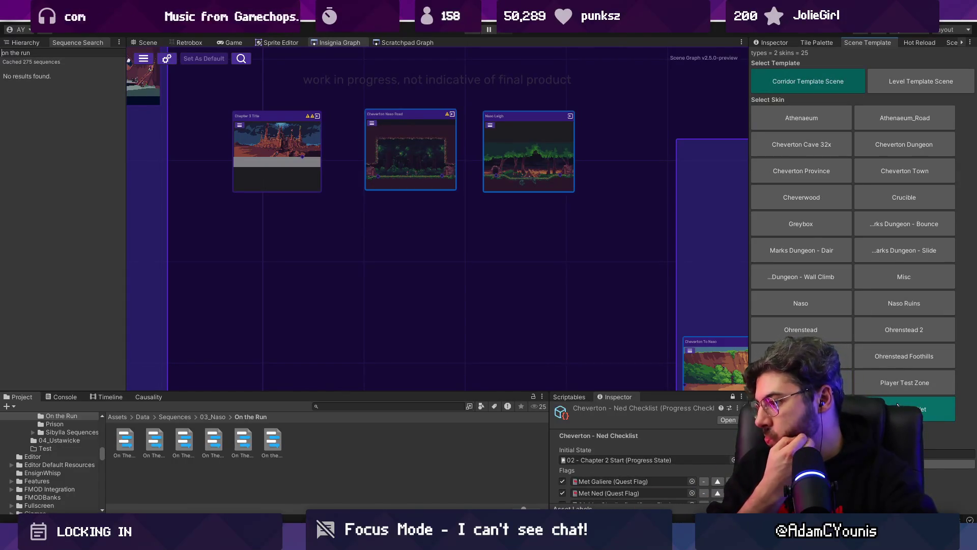
Step: Search the project for 'naso tileset' and open the Naso Plains Tileset in Aseprite
click(424, 408)
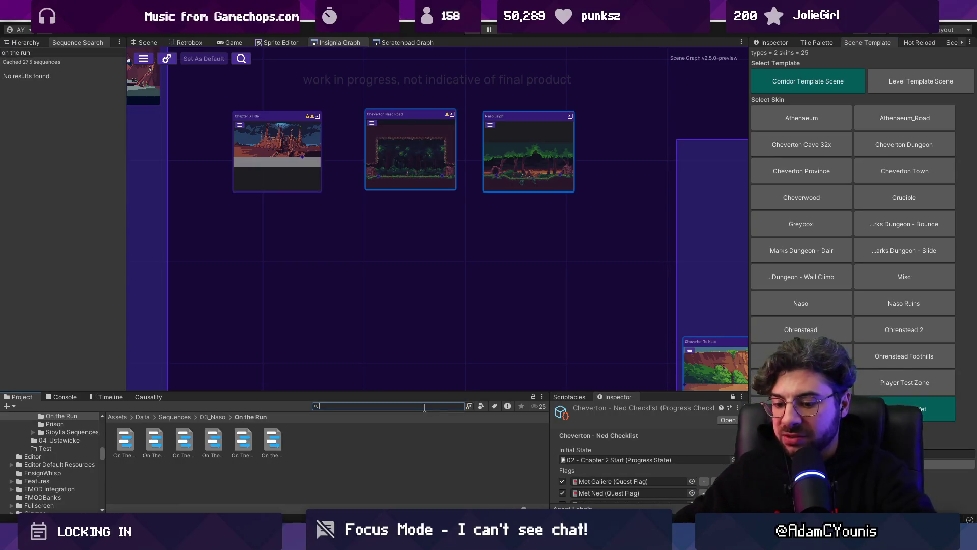
text(na)
scroll(424, 407, down, 3)
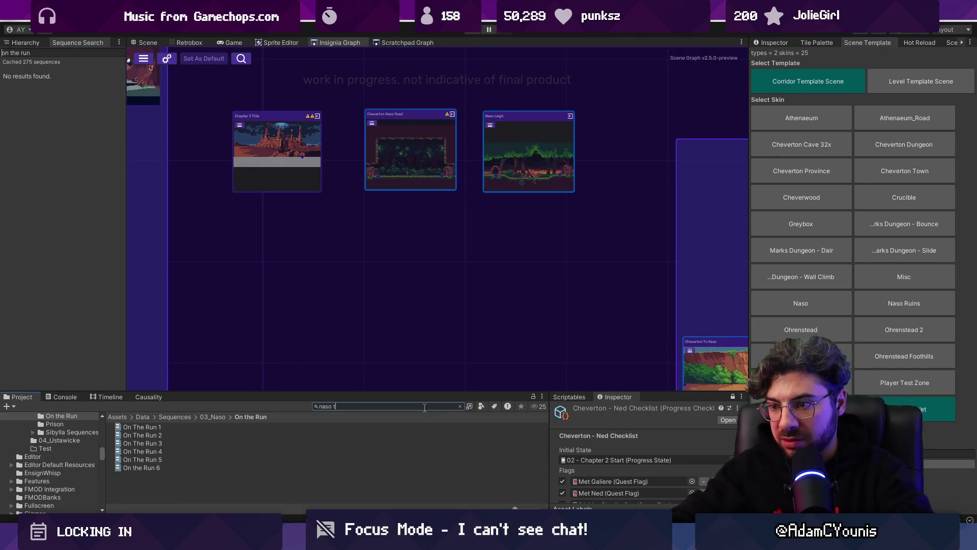
text(ileset)
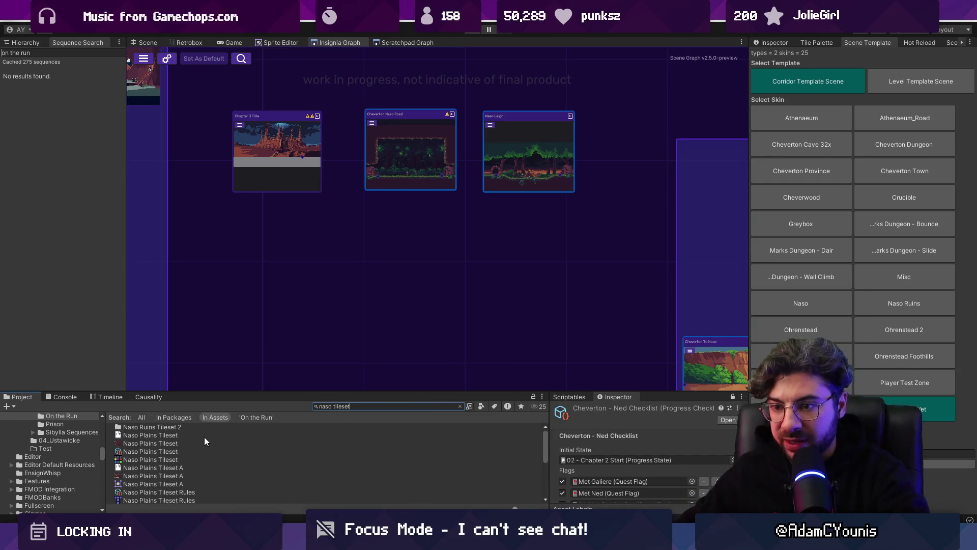
double_click(188, 436)
scroll(249, 183, up, 2)
scroll(249, 183, up, 5)
scroll(418, 244, down, 6)
scroll(420, 242, up, 4)
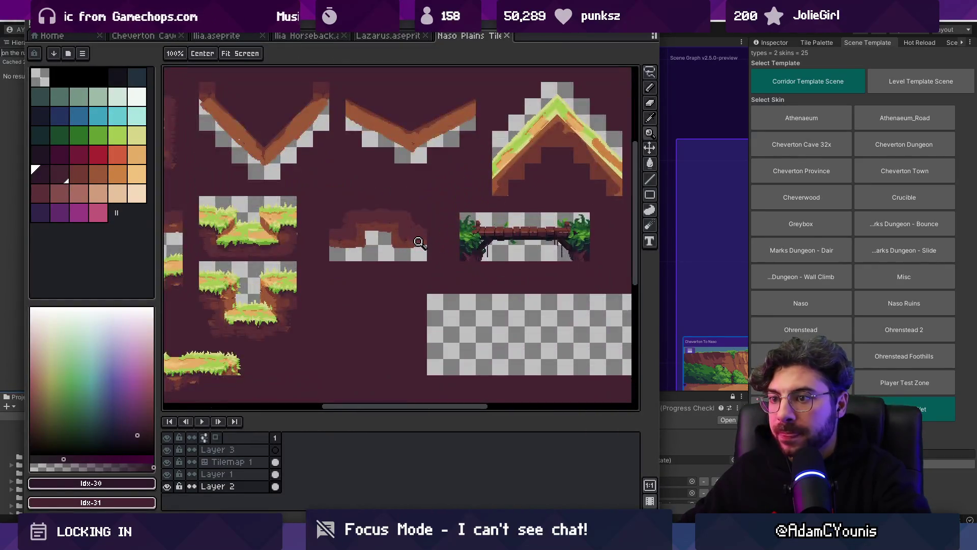
scroll(419, 242, down, 2)
key(ctrl+w)
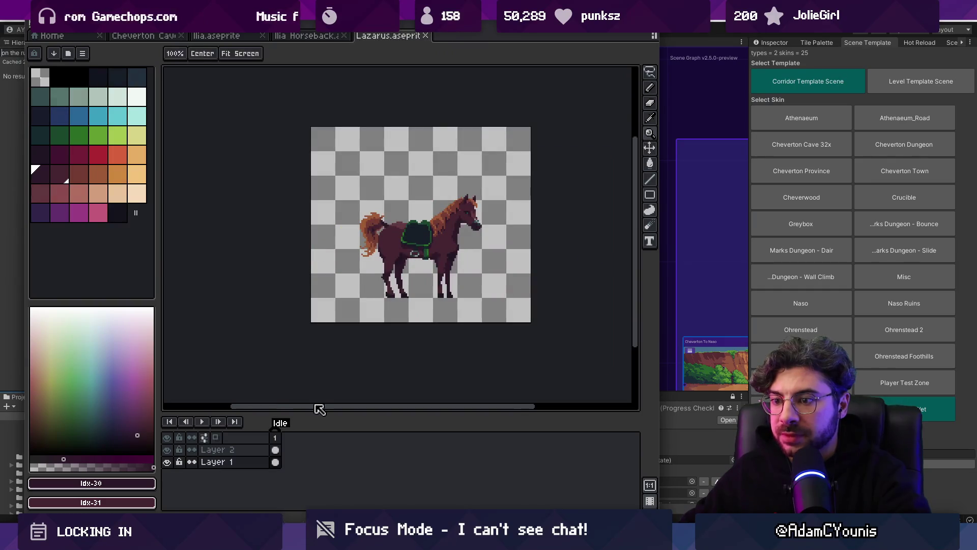
click(685, 184)
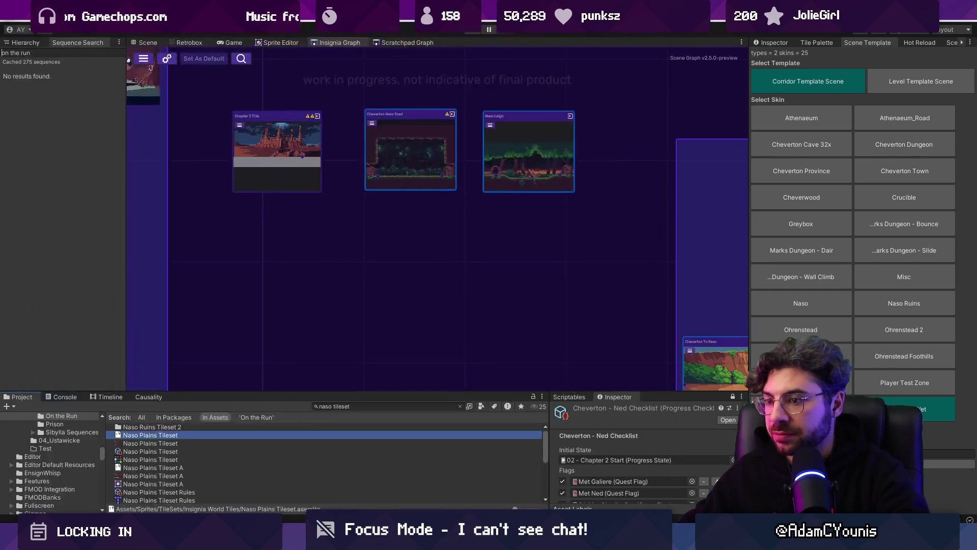
click(180, 468)
drag(219, 392, 241, 263)
double_click(177, 339)
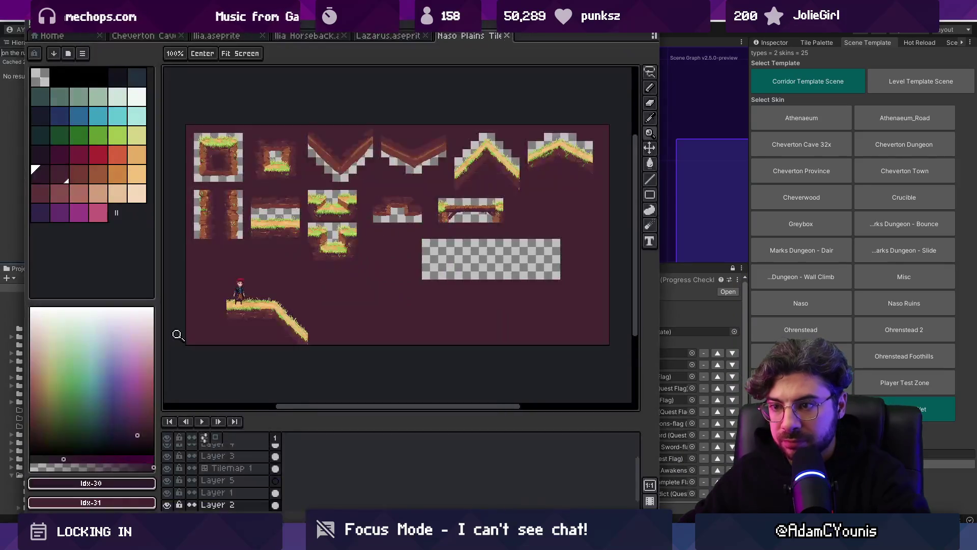
scroll(303, 211, up, 3)
scroll(412, 281, down, 2)
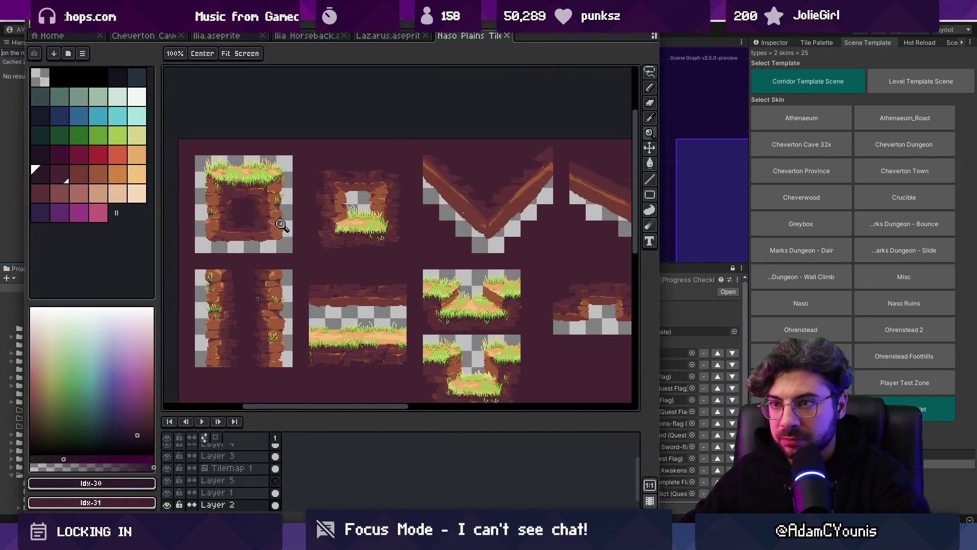
key(ctrl+w)
key(alt+Tab)
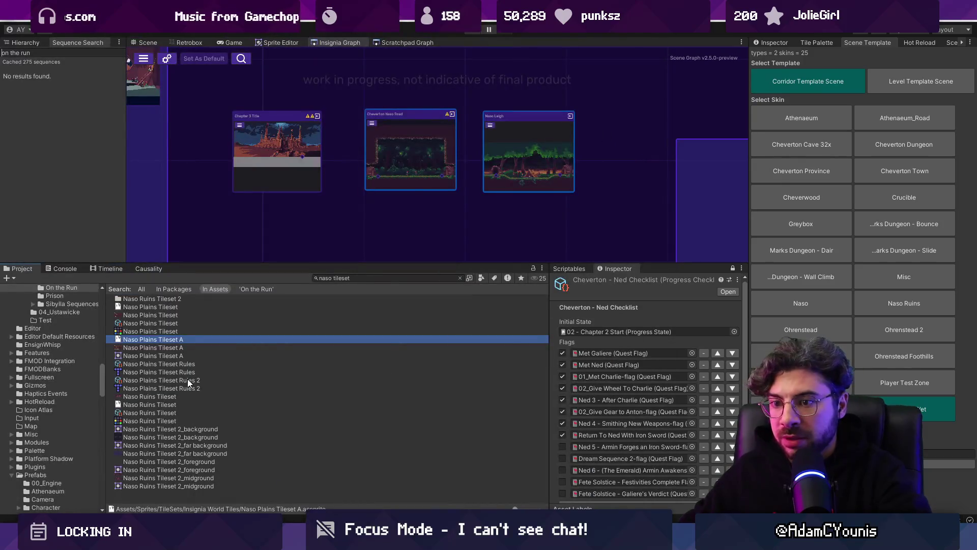
click(170, 405)
double_click(172, 405)
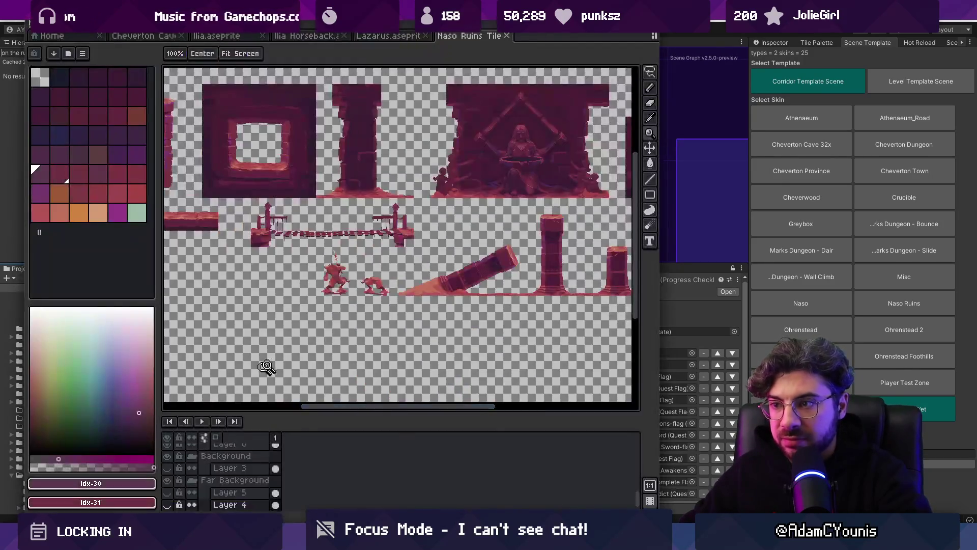
scroll(330, 291, up, 2)
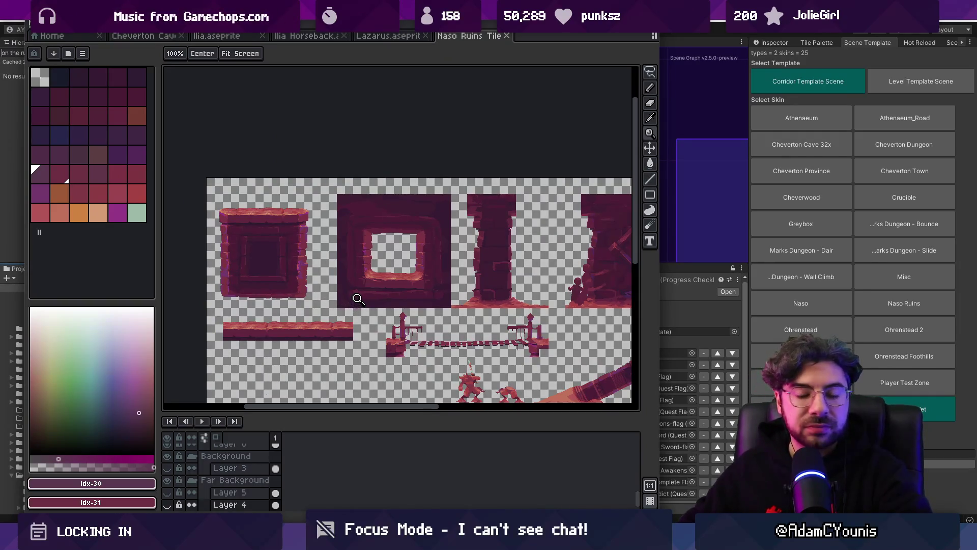
scroll(357, 297, down, 2)
scroll(431, 251, up, 4)
scroll(496, 239, down, 3)
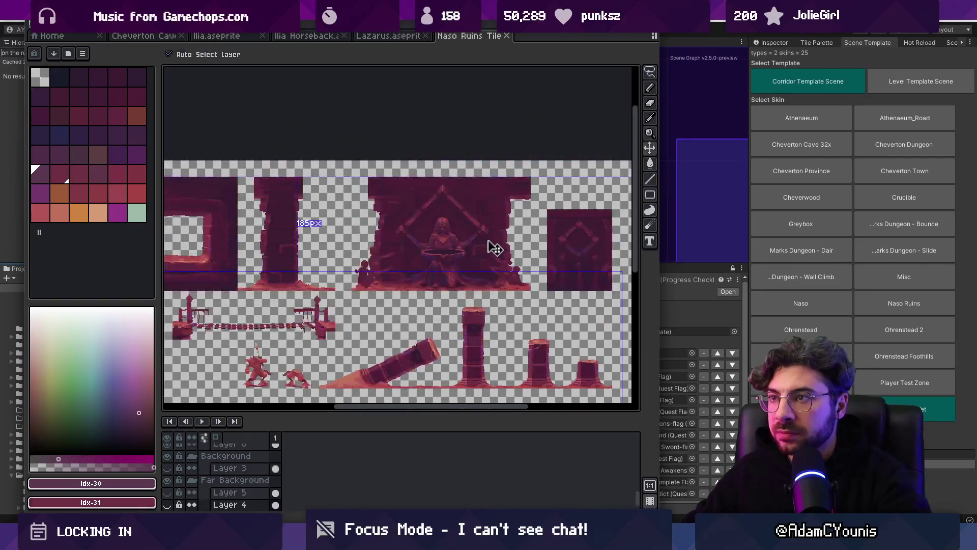
key(ctrl+w)
key(alt+Tab)
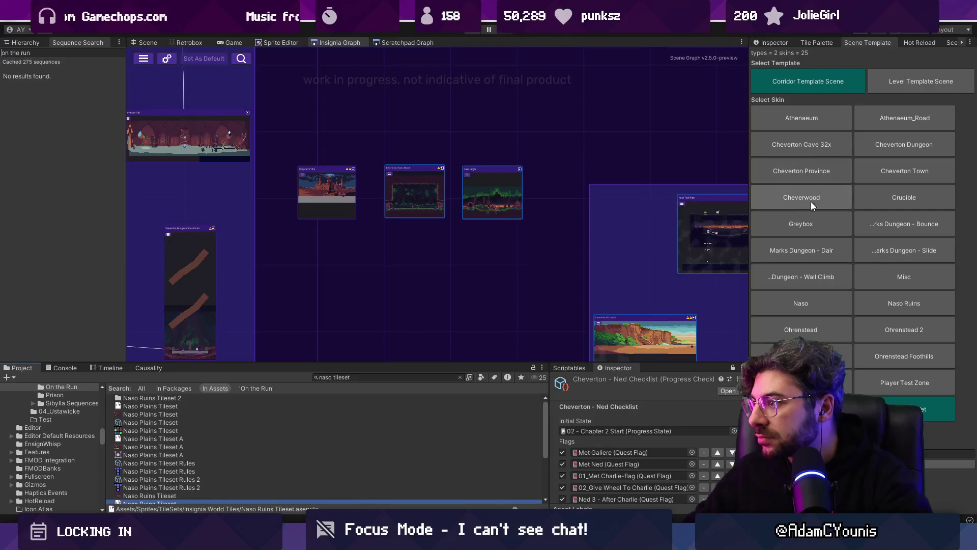
click(814, 224)
Step: Choose the Level template and add Naso Hills 1 to the scene graph
click(918, 81)
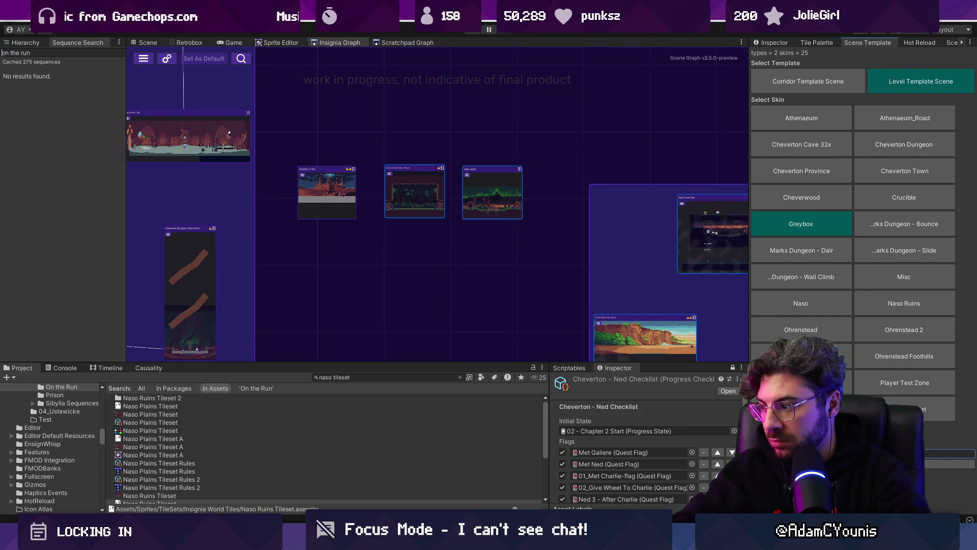
click(414, 380)
text(hills)
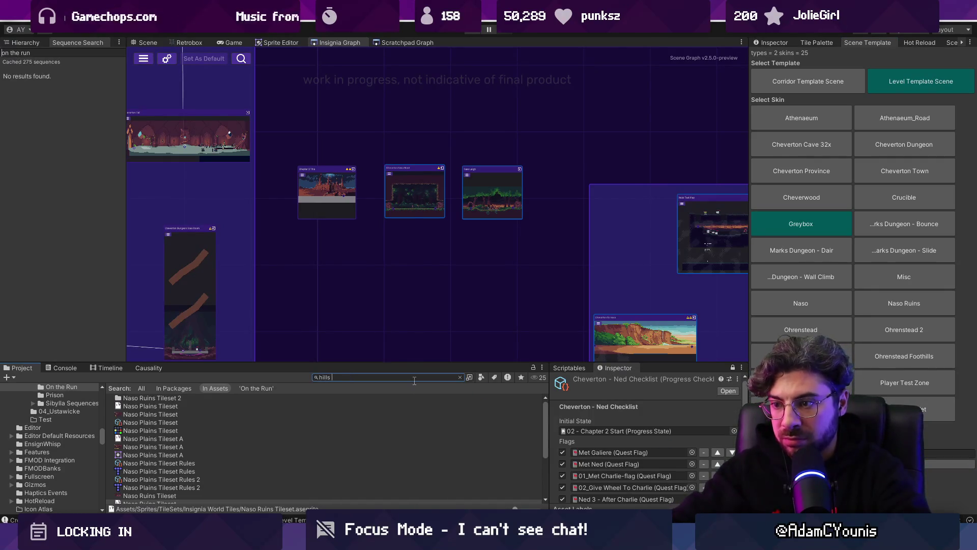
text( 1)
mouse_move(140, 414)
mouse_down()
mouse_move(355, 285)
mouse_move(407, 265)
mouse_up()
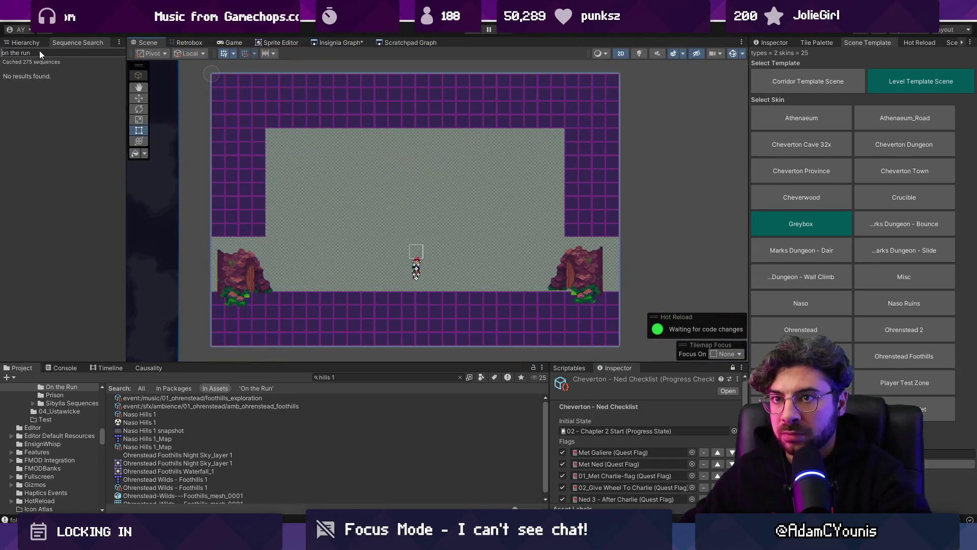
Step: Open the Naso Hills 1 map object in Tiled via Prefab > Open Model
click(25, 42)
right_click(56, 119)
mouse_move(128, 229)
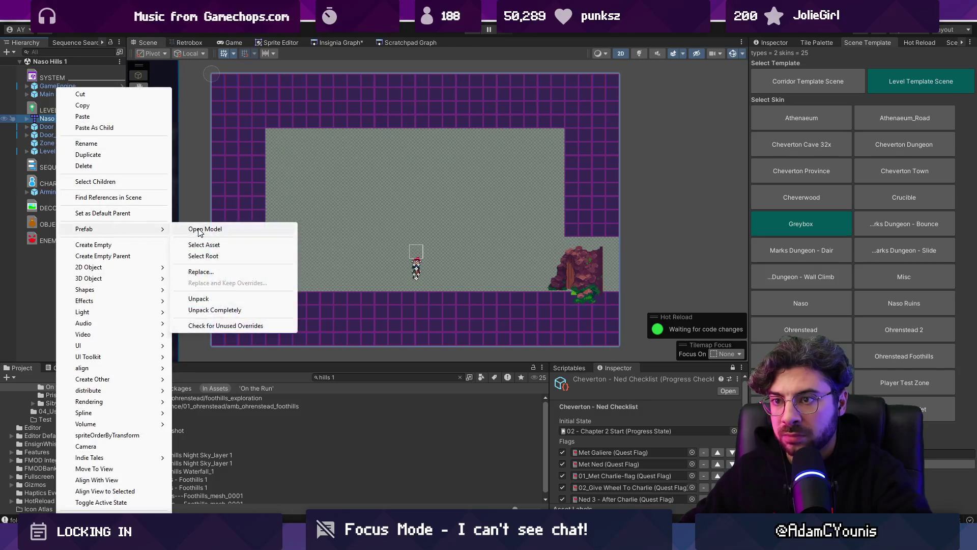
click(199, 230)
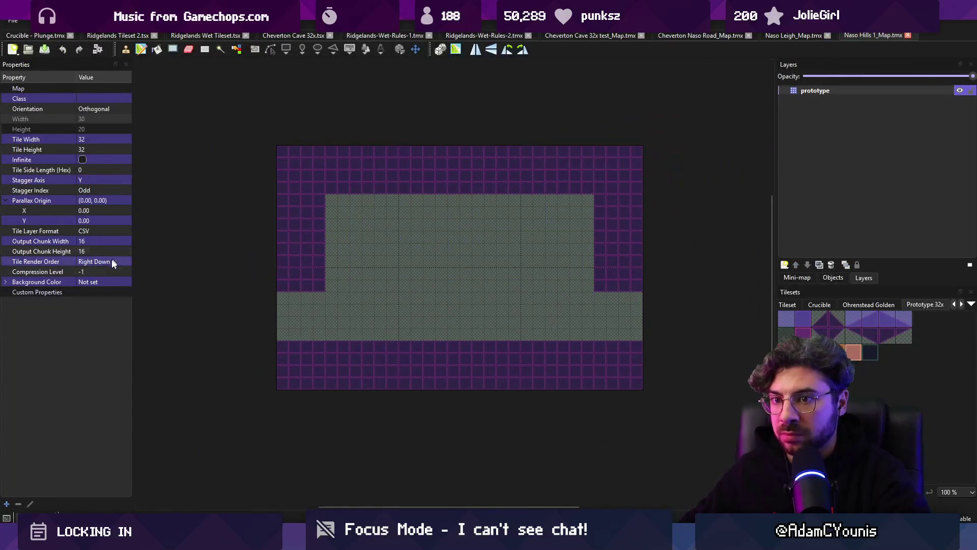
Step: Enable the ground layer, tick unity:ignore on the prototype layer, and return to Unity
click(826, 101)
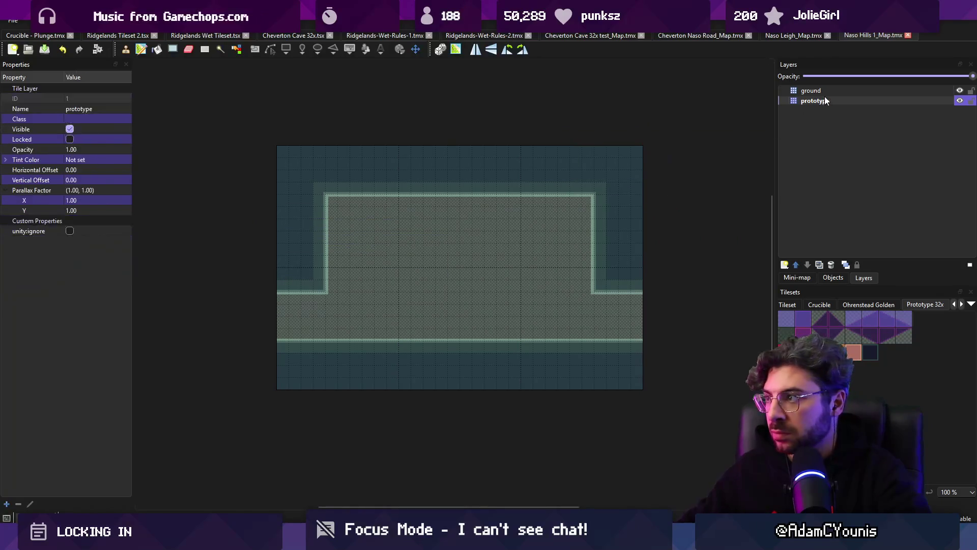
click(814, 91)
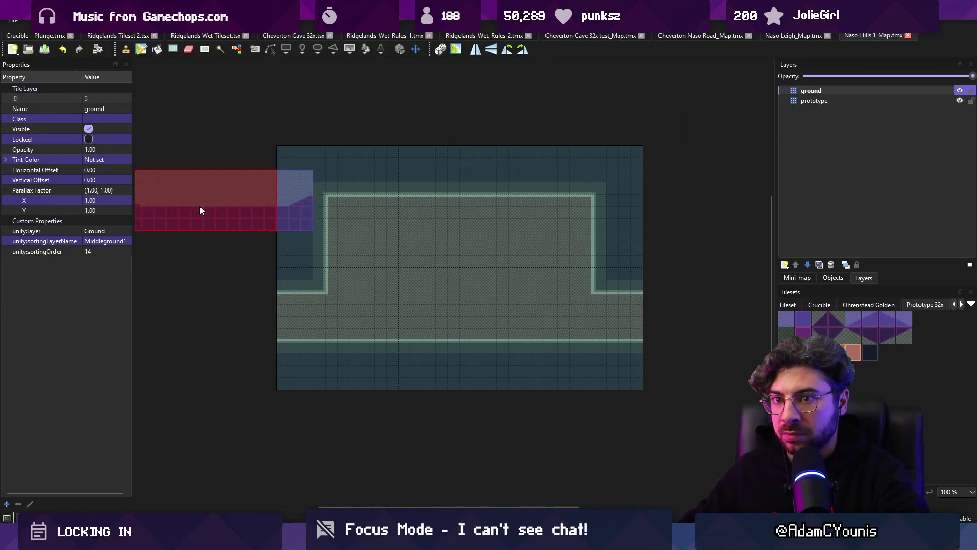
click(814, 101)
click(84, 230)
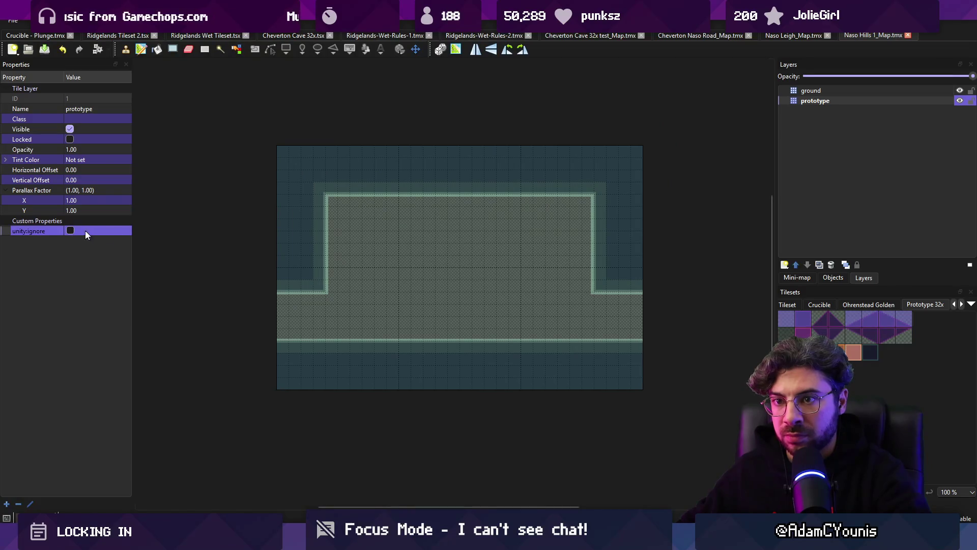
key(alt+Tab)
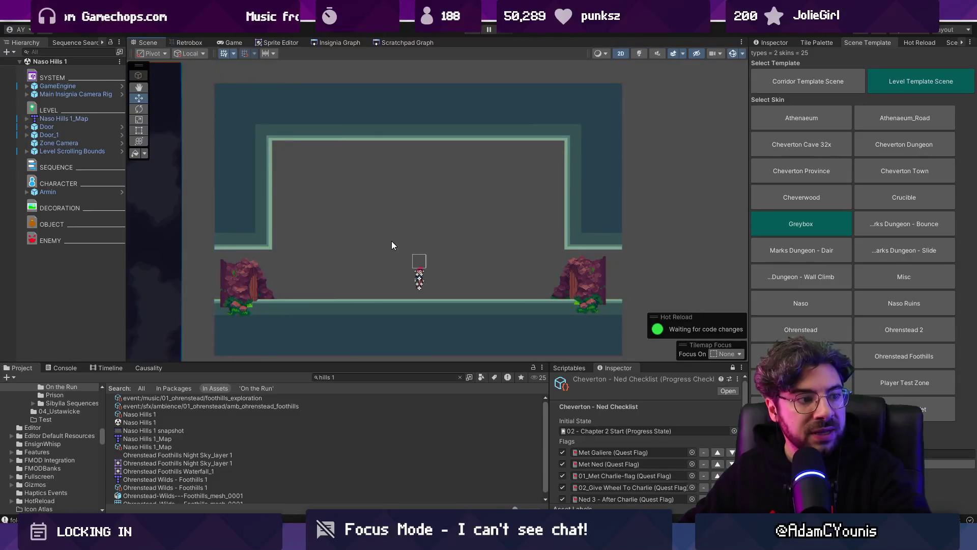
Step: Make the left door Neutral with Ohrenstead Cave Z Door appearance and move it right
click(240, 275)
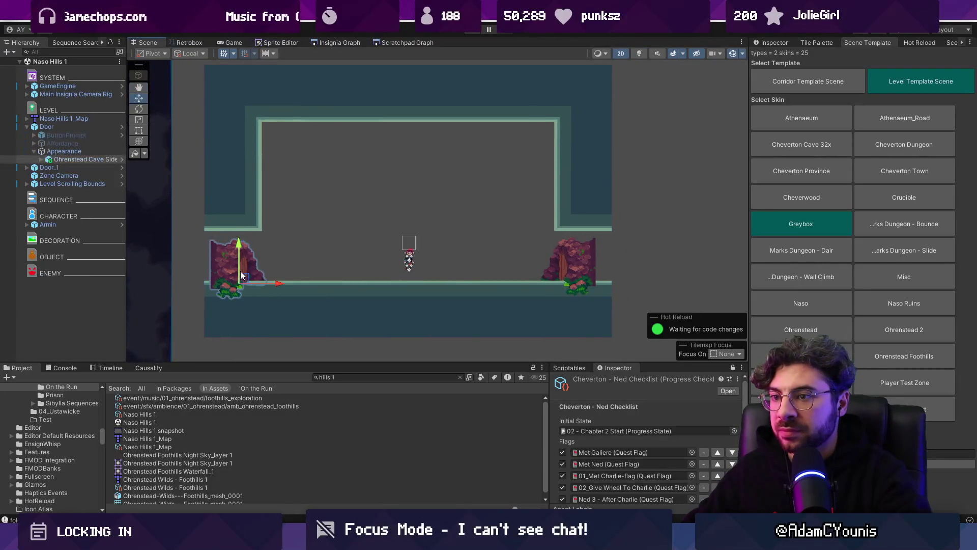
click(566, 257)
click(235, 263)
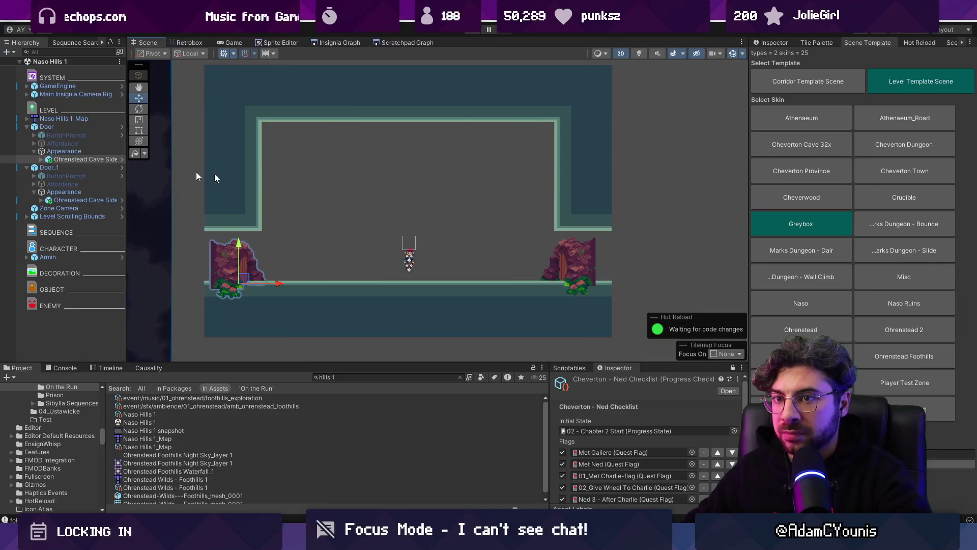
click(81, 127)
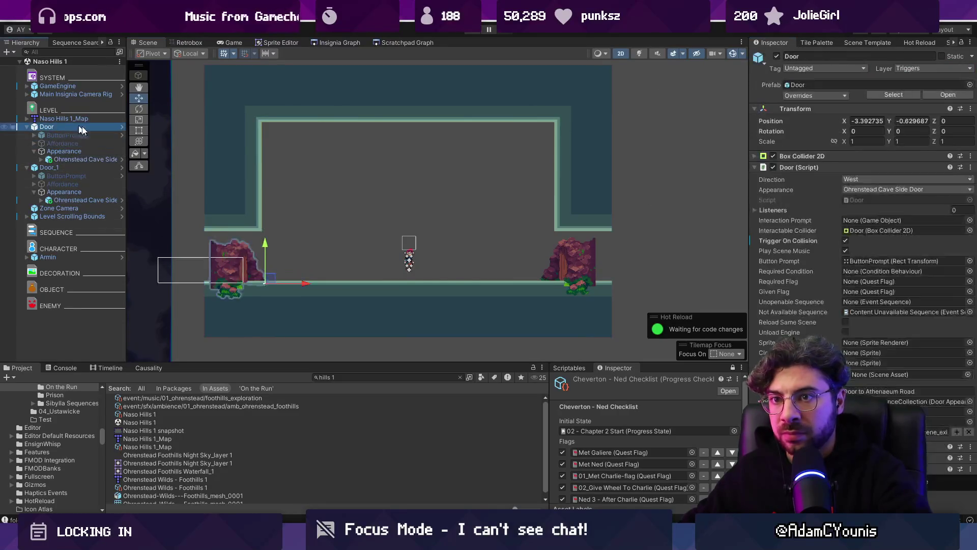
click(941, 179)
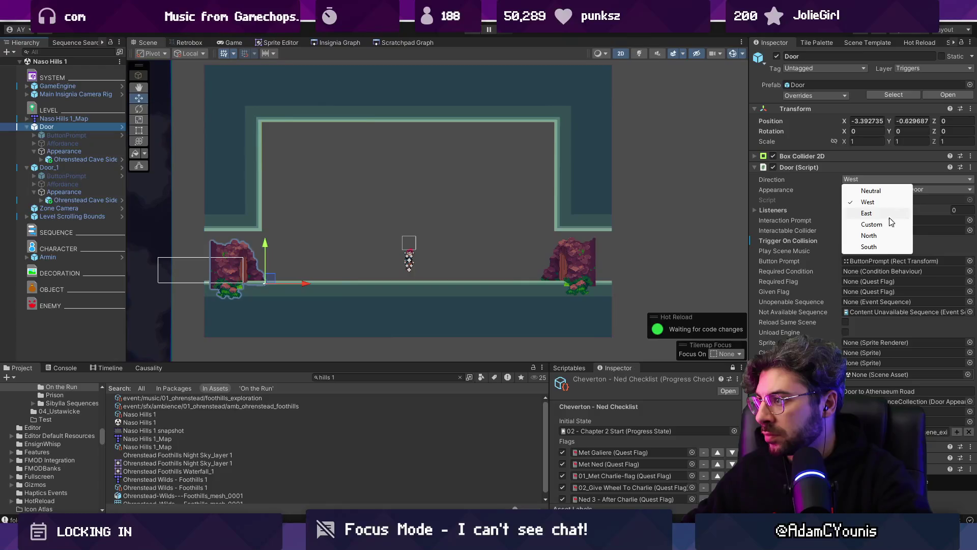
click(875, 192)
click(896, 190)
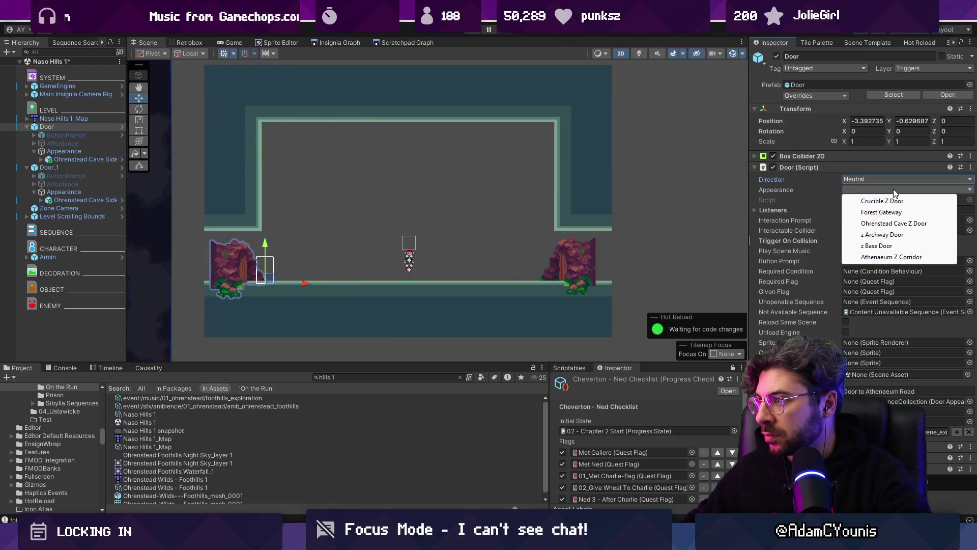
click(893, 224)
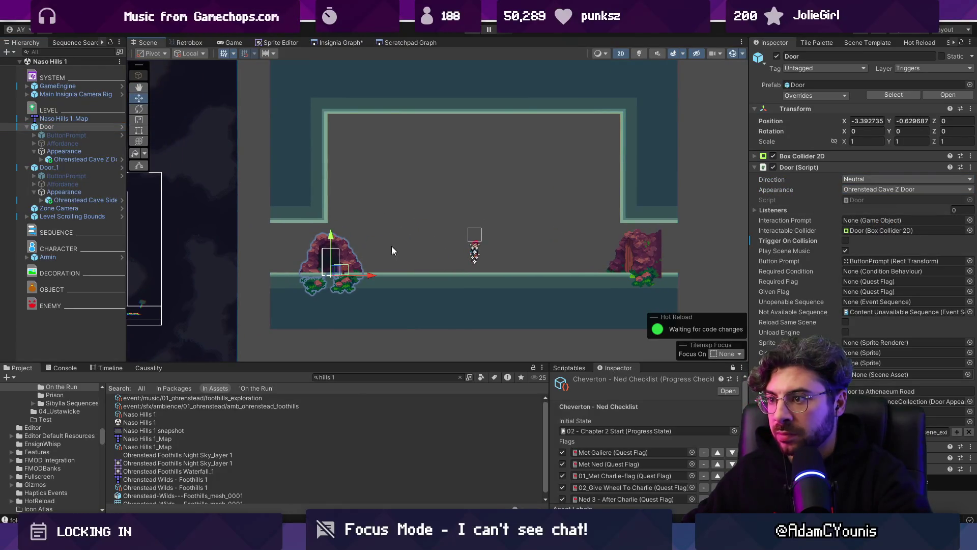
drag(347, 268, 439, 269)
Step: Reopen the Naso Hills 1_Map object in Tiled via Prefab > Open Model
click(61, 118)
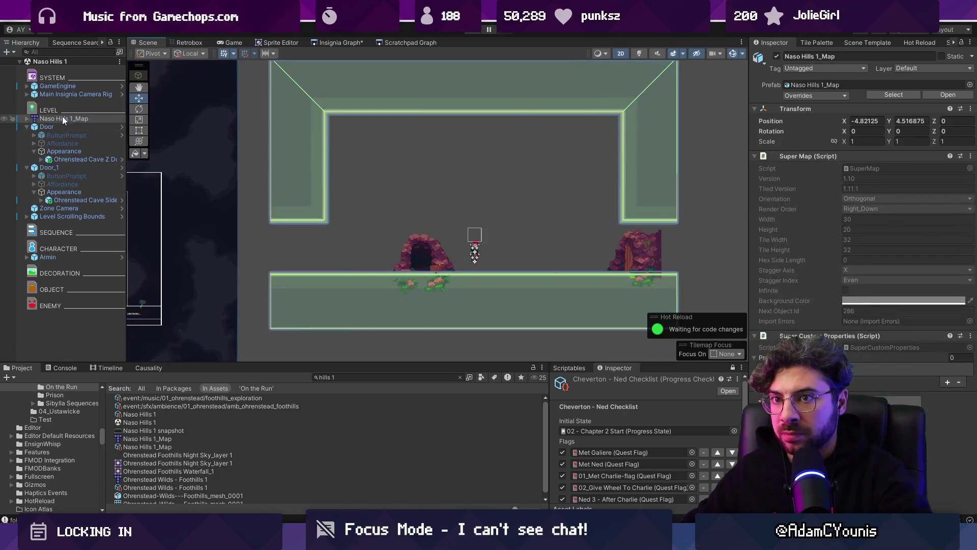
right_click(45, 118)
mouse_move(142, 224)
click(224, 229)
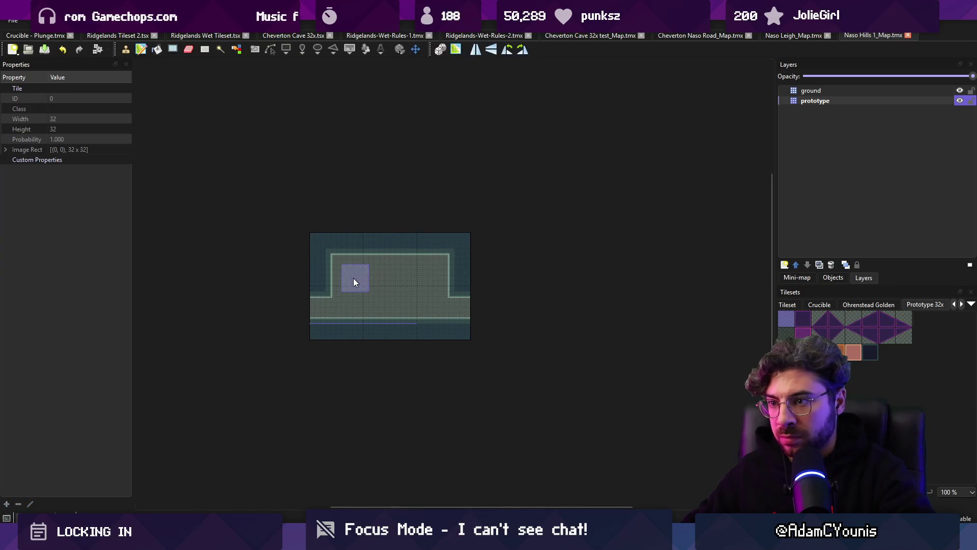
Step: Clear the raised block and left wall tiles and save the map
drag(353, 277, 322, 250)
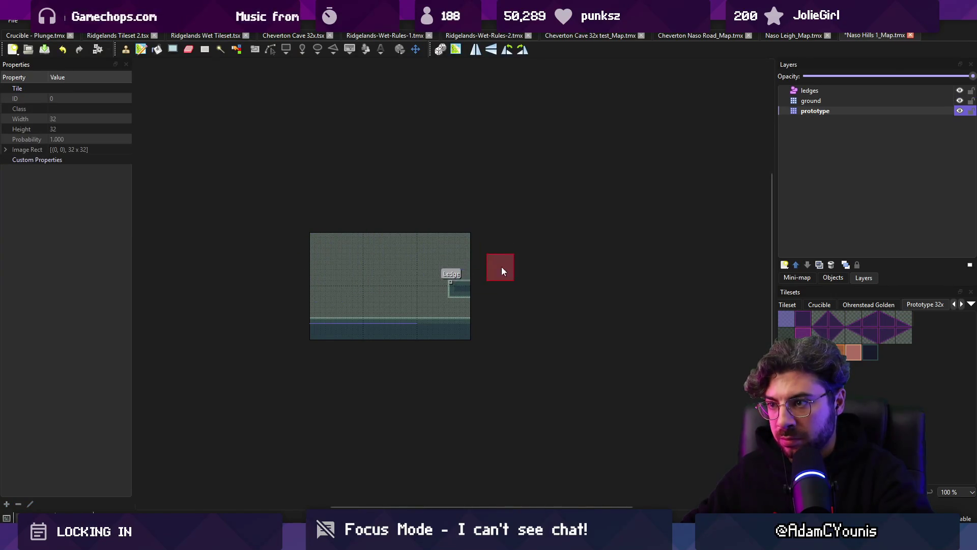
key(r)
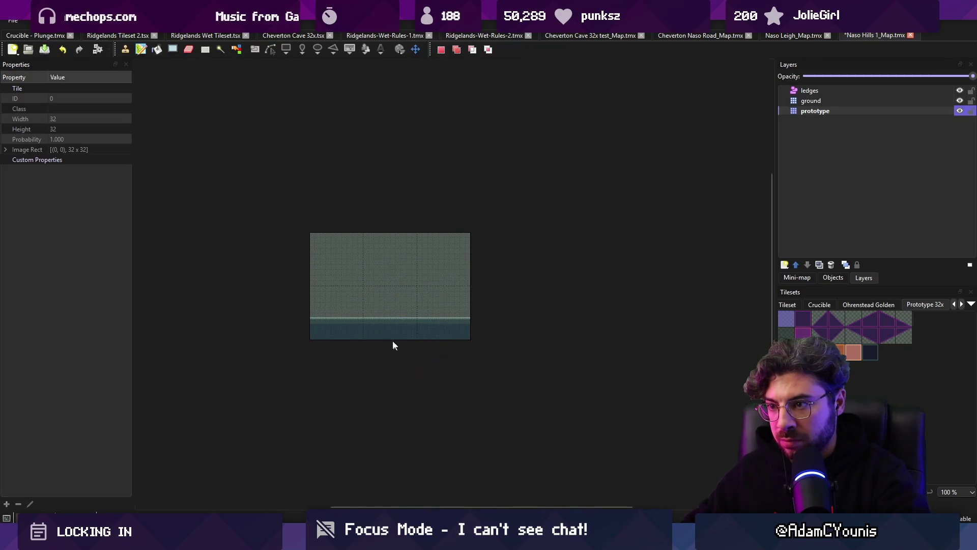
key(b)
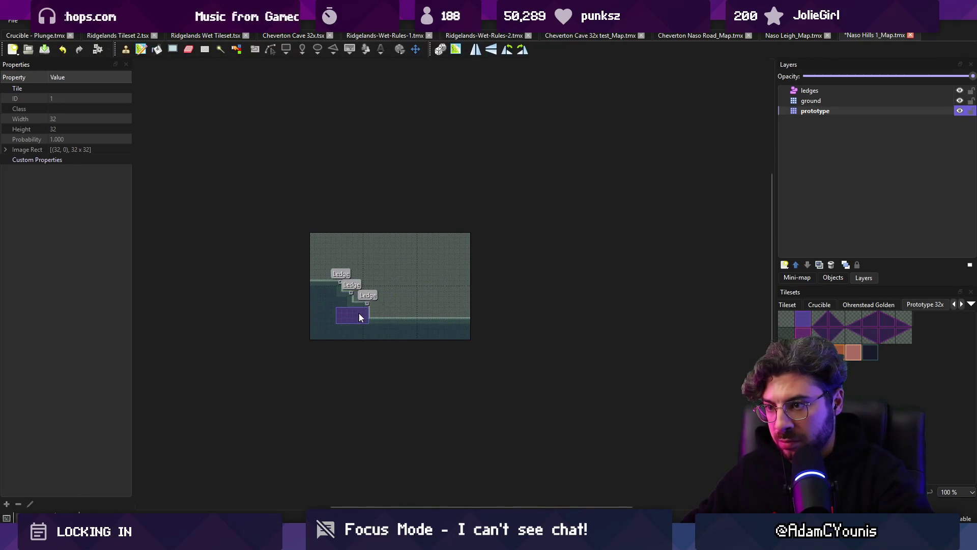
key(ctrl+s)
Step: Paint stepped ledges into the ground and carve a hollow tunnel beneath the lower ledge
scroll(399, 303, up, 2)
right_click(393, 303)
click(321, 331)
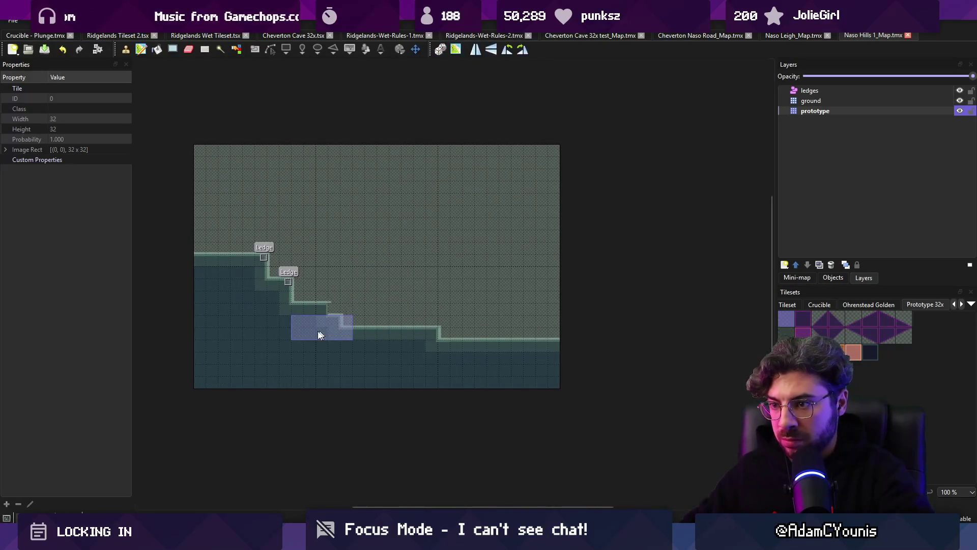
key(r)
key(b)
drag(284, 293, 326, 309)
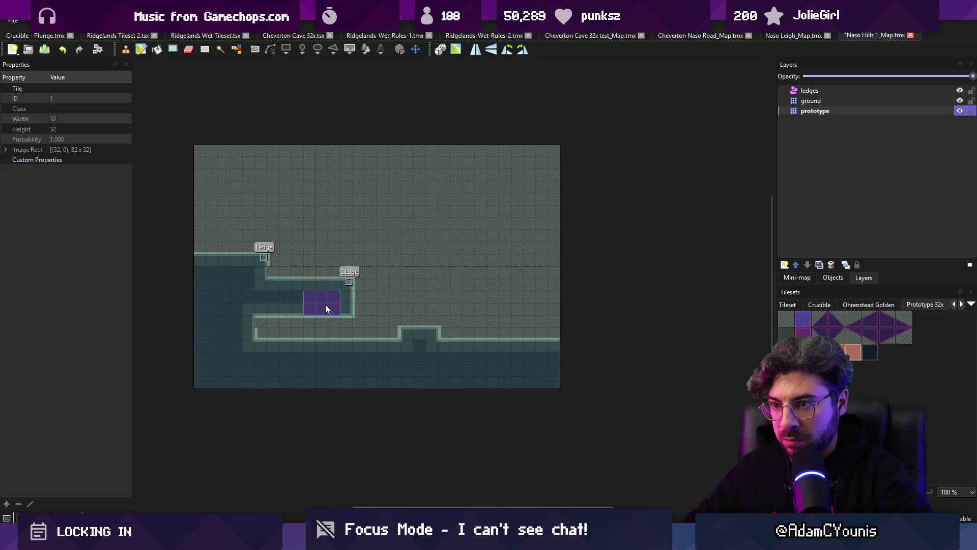
key(r)
mouse_move(277, 336)
mouse_down()
mouse_move(268, 342)
mouse_move(293, 341)
mouse_up()
key(r)
key(b)
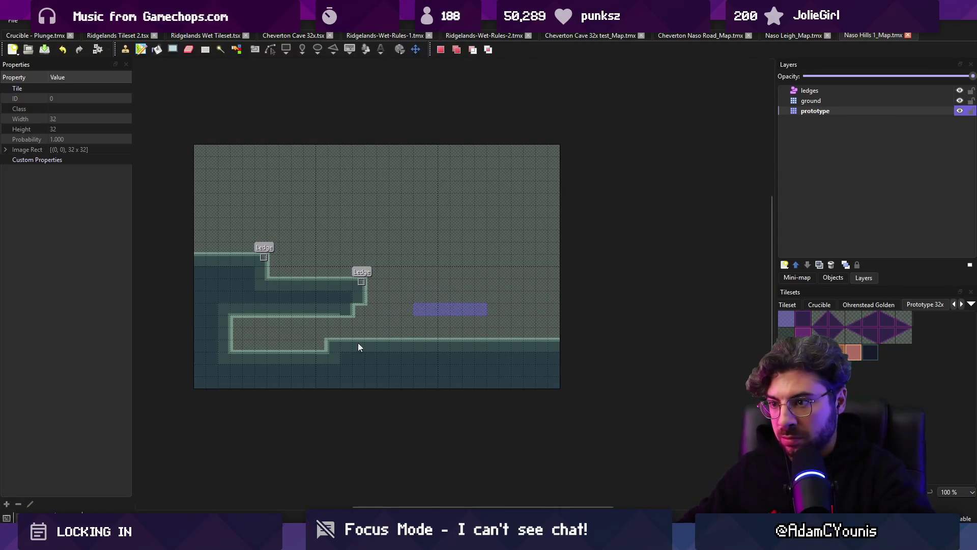
click(380, 337)
key(r)
Step: Copy the terrain region, re-place it two tiles higher, save, and return to Unity
drag(193, 129, 318, 294)
drag(184, 236, 548, 390)
key(ctrl+c)
key(ctrl+v)
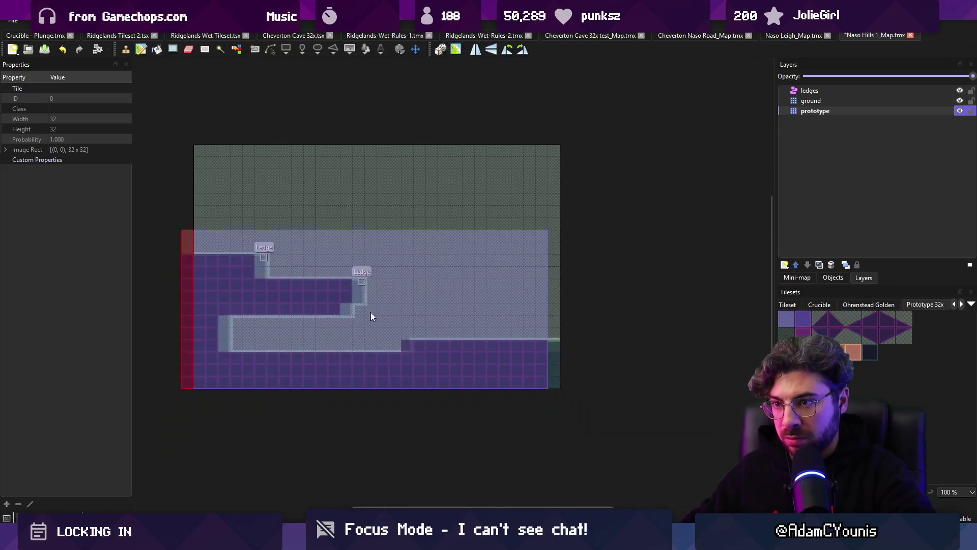
click(381, 287)
key(ctrl+s)
key(r)
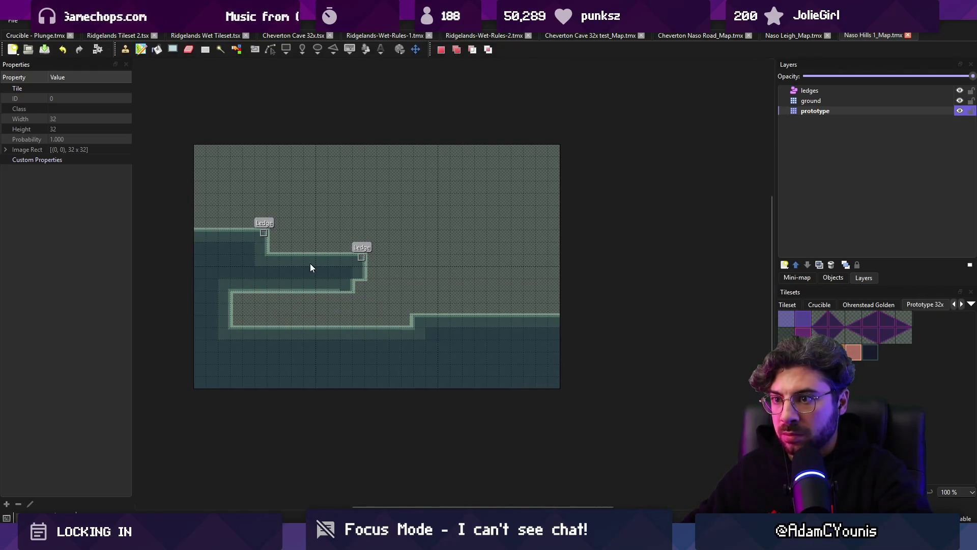
key(alt+Tab)
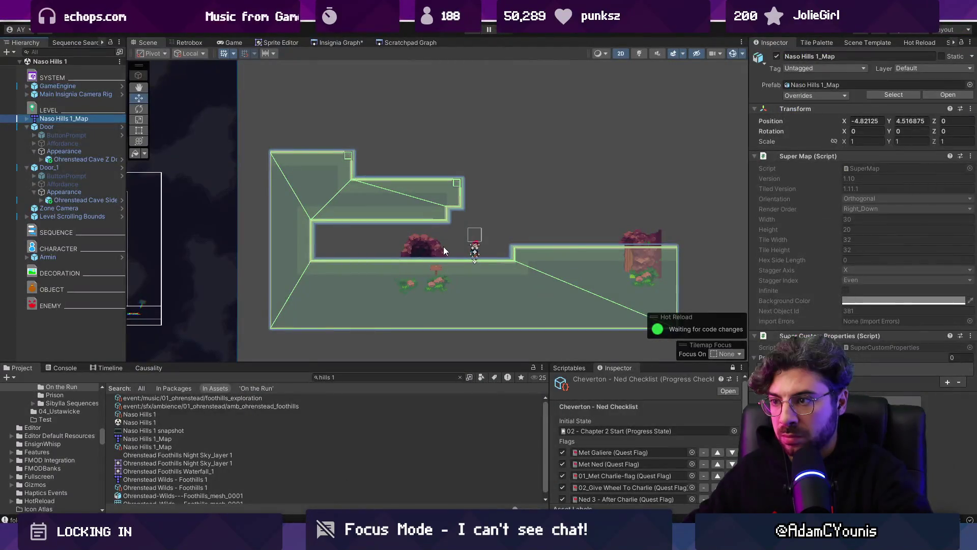
Step: Move the cave door toward the top-left platform and raise the right door onto the upper floor
click(437, 250)
drag(439, 269, 431, 182)
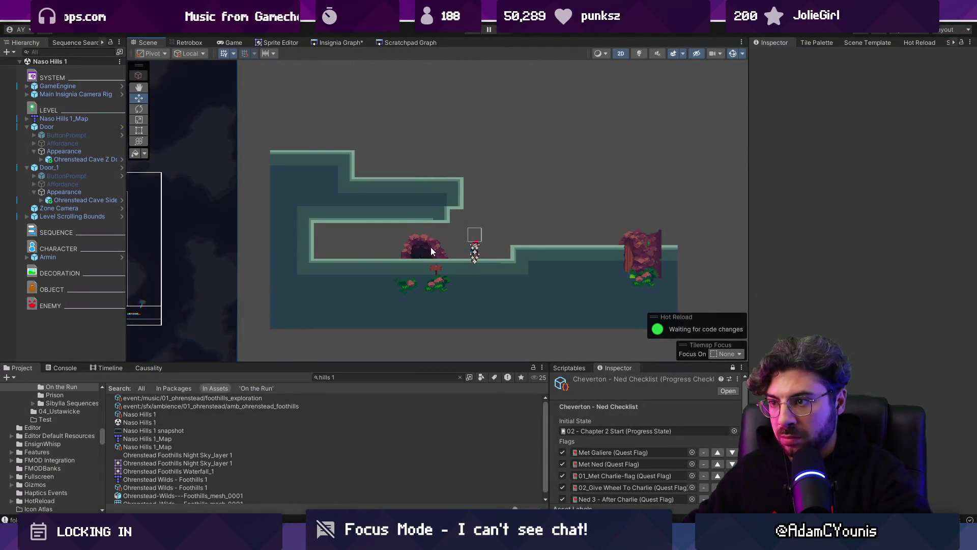
click(436, 273)
mouse_move(430, 274)
mouse_down()
mouse_move(416, 169)
mouse_move(405, 176)
mouse_move(329, 146)
mouse_up()
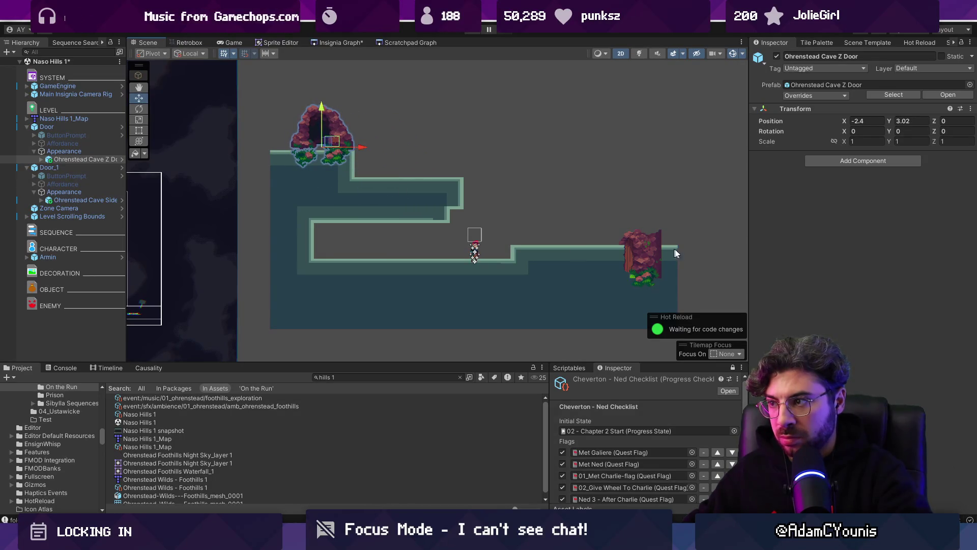
click(640, 255)
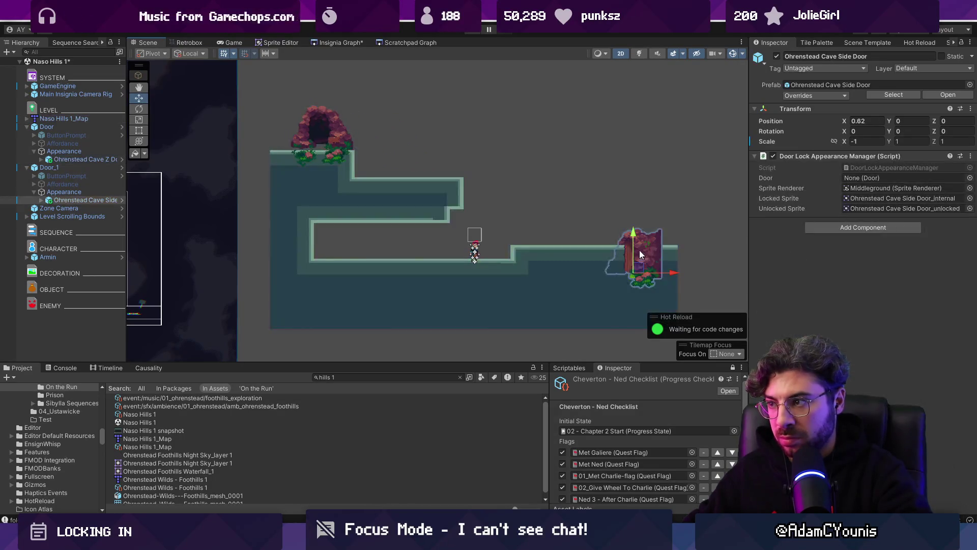
click(92, 168)
drag(620, 269, 624, 241)
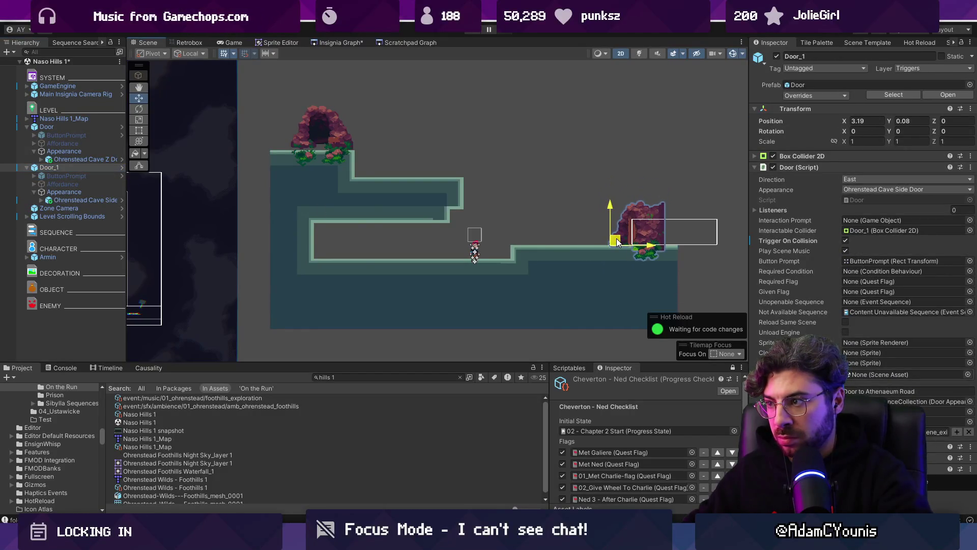
Step: Set the Ohrenstead Cave Z Door artwork's X position to 0
click(59, 129)
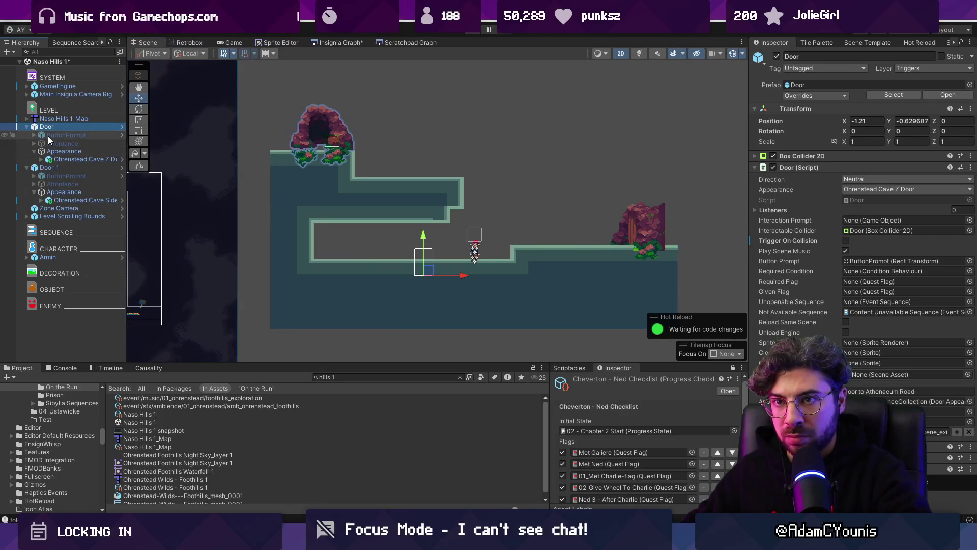
click(65, 153)
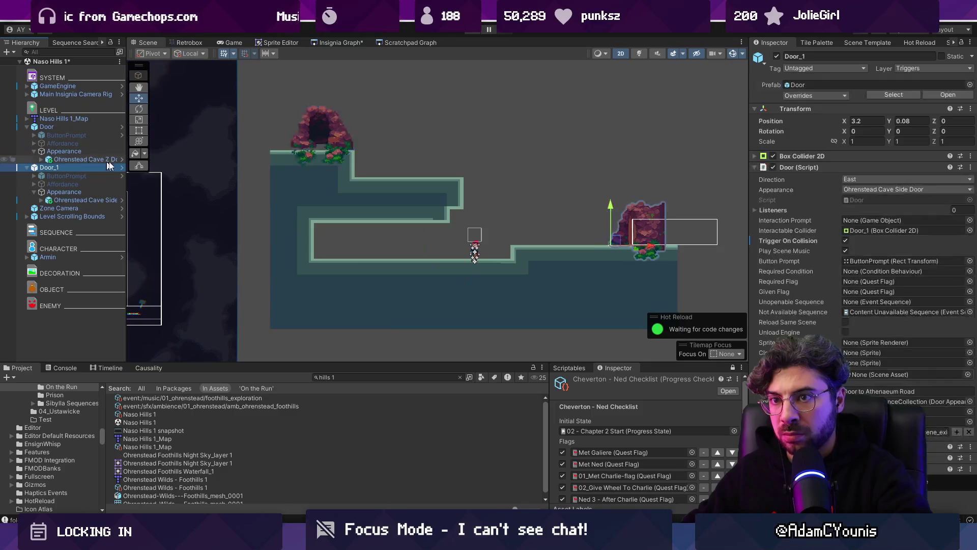
click(75, 159)
click(879, 121)
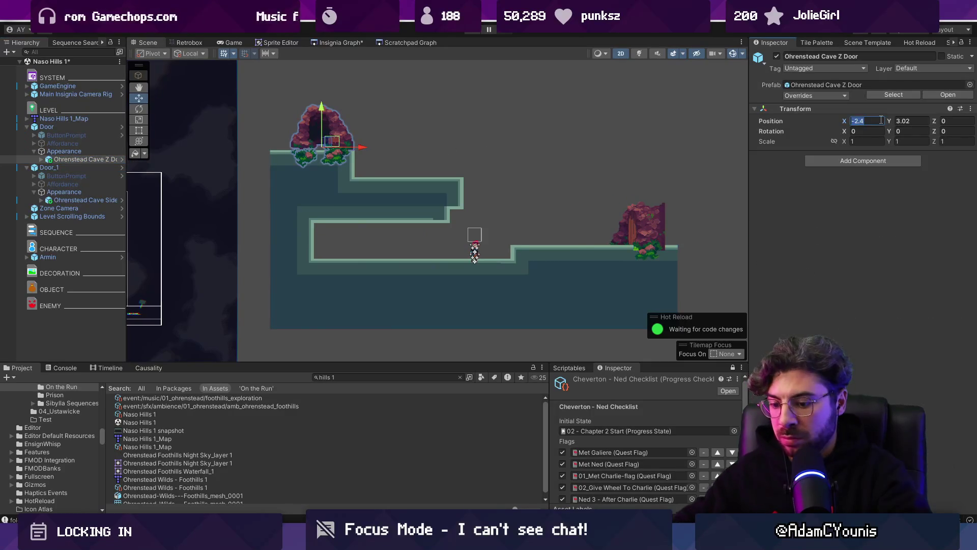
text(0)
key(Tab)
text(0)
key(Return)
Step: Place the Door on the top-left ledge, save the scene, and open the Insignia Graph
click(100, 128)
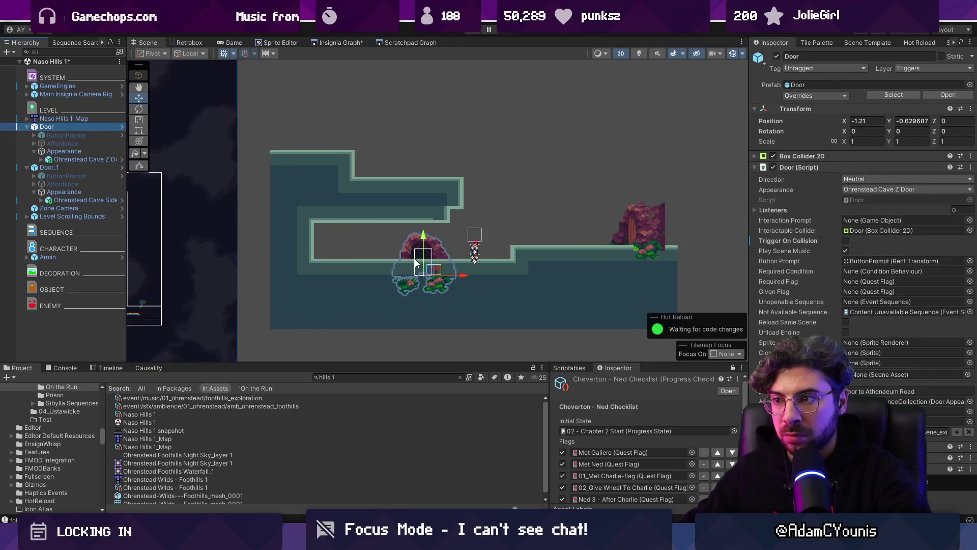
drag(425, 272, 316, 147)
key(ctrl+s)
click(48, 257)
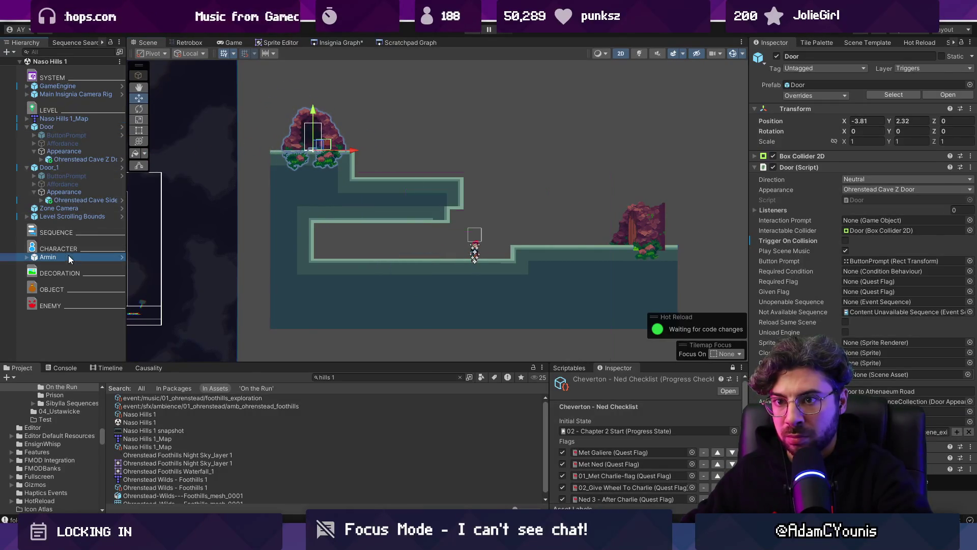
click(347, 42)
scroll(474, 197, down, 2)
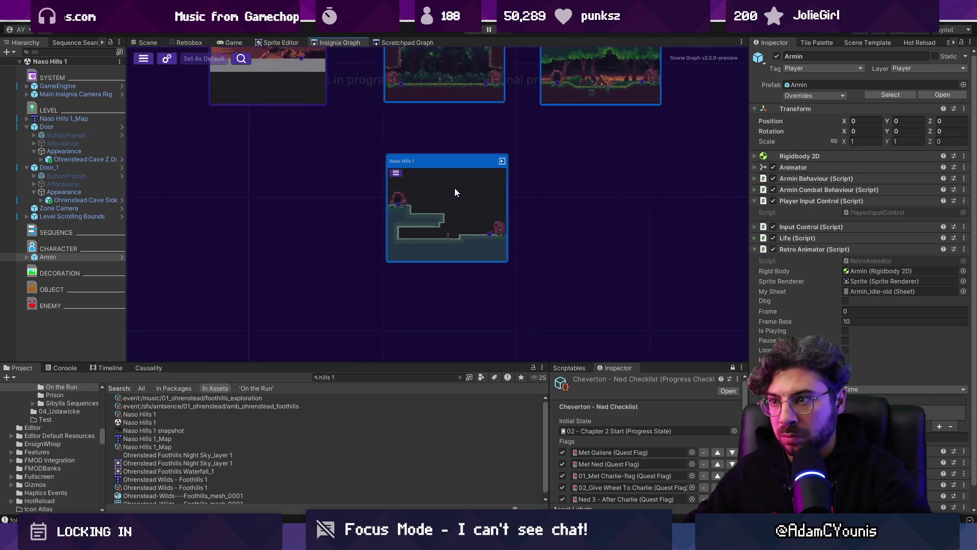
Step: Link Naso Hills 1's door to Naso Leigh, then open Naso Leigh and briefly play it
scroll(408, 256, up, 1)
mouse_move(409, 273)
mouse_down()
mouse_move(604, 137)
mouse_move(586, 131)
mouse_up()
drag(567, 203, 459, 249)
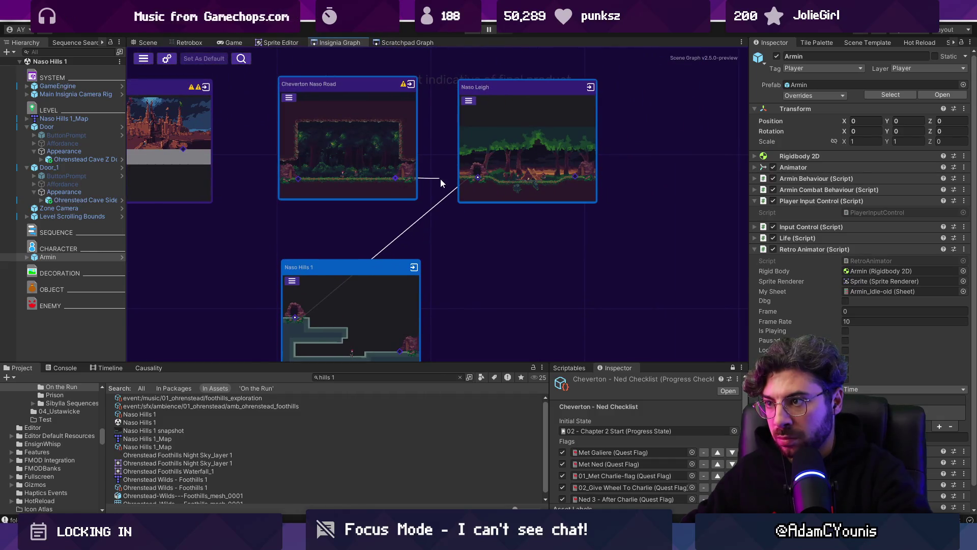
double_click(492, 130)
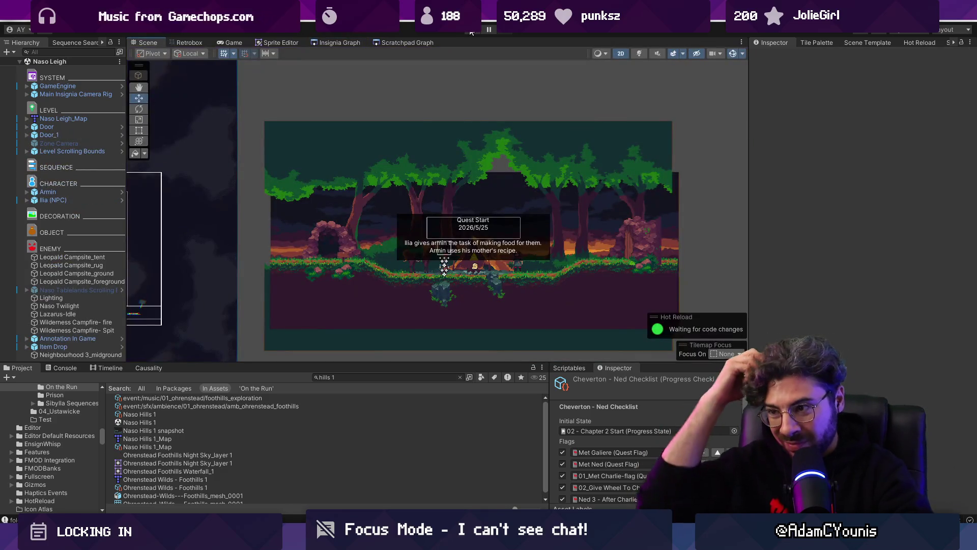
click(471, 30)
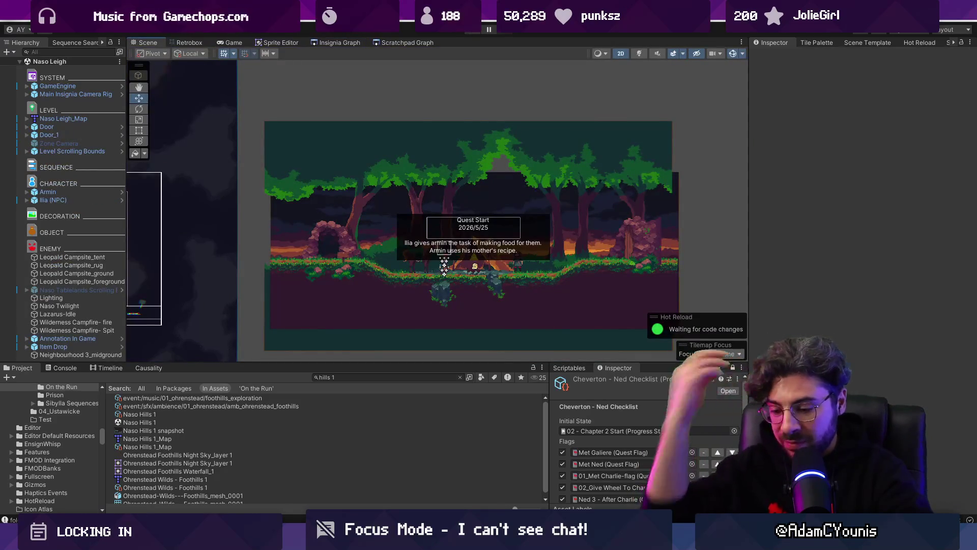
click(470, 31)
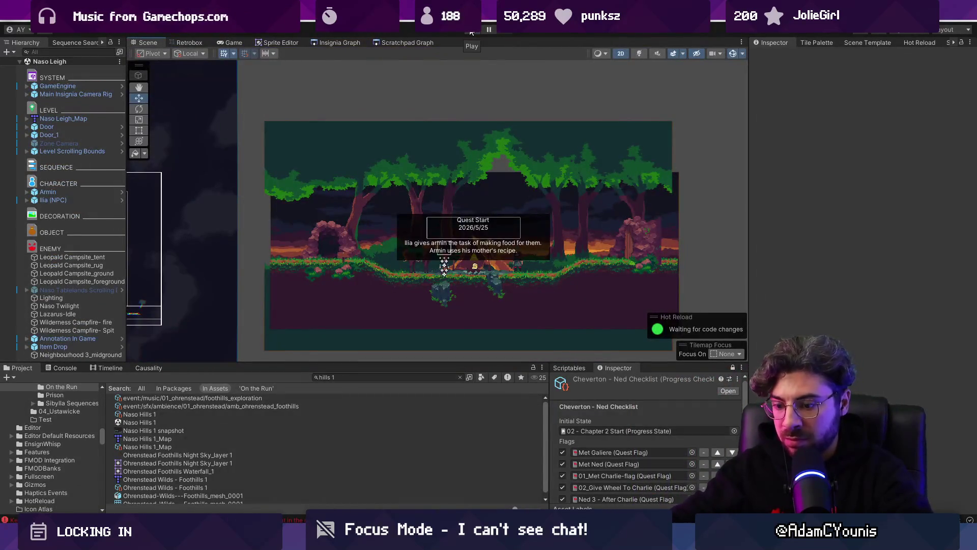
Step: Find the DataLibrary asset and update its data dictionary GUIDs
click(378, 377)
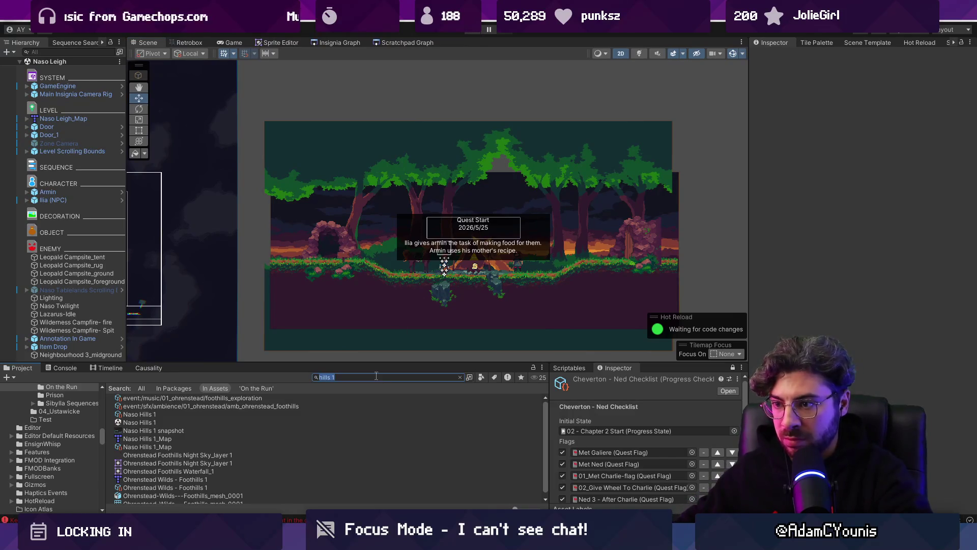
text(library)
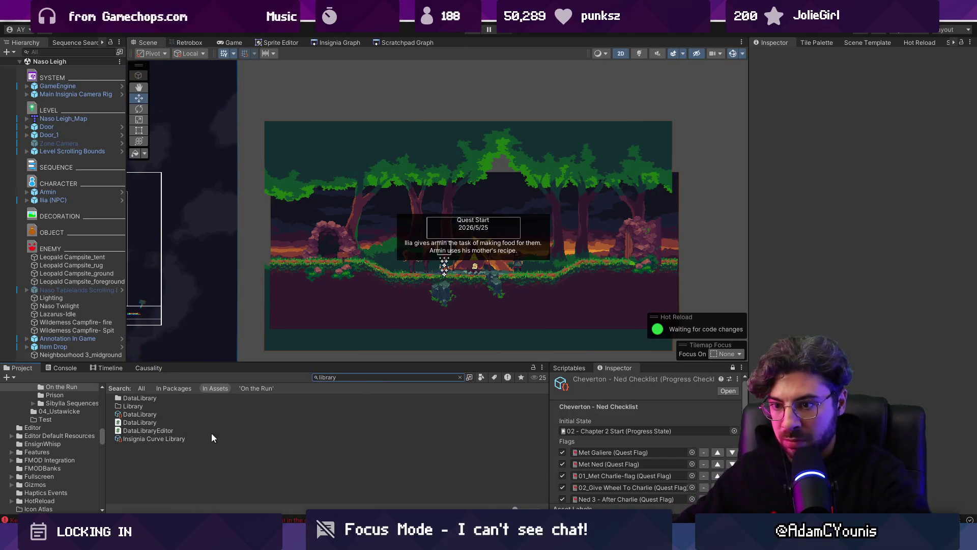
click(178, 413)
click(811, 80)
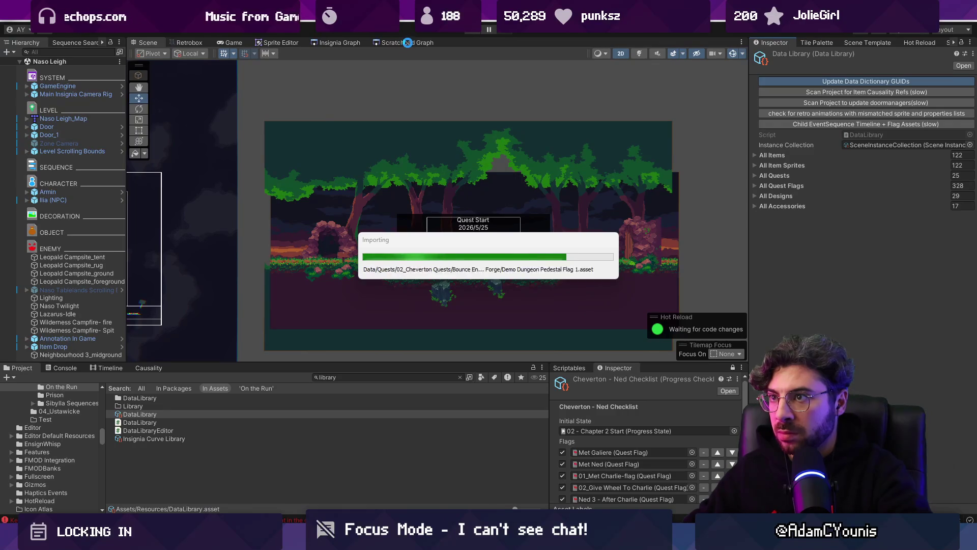
Step: Add the selected scene nodes to the build, then open and play Naso Leigh
scroll(387, 130, down, 5)
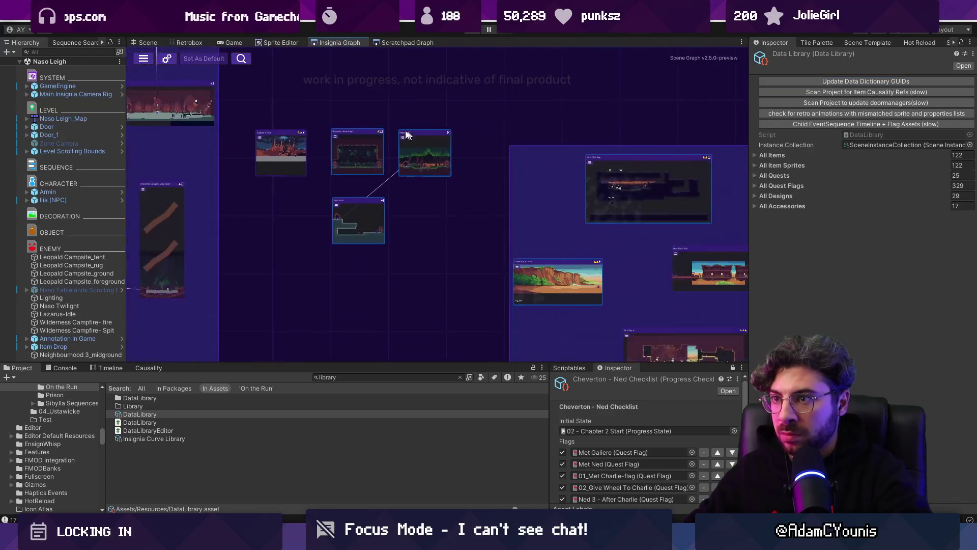
drag(460, 260, 460, 260)
right_click(415, 165)
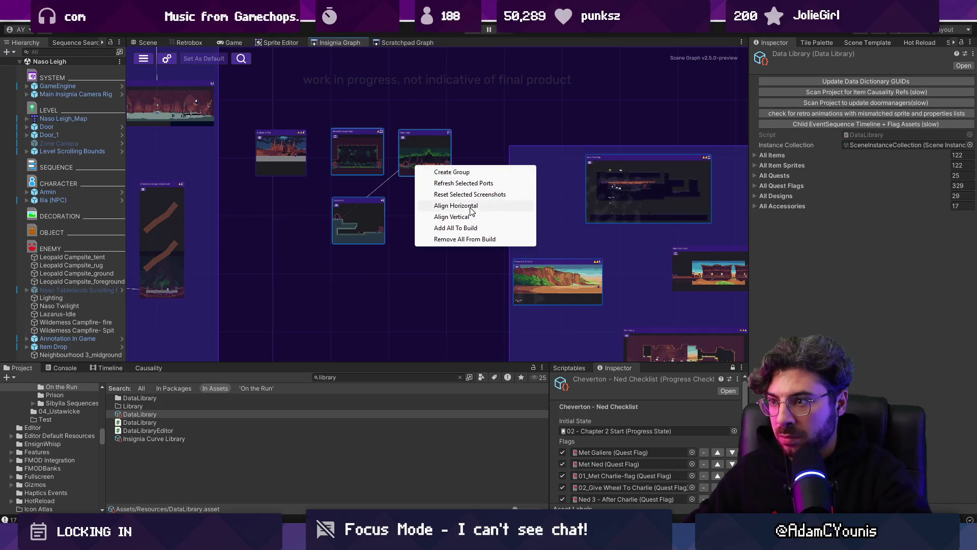
click(470, 229)
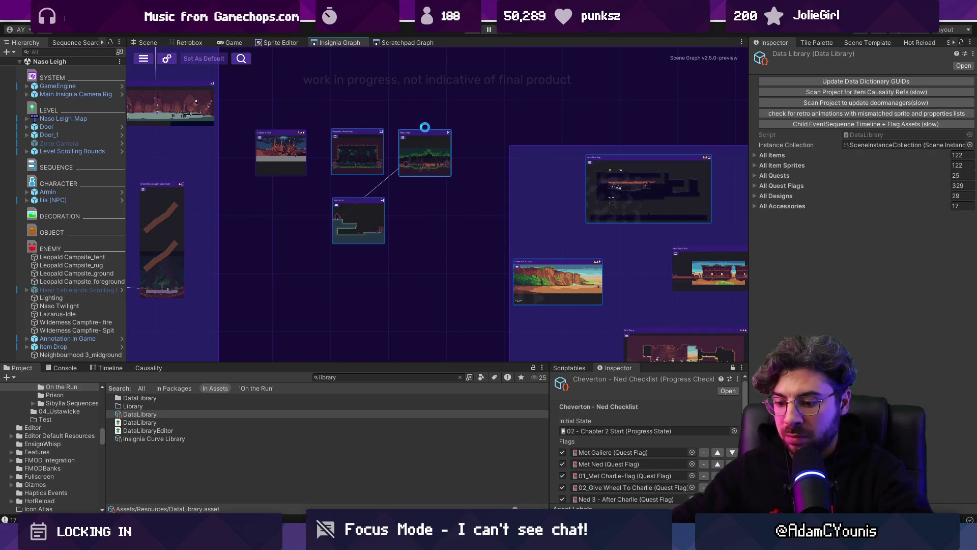
double_click(425, 130)
key(ctrl+p)
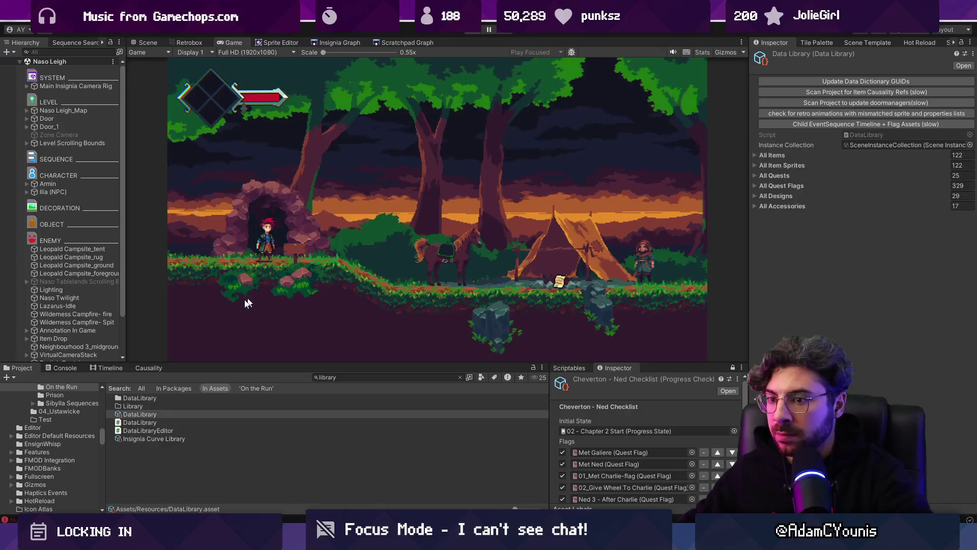
Step: Stop Play, inspect the KeyNotFoundException stack trace, and clear the Console
key(ctrl+1)
click(61, 368)
click(105, 386)
click(102, 408)
click(4, 385)
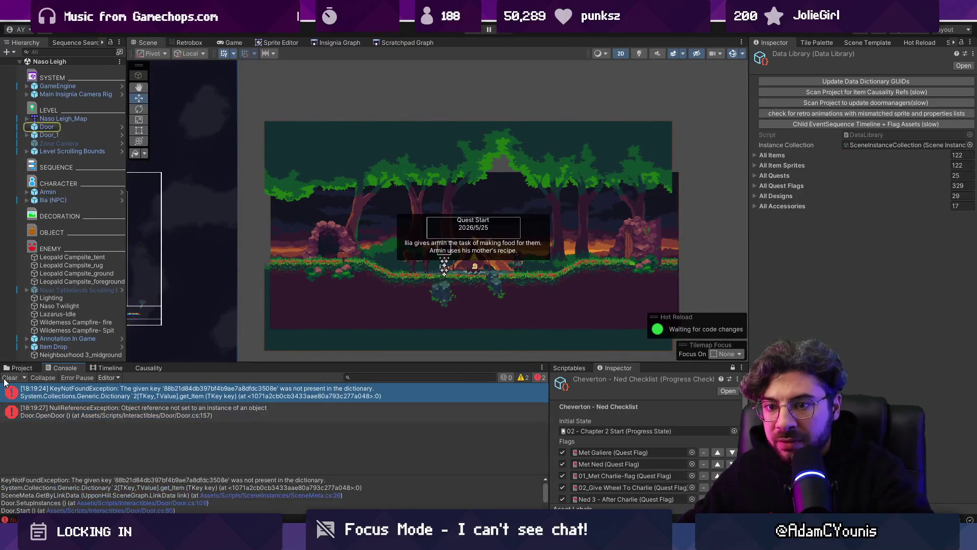
click(6, 377)
Step: Play from Naso Hills 1, walk left into the cave door, check the errors, and stop
click(334, 42)
scroll(386, 233, down, 2)
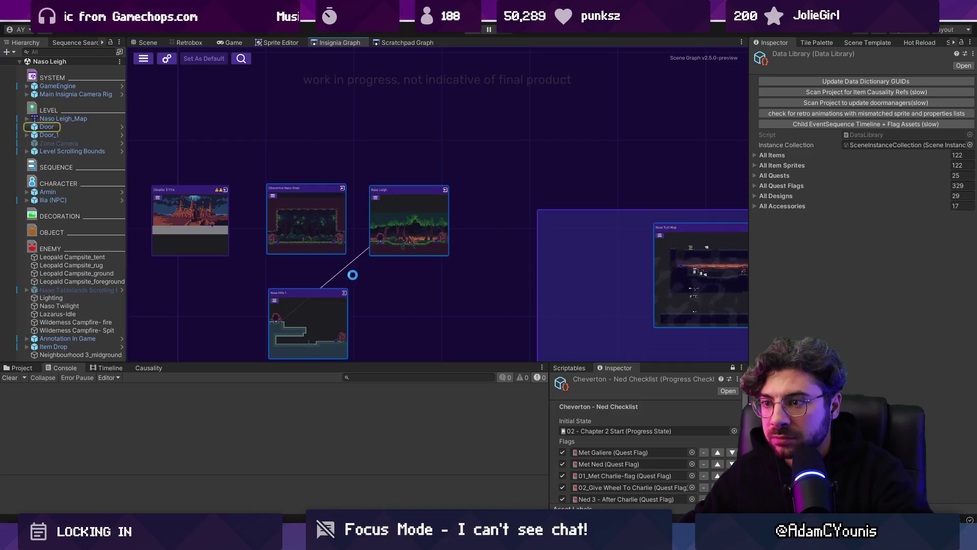
scroll(344, 262, up, 3)
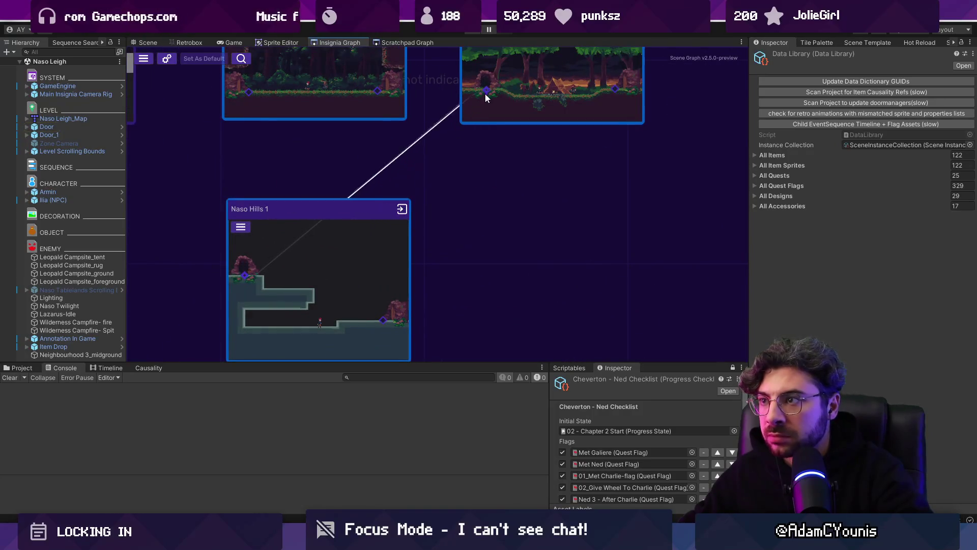
drag(485, 93, 474, 164)
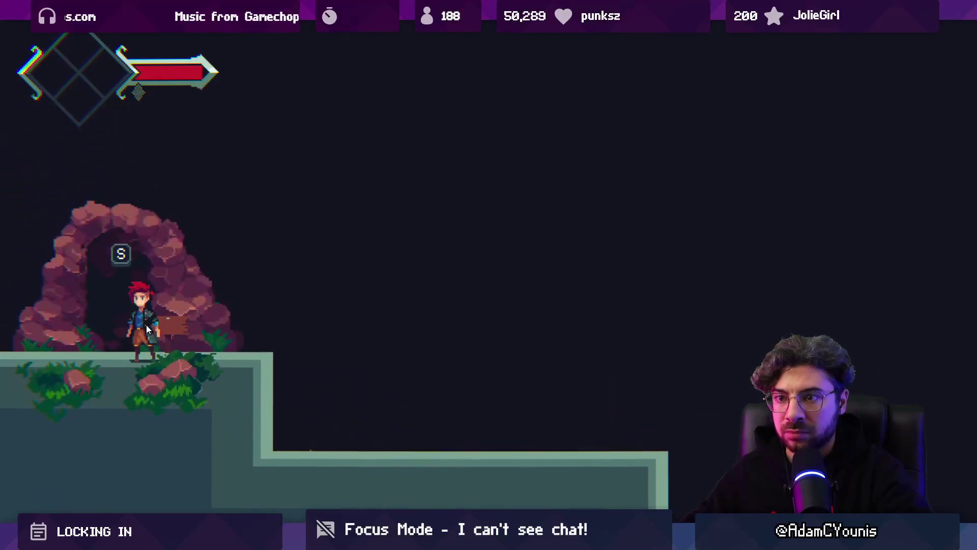
key(Left)
key(e)
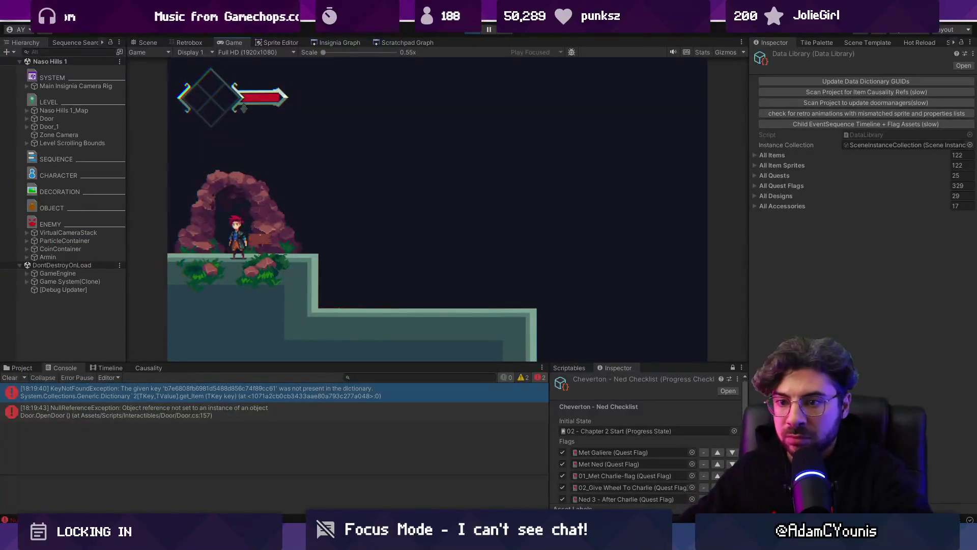
click(120, 391)
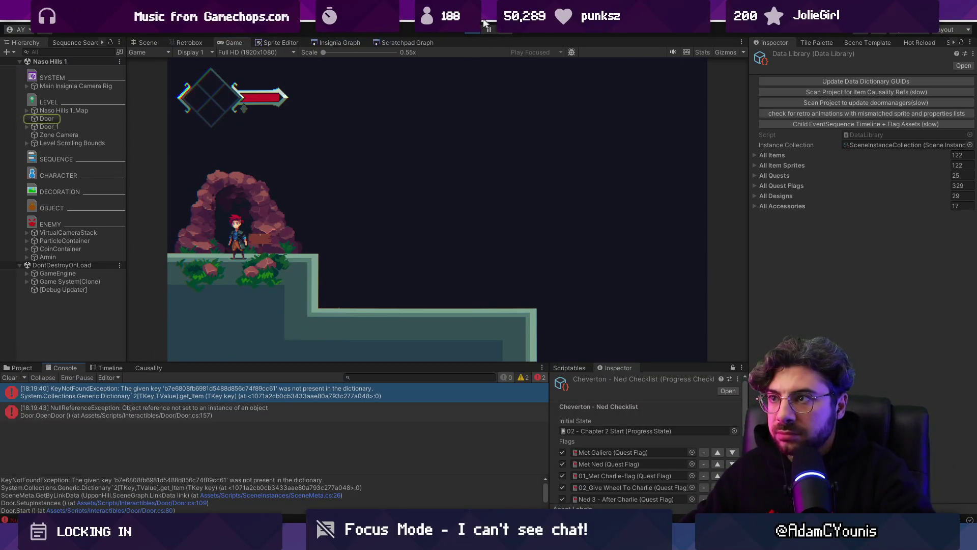
key(ctrl+p)
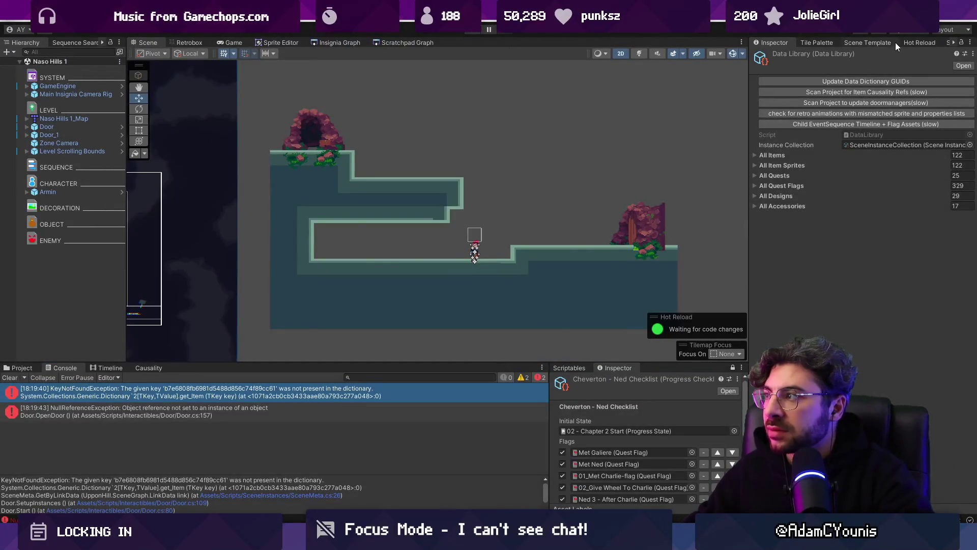
Step: Show the SceneMeta panel and open Naso Leigh from the Insignia Graph
scroll(901, 42, down, 3)
click(895, 43)
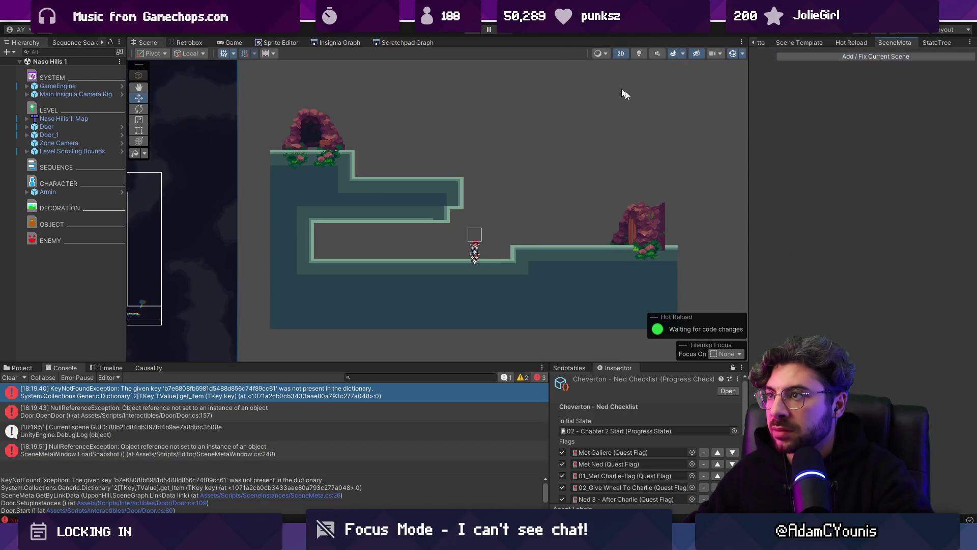
click(346, 42)
double_click(491, 153)
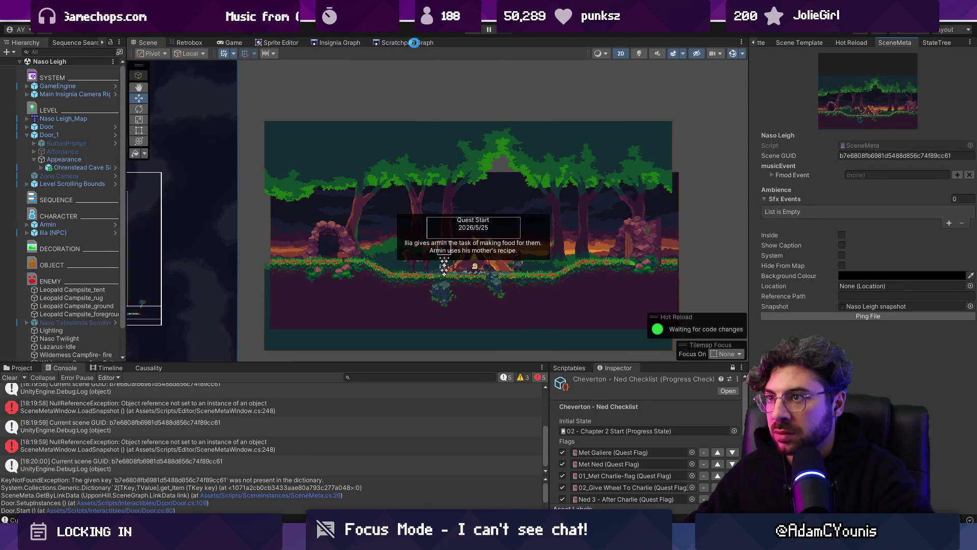
Step: Open the Cheverton Naso Road scene from the Insignia Graph
click(337, 43)
double_click(276, 168)
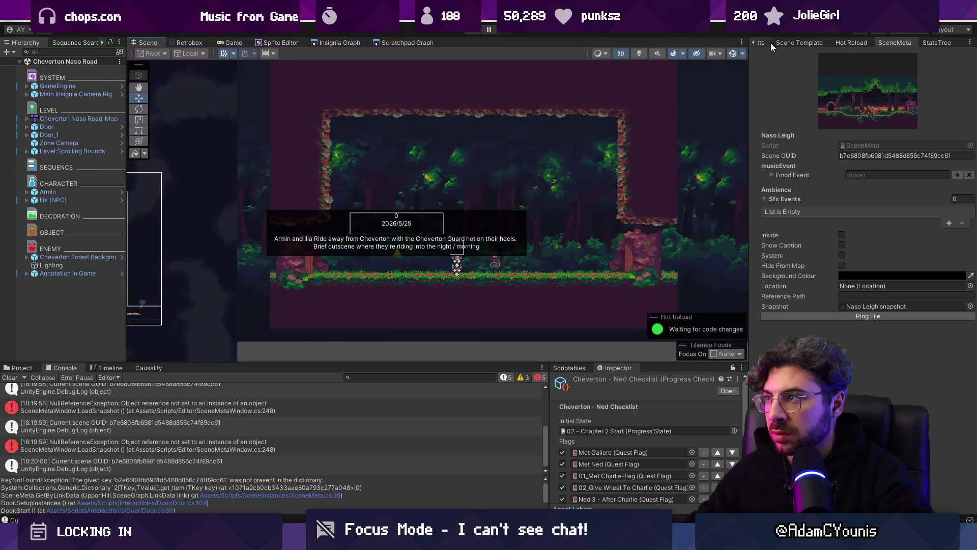
click(771, 43)
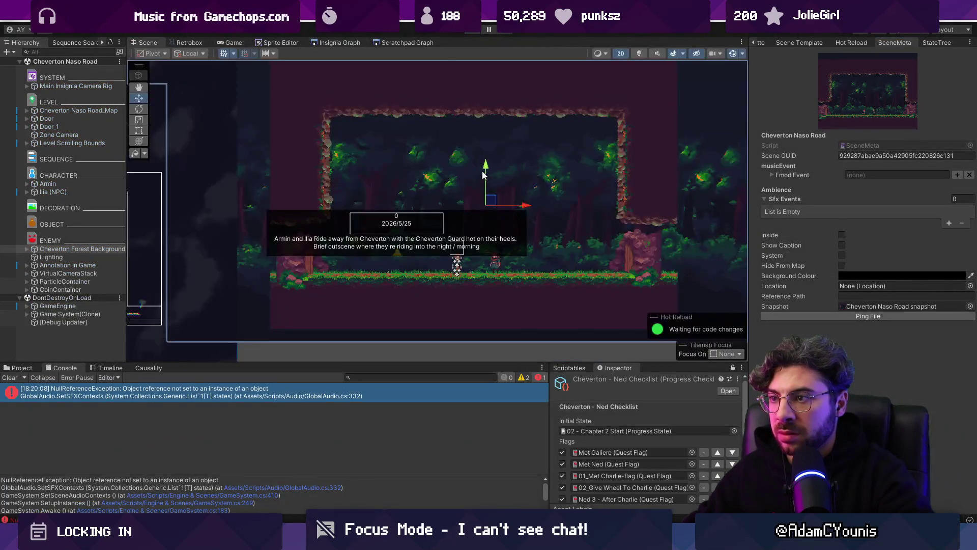
Step: Open Naso Leigh from the Insignia Graph and stop the running game
click(351, 42)
double_click(560, 181)
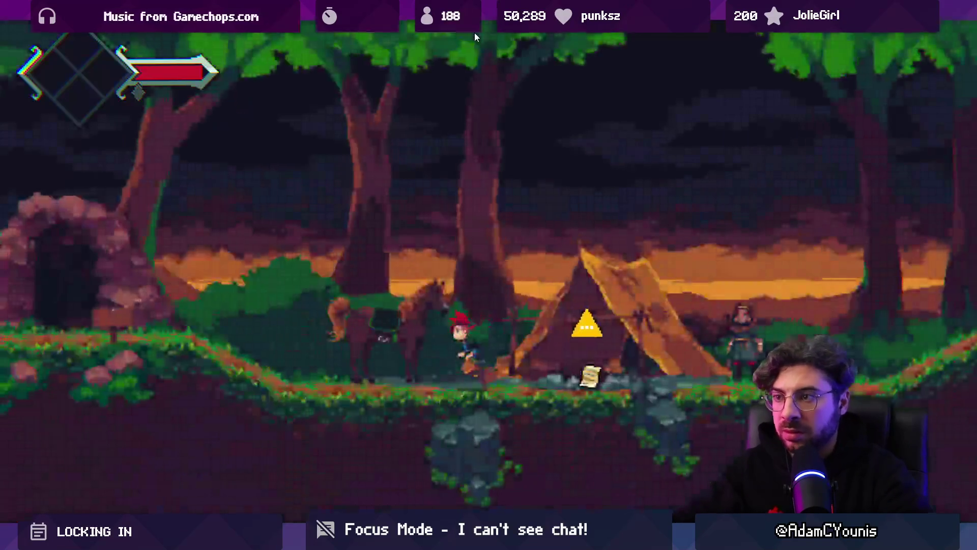
key(s)
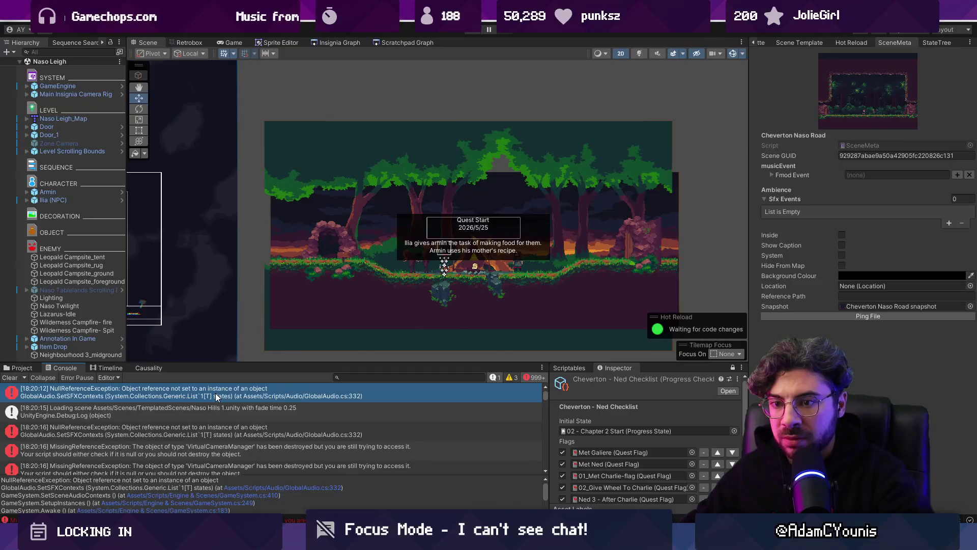
Step: View the NullReferenceException's code in the IDE, then open Naso Hills 1 from the graph
double_click(215, 393)
key(alt+Tab)
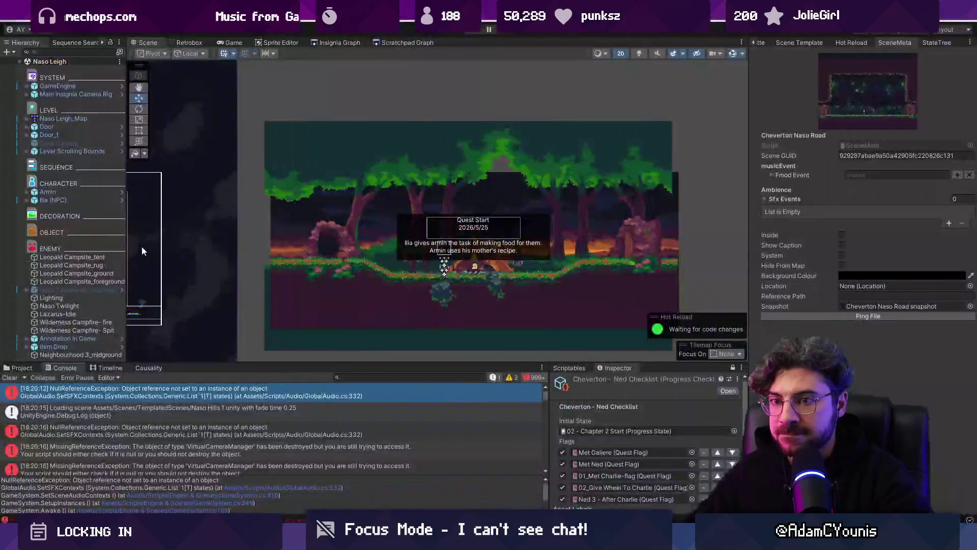
scroll(455, 179, down, 2)
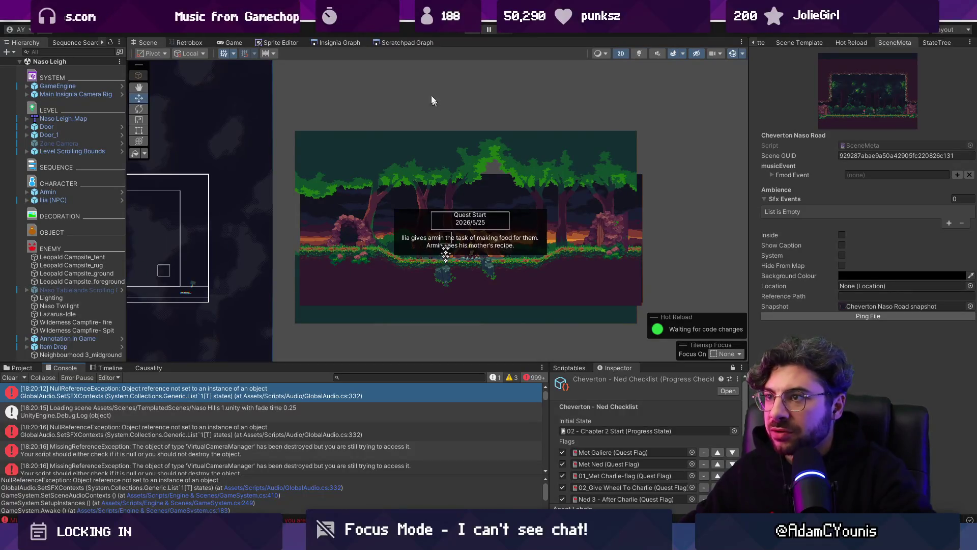
click(348, 43)
double_click(321, 316)
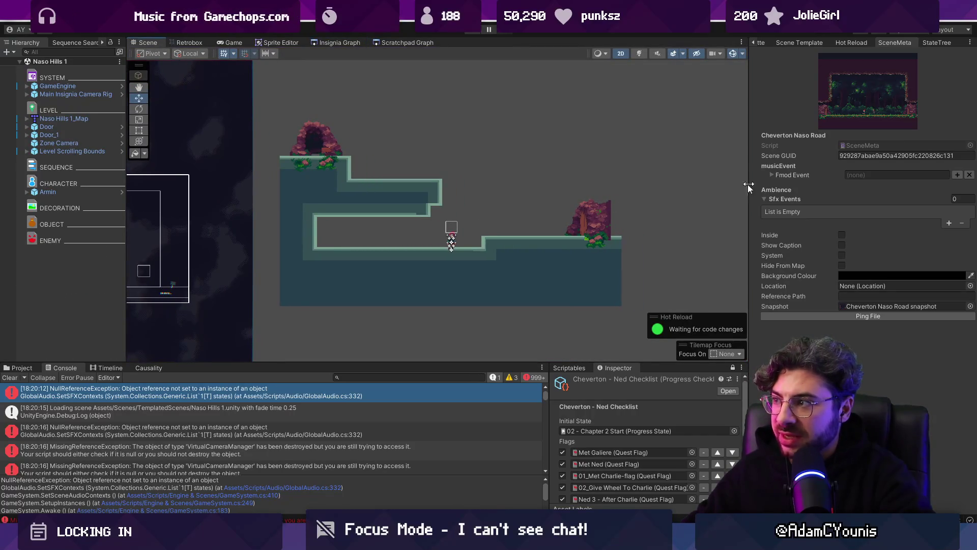
Step: Reset the SceneMeta Sfx Events list to size 0 and start playing Naso Hills 1
click(947, 223)
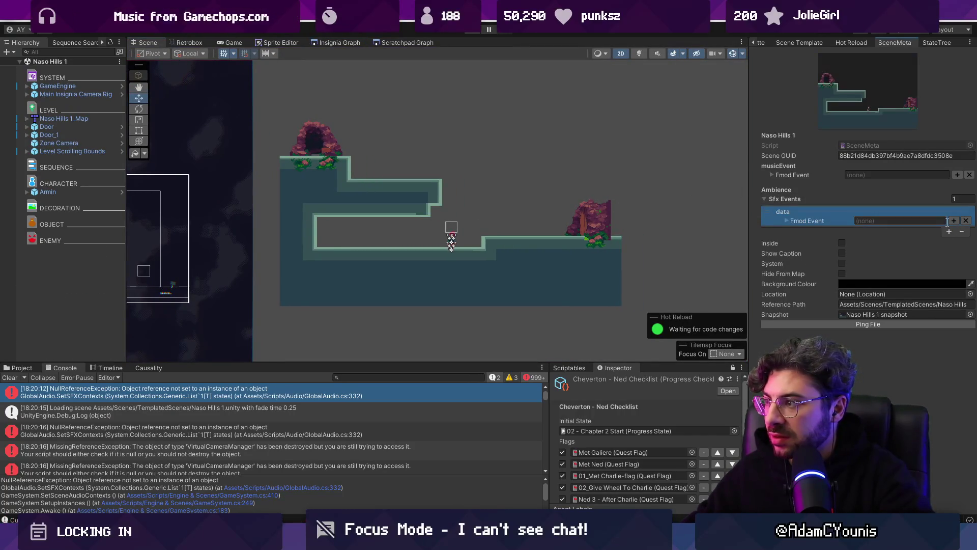
click(958, 223)
click(968, 223)
click(964, 199)
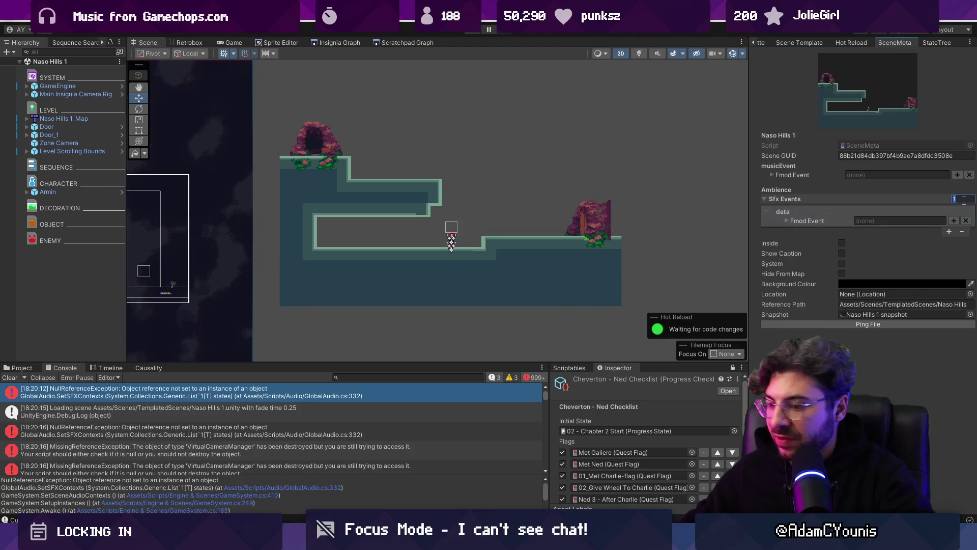
text(0)
key(Return)
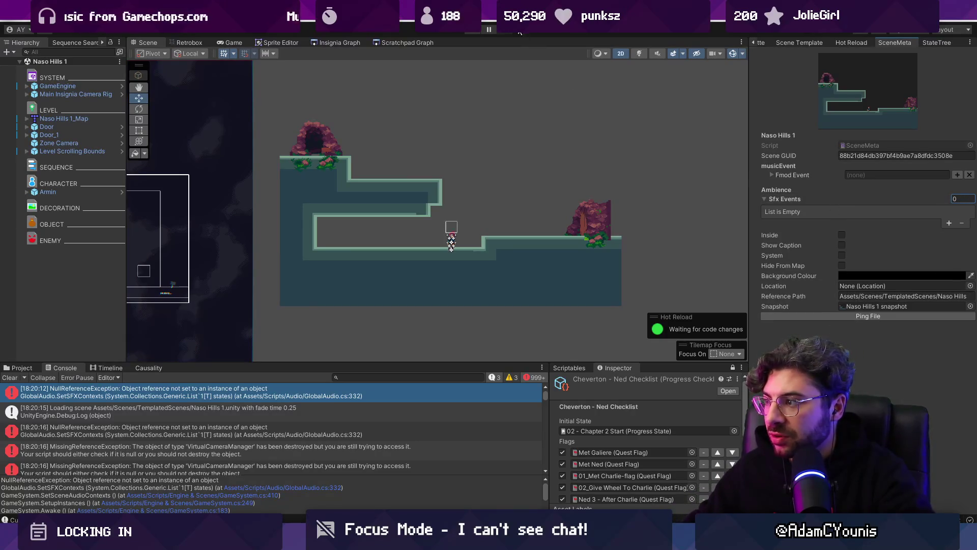
click(473, 34)
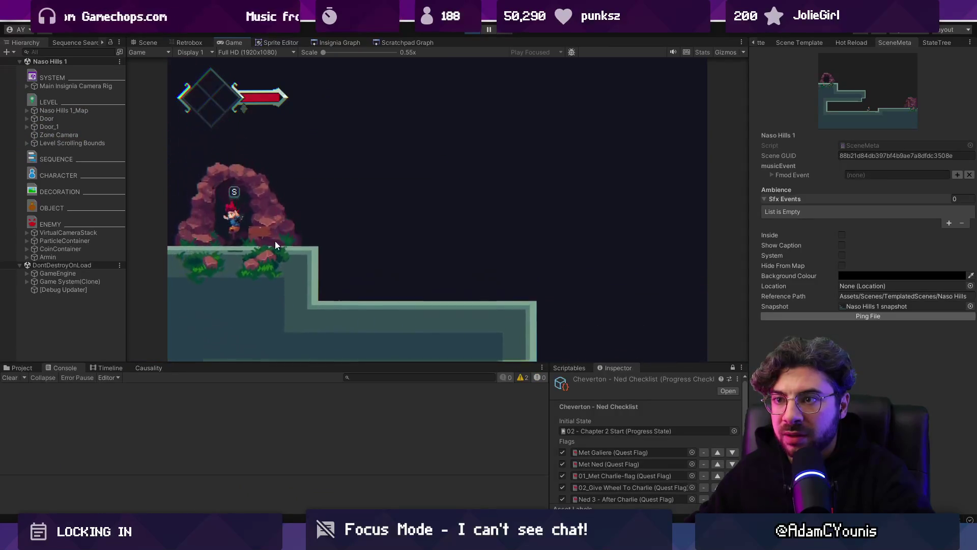
Step: Select the NullReferenceException and open GlobalAudio.cs at line 332
key(Down)
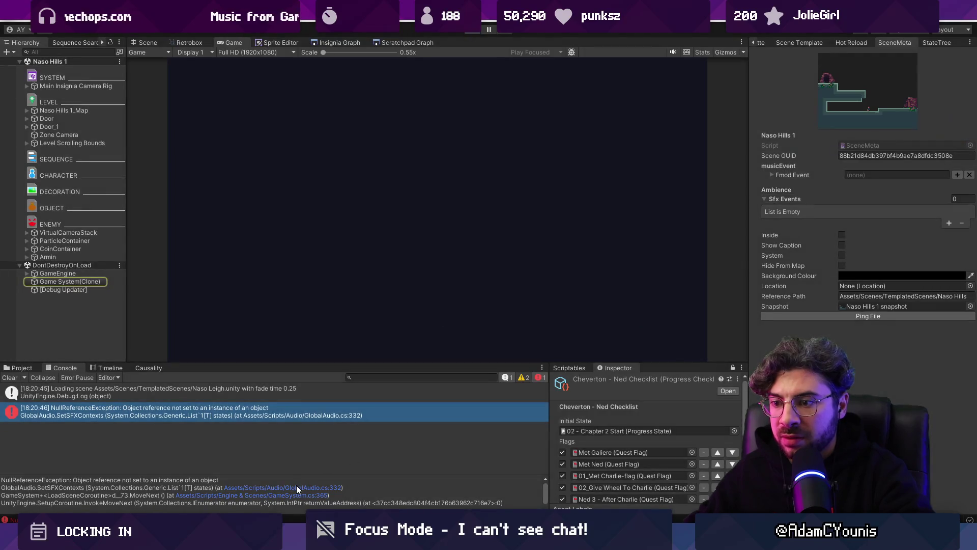
click(297, 487)
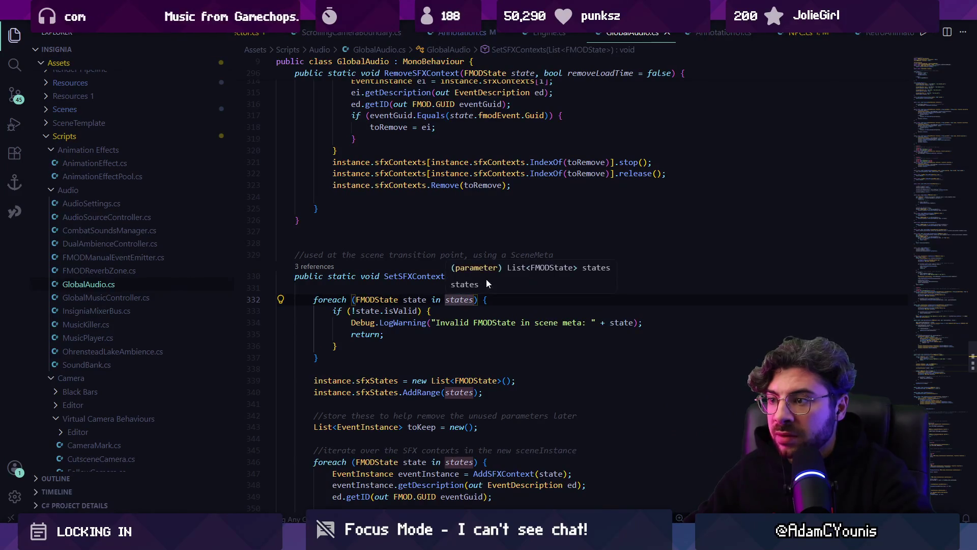
Step: Change GameSystem.cs line 364 to 'if (nextMeta && nextMeta.sfxEvents != null)' and save
click(322, 271)
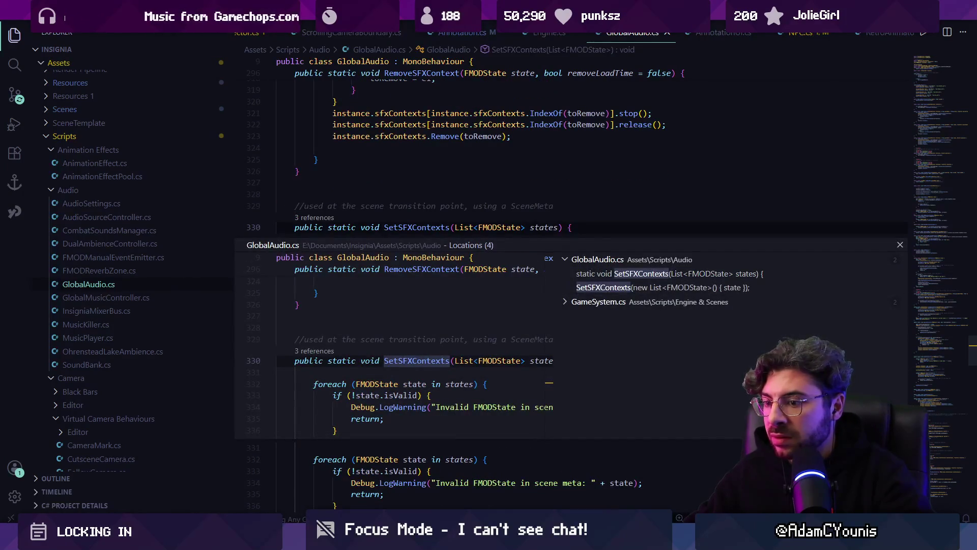
key(alt+Tab)
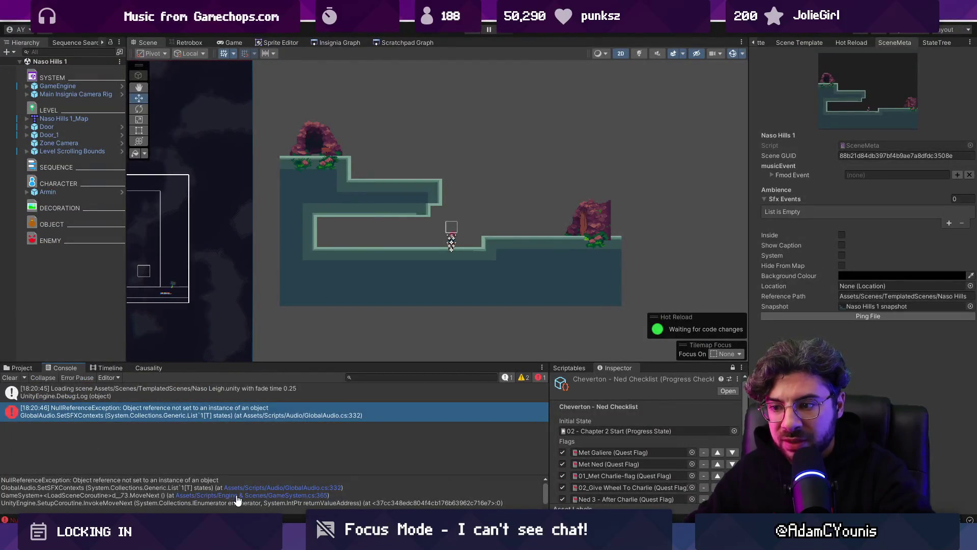
click(236, 495)
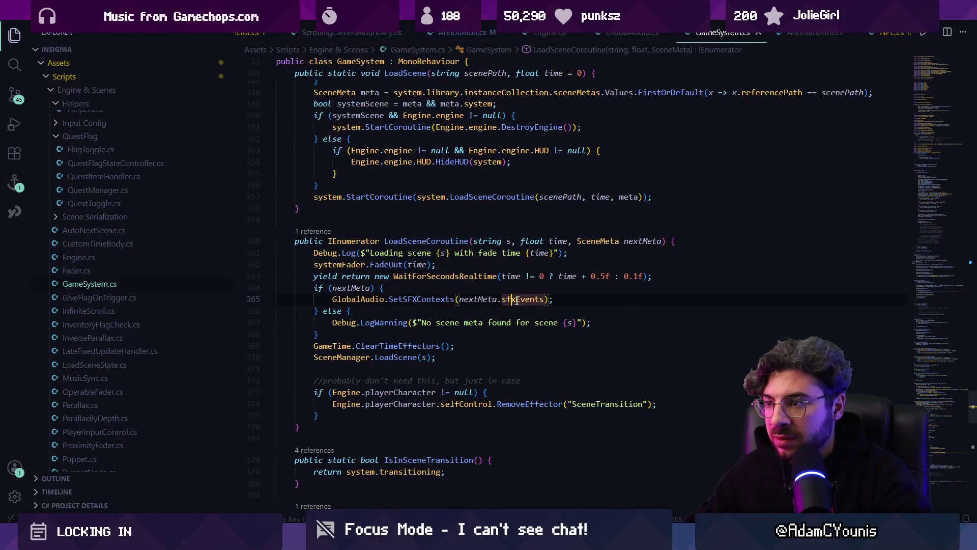
click(487, 299)
click(459, 288)
key(Left)
key(Left)
key(Left)
text(&& )
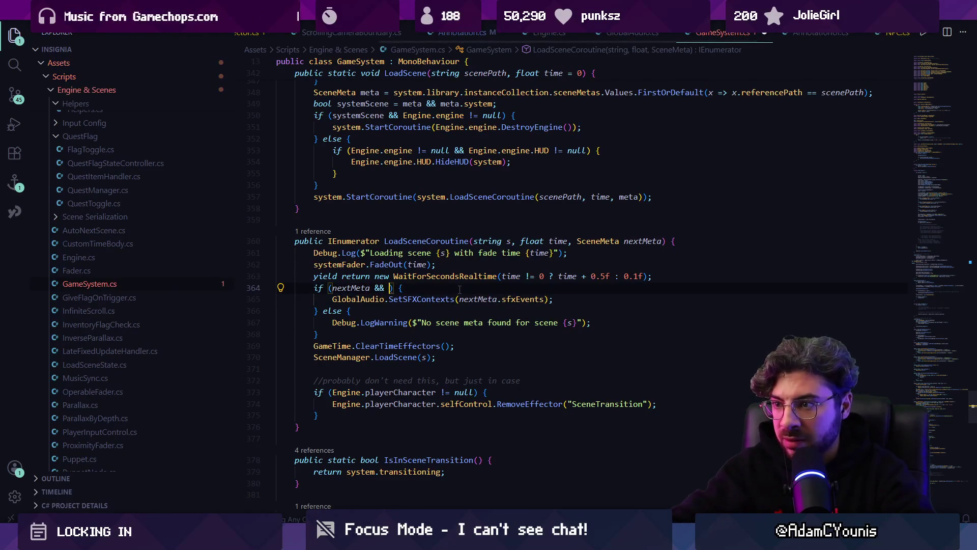
text(nextMeta.sfxEvents != null)
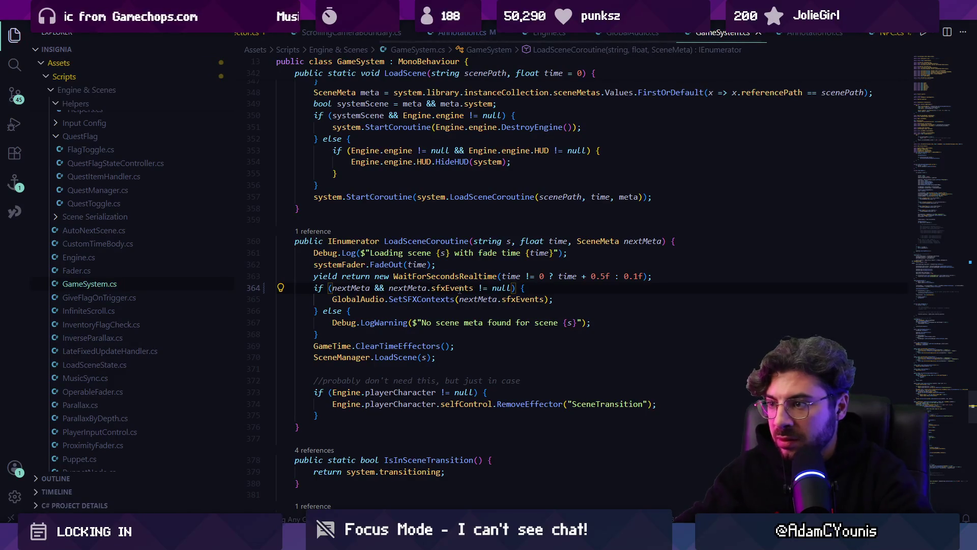
key(alt+Tab)
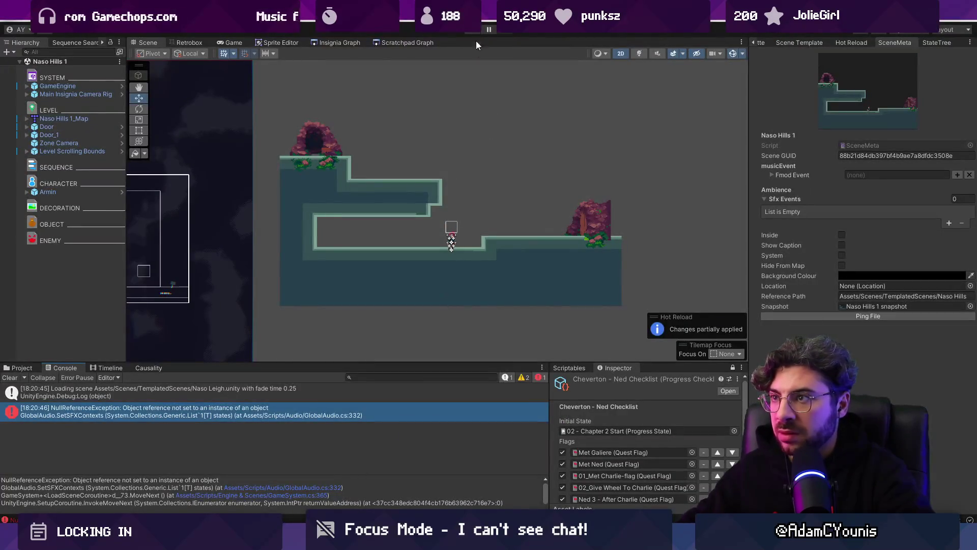
Step: Replay and stop the level, then reopen GlobalAudio.cs:332 from the recurring NullReferenceException
key(ctrl+p)
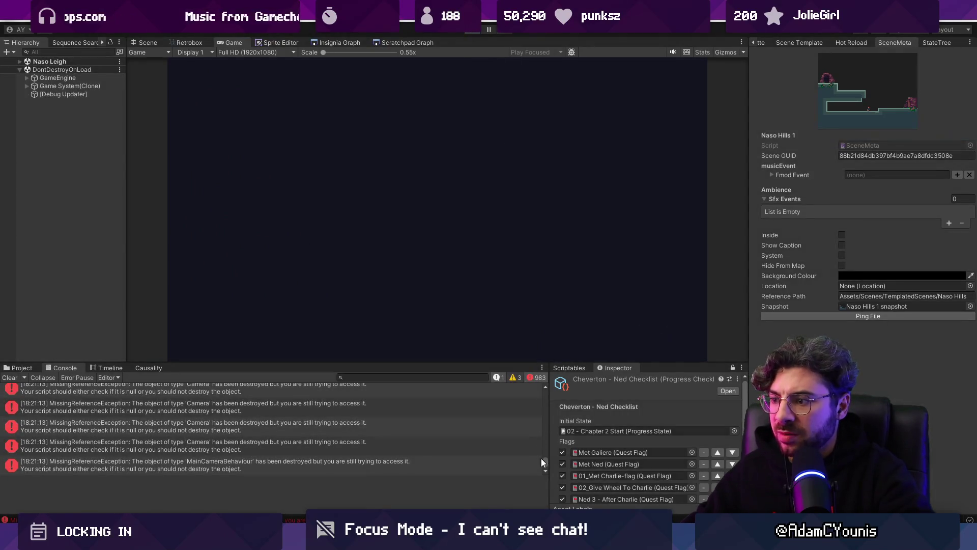
key(ctrl+p)
drag(543, 461, 544, 398)
click(232, 406)
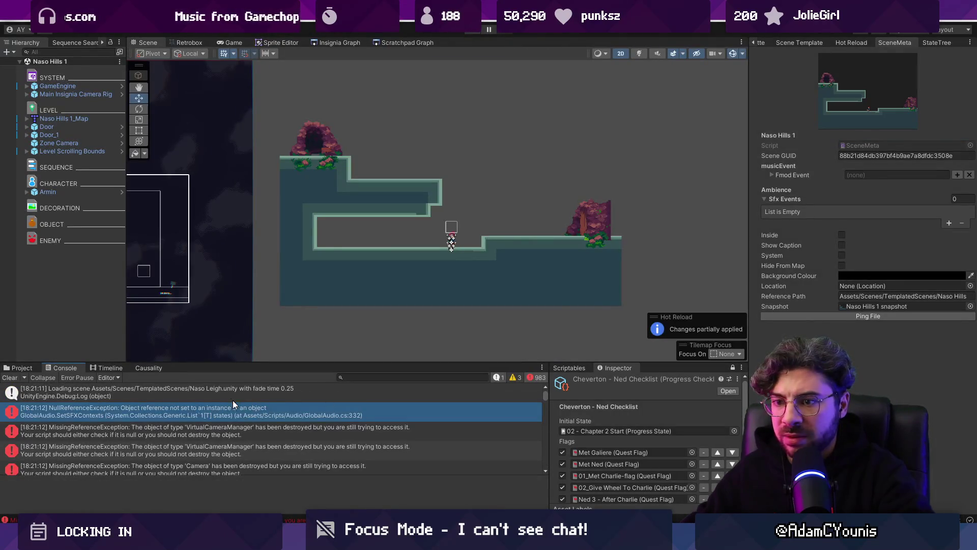
click(257, 487)
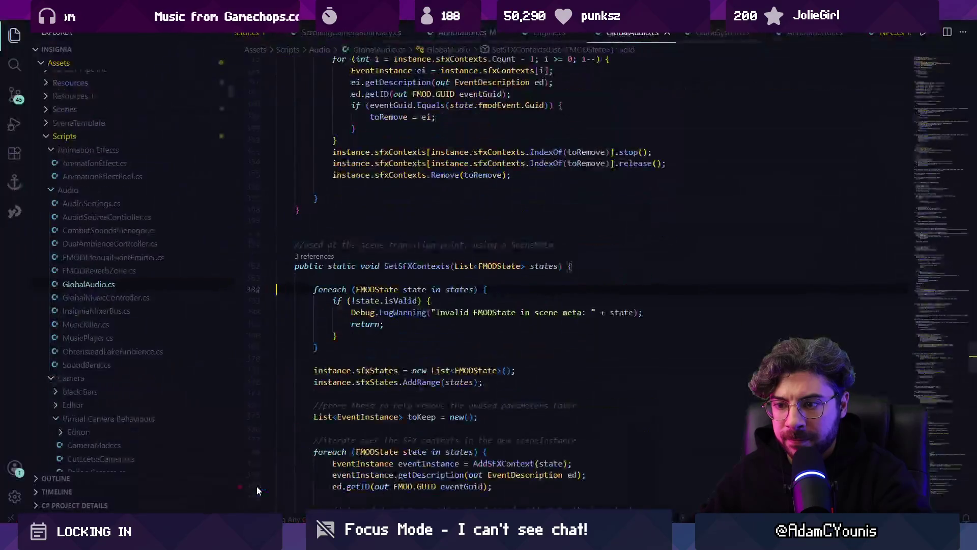
Step: Open GameSystem.cs at line 249 and jump to the SetSceneAudioContexts definition
key(alt+Tab)
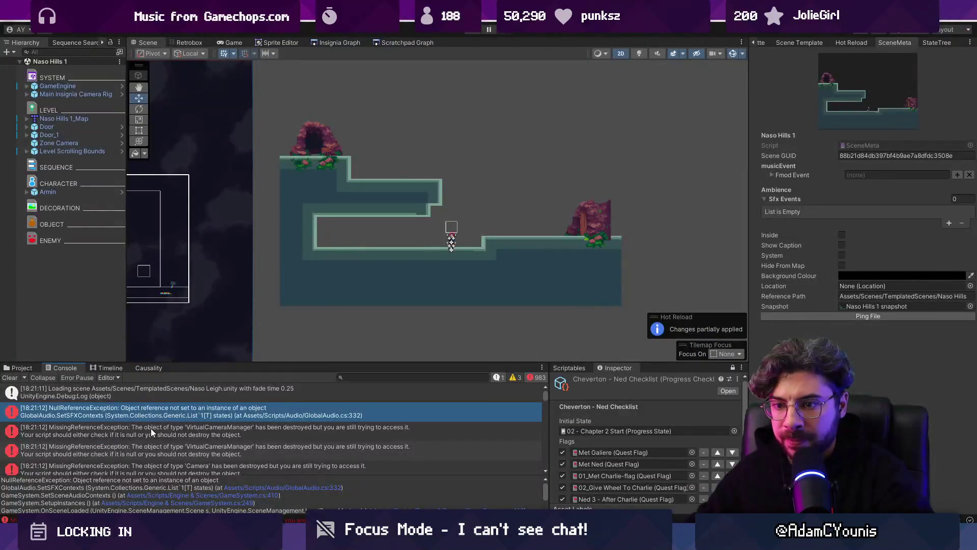
scroll(163, 431, down, 1)
scroll(163, 430, up, 2)
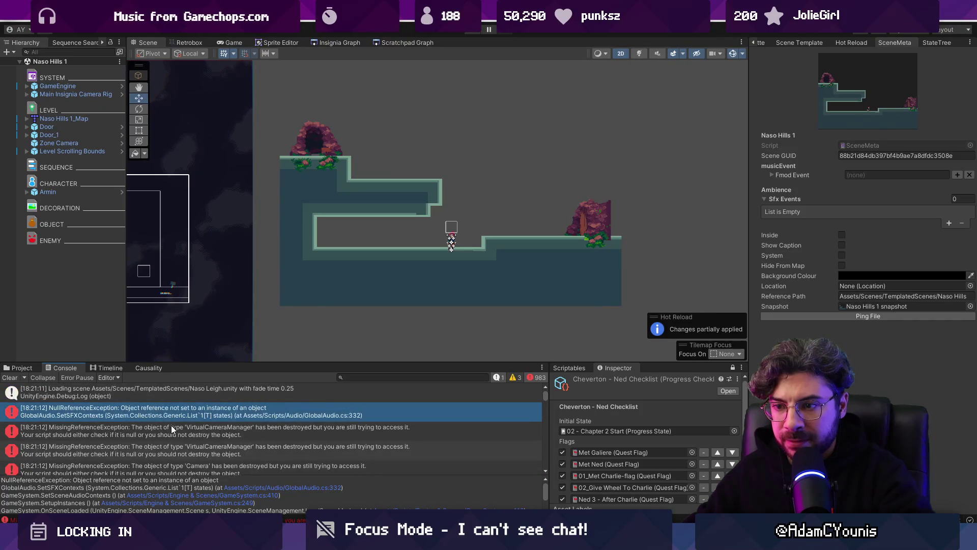
click(195, 503)
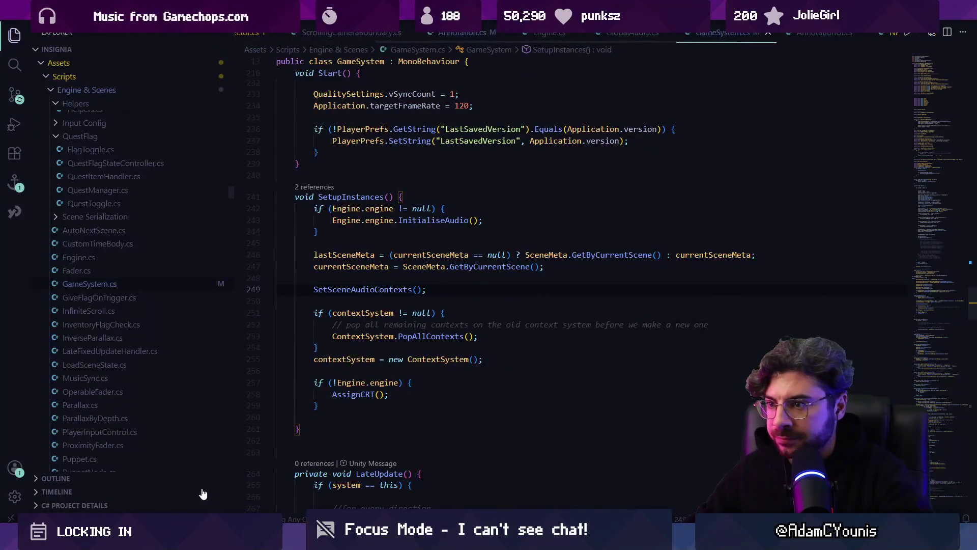
ctrl+click(358, 293)
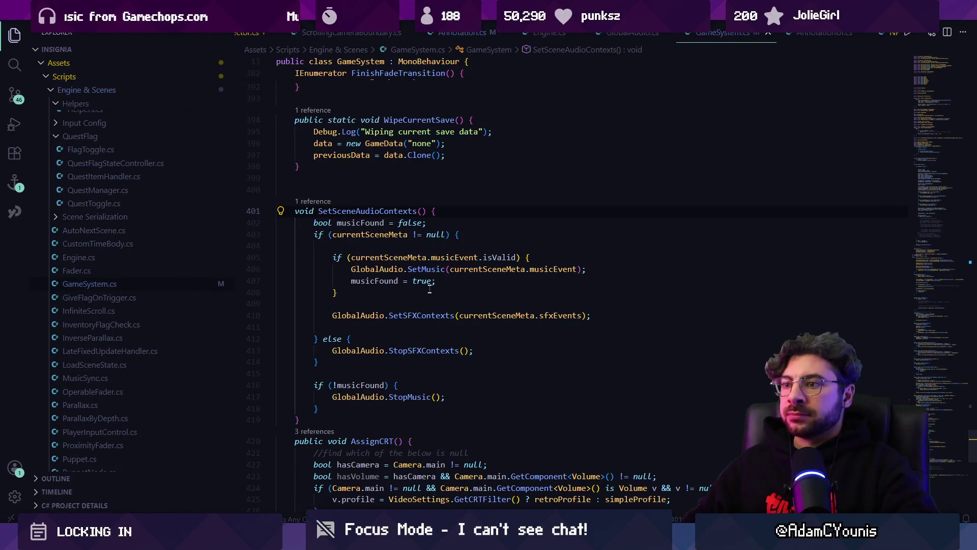
Step: Check currentSceneMeta's uses and follow SetSFXContexts to its GlobalAudio.cs definition
click(392, 257)
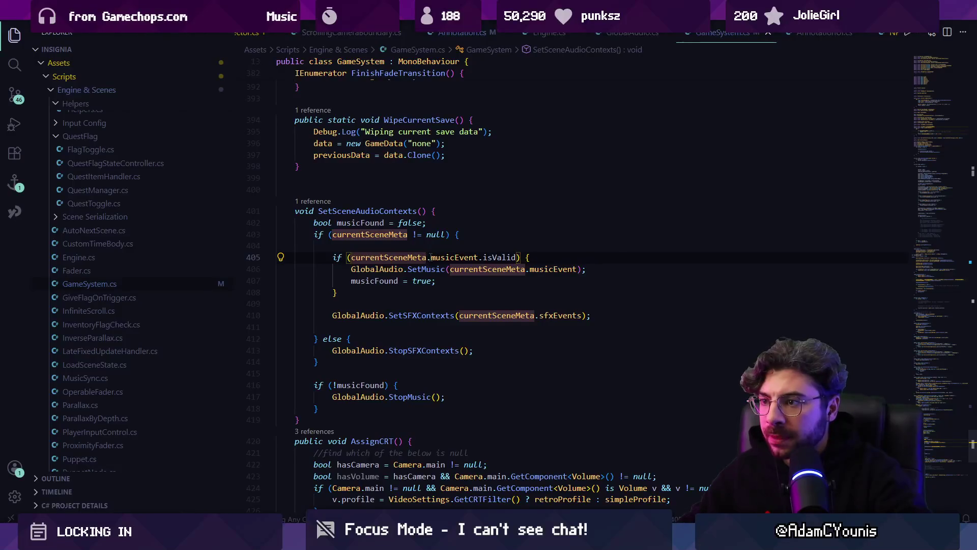
mouse_move(391, 234)
click(502, 315)
click(444, 316)
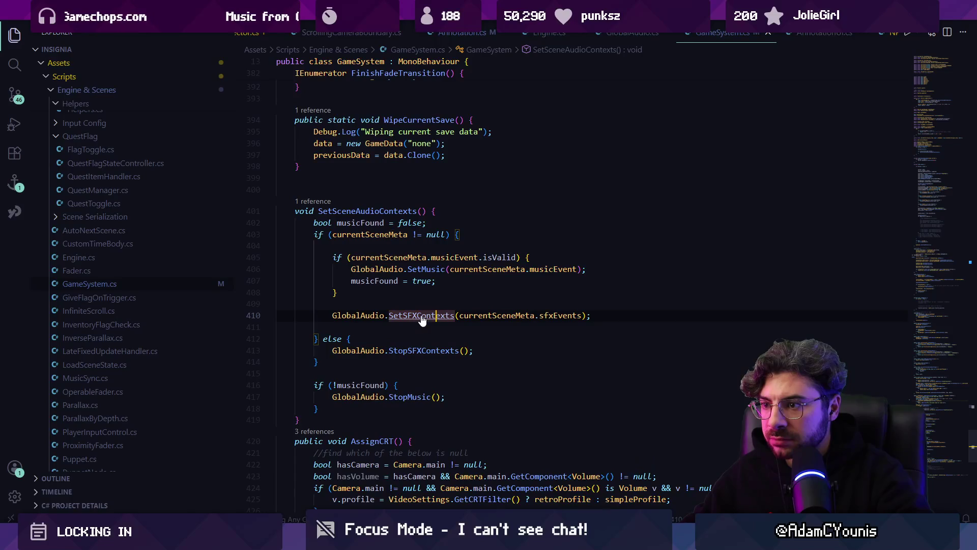
mouse_move(421, 318)
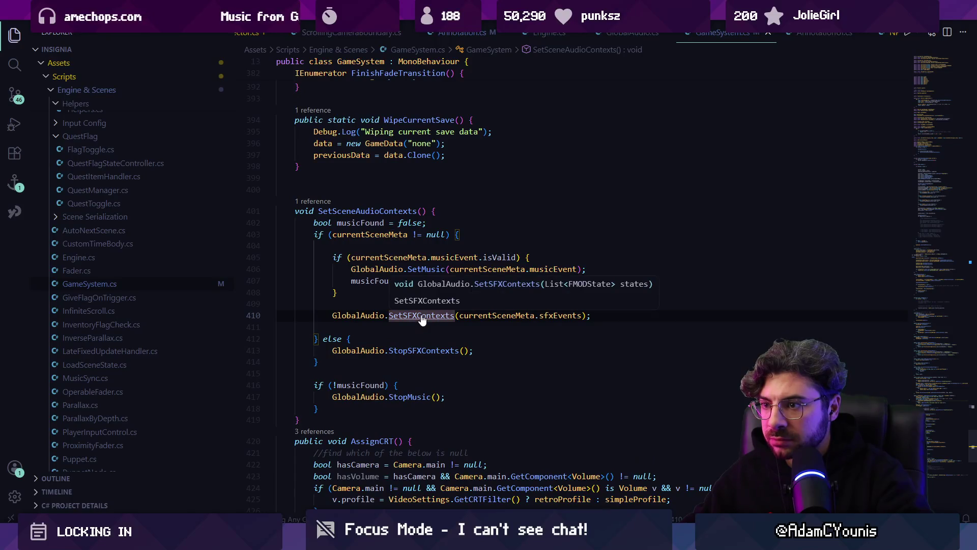
click(393, 316)
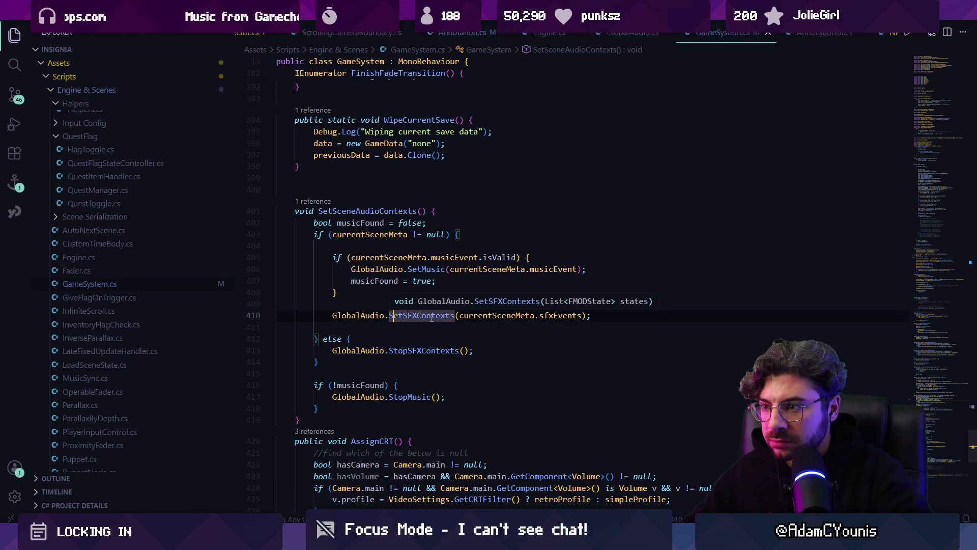
ctrl+click(430, 316)
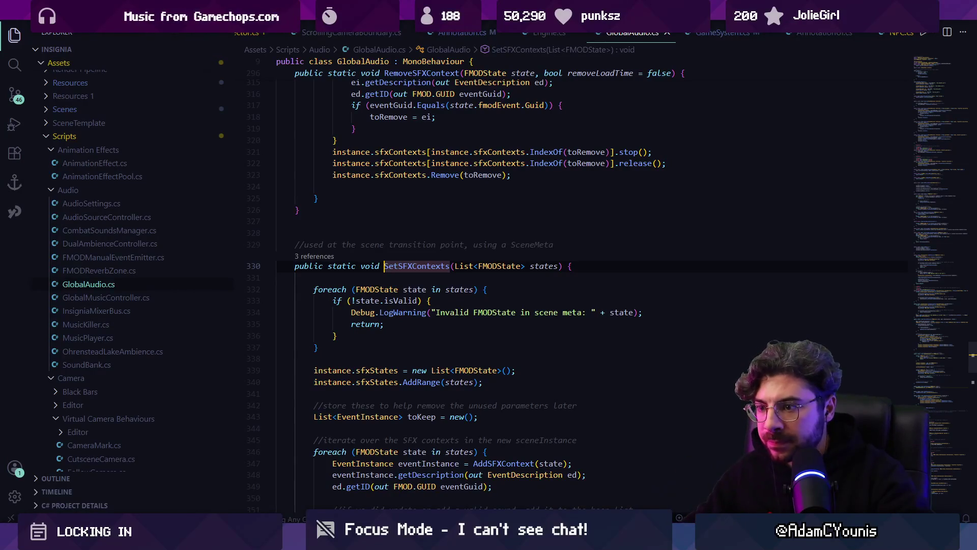
key(alt+Tab)
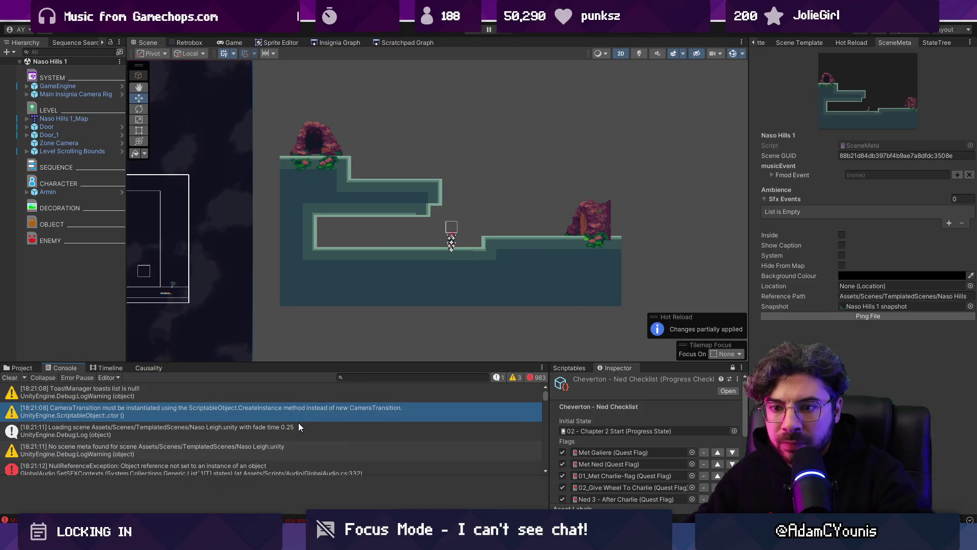
Step: Check the 'No scene meta found' warning, load Naso Leigh from the graph, and return to SceneMeta
click(252, 452)
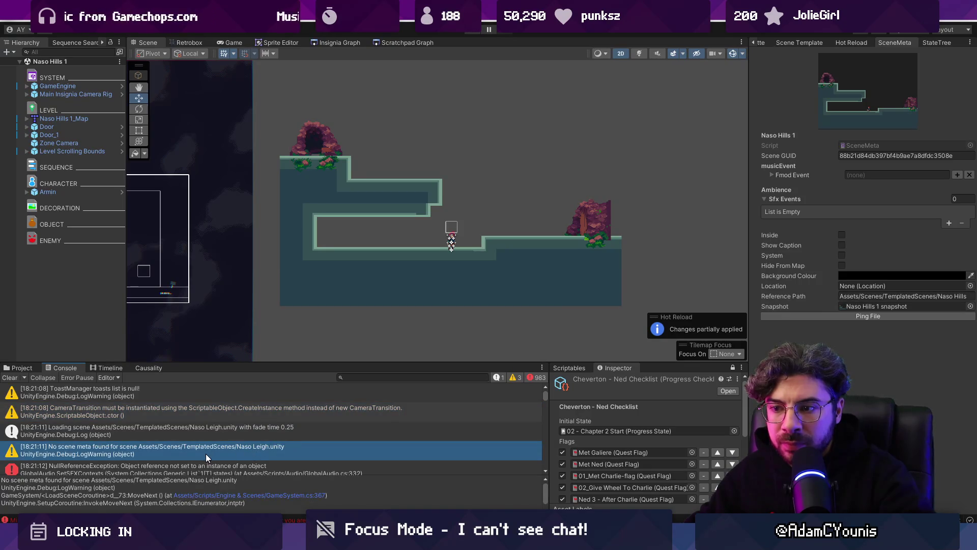
click(334, 45)
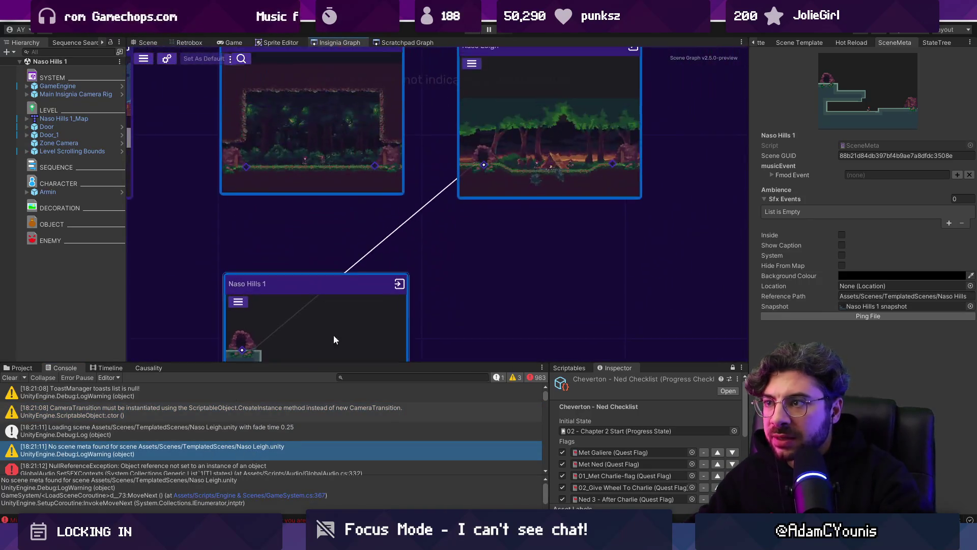
double_click(481, 158)
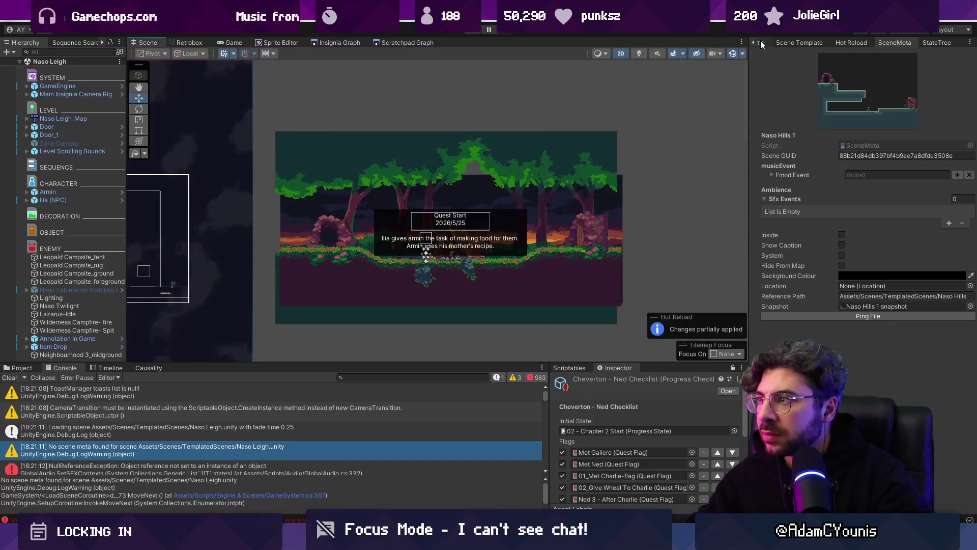
click(762, 43)
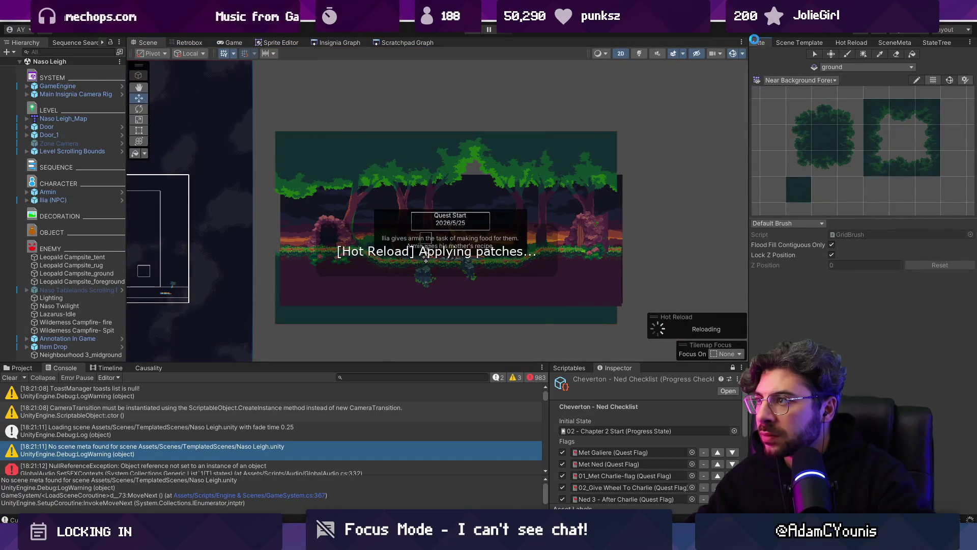
click(756, 44)
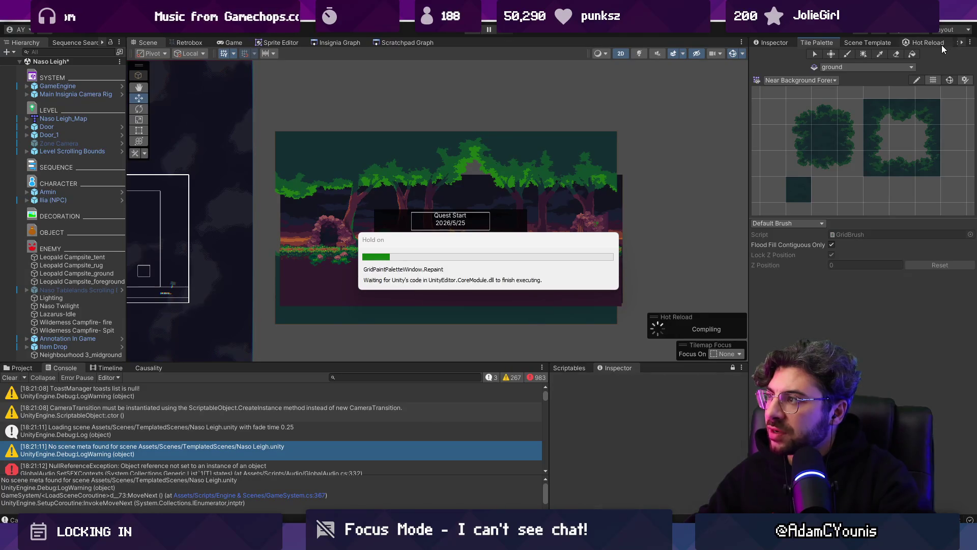
click(959, 47)
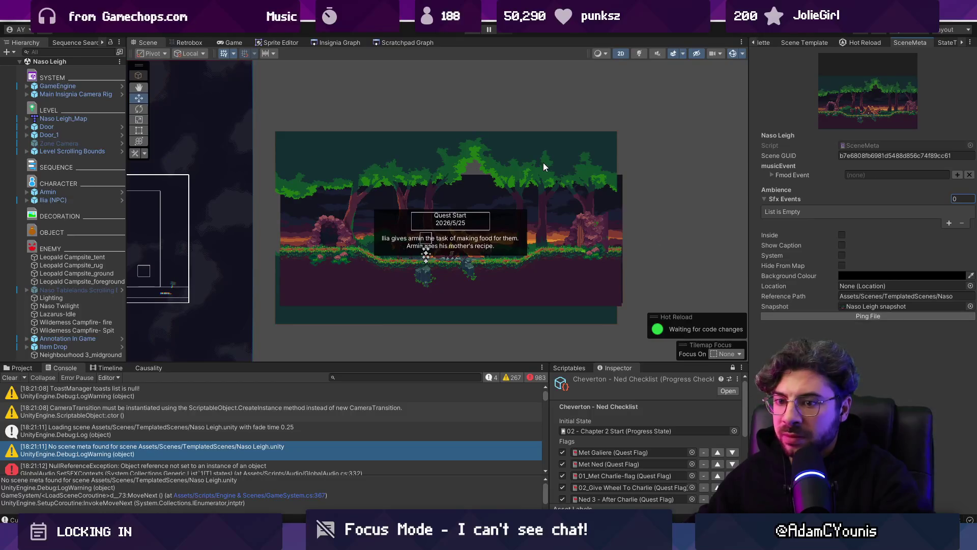
Step: Clear the Console, then start and stop a first playtest
click(9, 378)
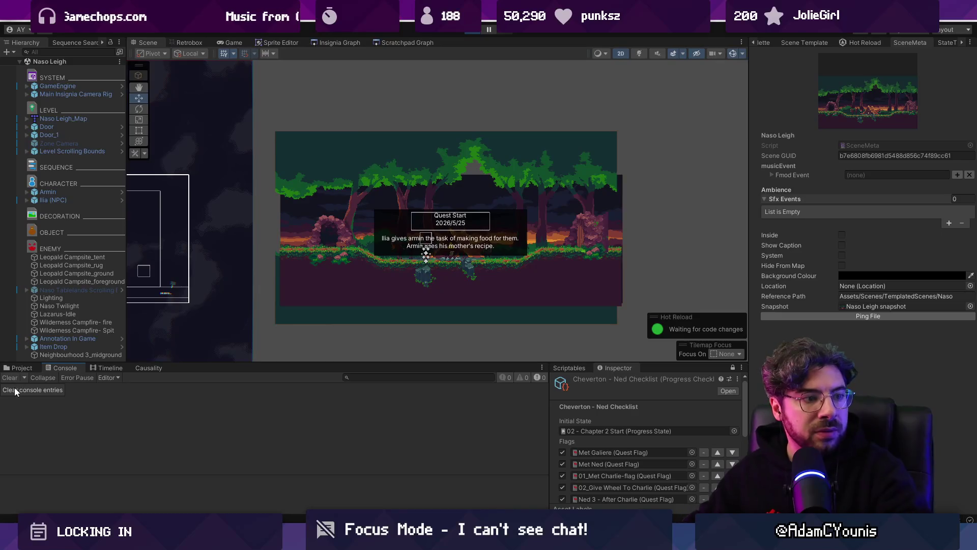
key(ctrl+p)
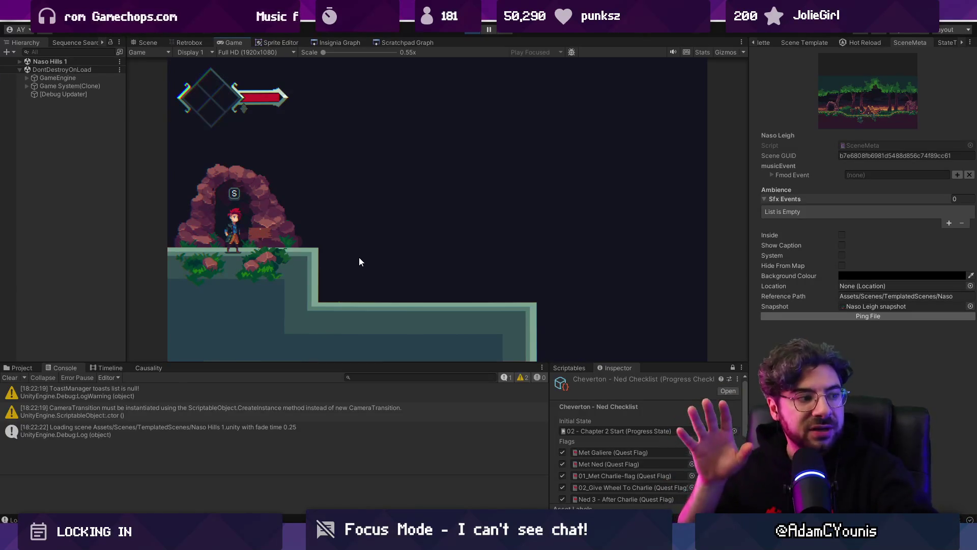
key(ctrl+p)
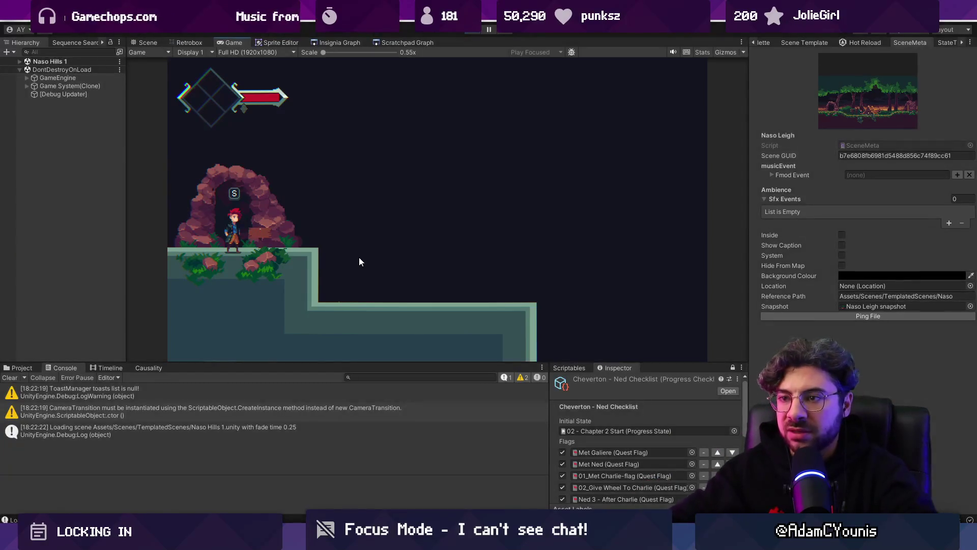
Step: Play again, walk left into the cave to Naso Hills 1, run right across, then stop
key(ctrl+p)
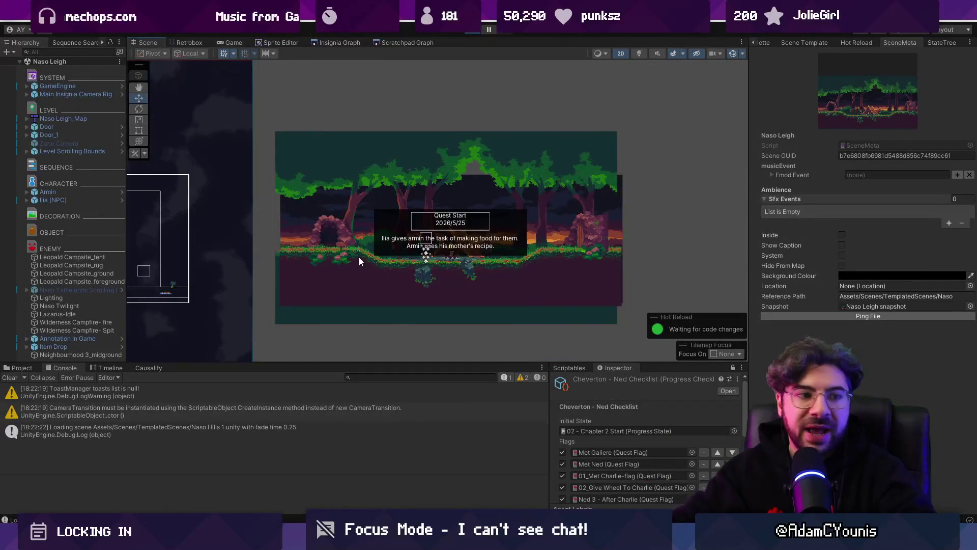
key(Left)
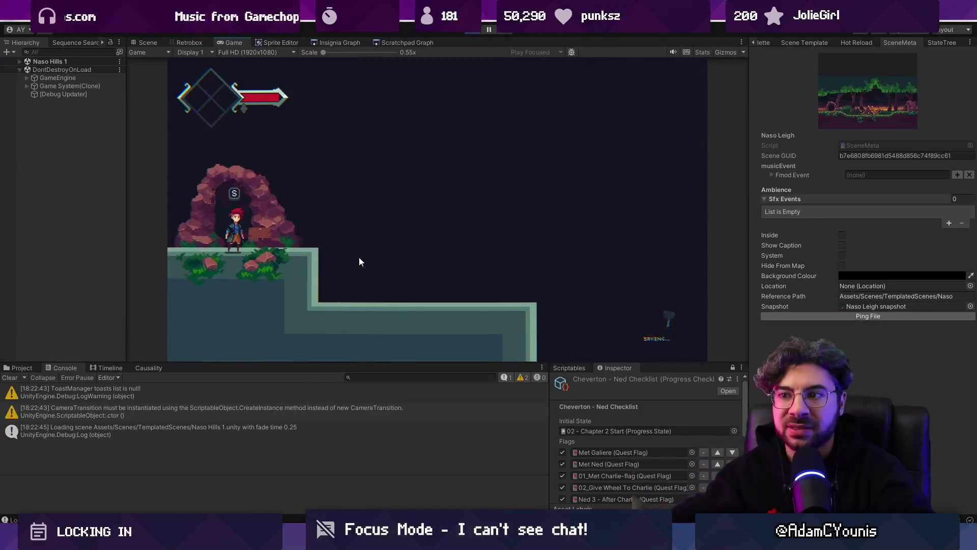
key(Right)
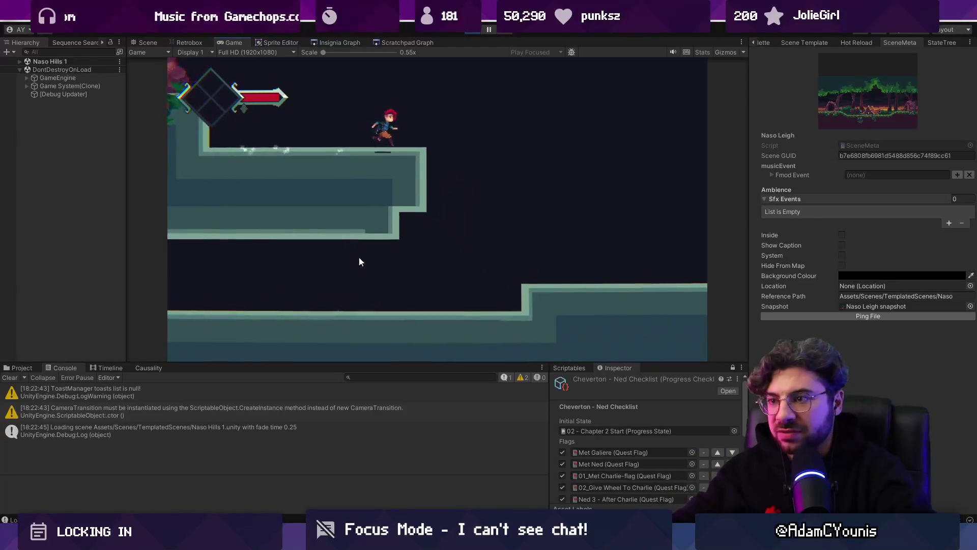
key(Right)
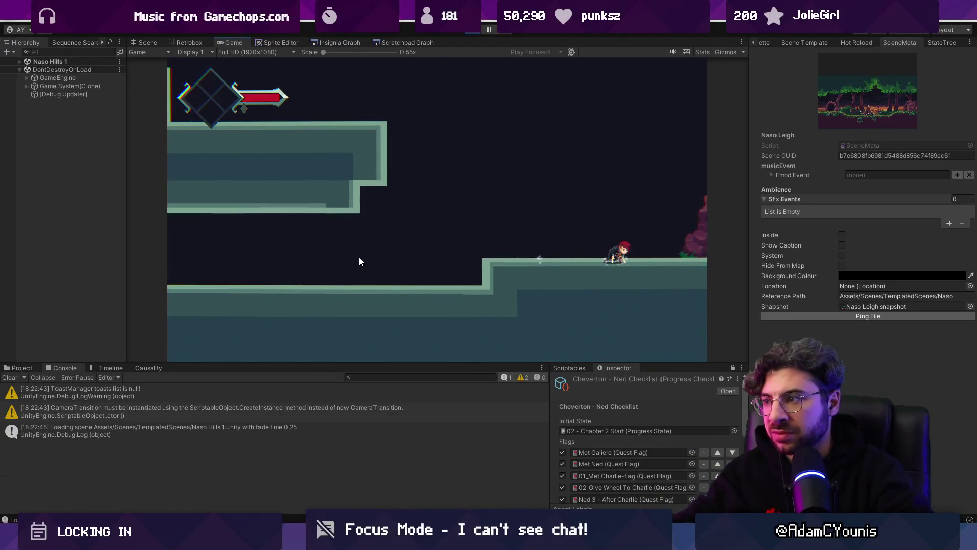
key(r)
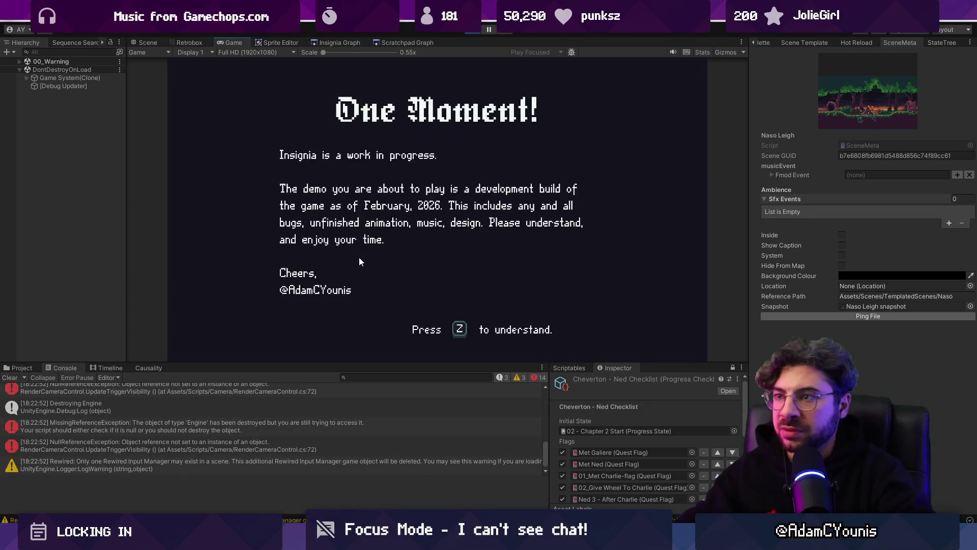
click(471, 33)
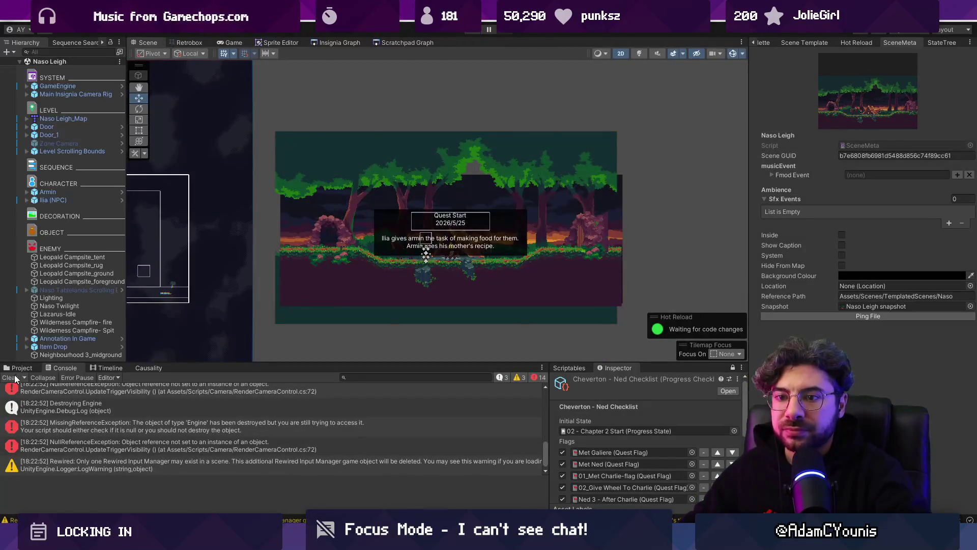
Step: Pan the Insignia Graph to Naso Leigh, link it to Cheverton, and save the graph
click(334, 43)
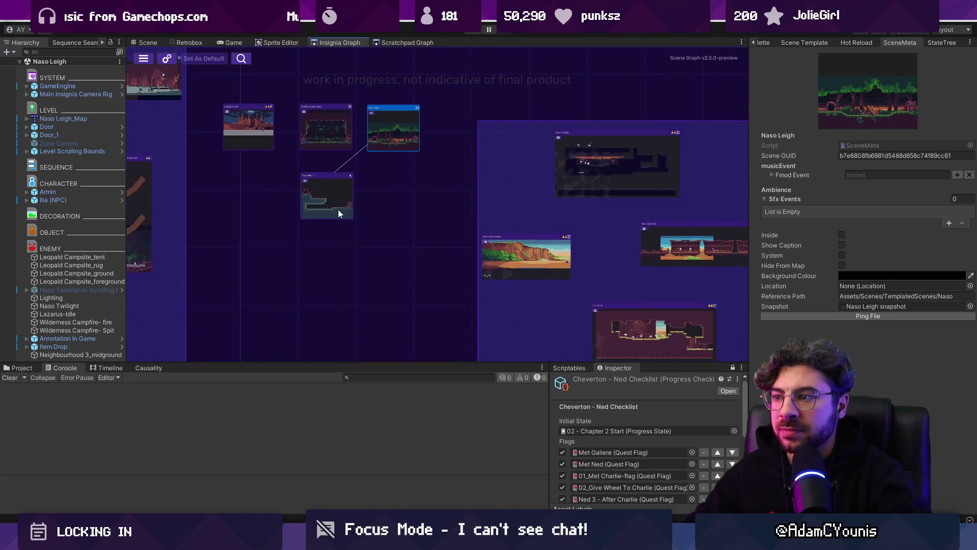
scroll(333, 175, down, 3)
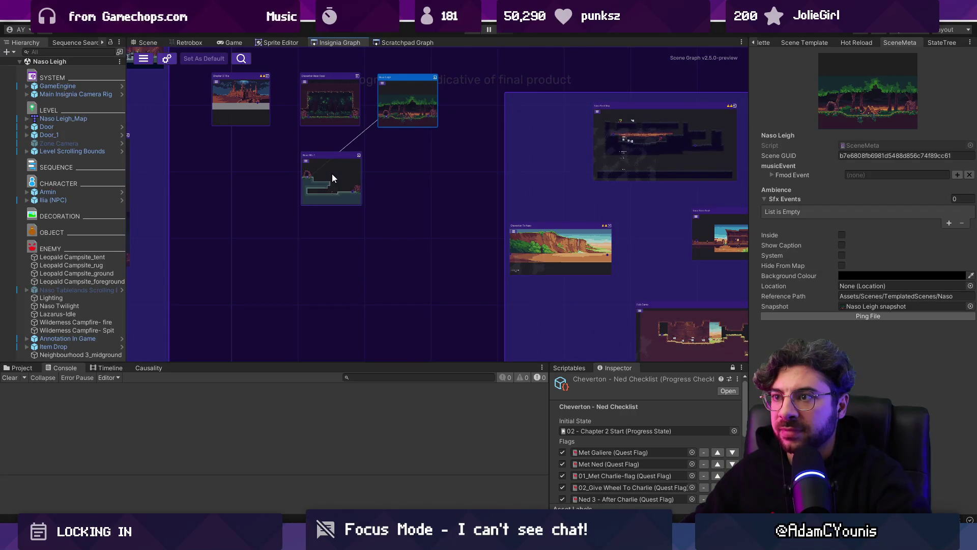
drag(337, 201, 398, 199)
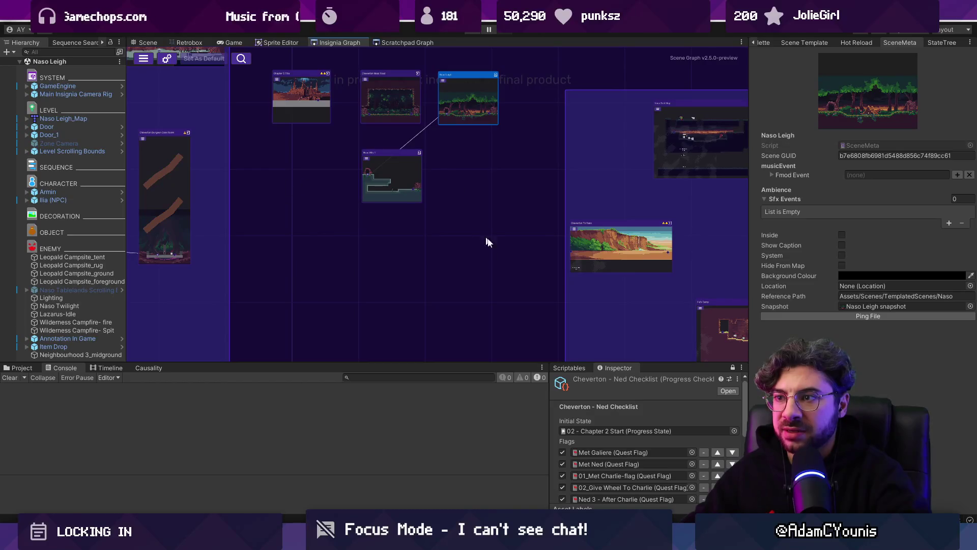
mouse_move(470, 117)
mouse_down()
mouse_move(407, 154)
mouse_move(477, 209)
mouse_move(507, 288)
mouse_up()
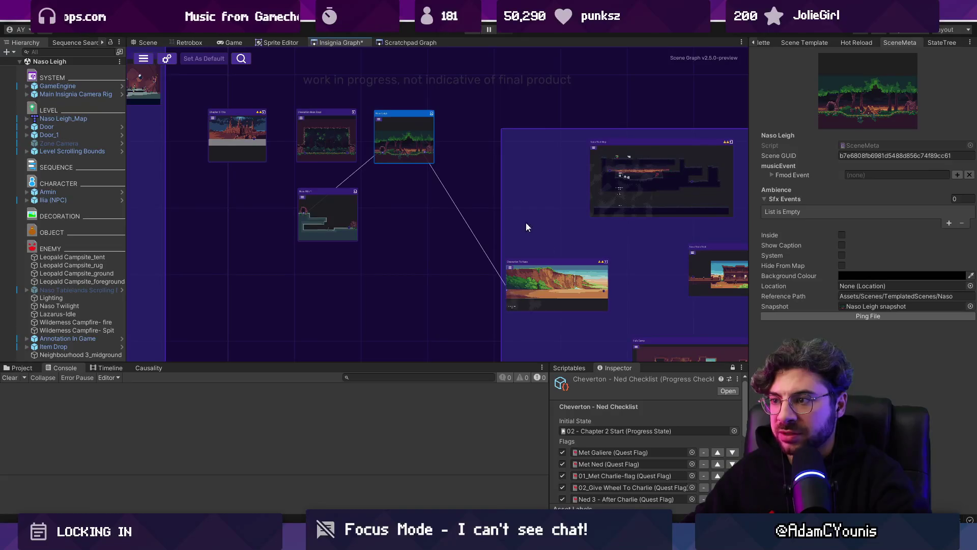
scroll(477, 219, down, 2)
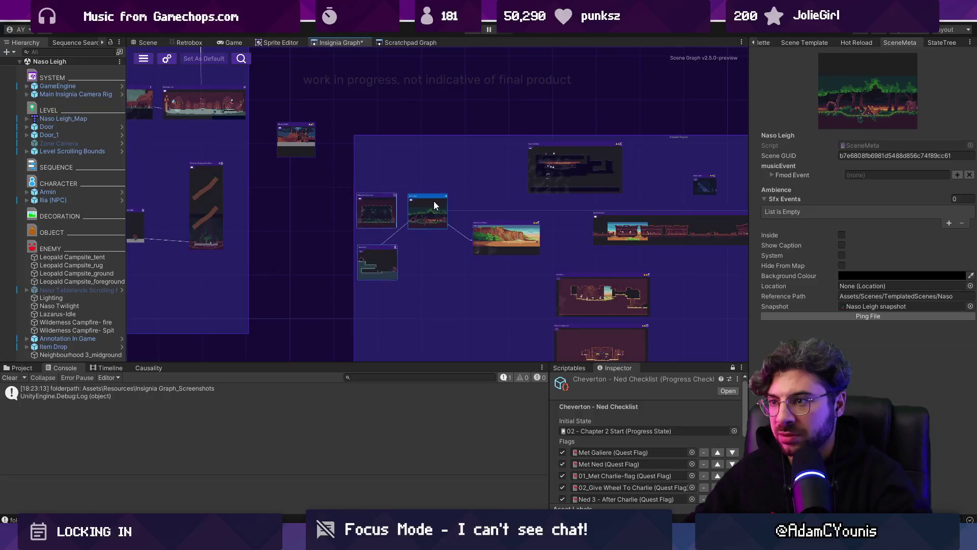
scroll(428, 191, down, 5)
key(ctrl+s)
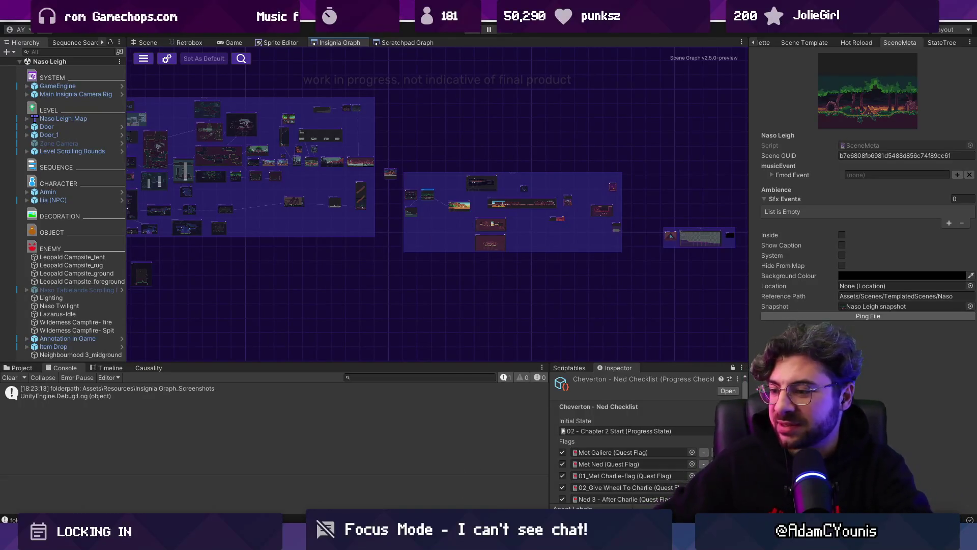
Step: Go to Twitch's Software and Game Development category in Chrome
mouse_move(478, 540)
click(517, 491)
click(195, 35)
text(twitc)
key(Return)
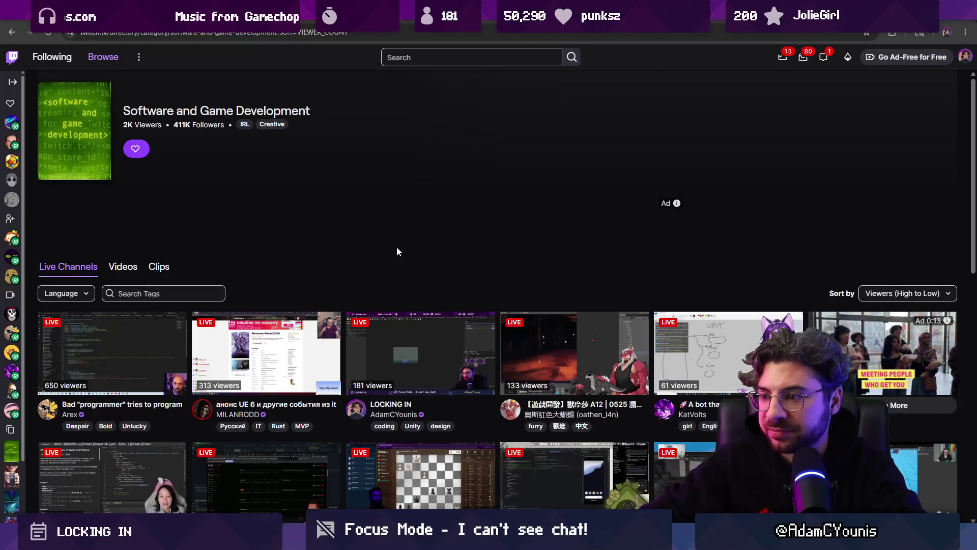
Step: Copy the LOCKING IN stream's thumbnail image to the clipboard
scroll(432, 244, down, 3)
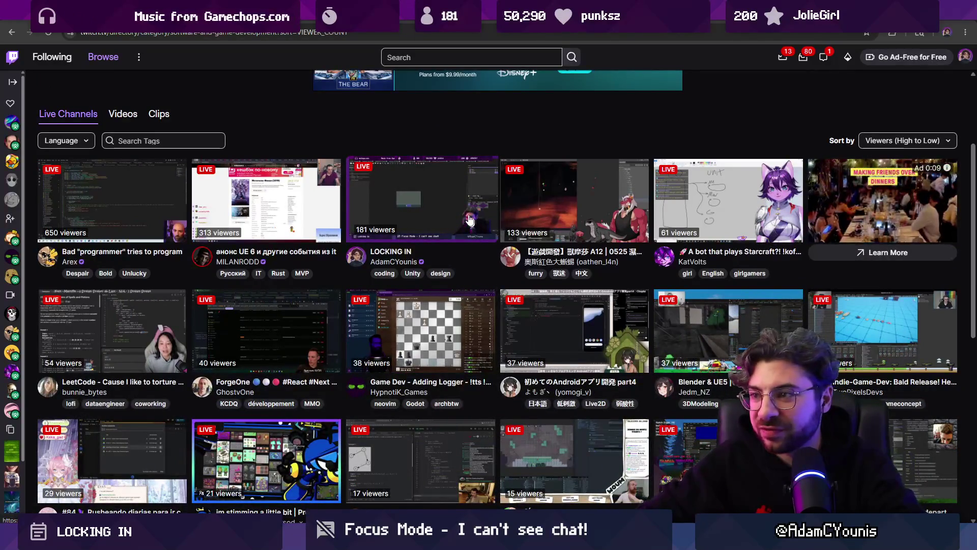
right_click(463, 215)
click(543, 388)
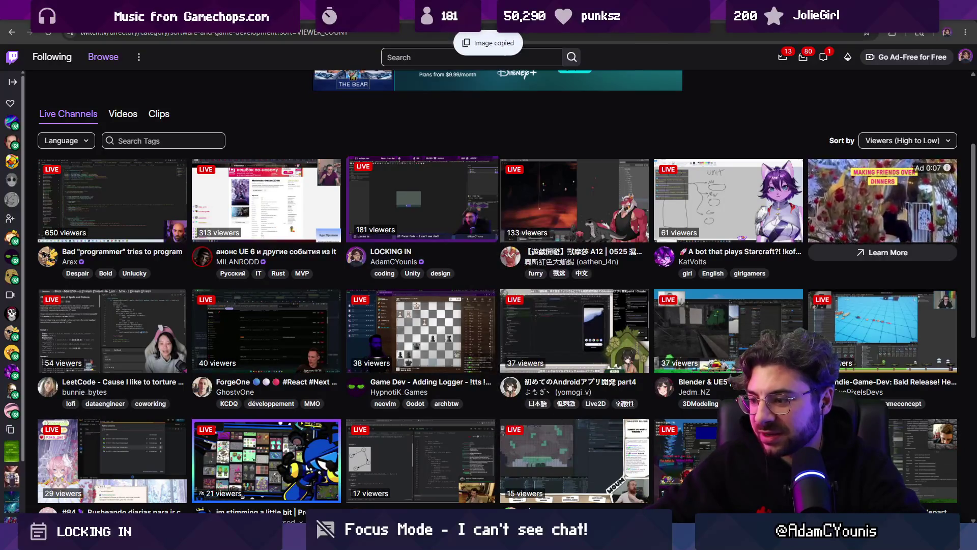
key(alt+Tab)
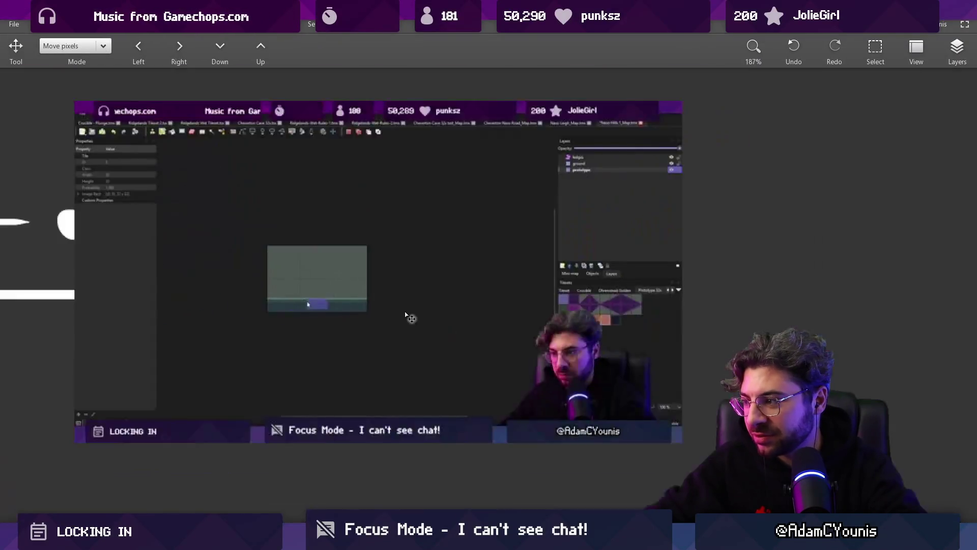
Step: Copy a 77x86 rectangle around the webcam face from the stream frame
scroll(524, 428, up, 6)
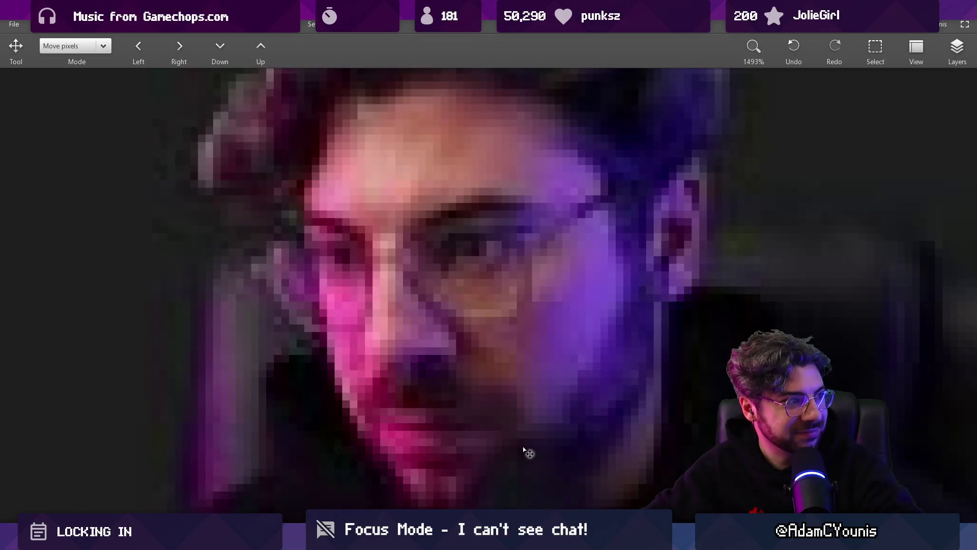
scroll(576, 340, down, 4)
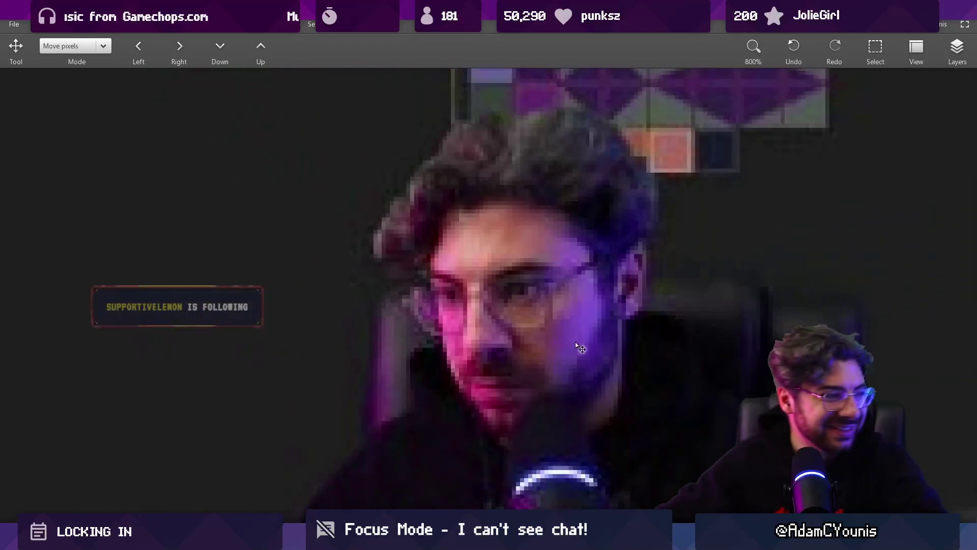
scroll(576, 339, down, 8)
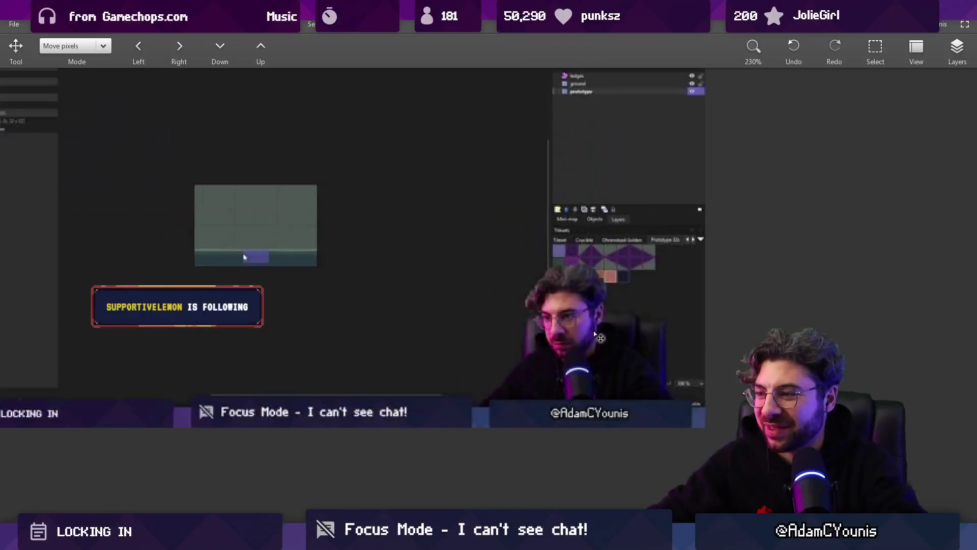
scroll(595, 333, up, 1)
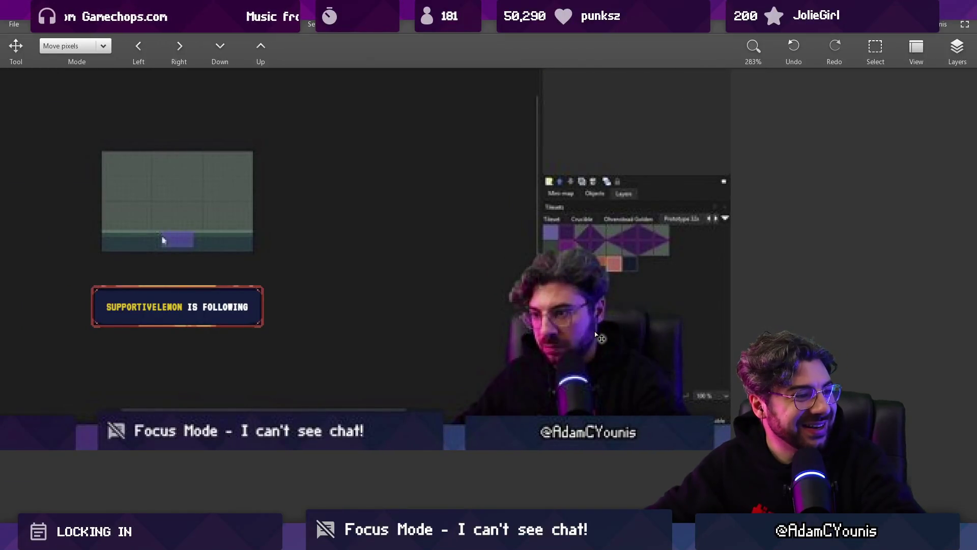
key(s)
mouse_move(505, 248)
mouse_down()
mouse_move(614, 347)
mouse_move(616, 371)
mouse_up()
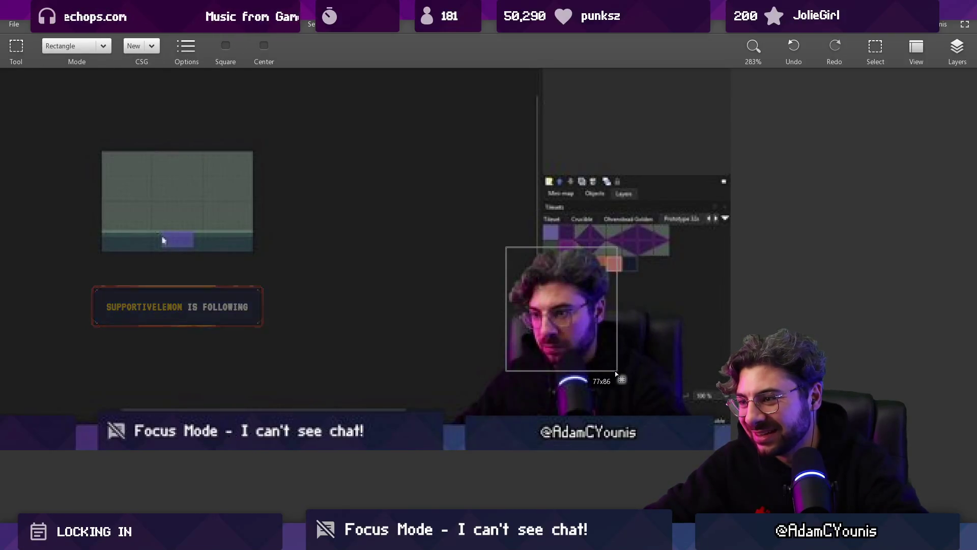
key(ctrl+c)
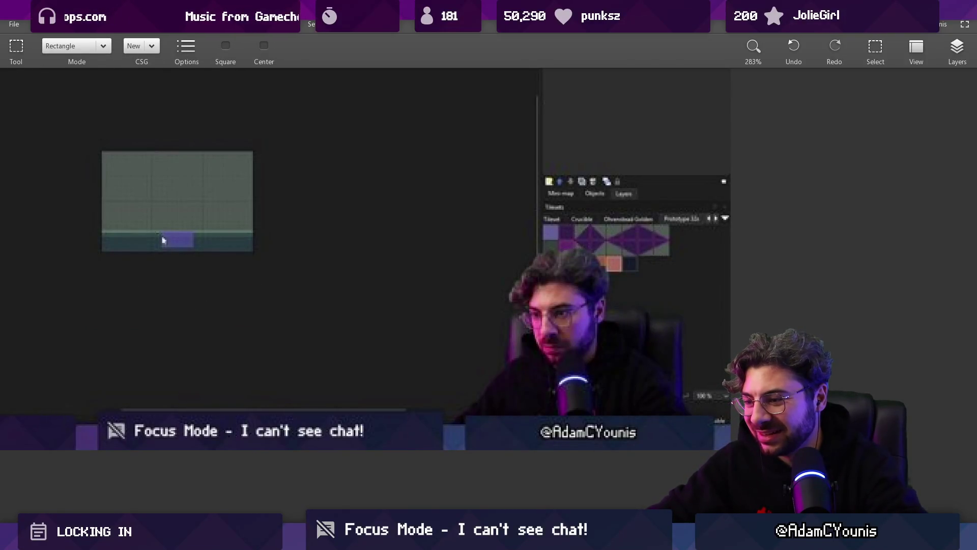
key(ctrl+n)
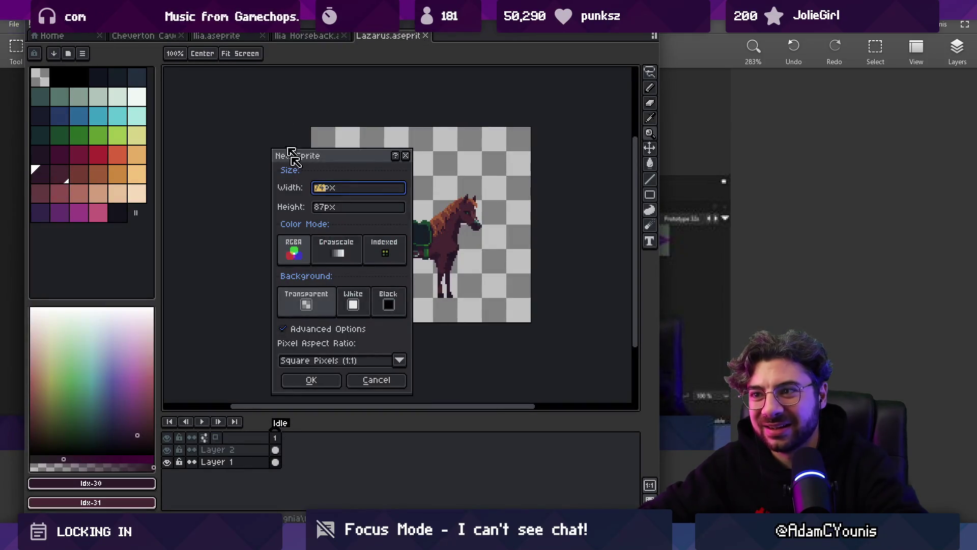
Step: Create a 74x87 sprite and paste the copied webcam face into it
click(313, 380)
key(ctrl+v)
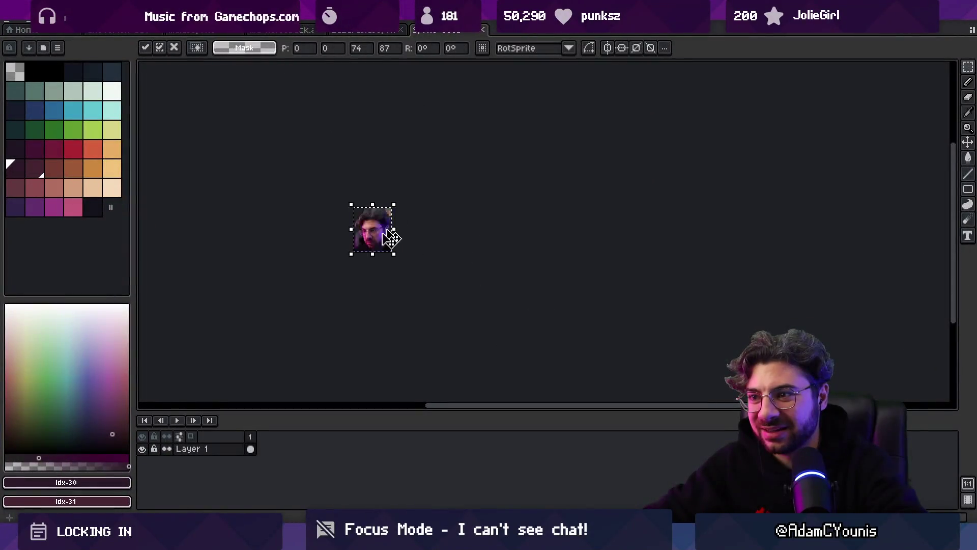
scroll(393, 236, up, 4)
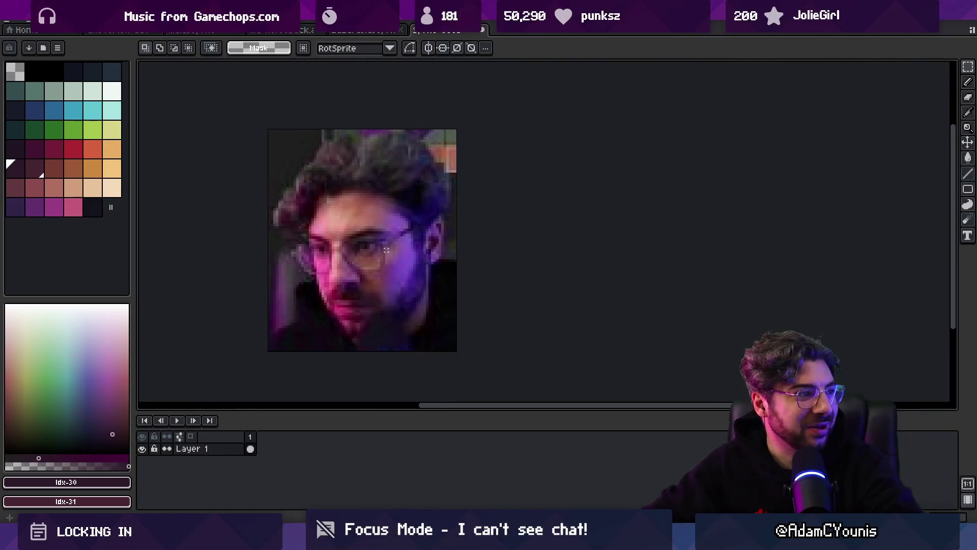
scroll(396, 324, up, 1)
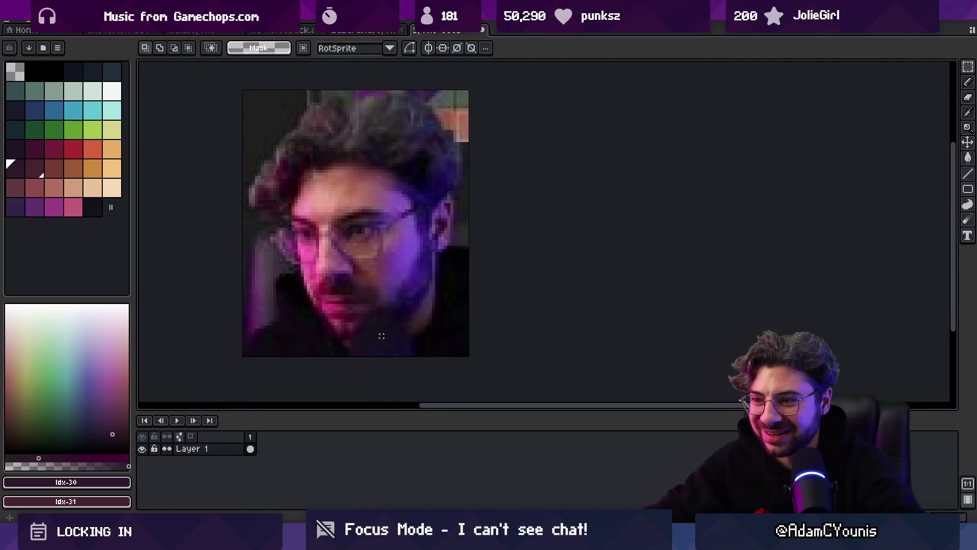
Step: Crop the sprite to the face, removing the strip along its bottom edge
key(w)
click(254, 115)
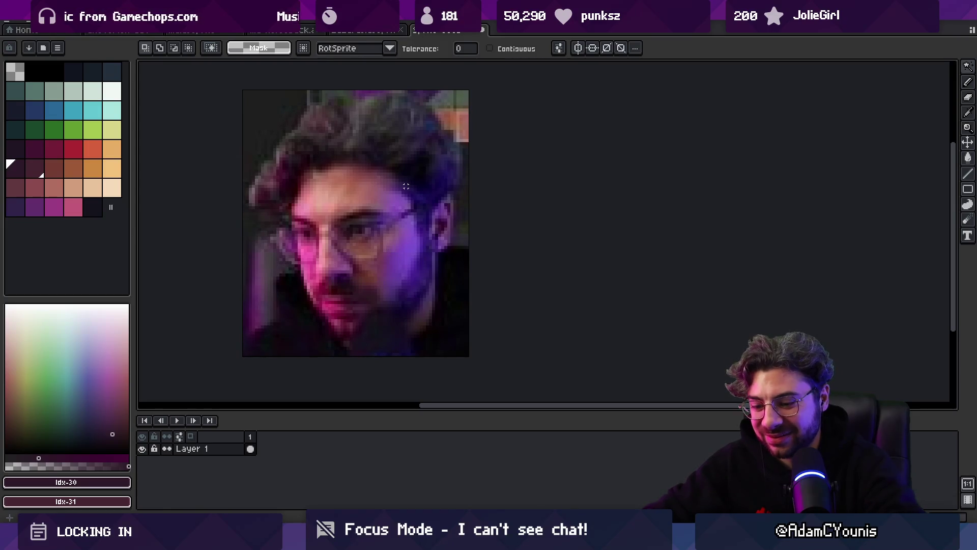
key(m)
mouse_move(245, 97)
mouse_down()
mouse_move(428, 284)
mouse_move(460, 349)
mouse_move(468, 340)
mouse_up()
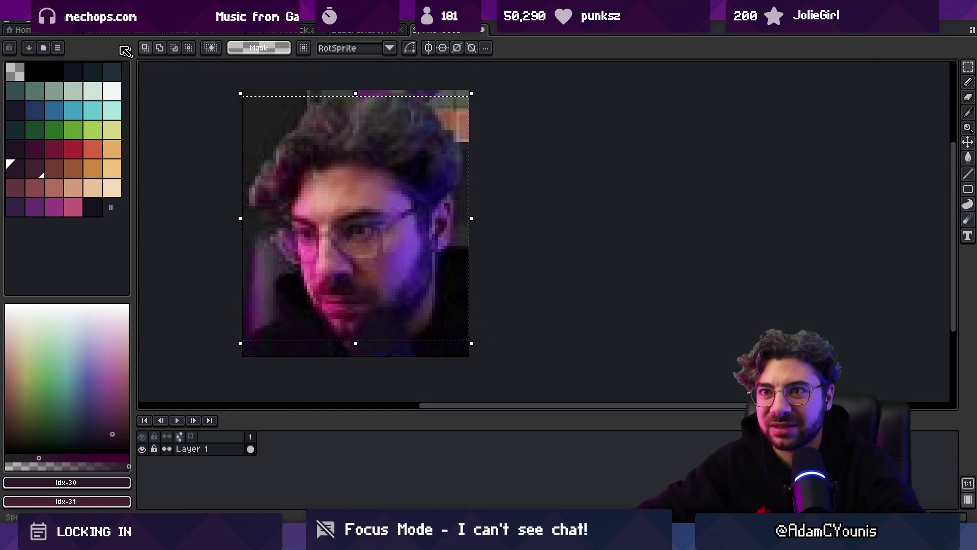
click(61, 20)
click(84, 114)
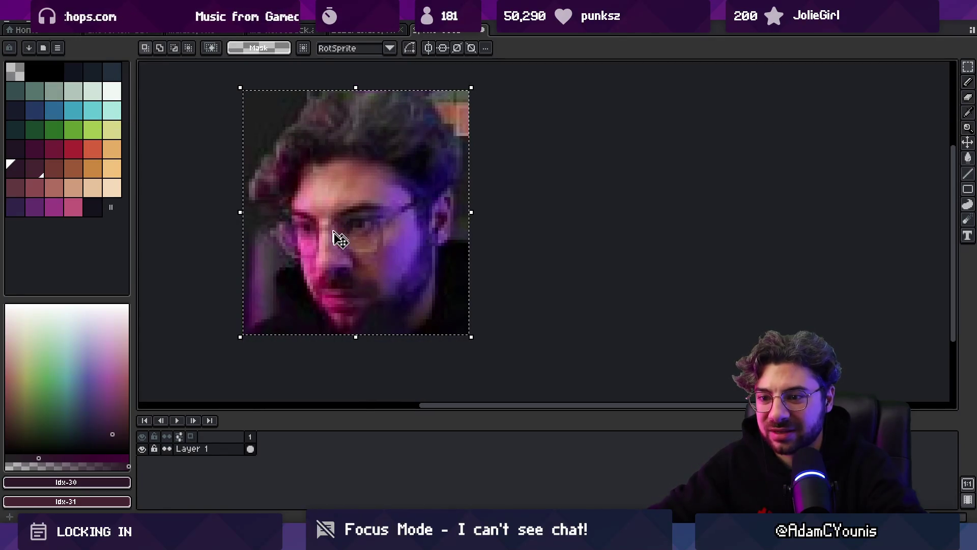
scroll(389, 179, down, 5)
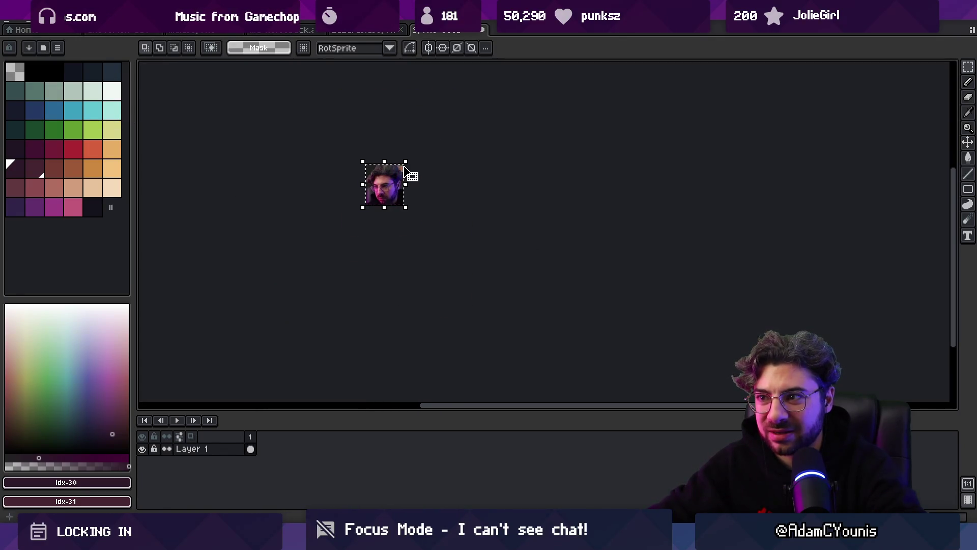
scroll(410, 188, up, 5)
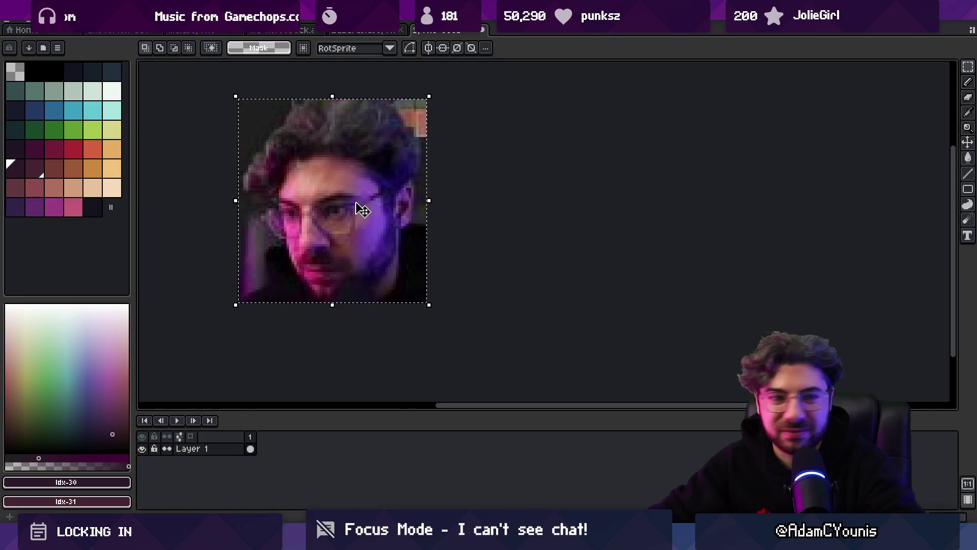
Step: Deselect, try Indexed colour mode, then undo the conversion
key(ctrl+d)
key(v)
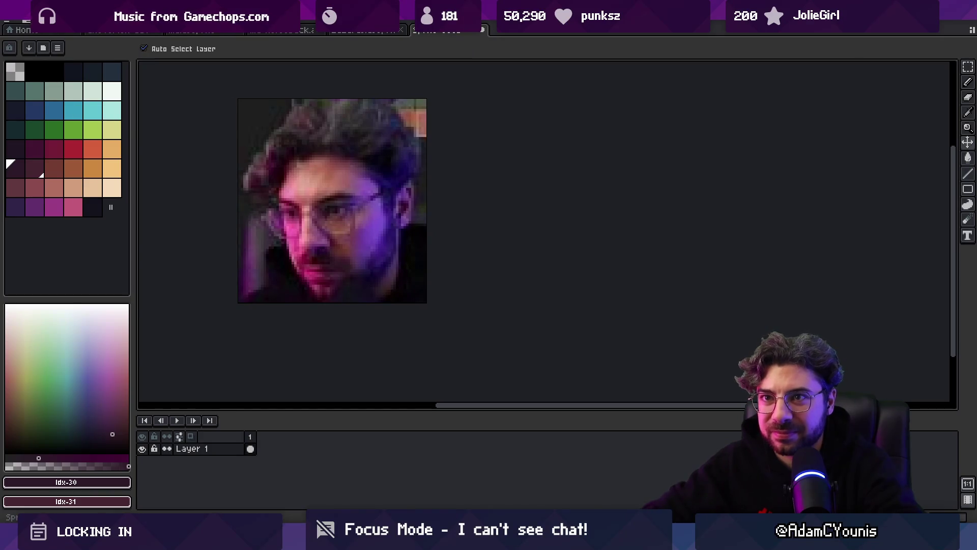
click(59, 10)
mouse_move(77, 40)
click(207, 74)
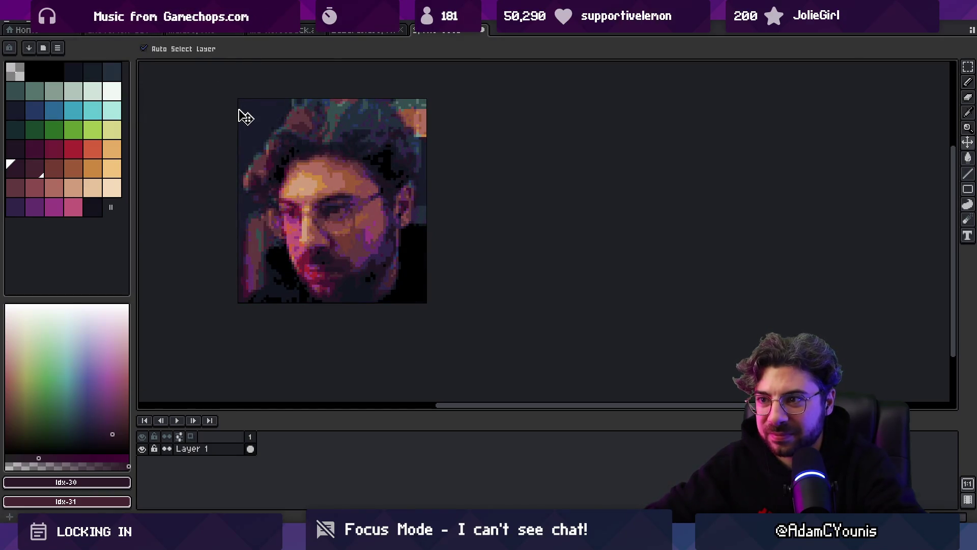
key(ctrl+z)
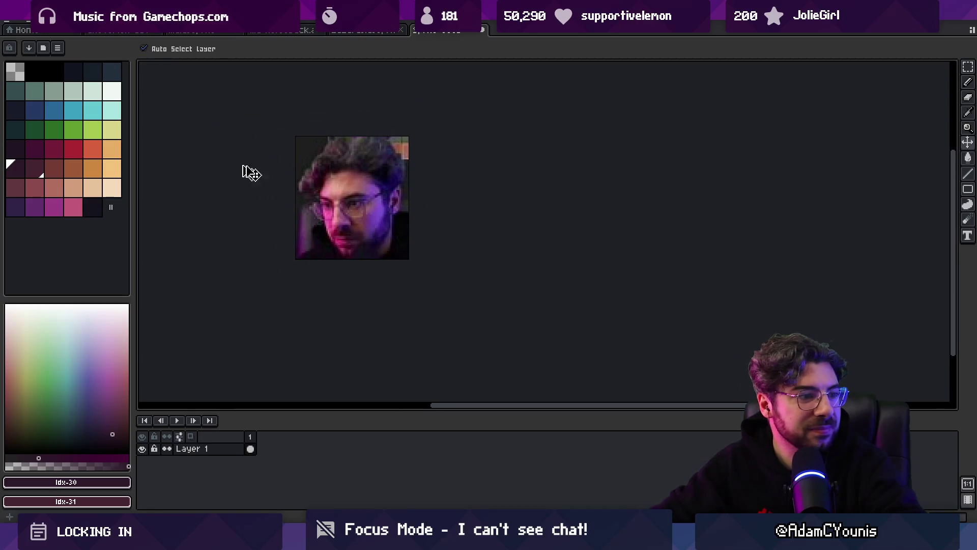
scroll(285, 188, up, 2)
key(ctrl+s)
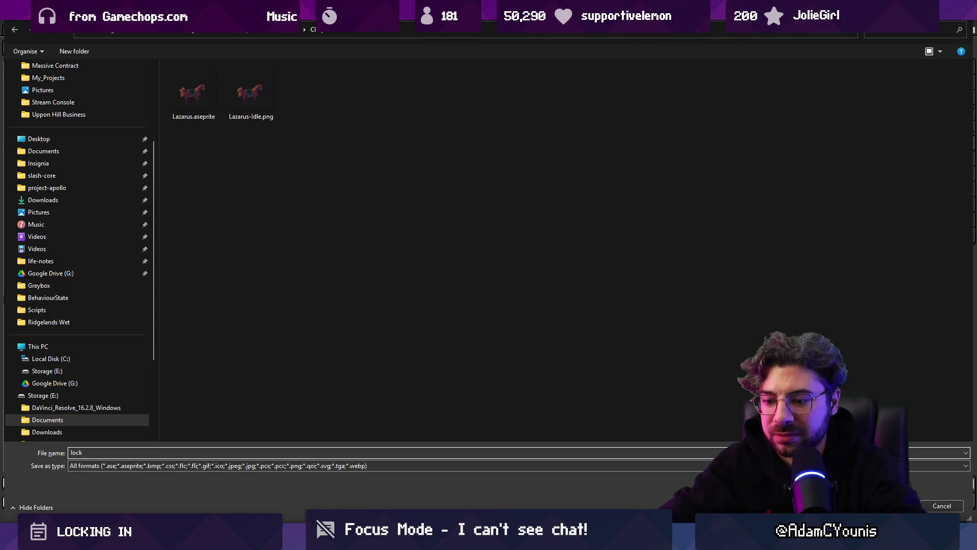
Step: Save the sprite to the Desktop as 'lock in'
scroll(79, 209, up, 3)
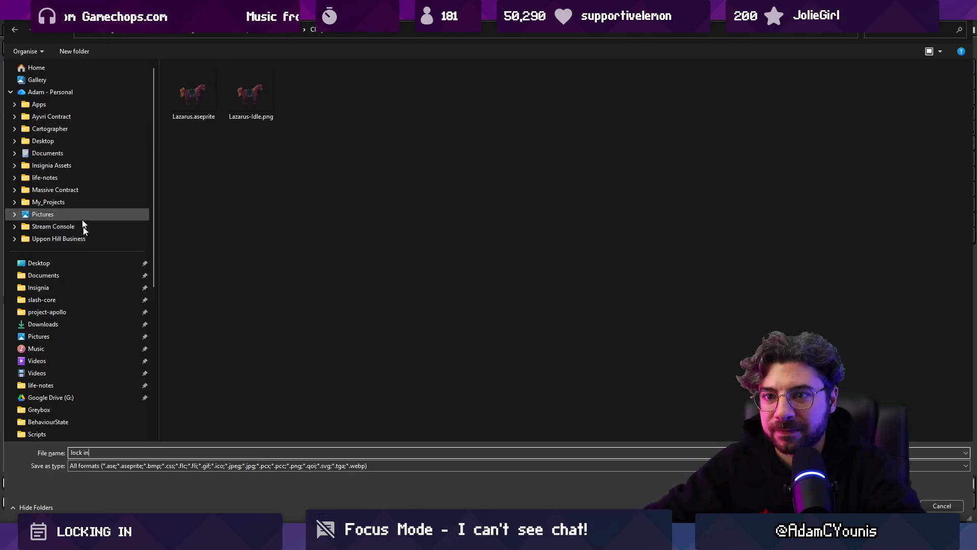
click(74, 263)
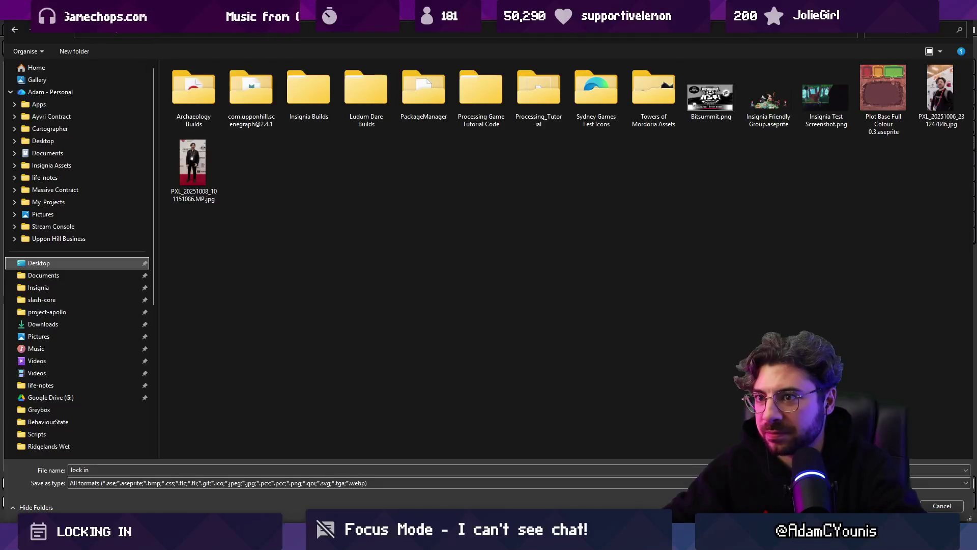
key(Return)
Step: Export lock in.png, close its document, and return to the Twitch page
key(ctrl+alt+shift+s)
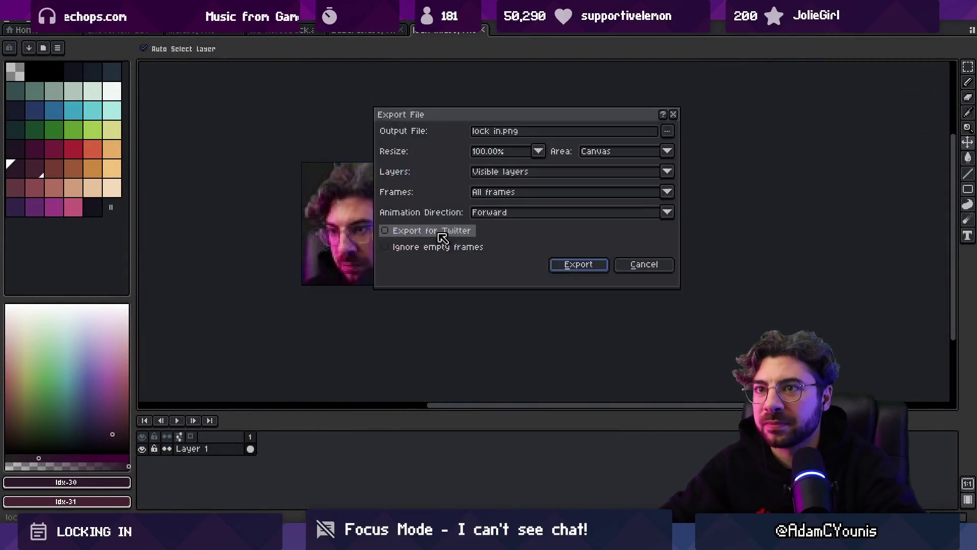
click(578, 261)
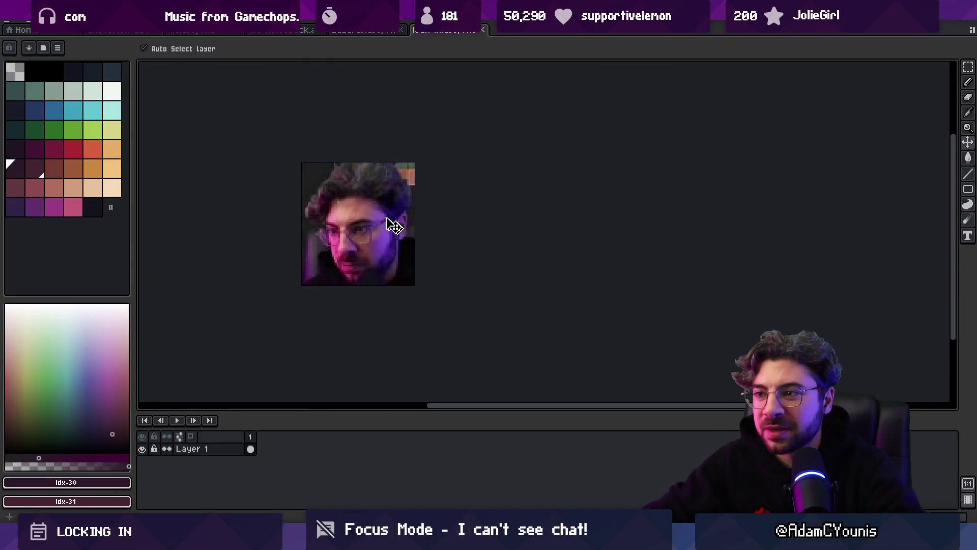
scroll(347, 225, up, 2)
scroll(381, 217, down, 3)
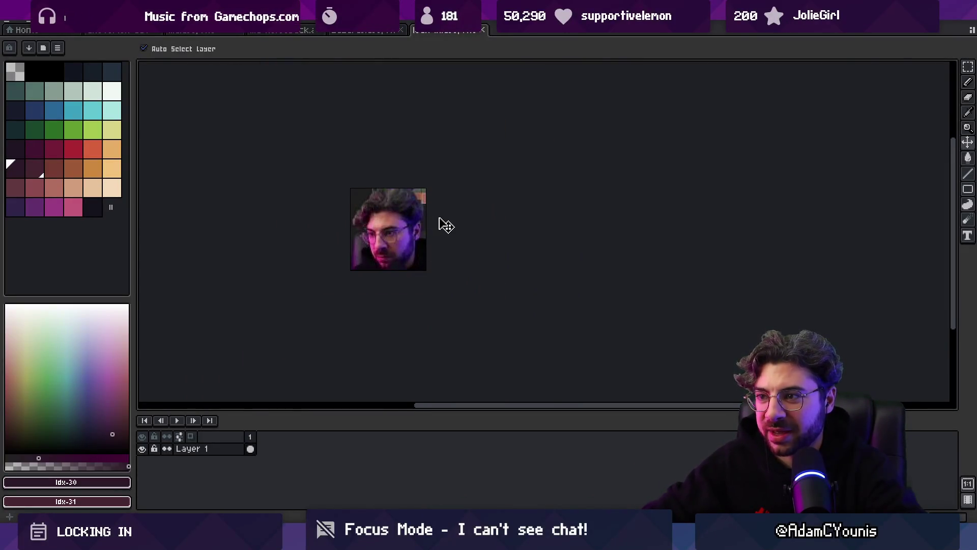
scroll(453, 224, down, 3)
scroll(410, 249, up, 5)
scroll(348, 248, up, 1)
middle_click(440, 33)
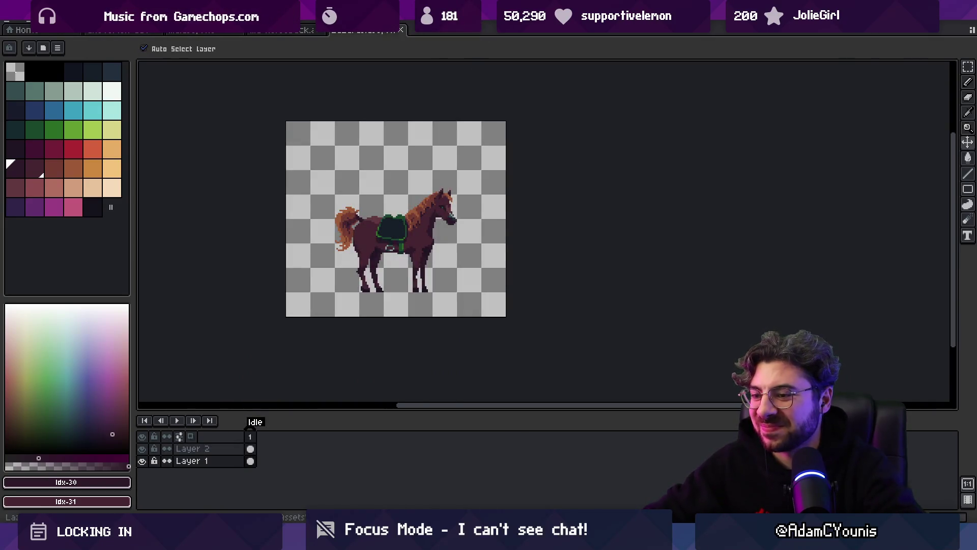
key(alt+Tab)
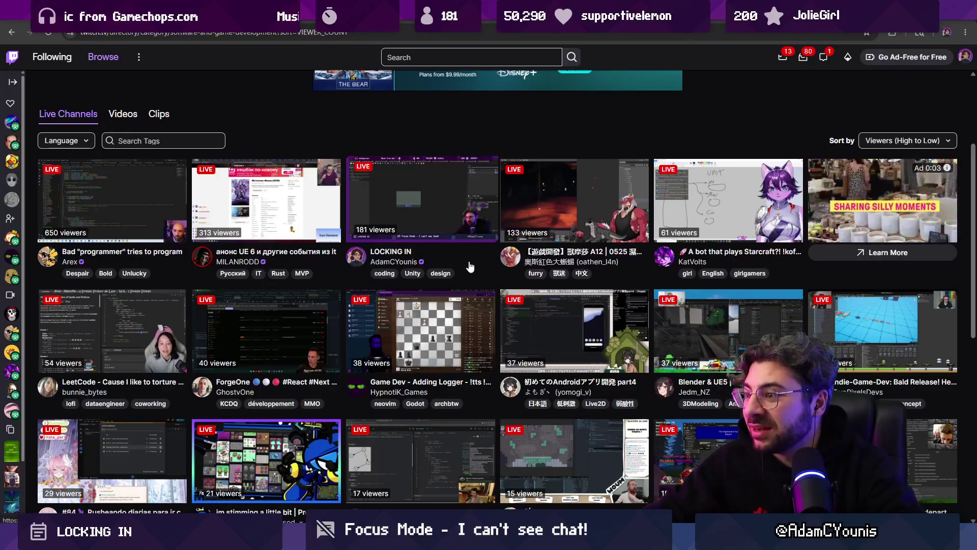
scroll(331, 326, down, 4)
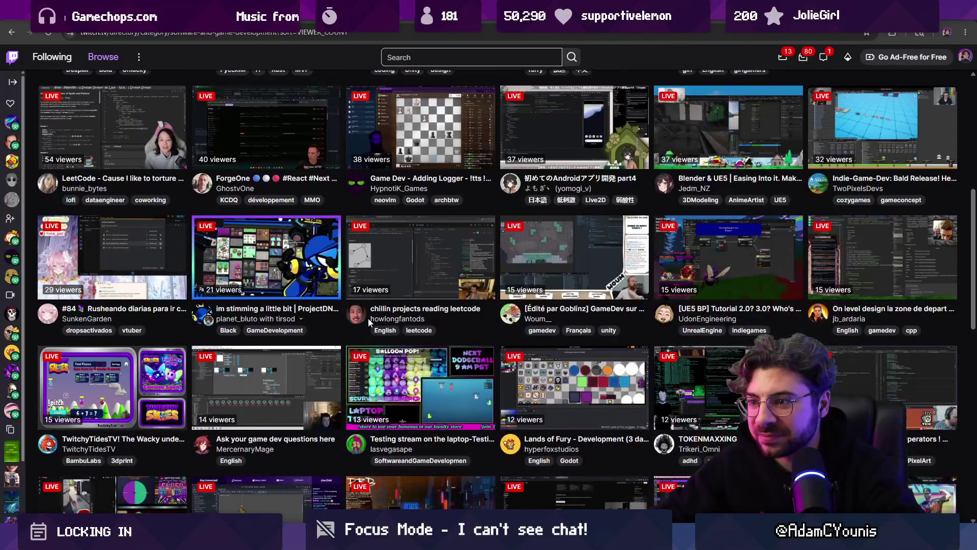
scroll(532, 327, down, 2)
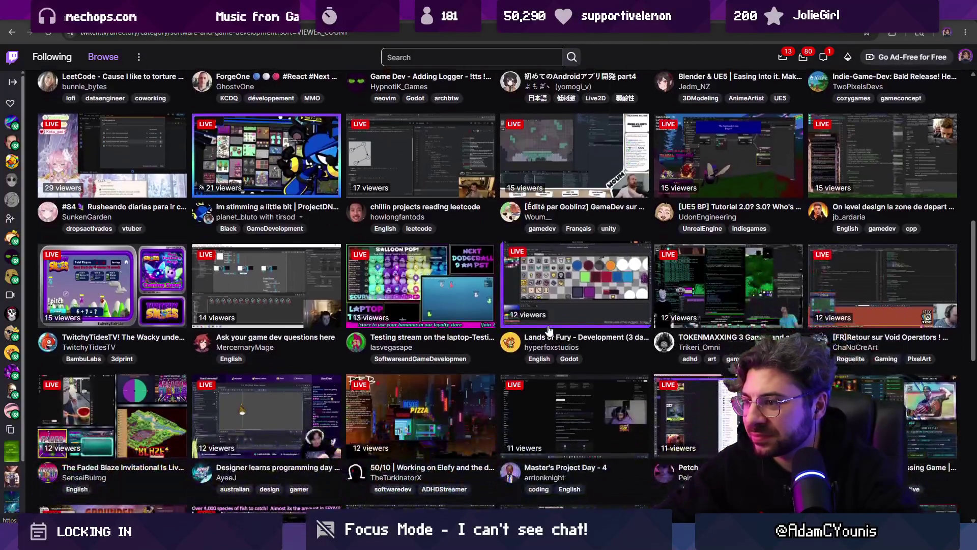
mouse_move(553, 346)
mouse_down()
mouse_move(550, 359)
mouse_move(514, 368)
mouse_move(579, 348)
mouse_up()
click(501, 365)
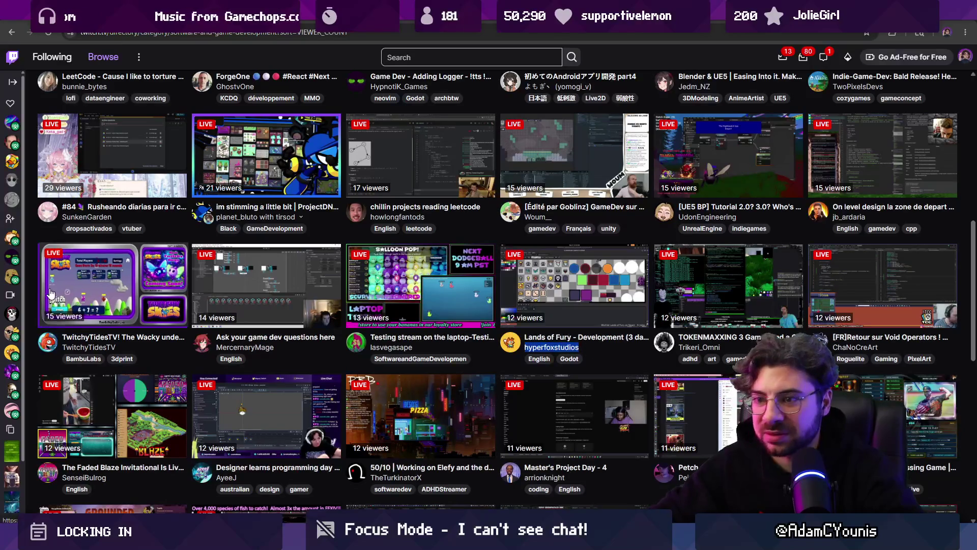
key(alt+Tab)
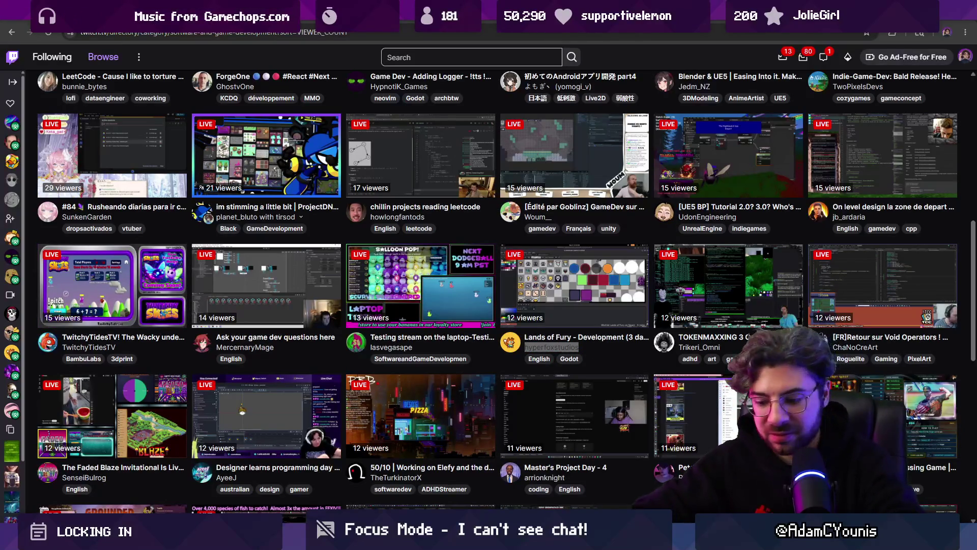